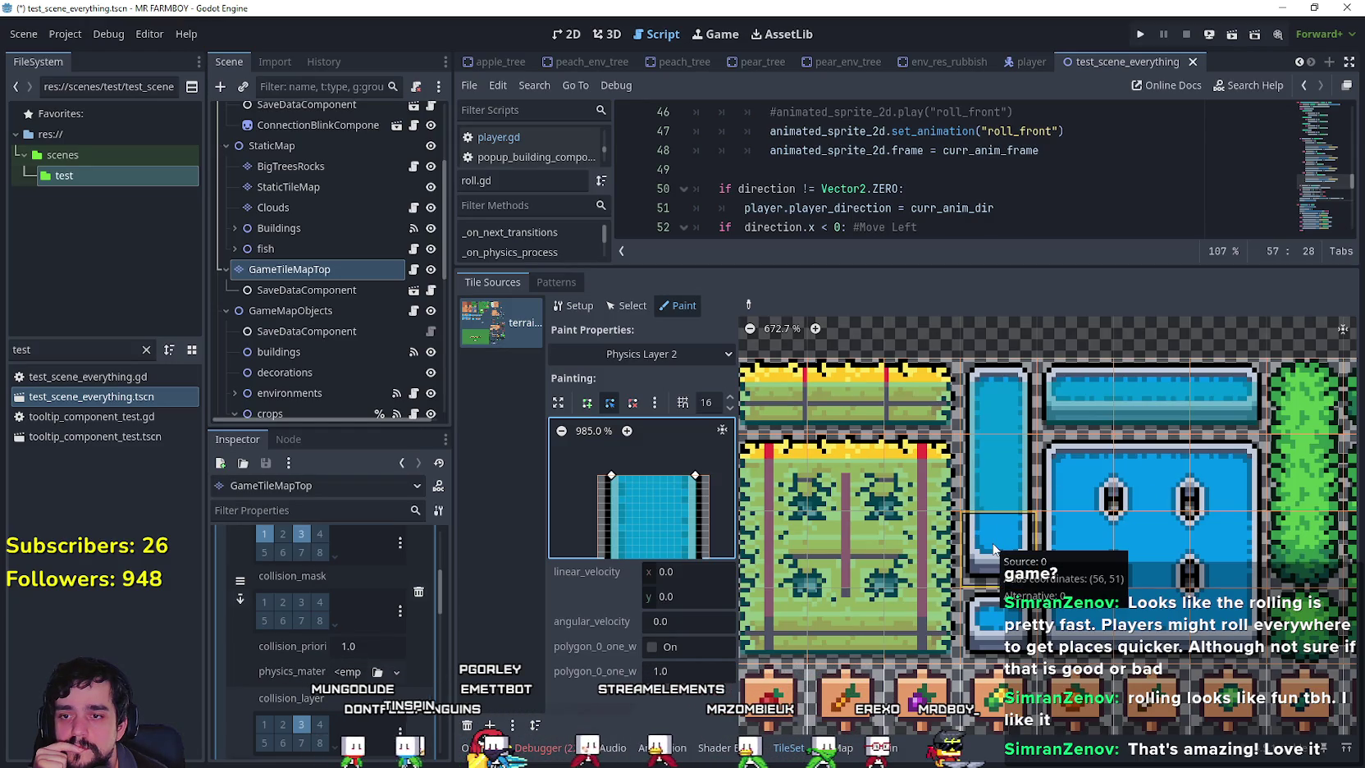
Raise the Physics Layer 2 polygon's bottom-left corner and paint it onto the vertical and small water tiles.
mouse_move(717, 522)
left_mouse_down()
mouse_move(726, 458)
mouse_move(695, 521)
left_mouse_up()
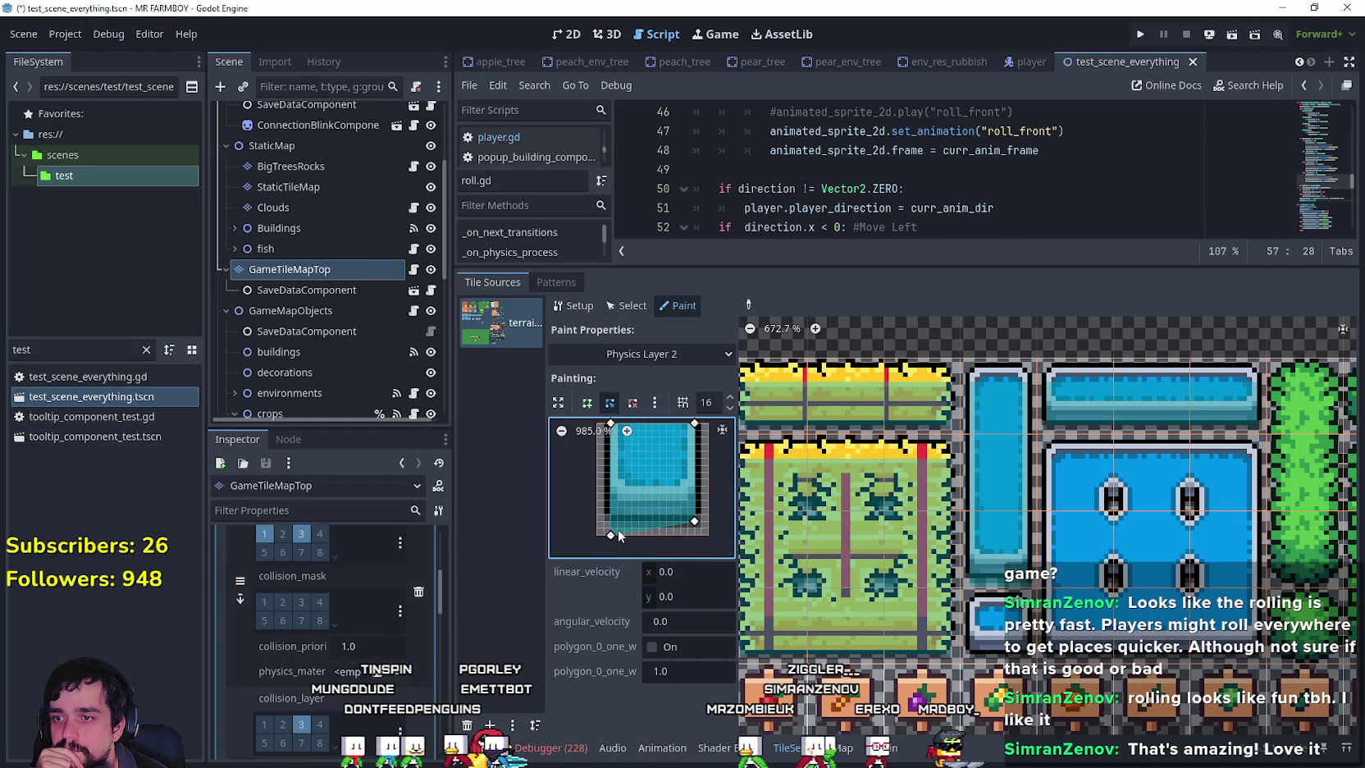
left_click_drag(611, 536, 608, 522)
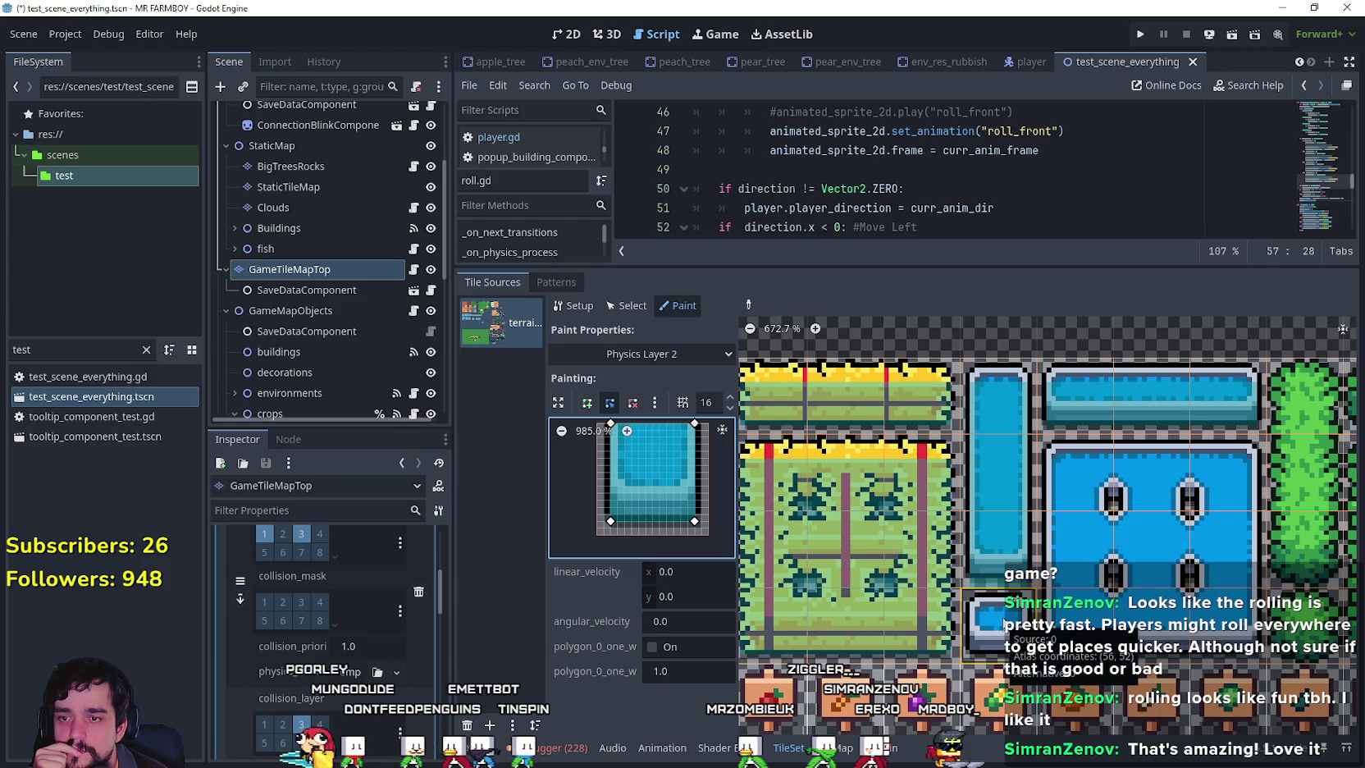
left_click(996, 547)
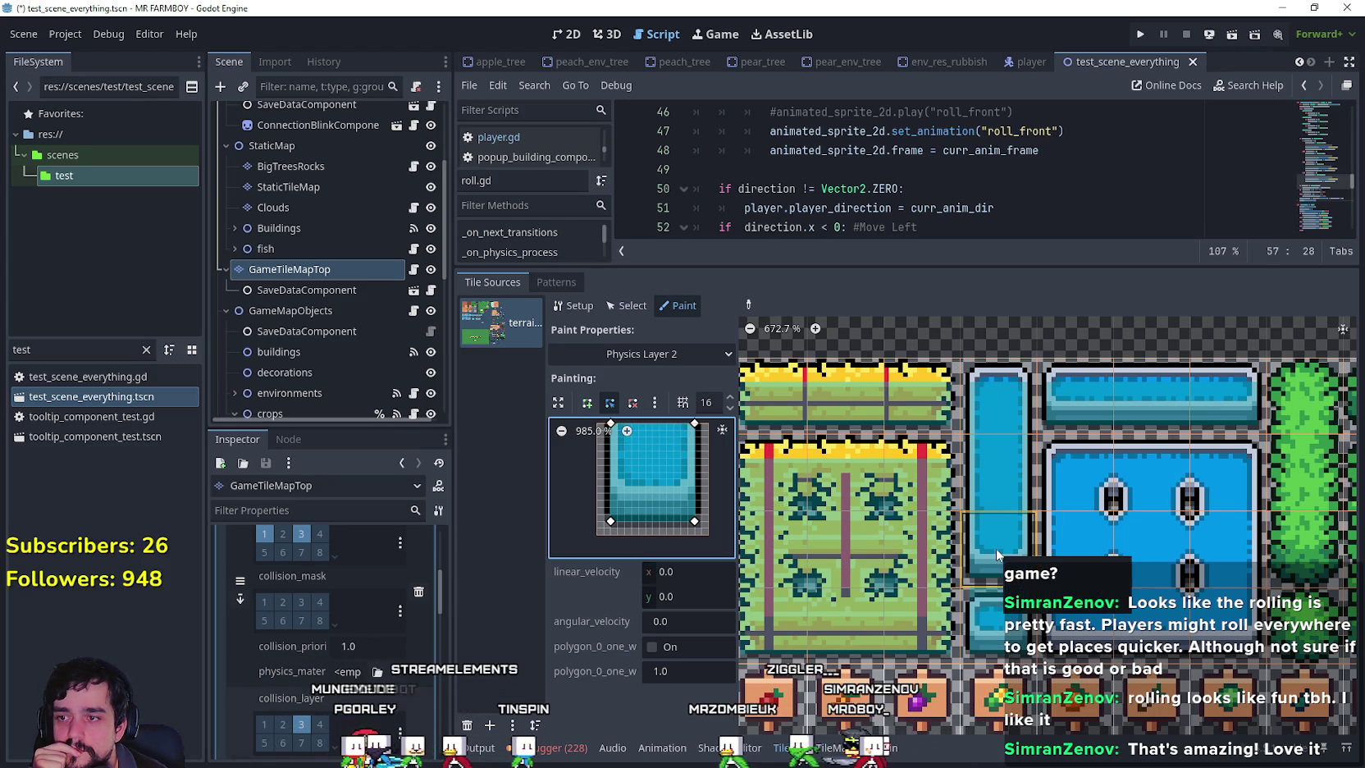
left_click(962, 611)
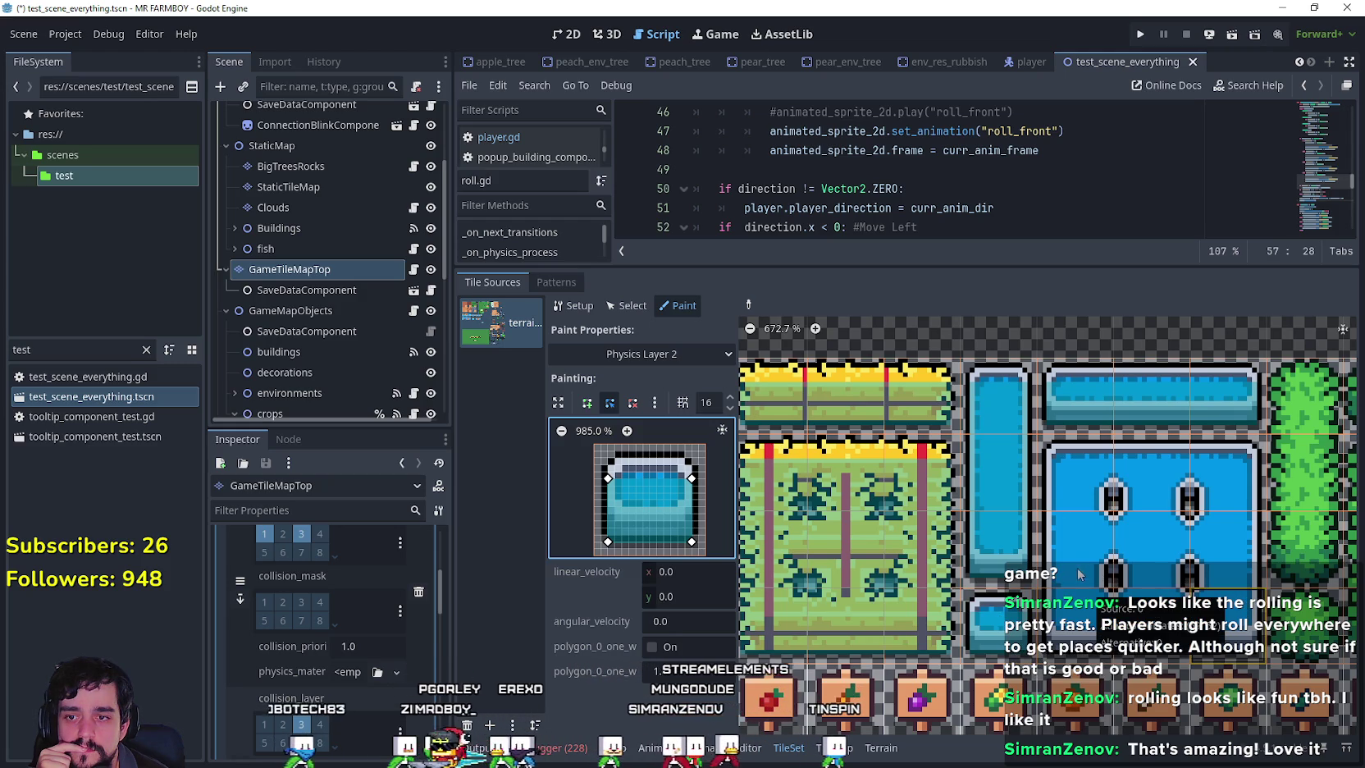
Paint the polygon onto a pool tile and stretch its corners to fill the water area.
scroll(992, 580, "right", 3)
scroll(986, 585, "right", 3)
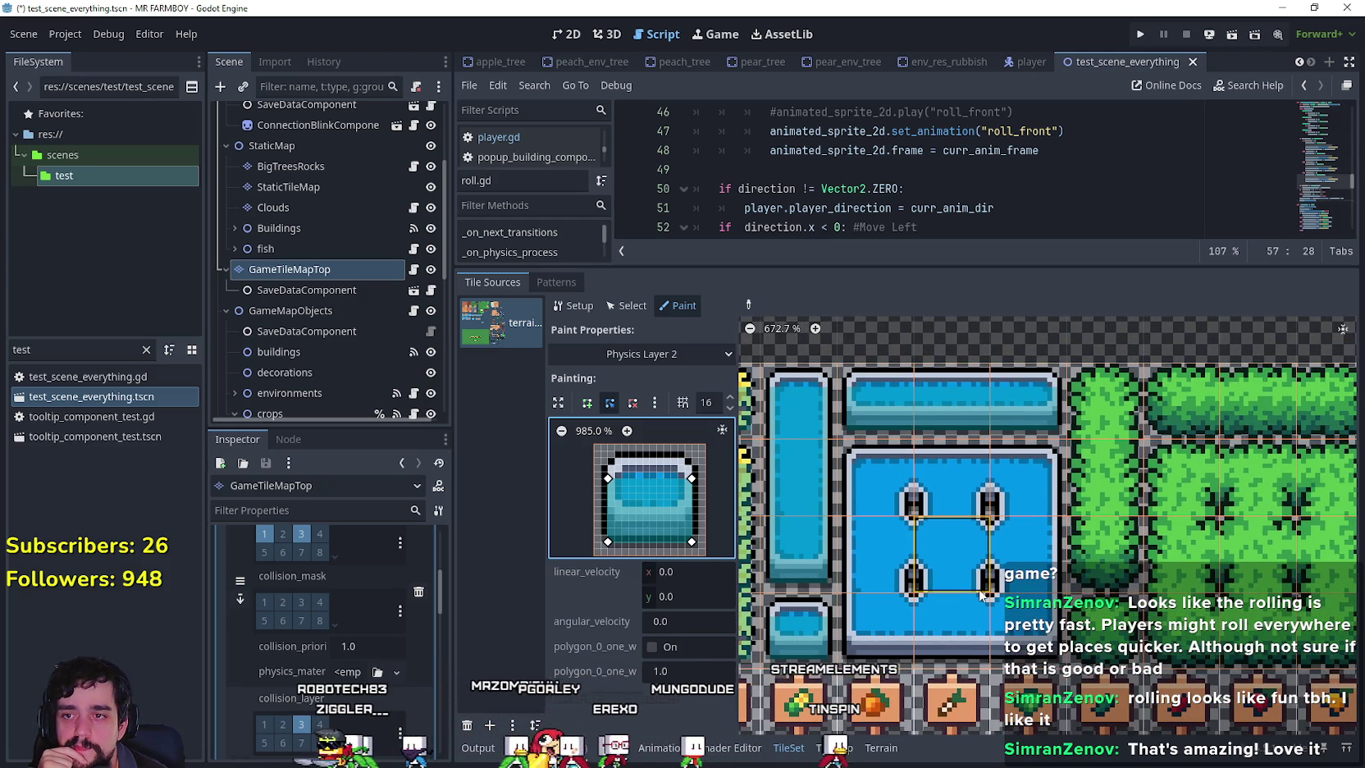
left_click(872, 648)
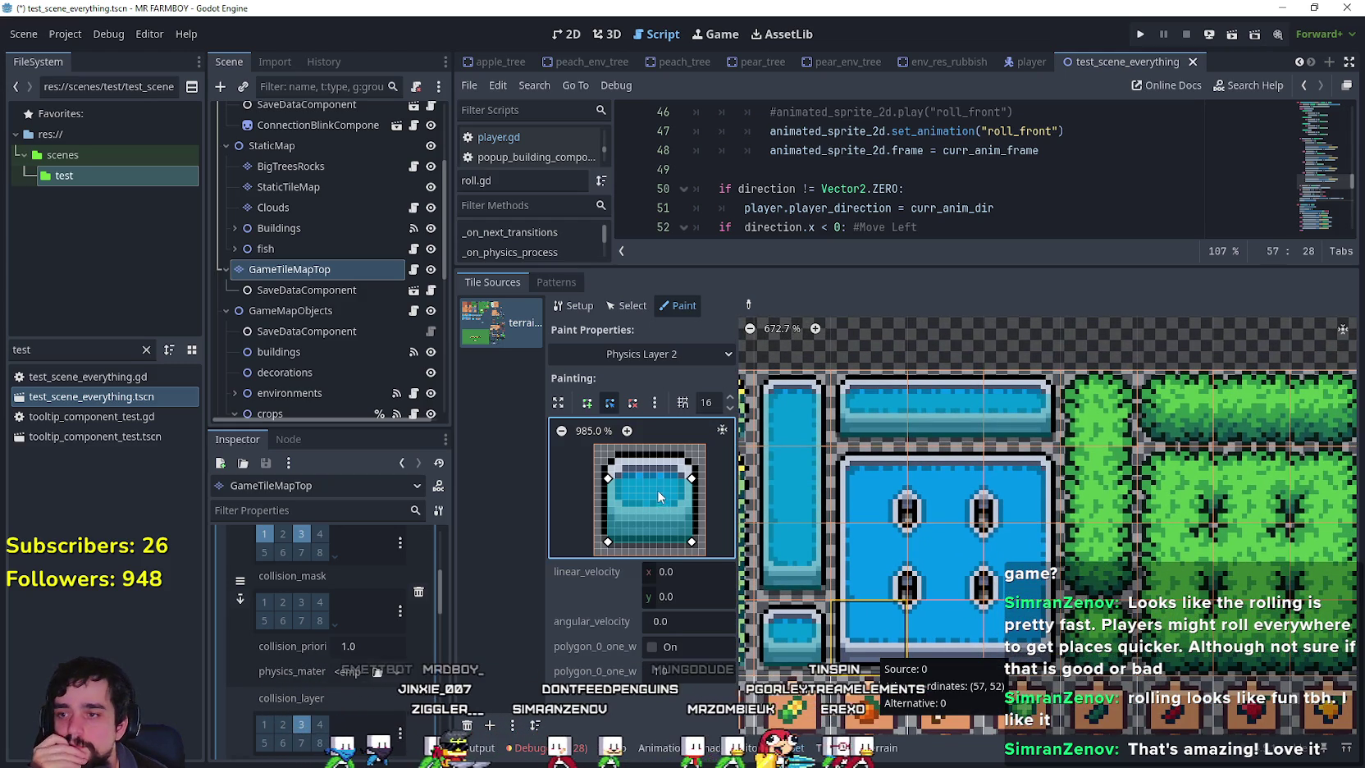
left_click_drag(694, 483, 710, 484)
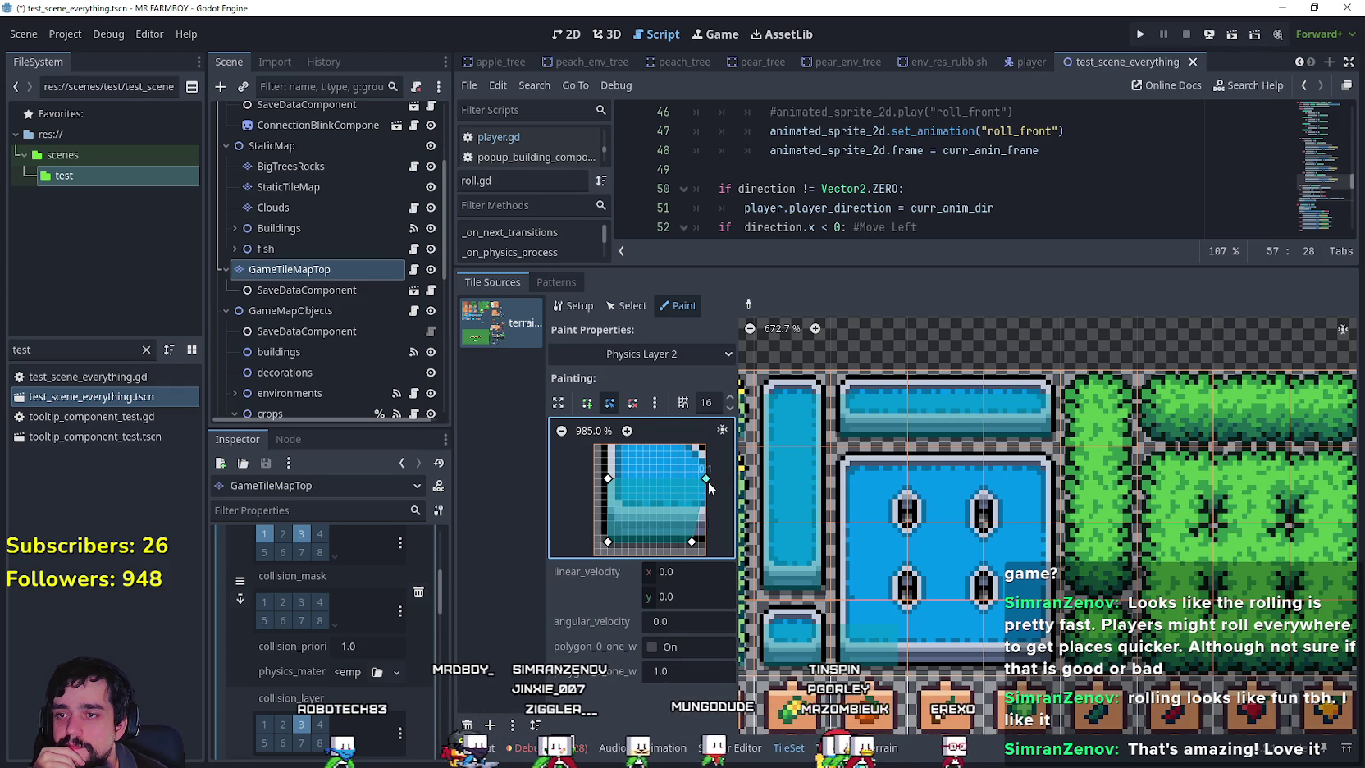
scroll(706, 537, "up", 3)
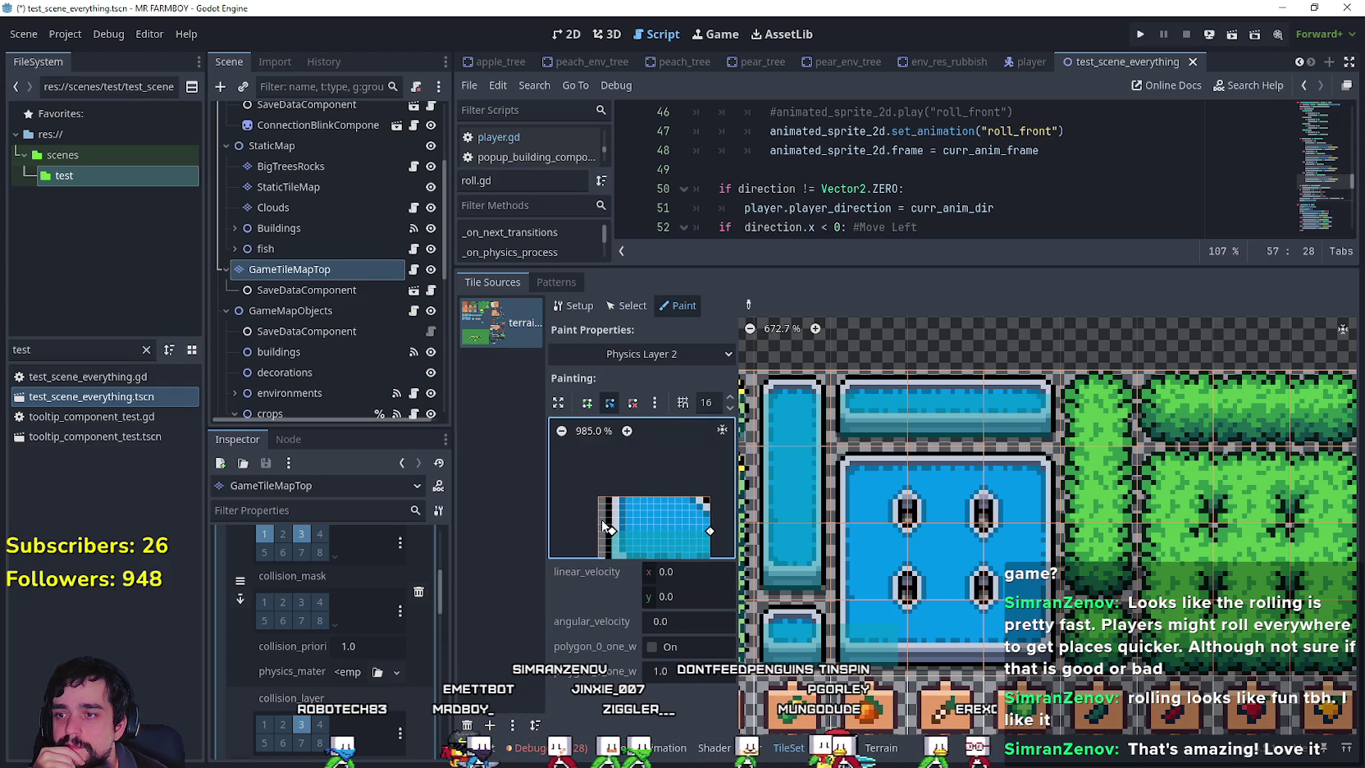
left_click_drag(611, 532, 611, 497)
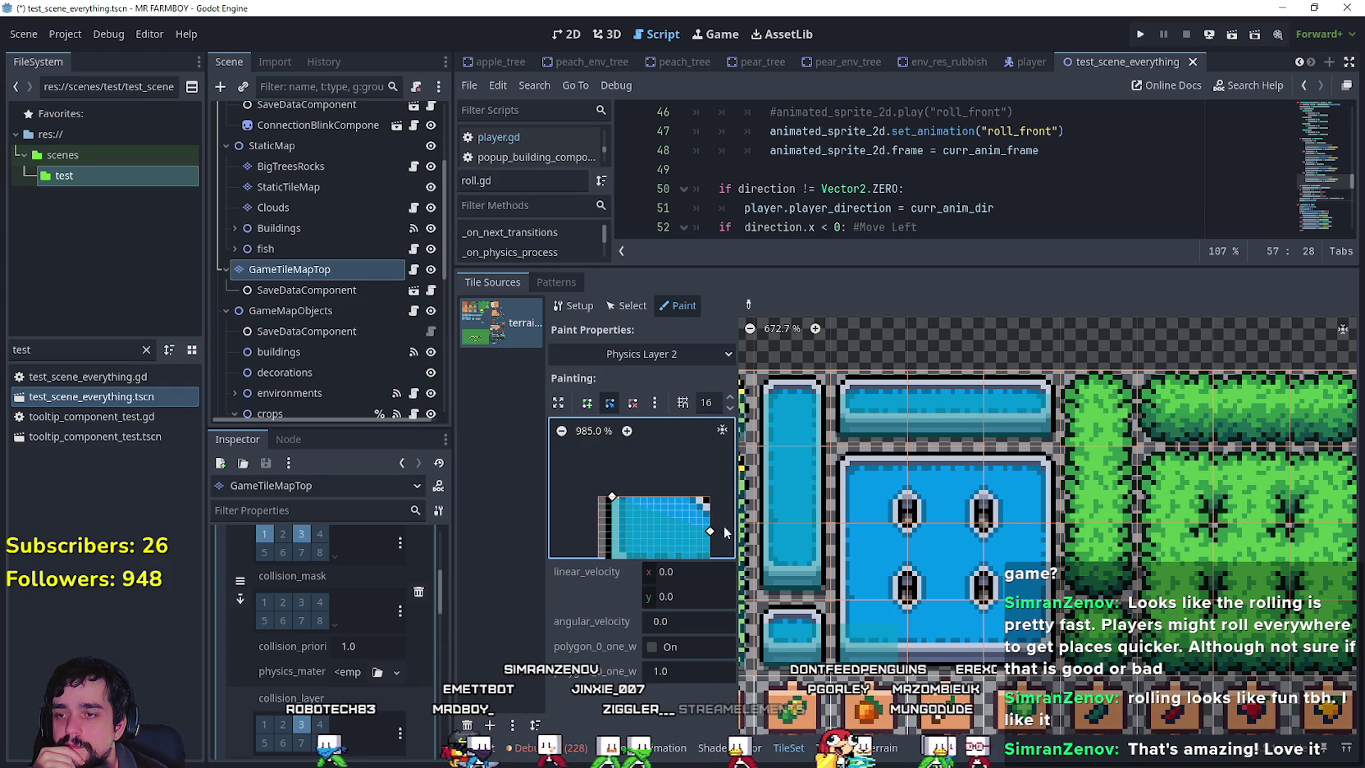
left_click_drag(711, 529, 710, 497)
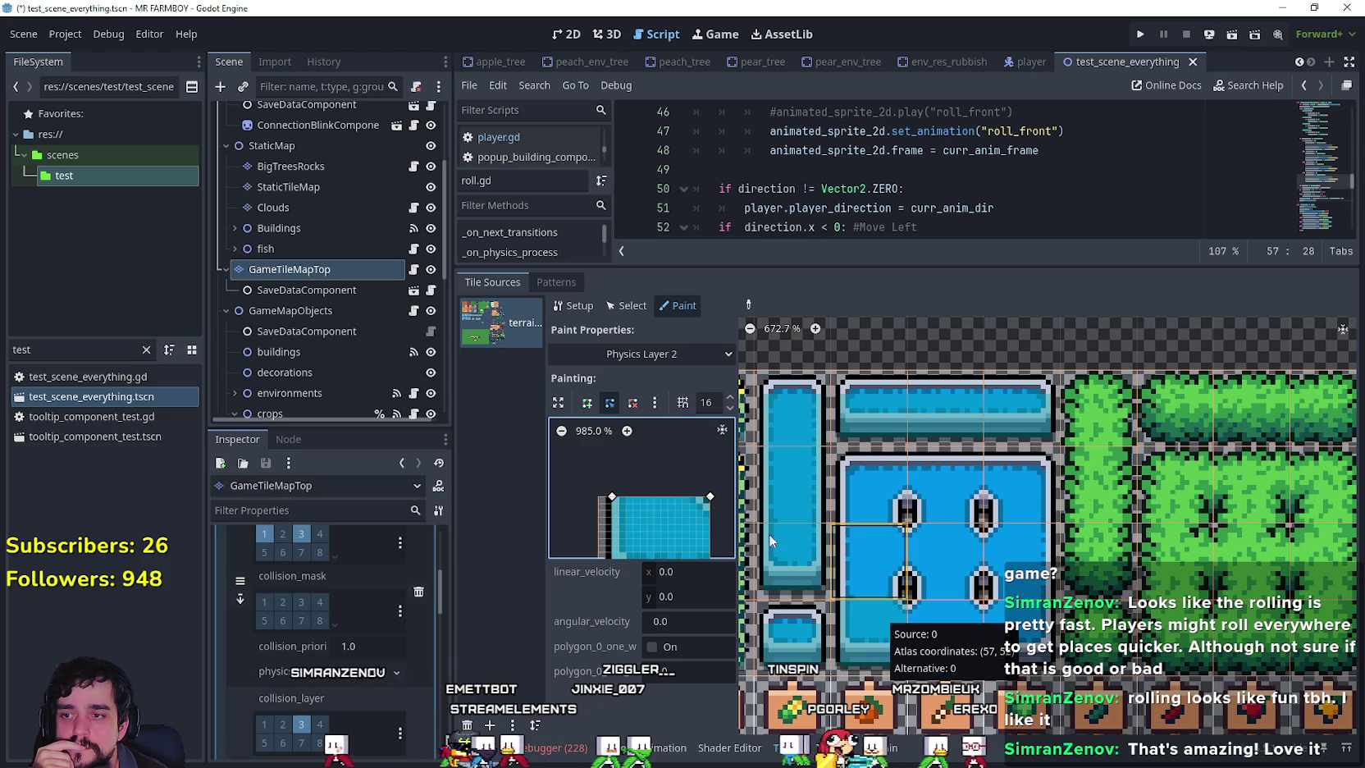
scroll(720, 519, "down", 3)
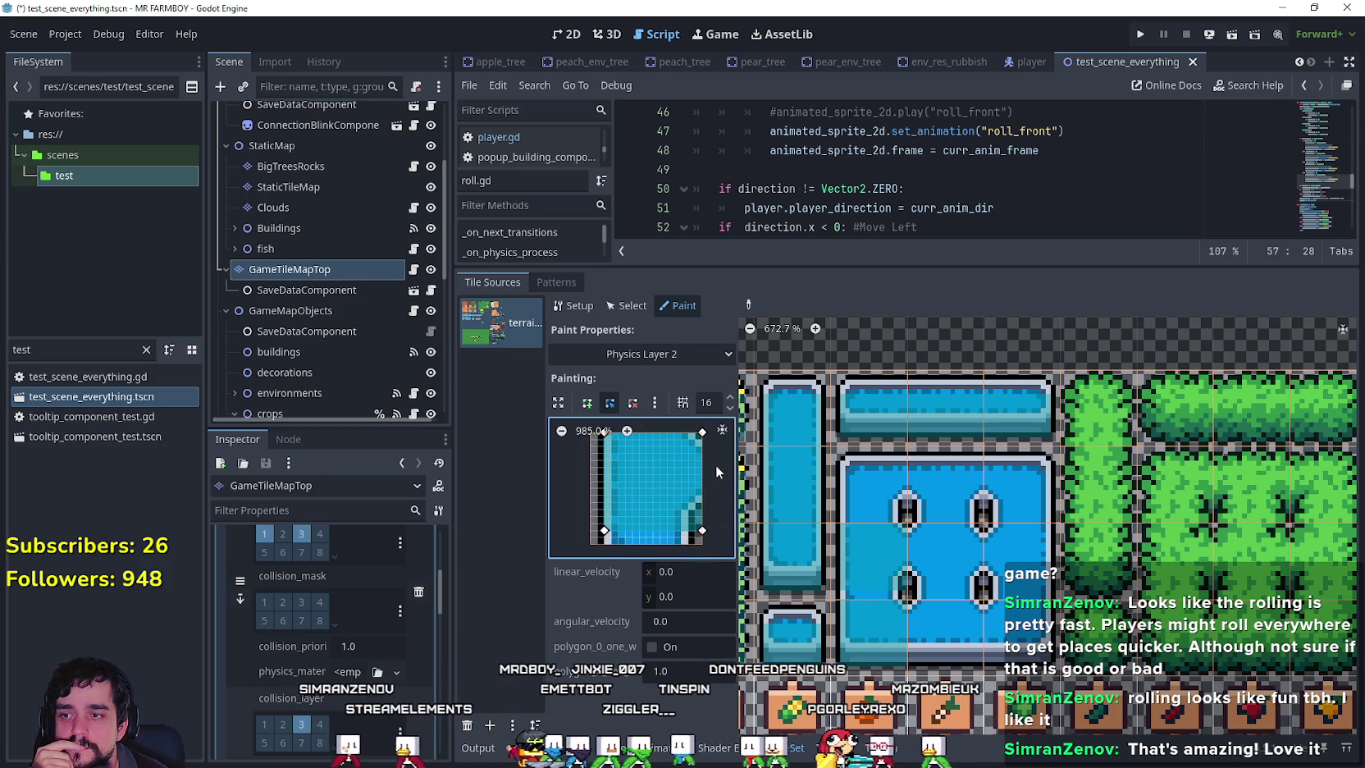
left_click_drag(702, 531, 702, 544)
left_click_drag(604, 531, 604, 544)
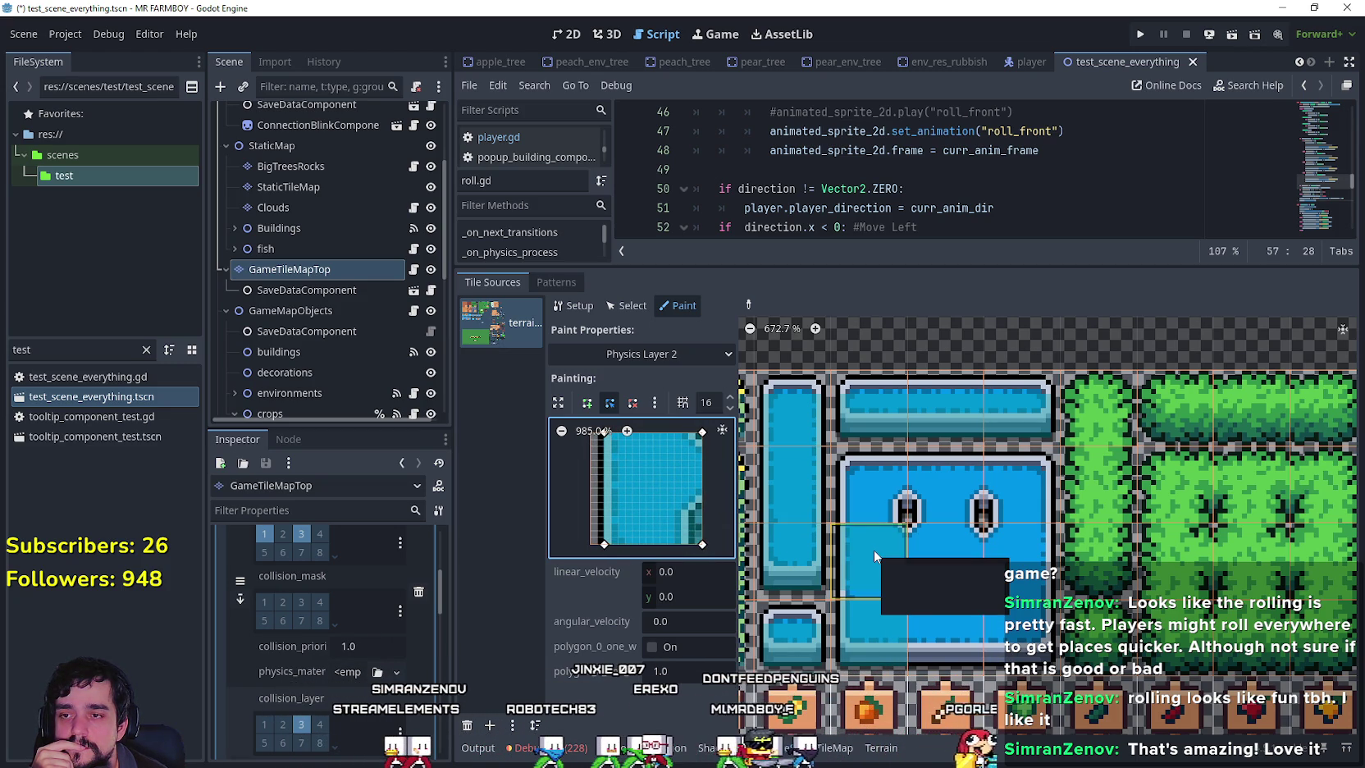
Paint the pool's top-left tile with a slanted top edge, then paint the top-middle tile.
left_click(867, 475)
left_click_drag(696, 444, 697, 476)
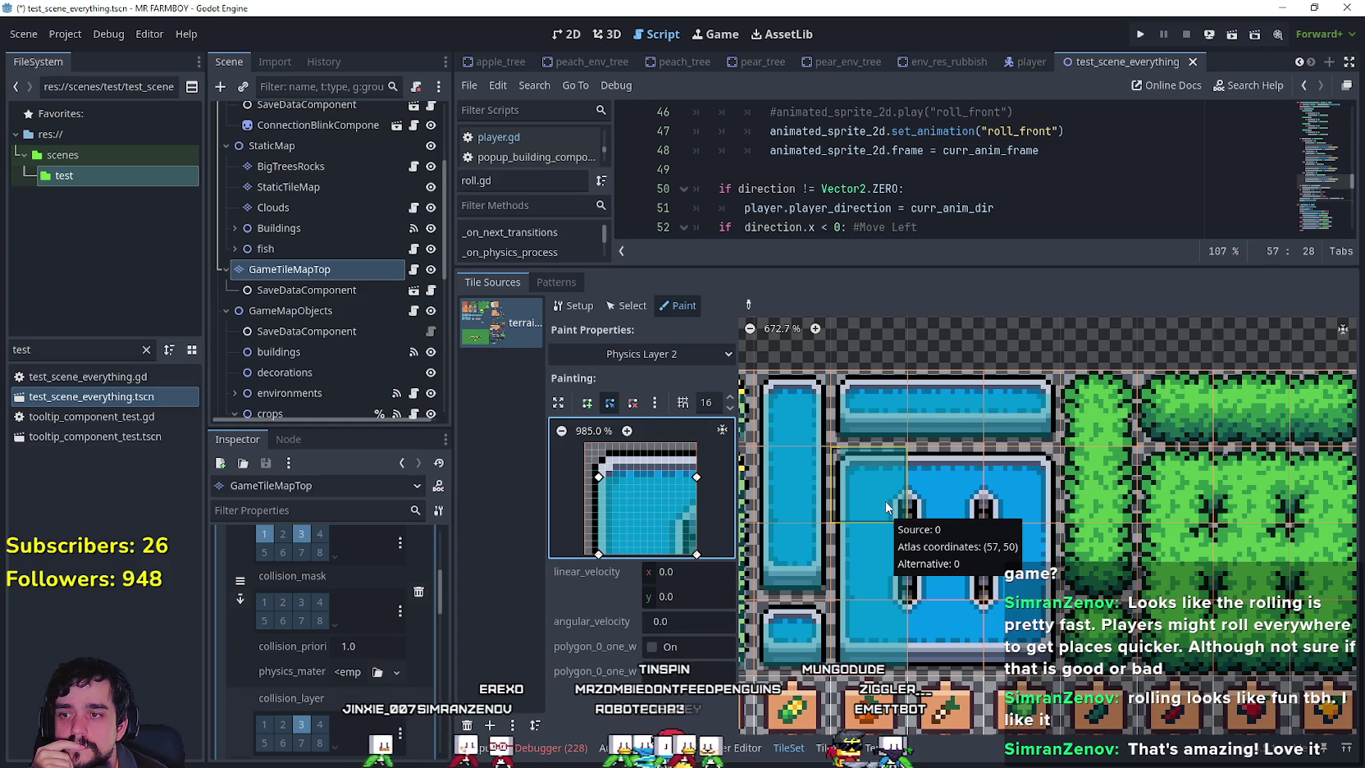
left_click(935, 492)
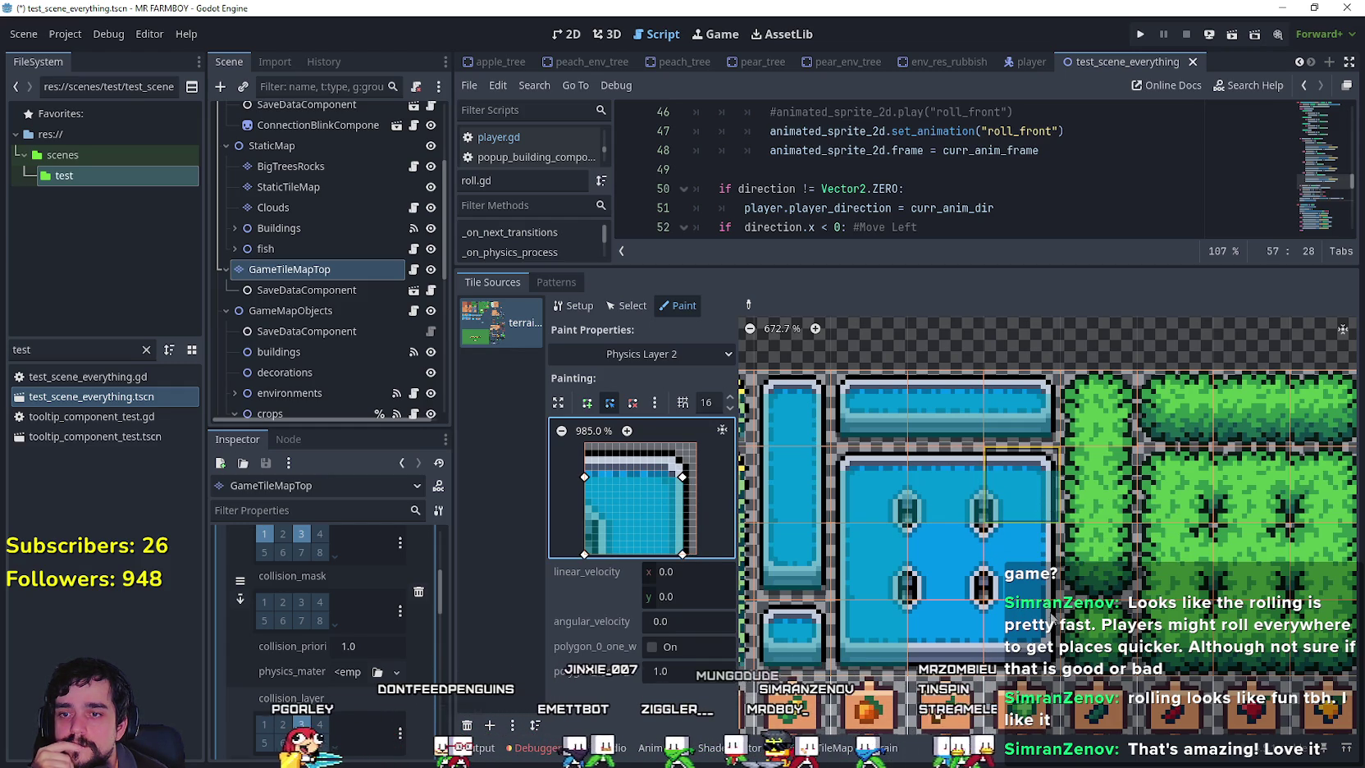
scroll(1075, 548, "down", 2)
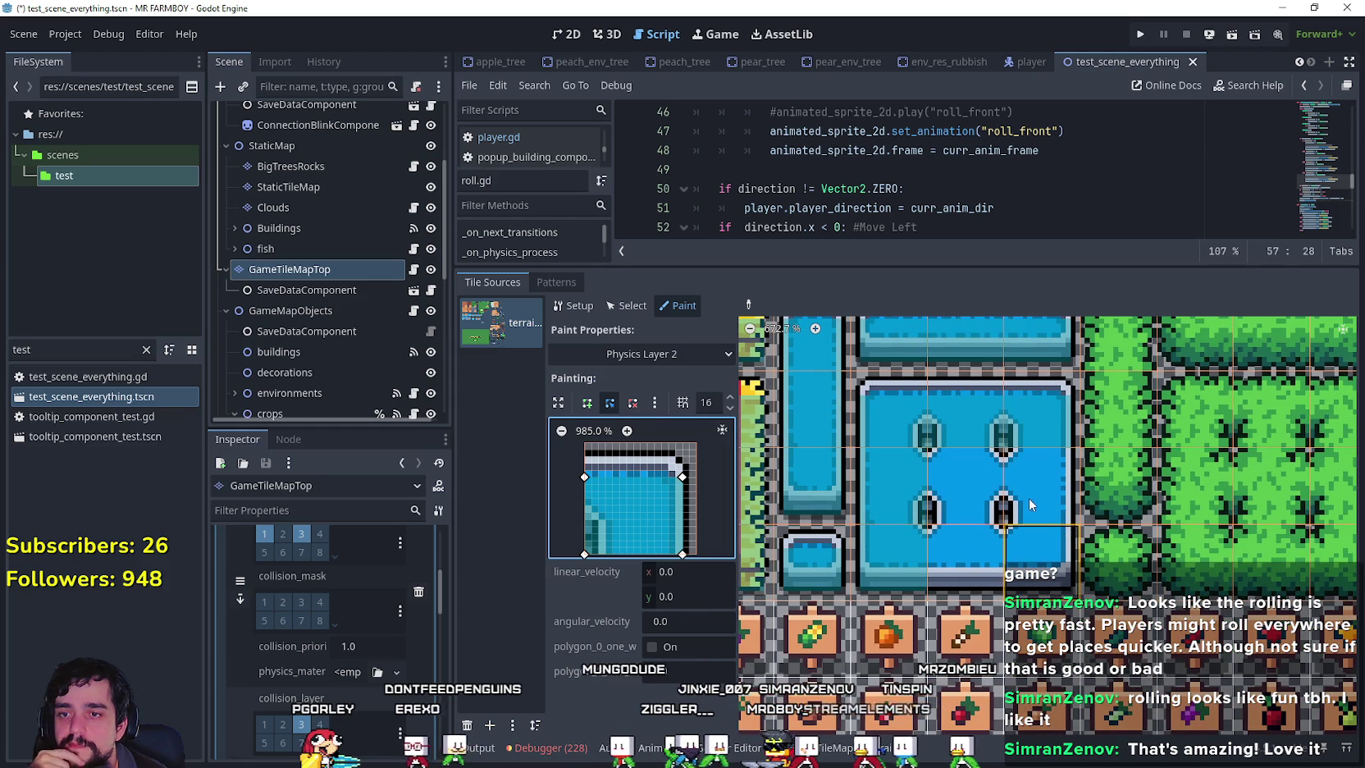
Paint the pool's right-edge and bottom-edge tiles, moving the bottom-right corner to fit the water.
left_click(1034, 494)
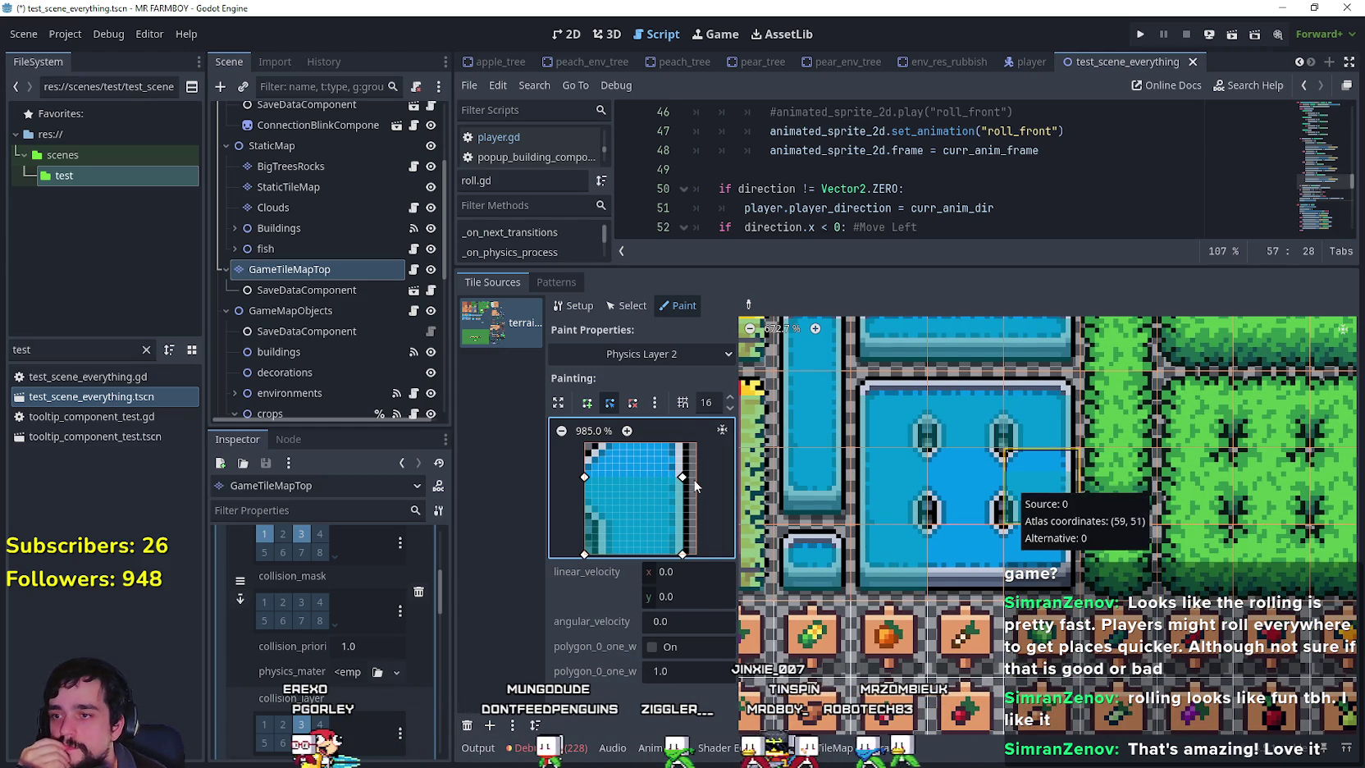
scroll(692, 512, "up", 2)
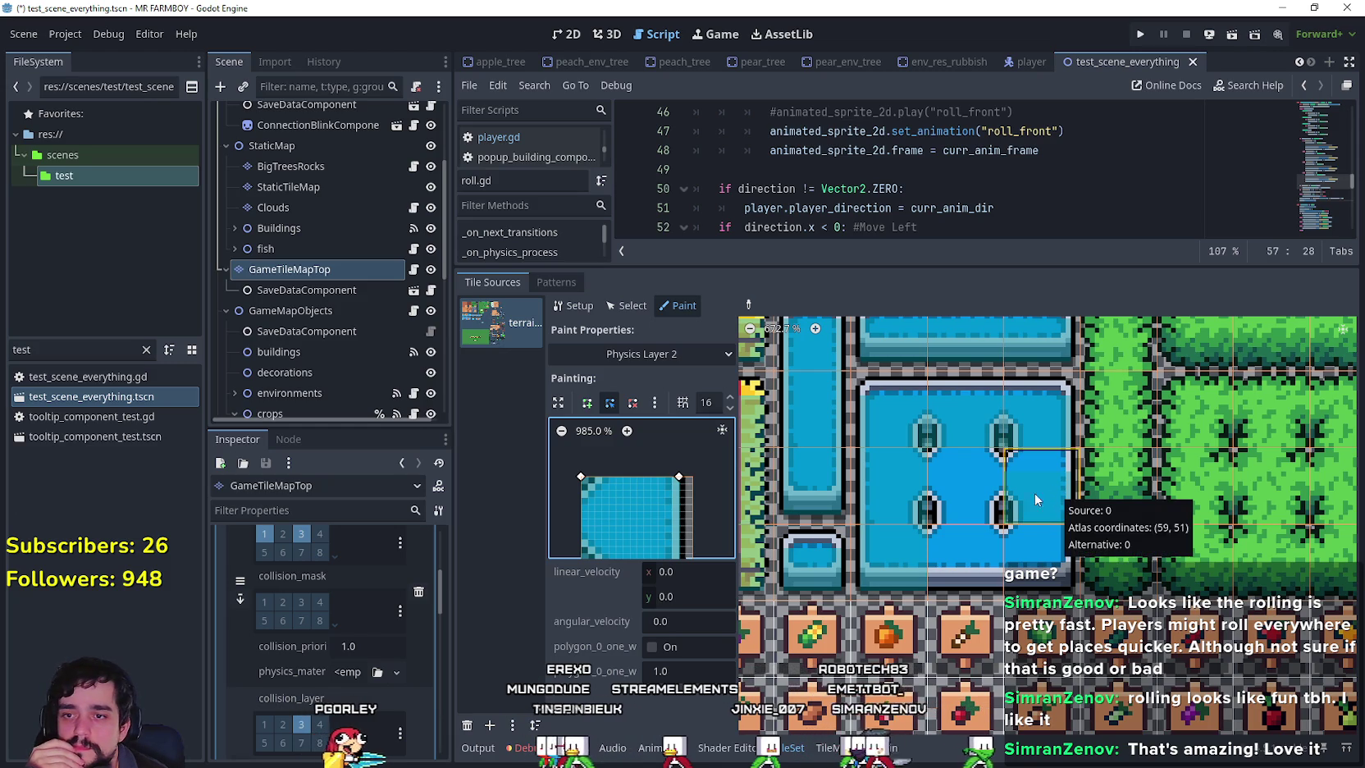
scroll(710, 509, "down", 3)
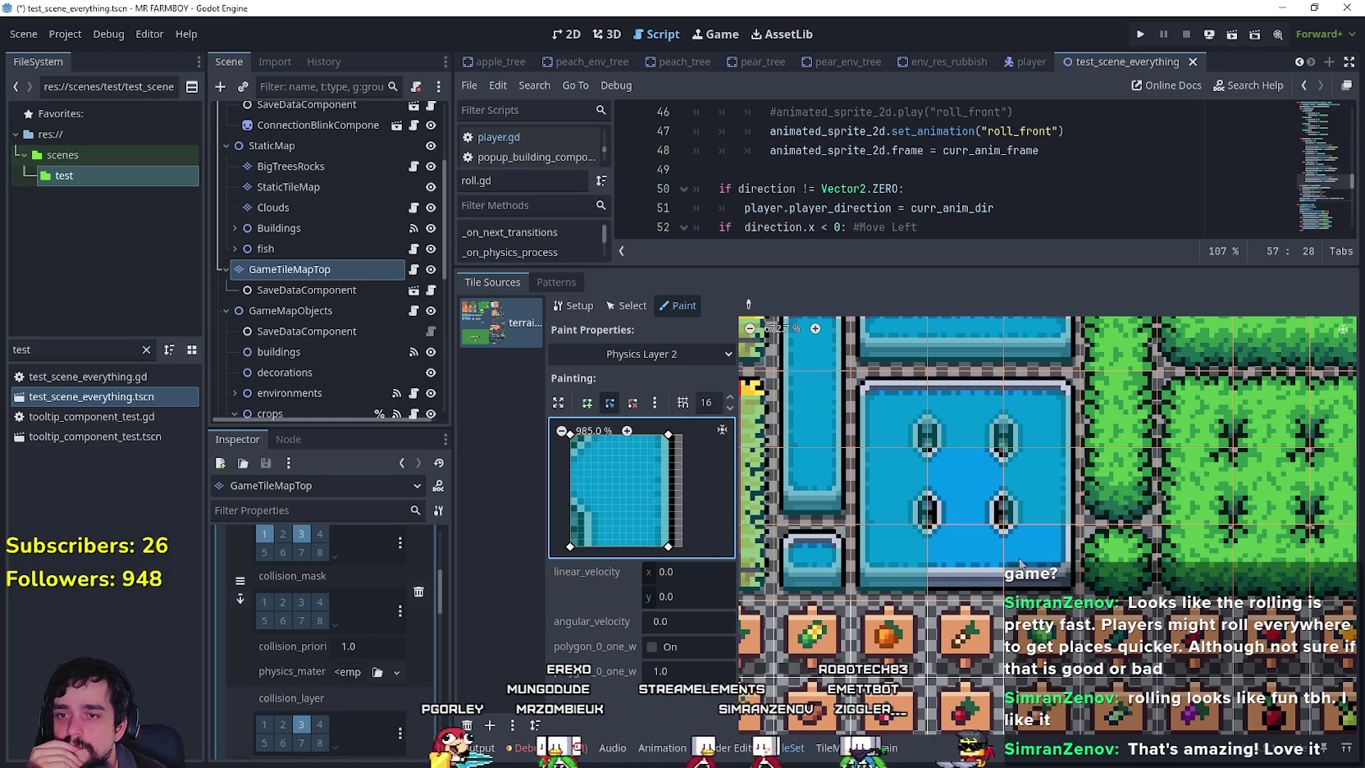
left_click(1024, 561)
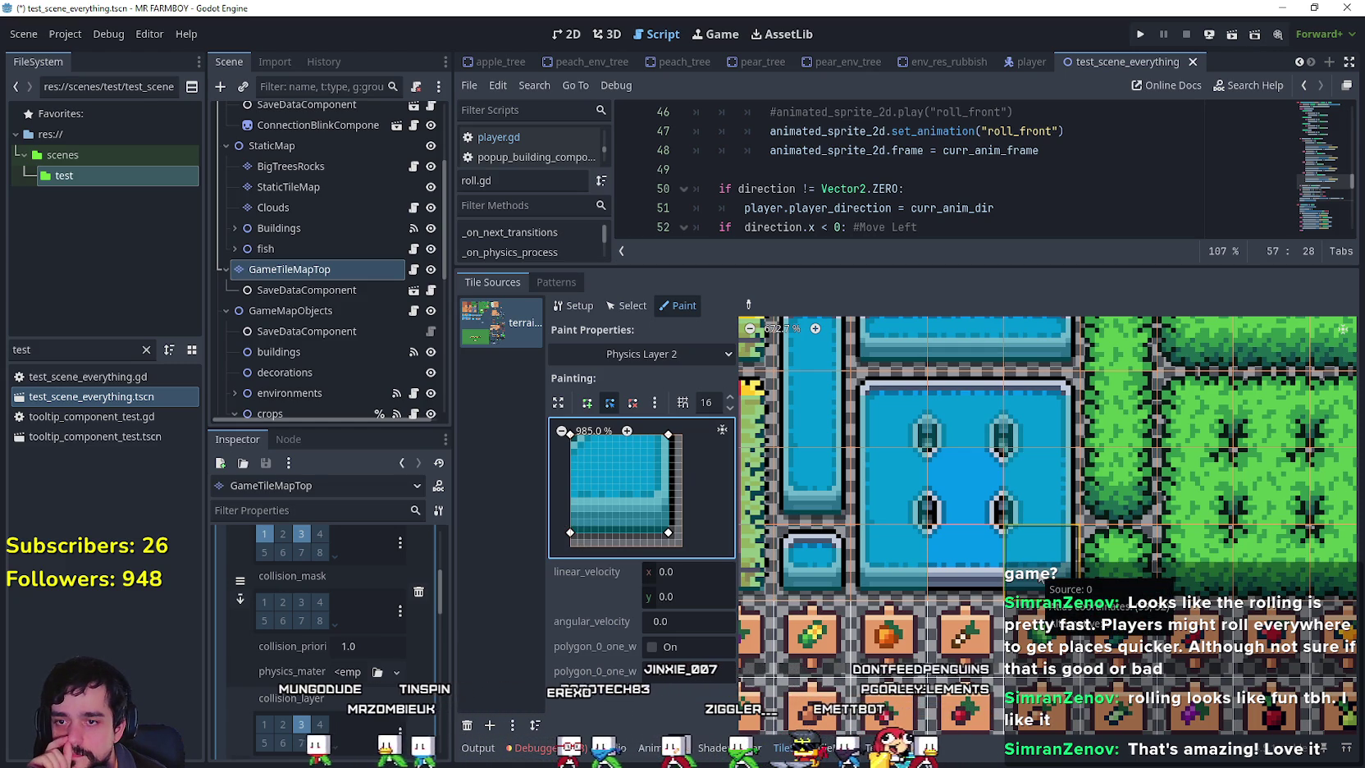
left_click_drag(669, 532, 682, 532)
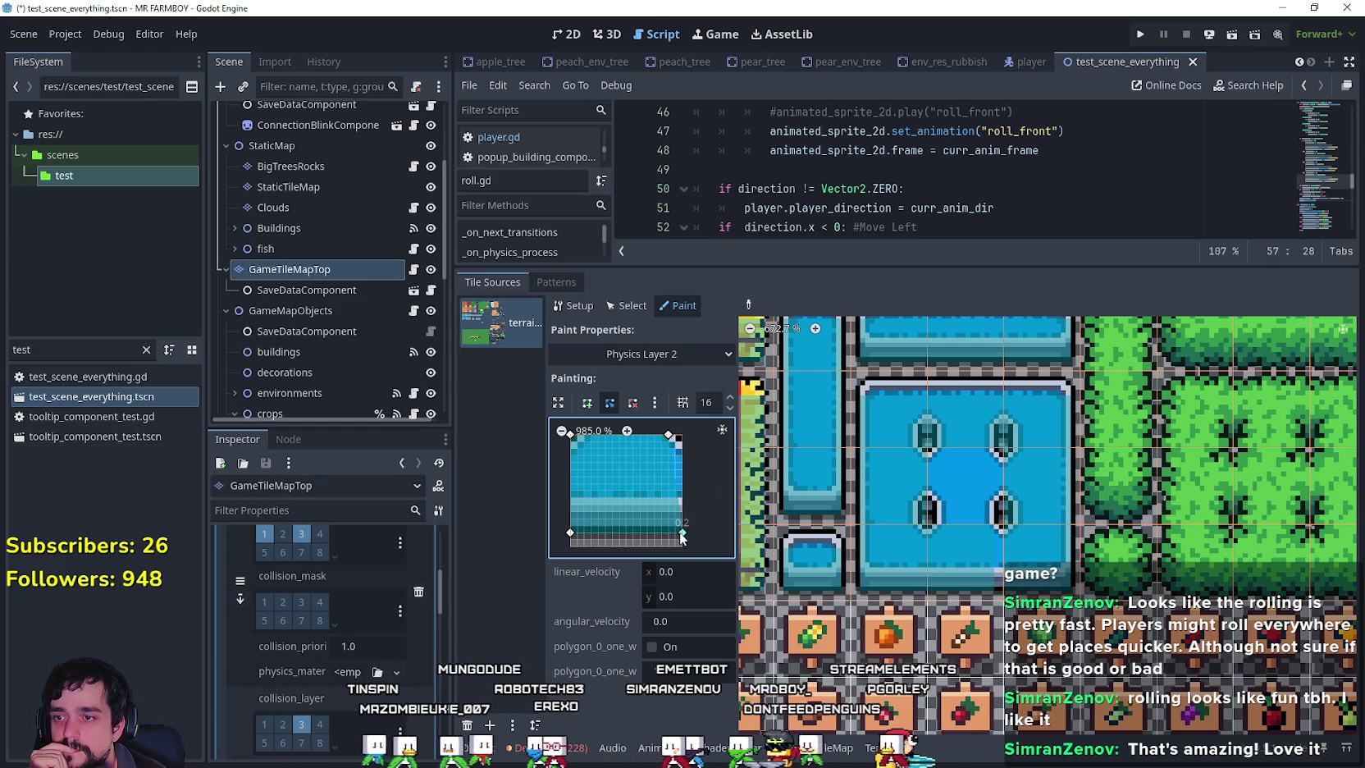
Paint the square collision onto the bottom and interior pool tiles, lowering its bottom-right corner.
left_click(967, 550)
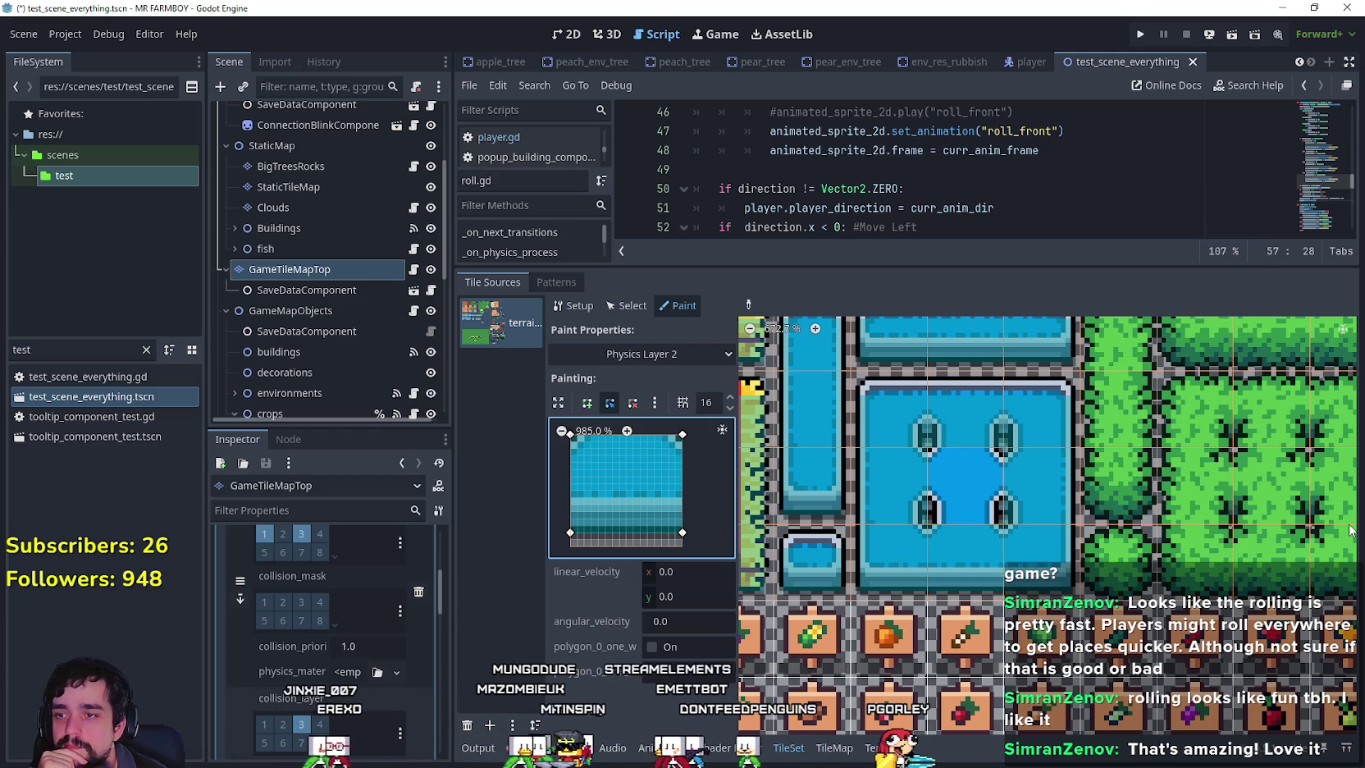
scroll(1342, 502, "up", 2)
scroll(1315, 502, "left", 2)
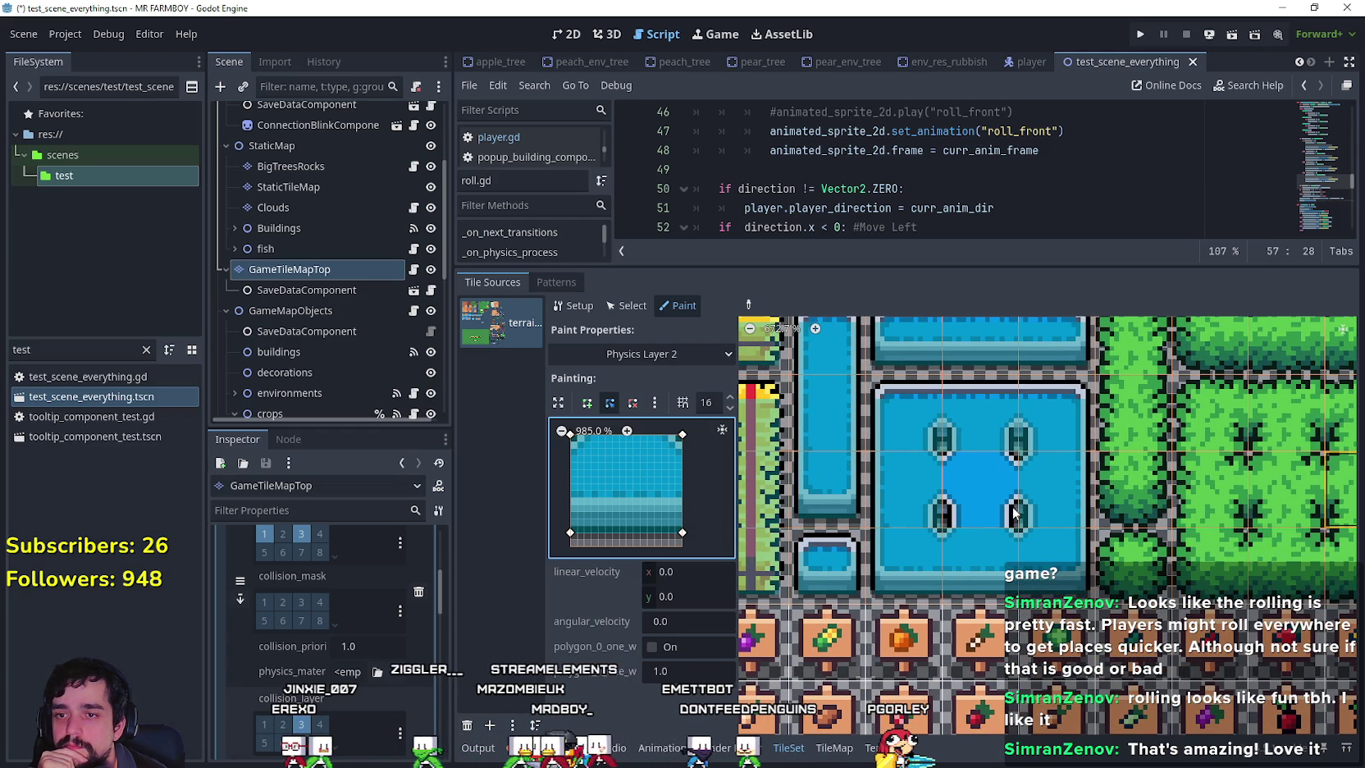
scroll(696, 495, "left", 2)
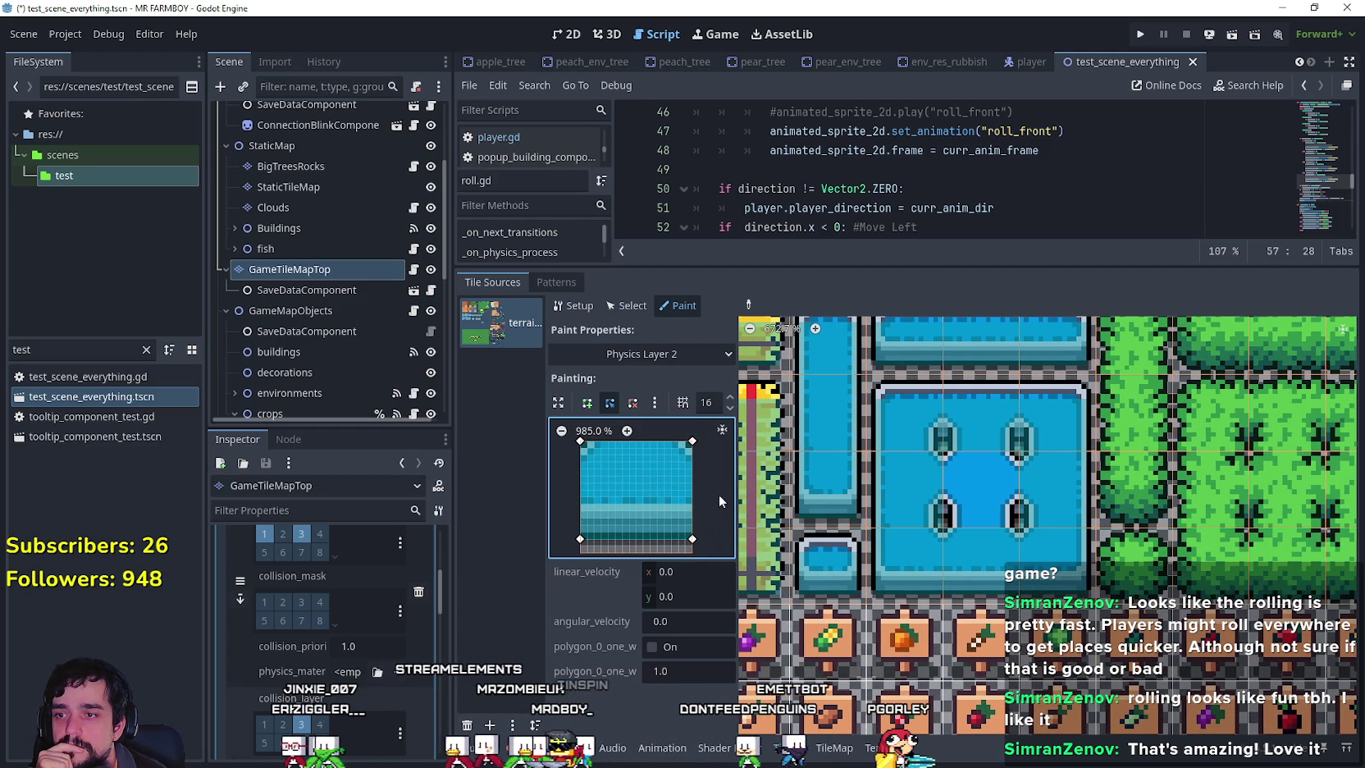
left_click(986, 488)
left_click_drag(695, 540, 693, 552)
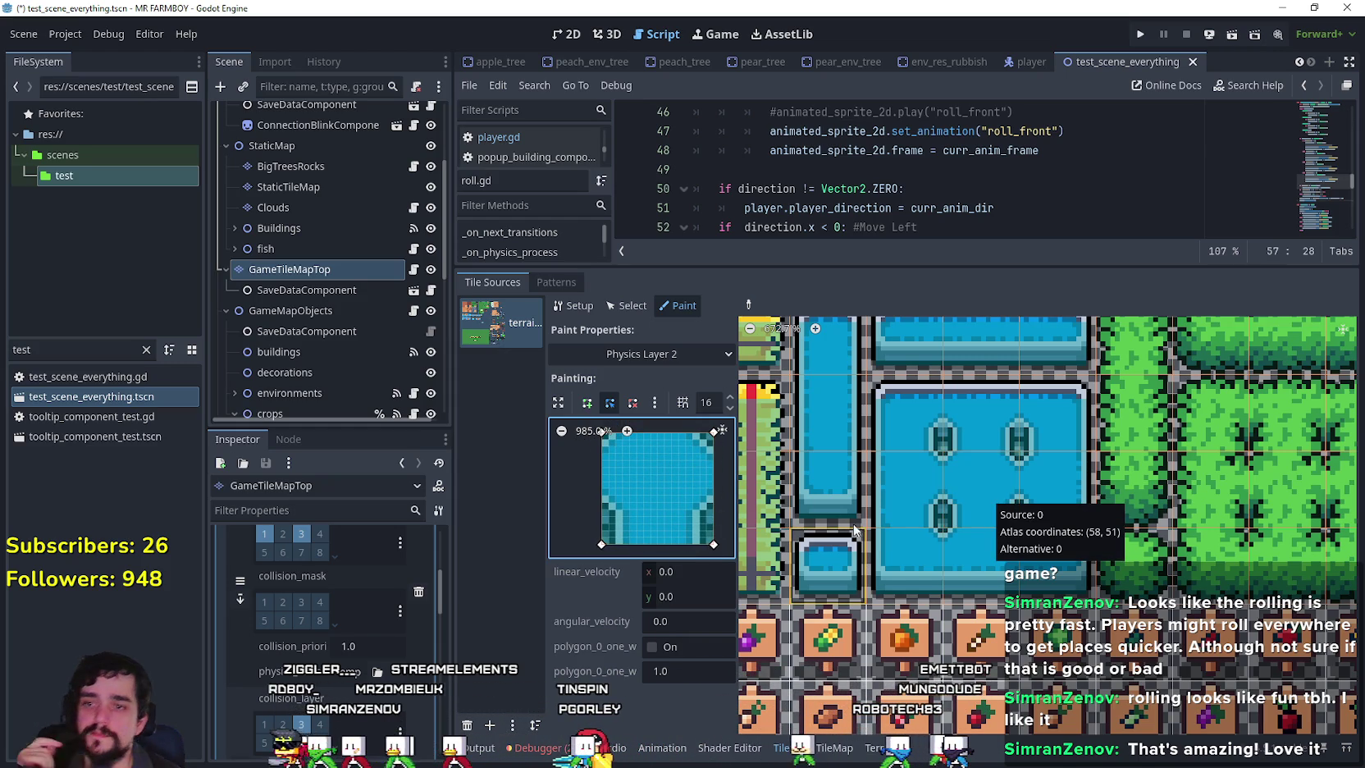
scroll(1029, 462, "down", 1)
scroll(1028, 465, "down", 1)
scroll(1028, 464, "down", 2)
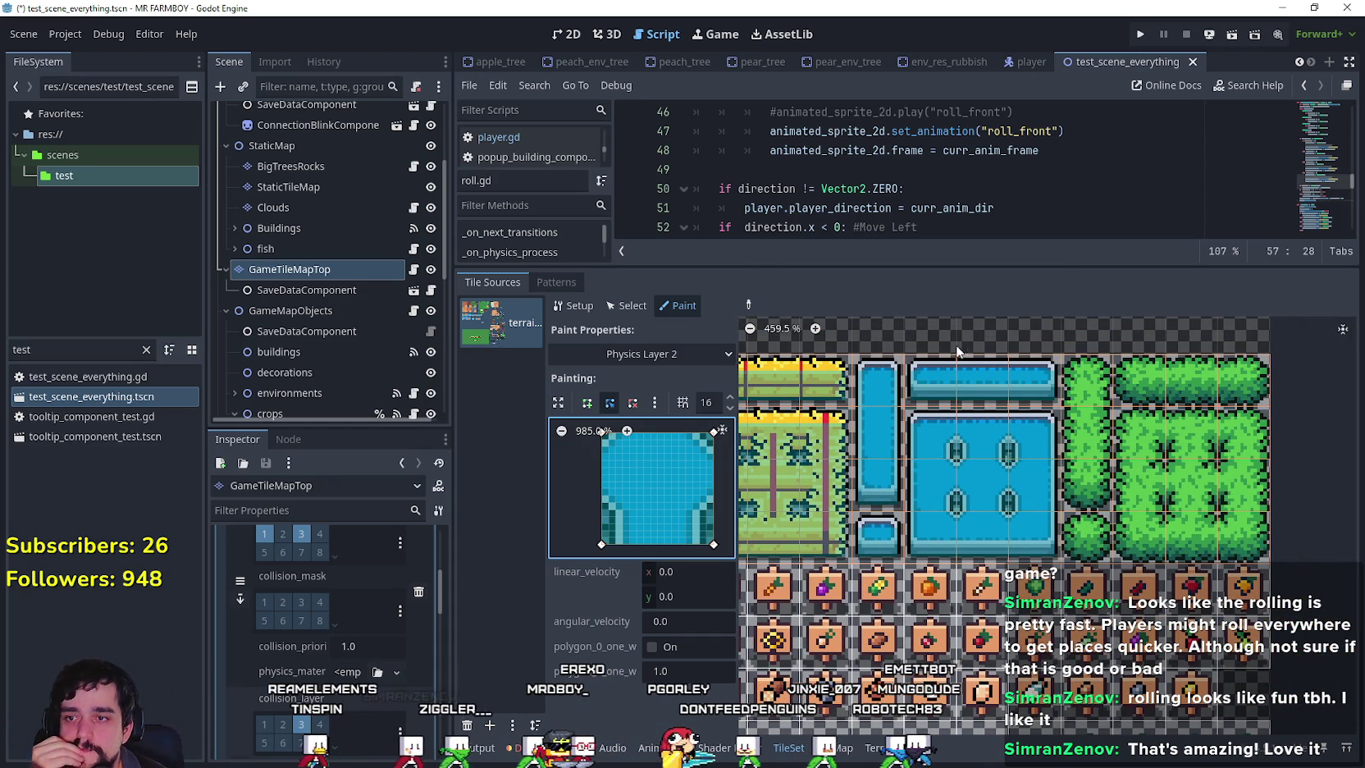
Use the picker to copy the field tile's shape, then the bush tile's collision shape.
scroll(1034, 443, "up", 2)
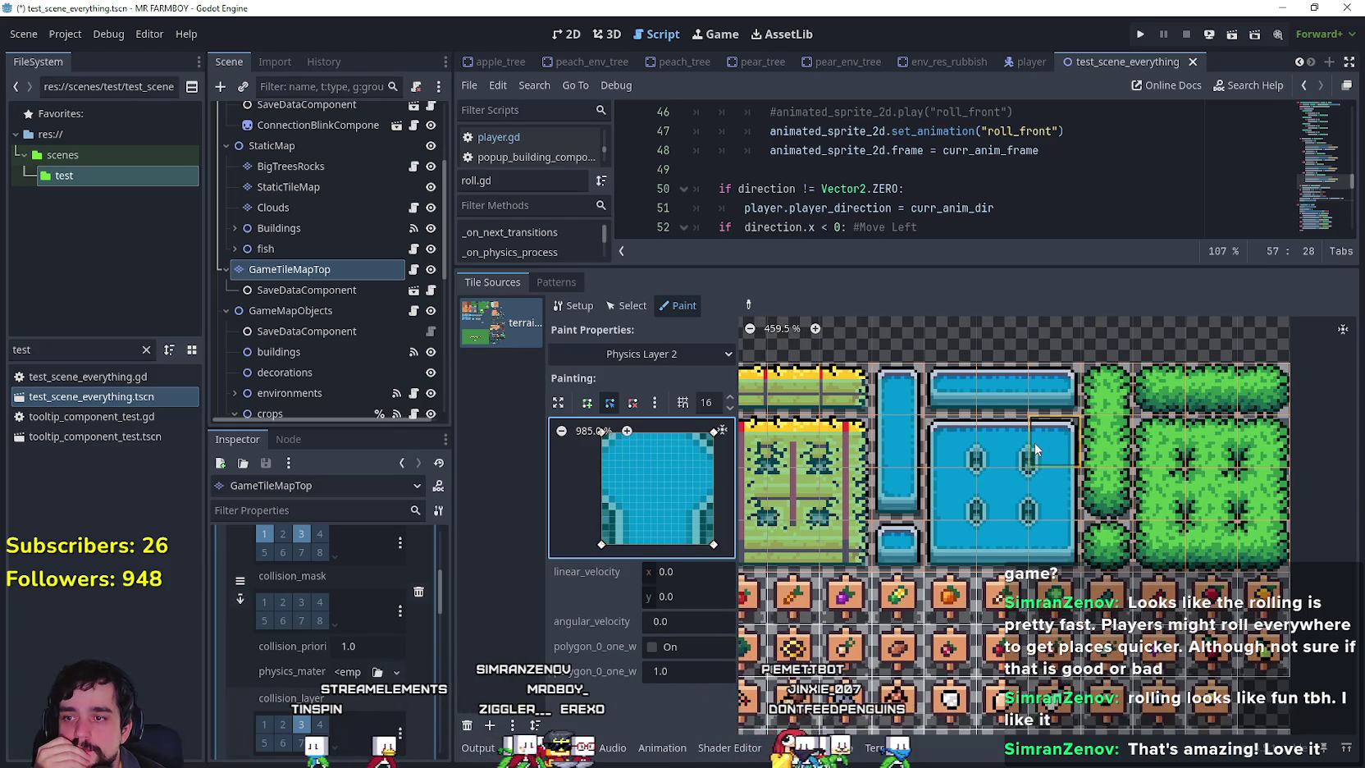
scroll(1066, 443, "left", 1)
scroll(1078, 439, "left", 2)
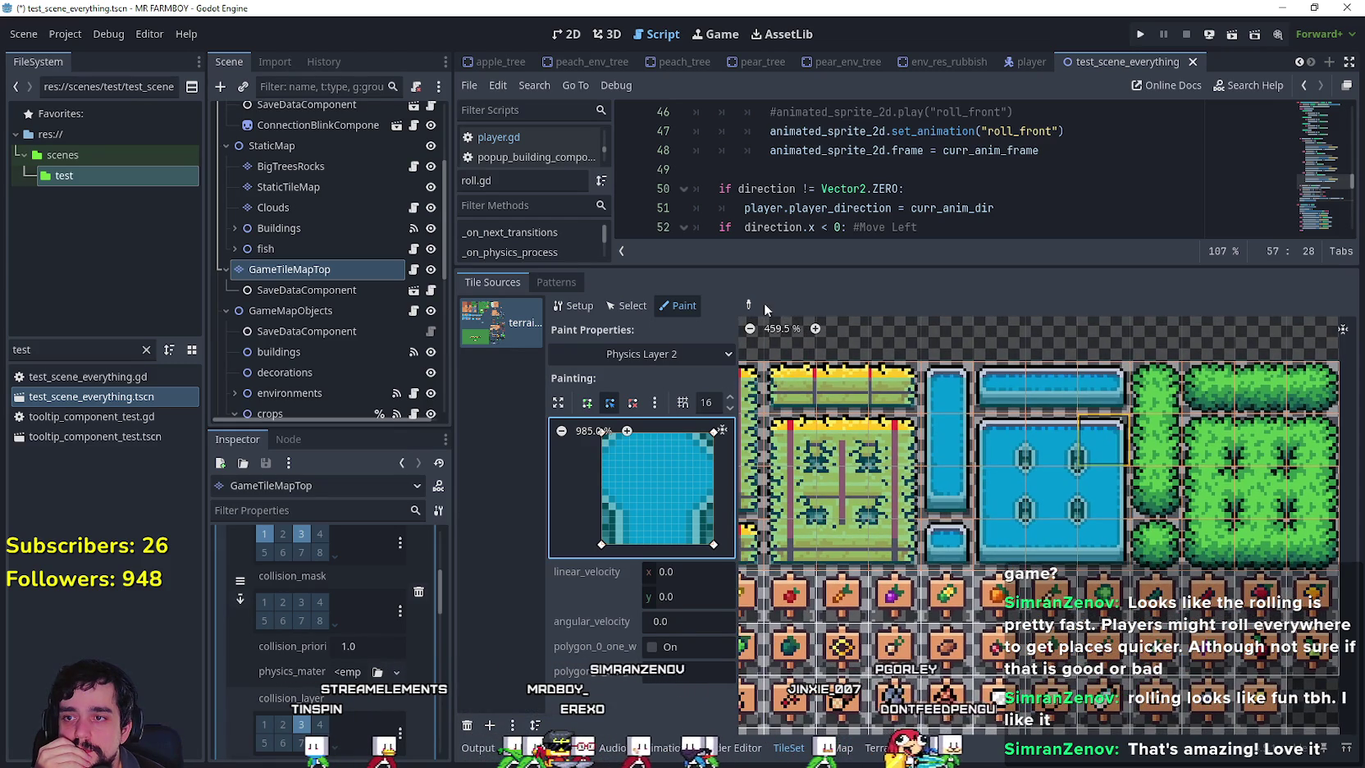
left_click(749, 305)
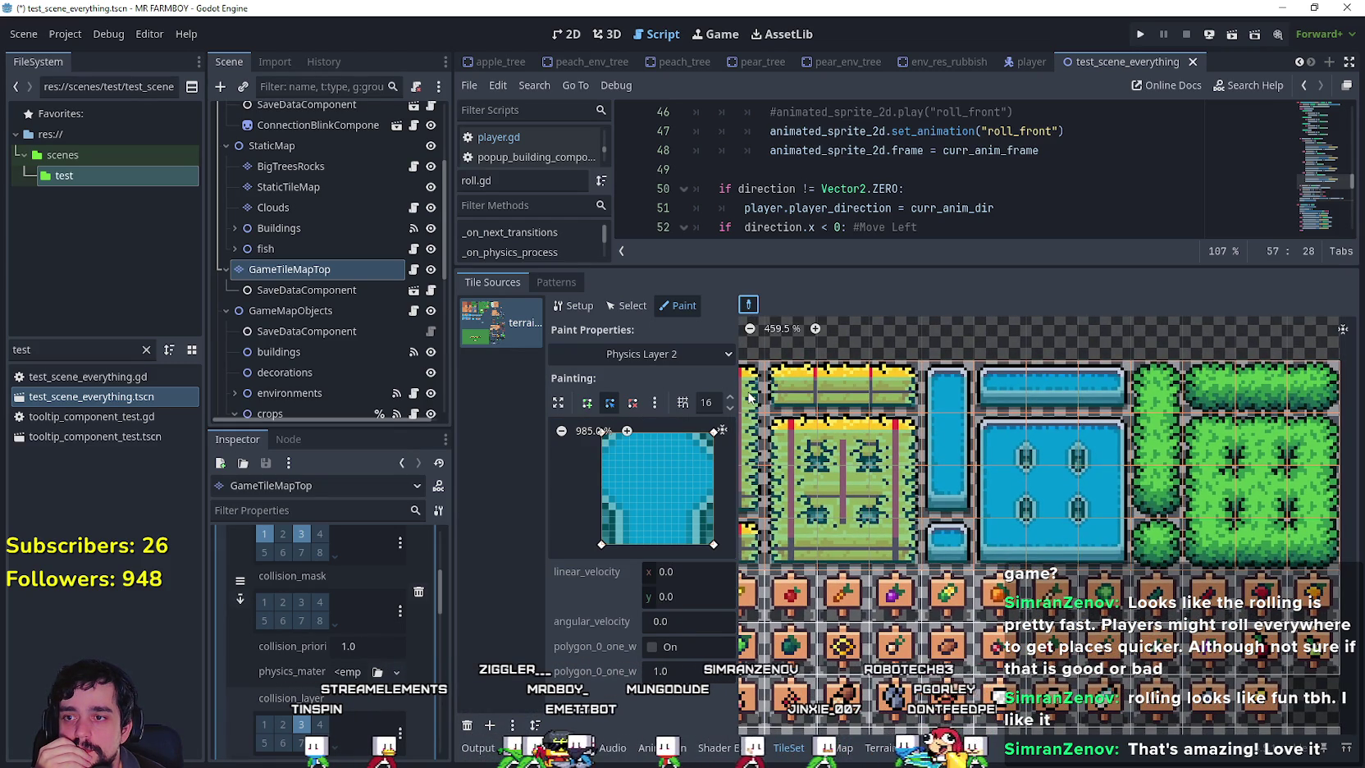
left_click(749, 397)
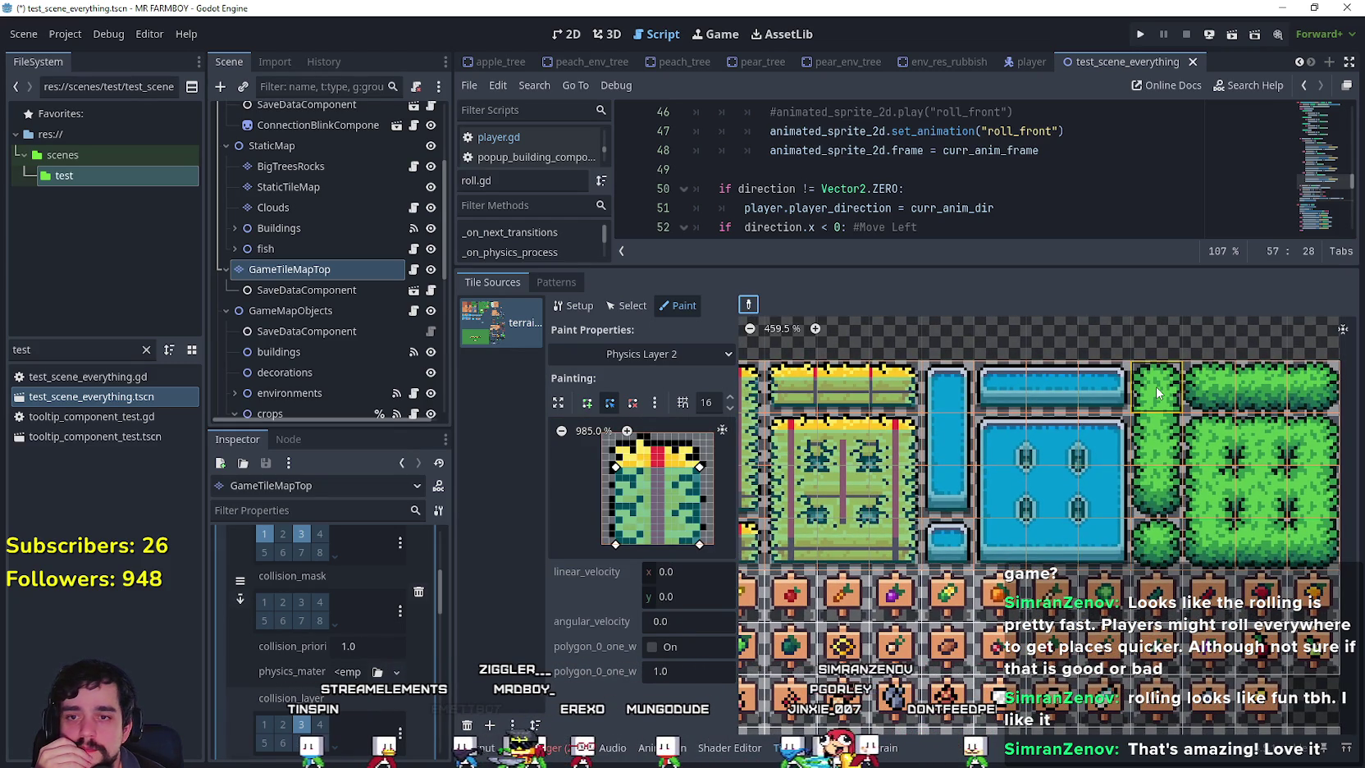
left_click(1173, 398)
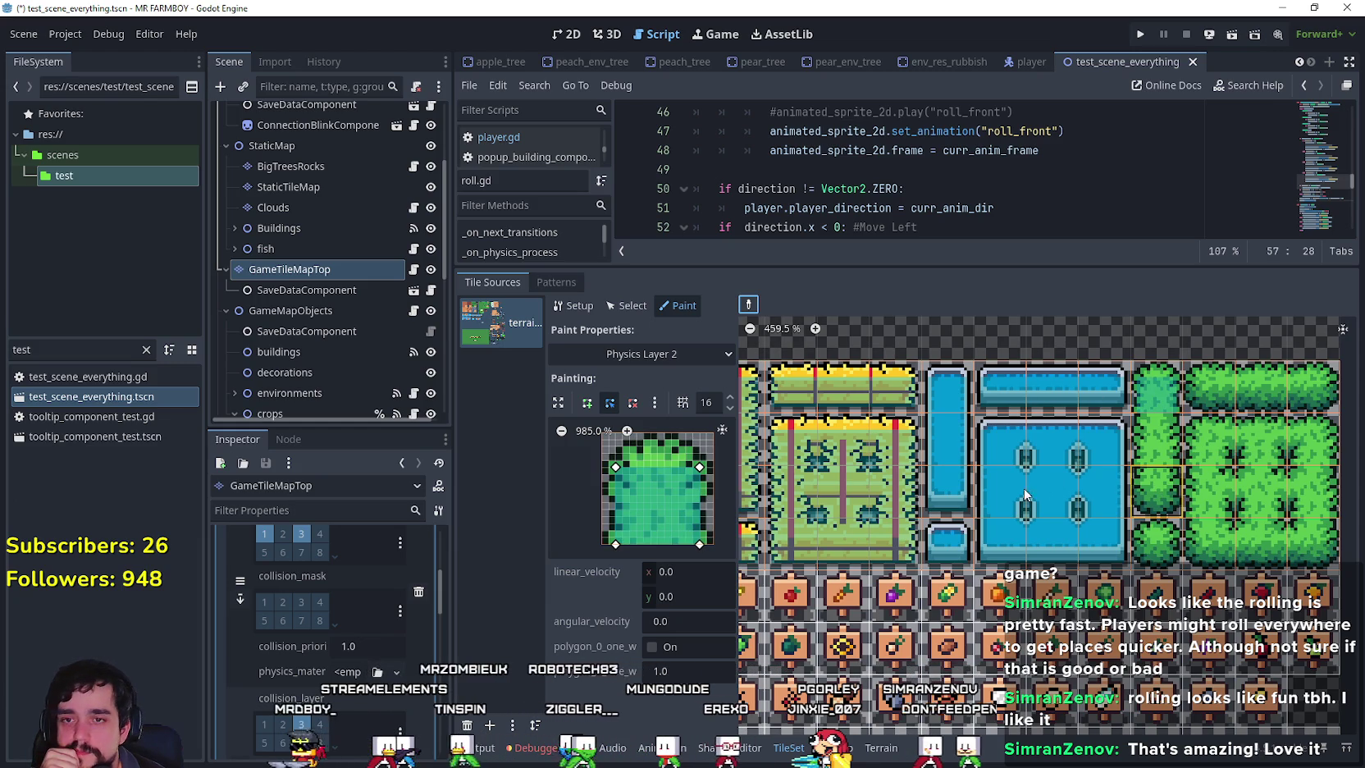
Paint the polygon across the top row of bush tiles and pull its corners in to fit.
scroll(918, 515, "right", 3)
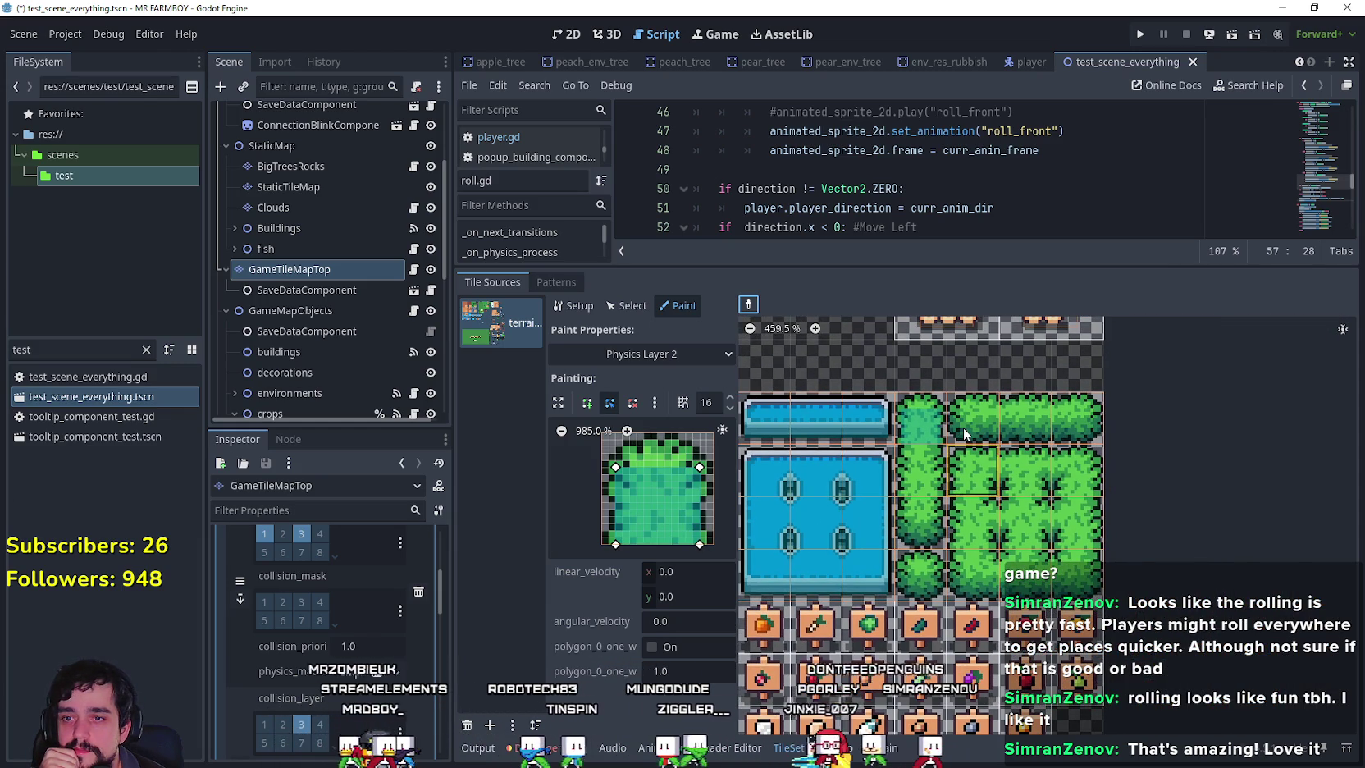
left_click(963, 433)
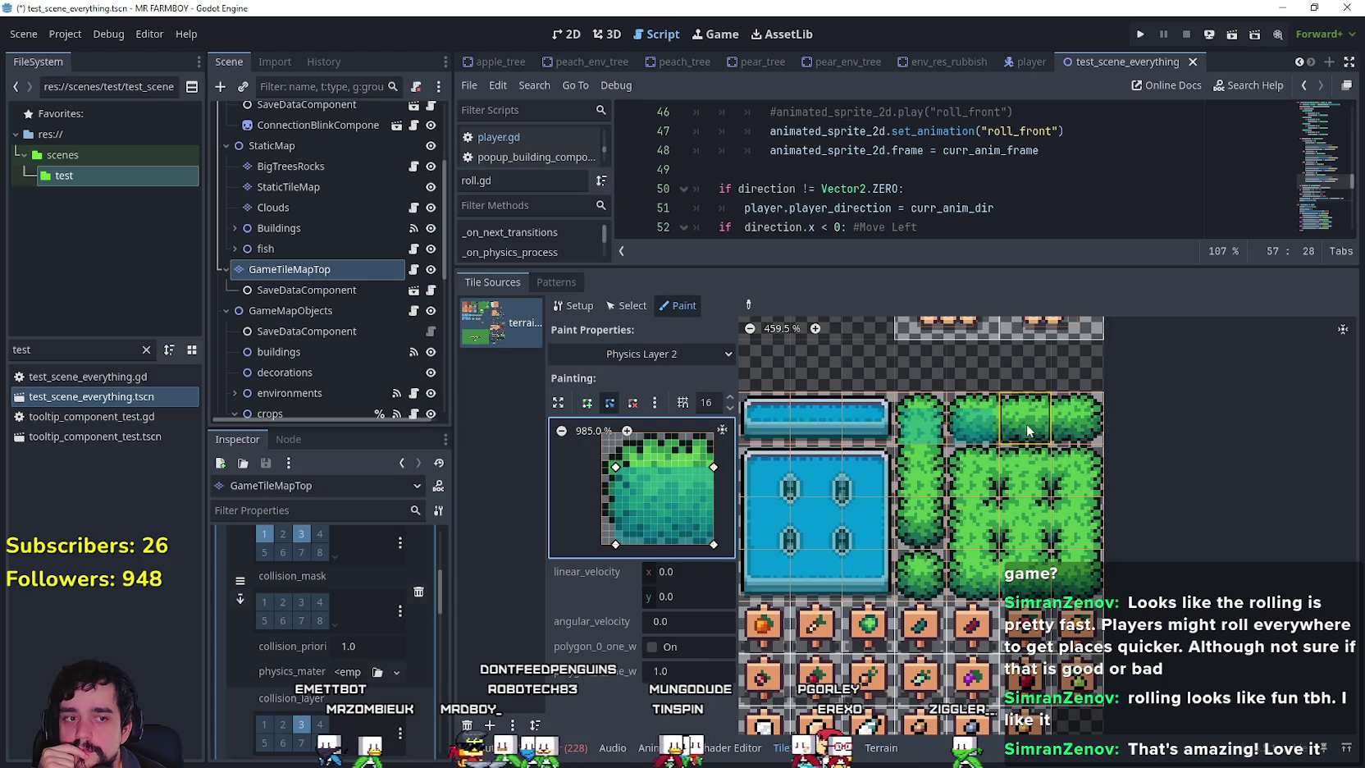
left_click(1074, 420)
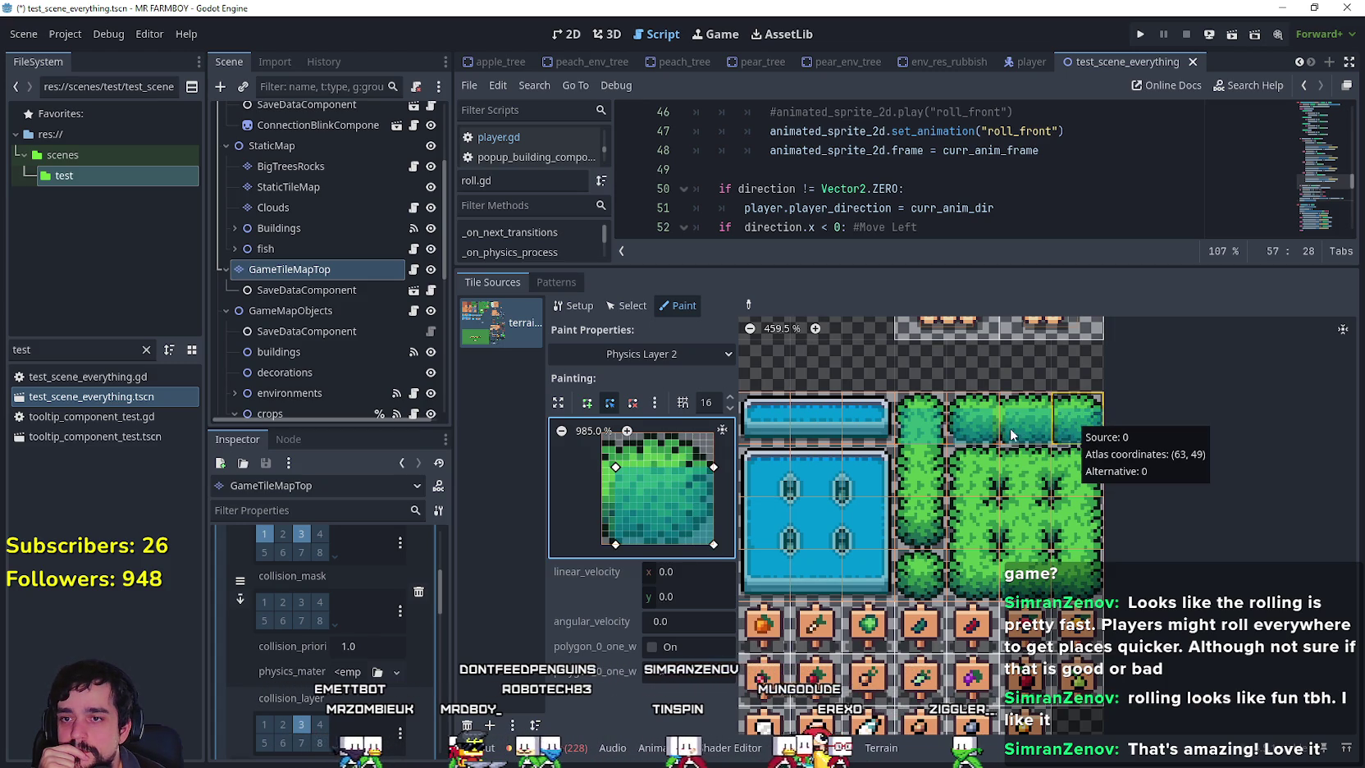
mouse_move(615, 467)
left_mouse_down()
mouse_move(583, 471)
mouse_move(603, 467)
left_mouse_up()
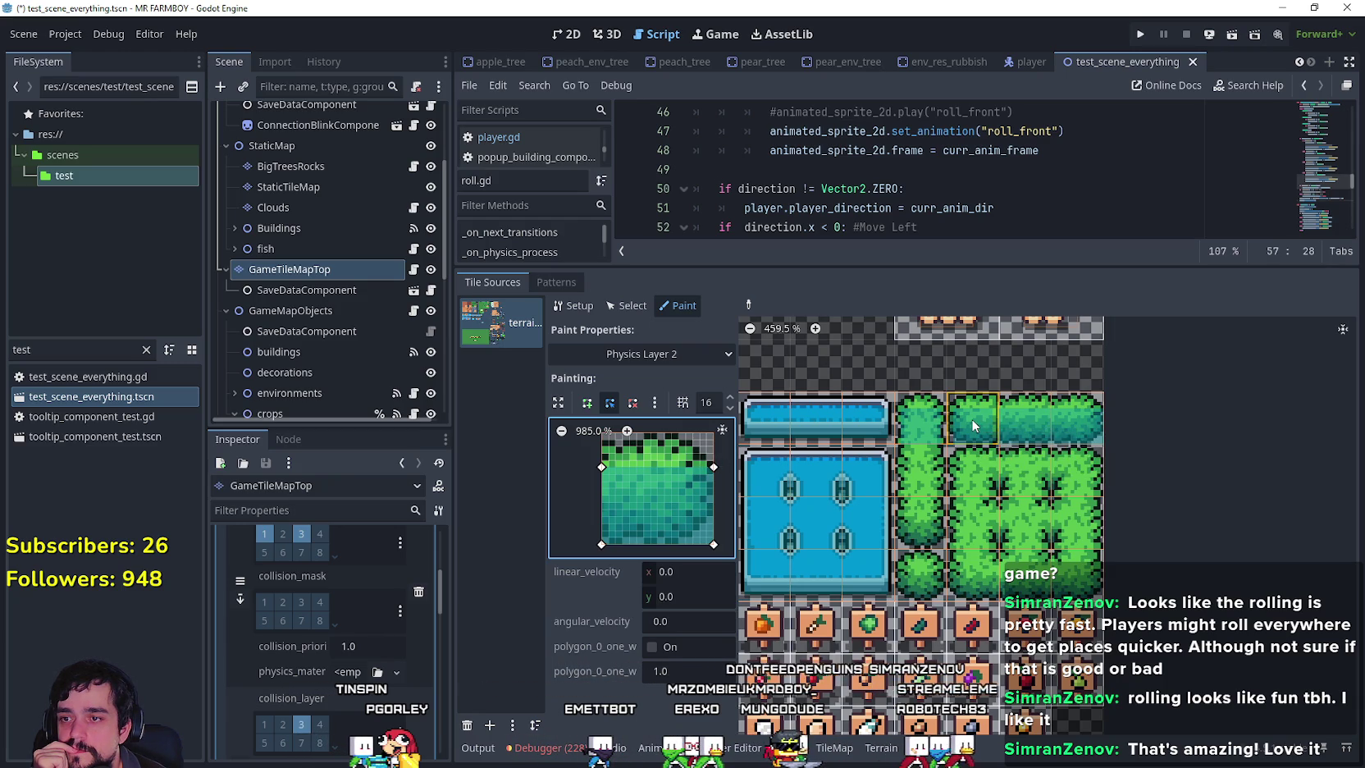
left_click_drag(973, 422, 1075, 420)
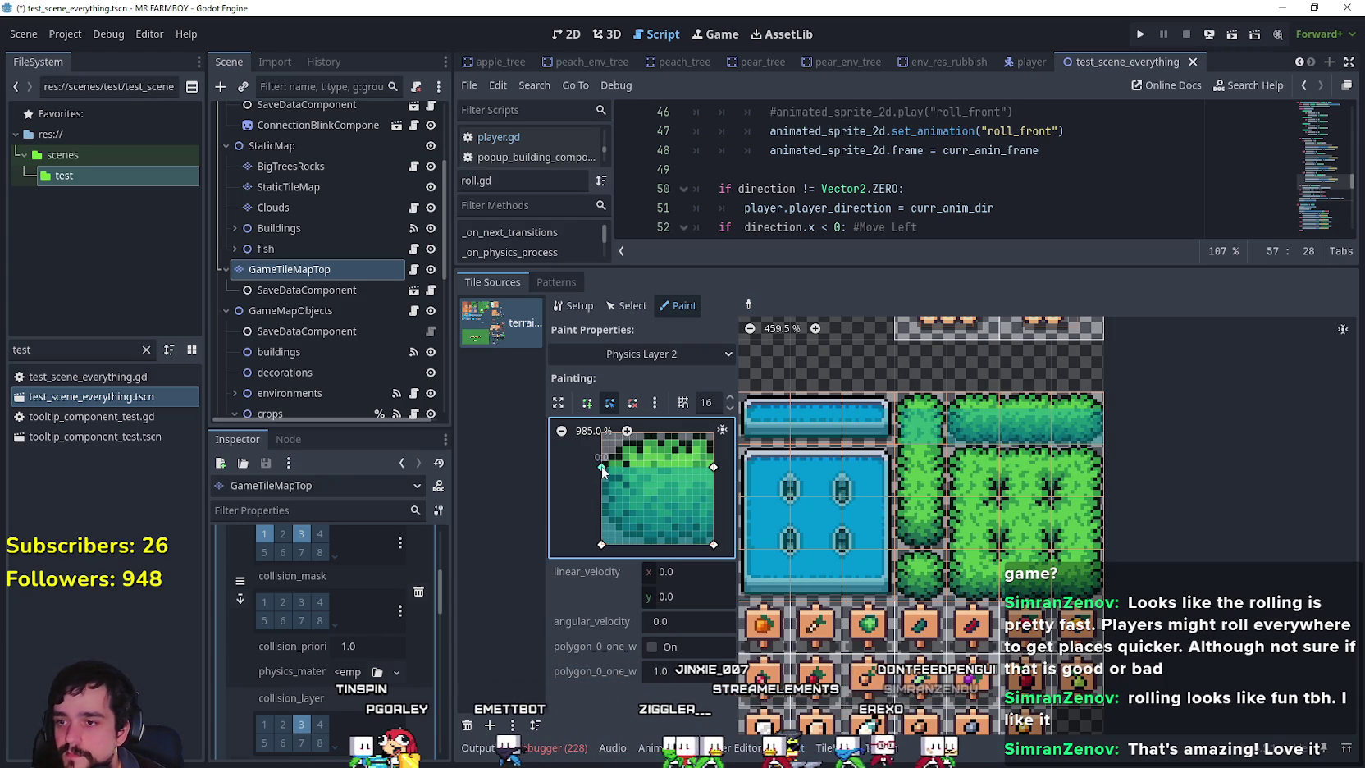
left_click_drag(604, 541, 615, 543)
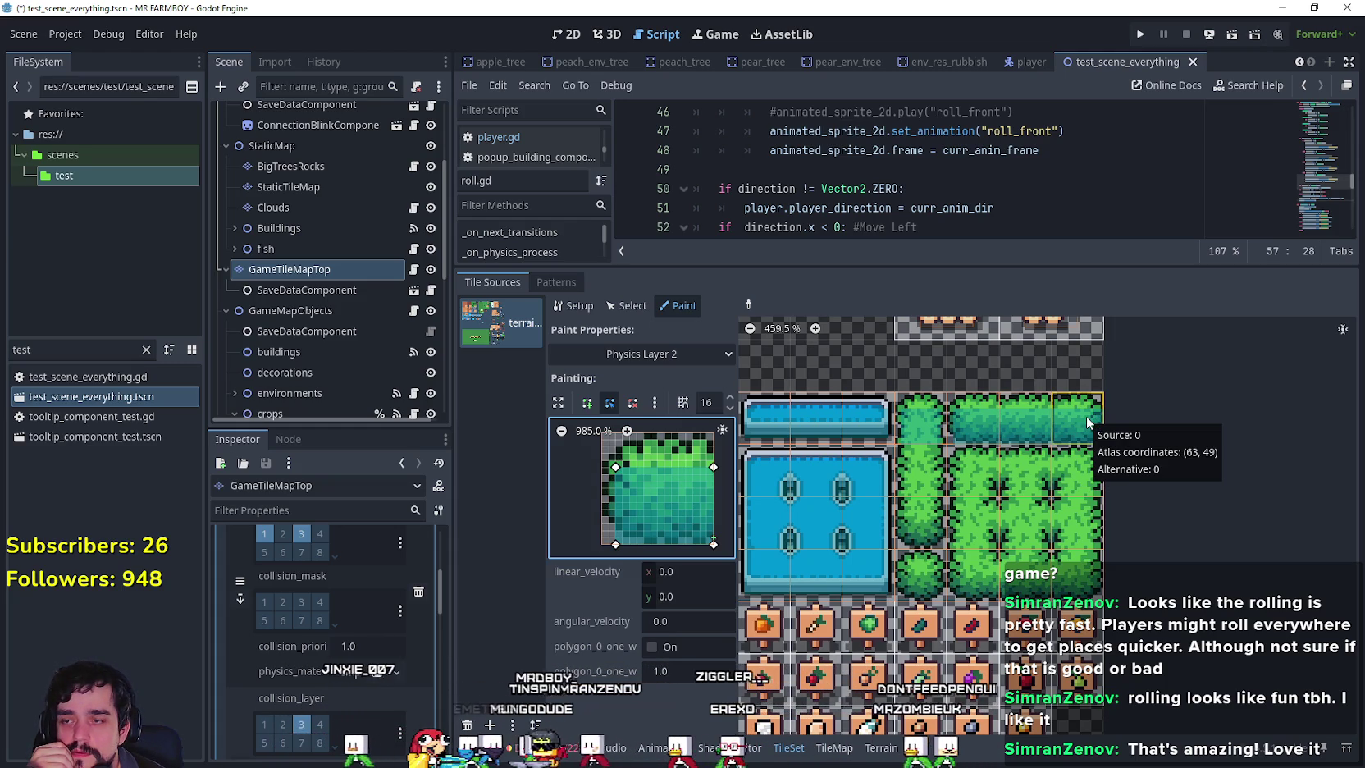
left_click_drag(616, 466, 601, 466)
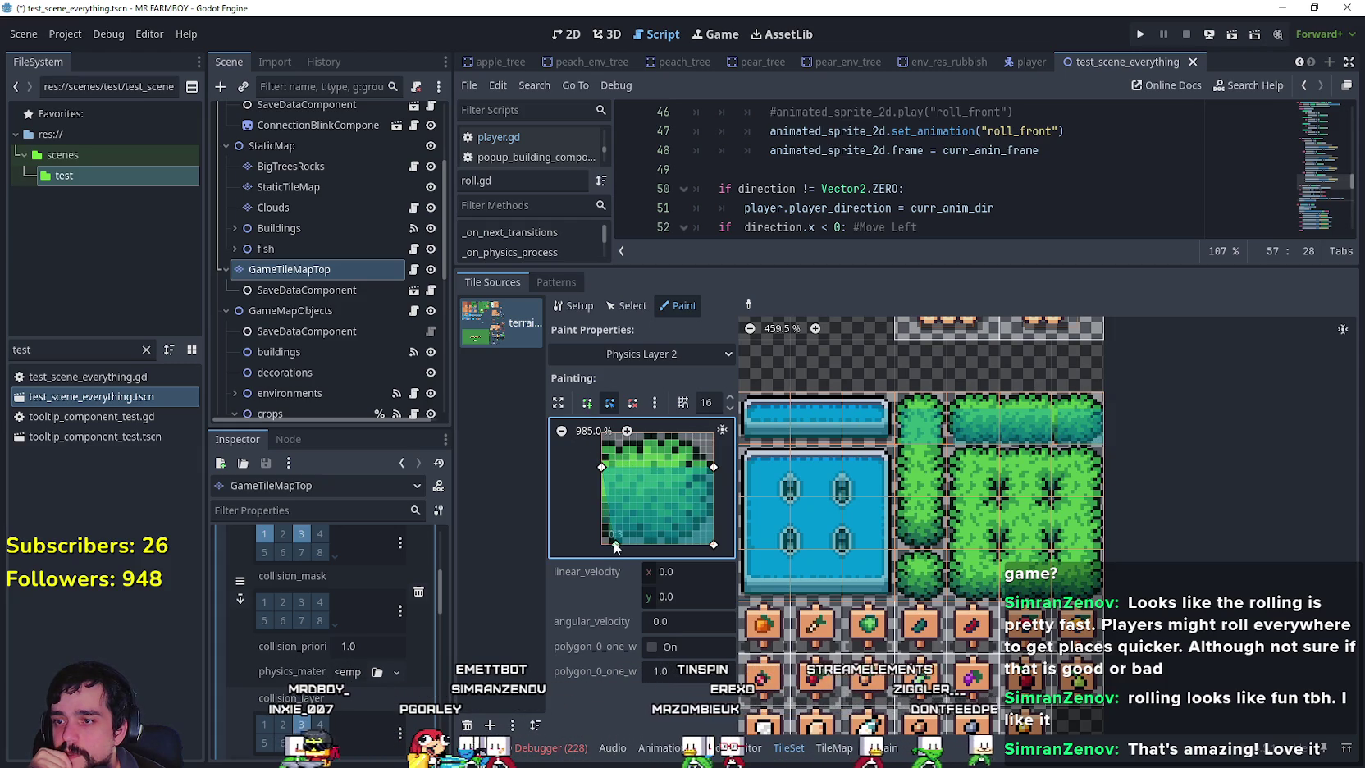
left_click_drag(713, 466, 700, 467)
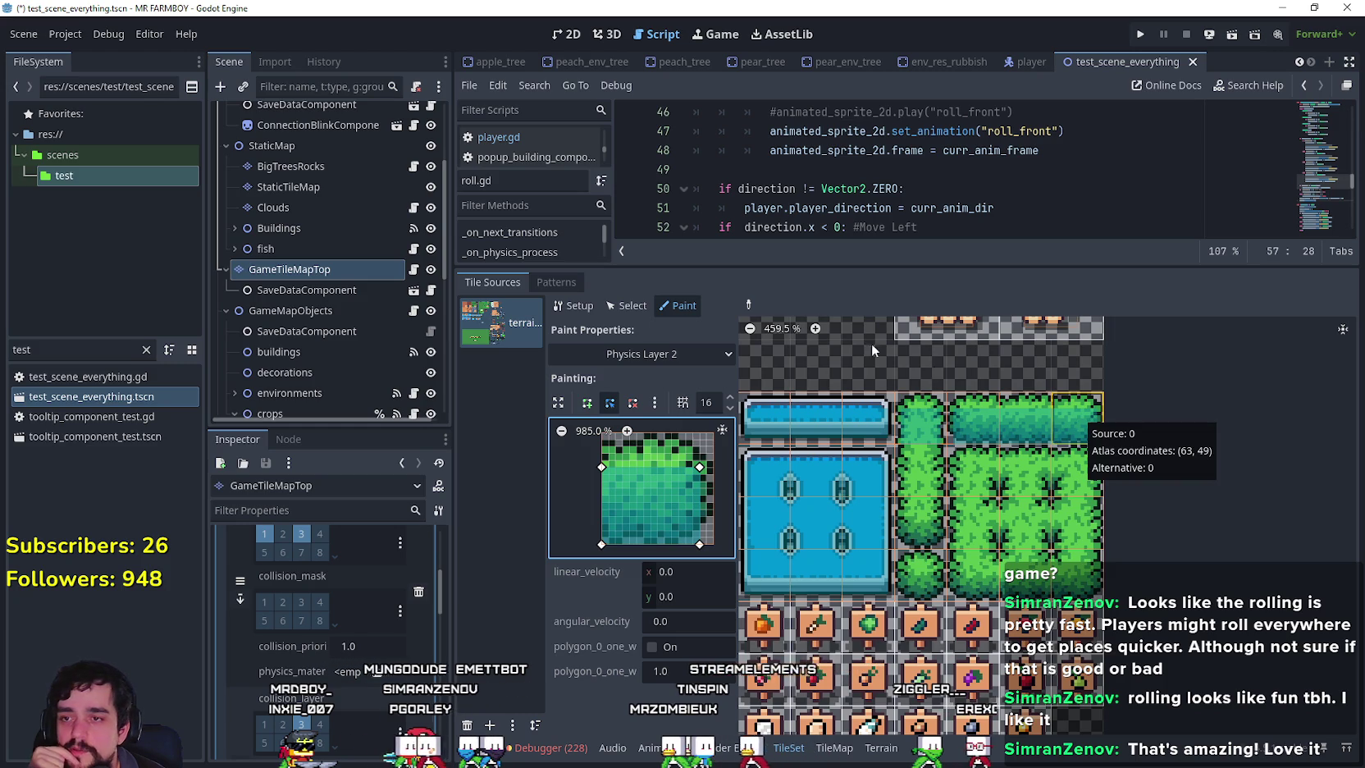
Pick up a bush tile's polygon, adjust its top corners, then select the tall bush column tile.
left_click(749, 305)
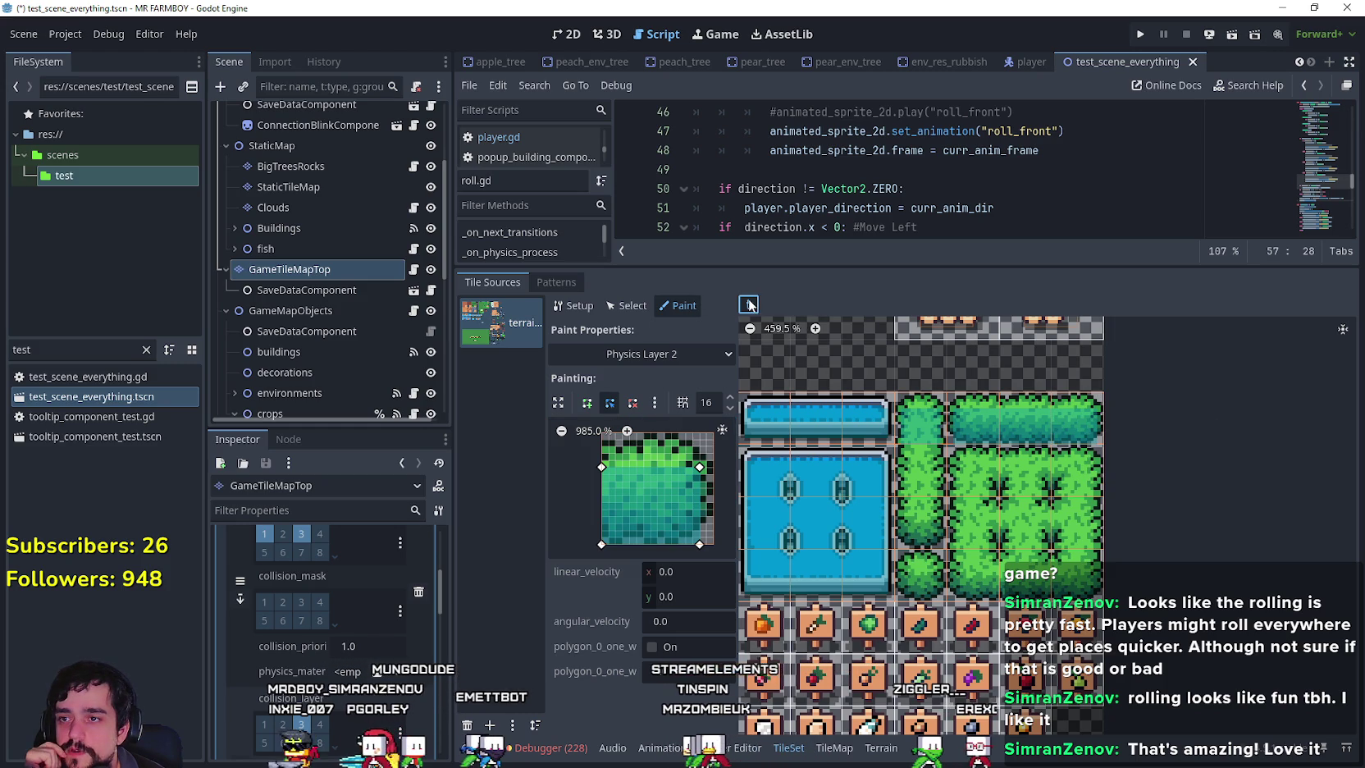
left_click(916, 429)
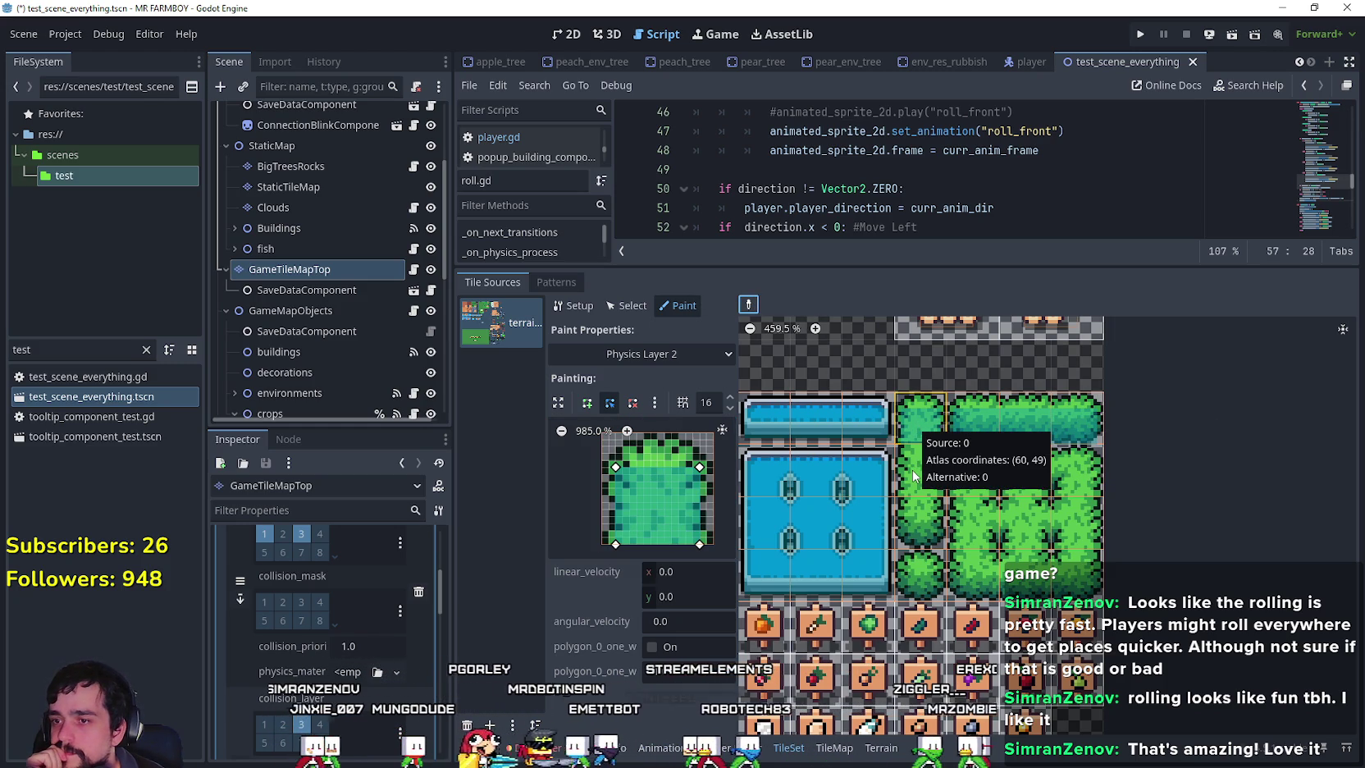
left_click_drag(699, 467, 699, 433)
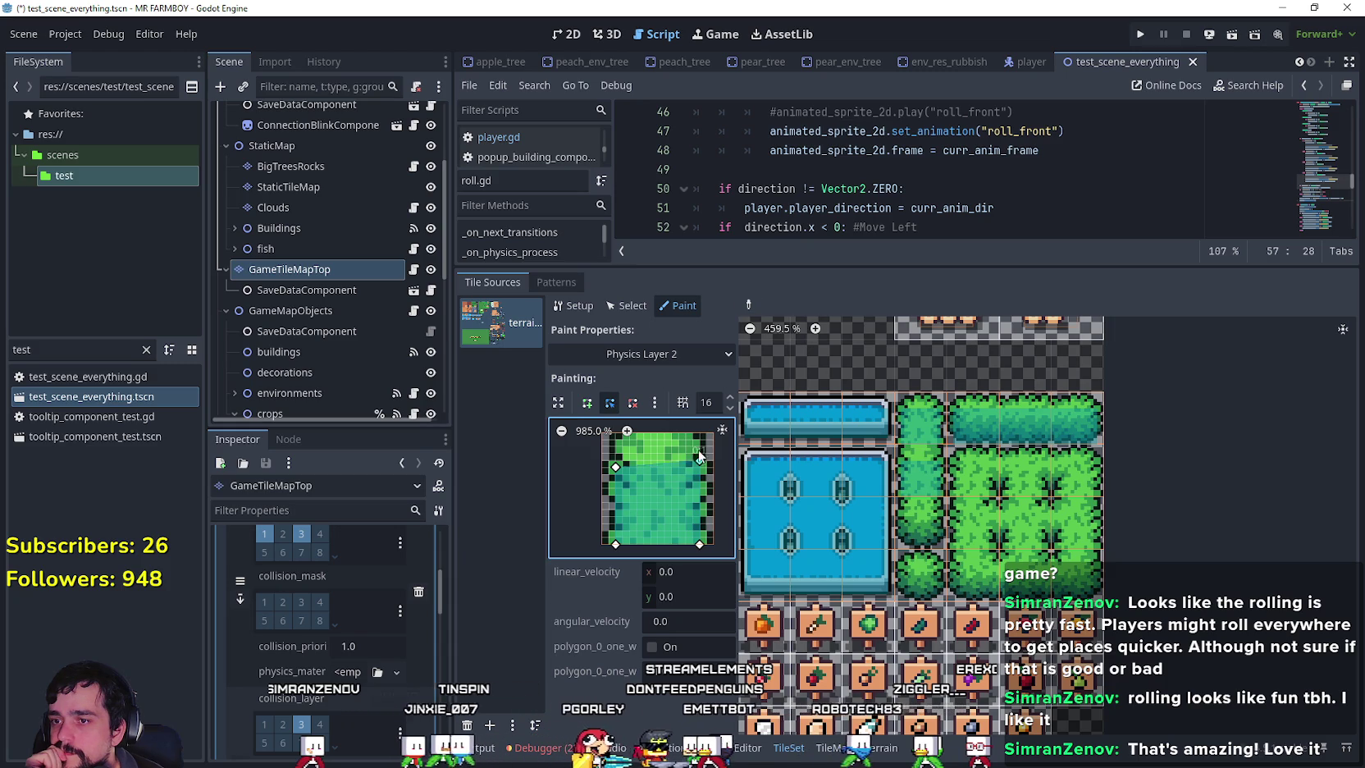
scroll(659, 483, "up", 1)
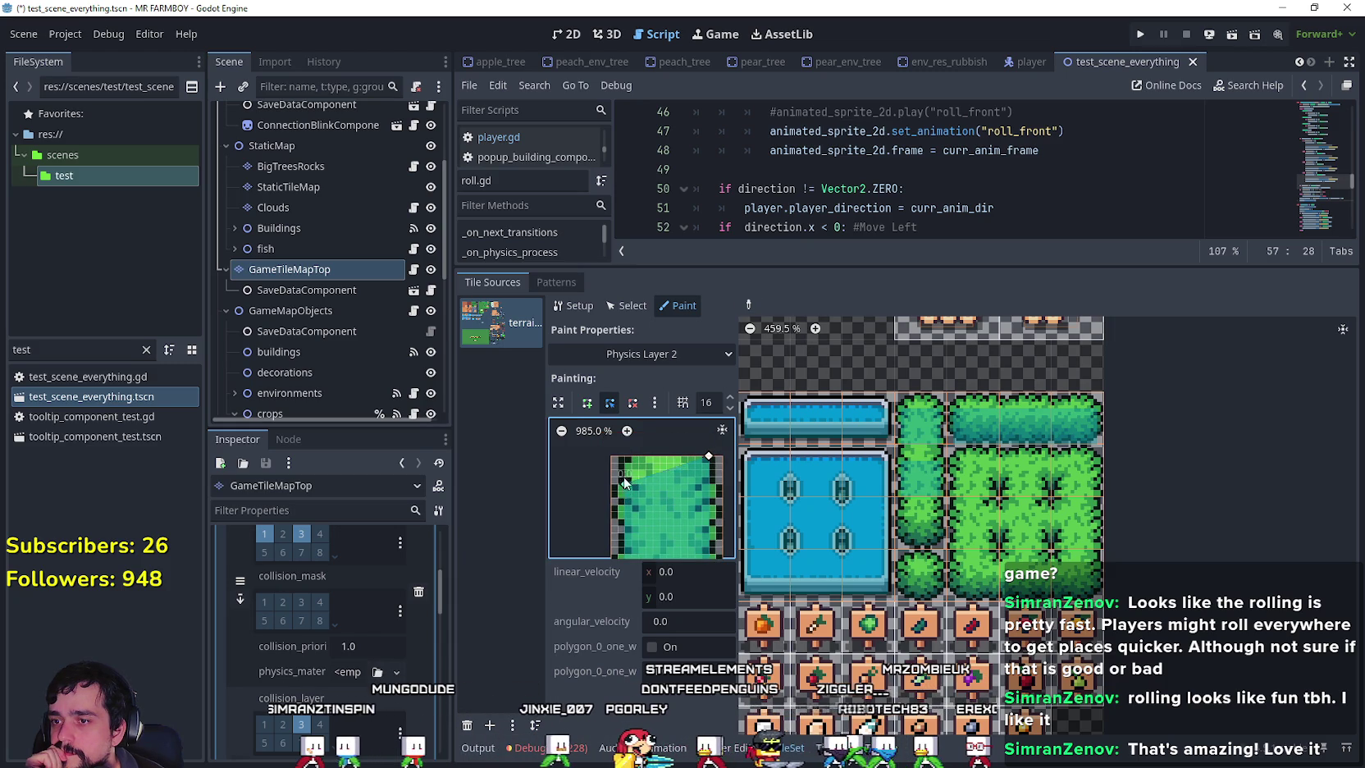
left_click_drag(621, 461, 628, 461)
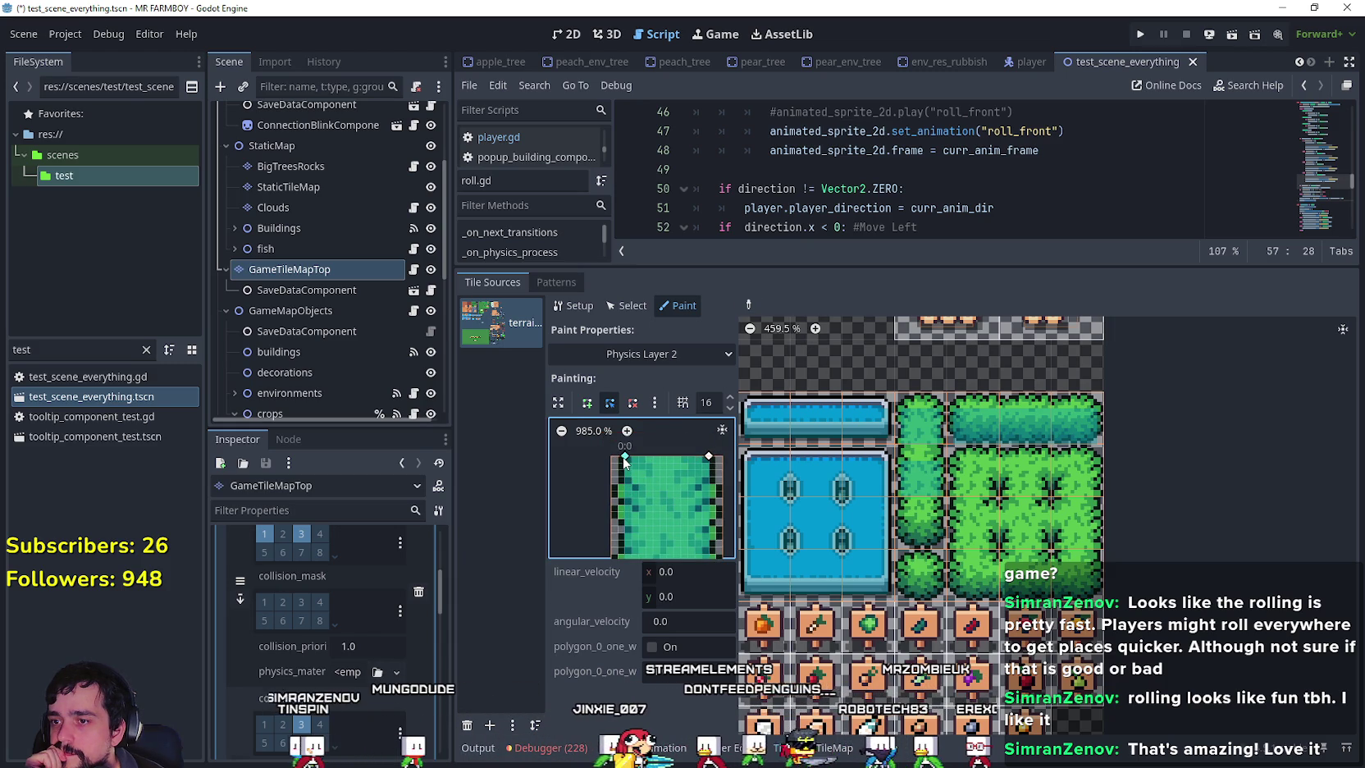
left_click(919, 466)
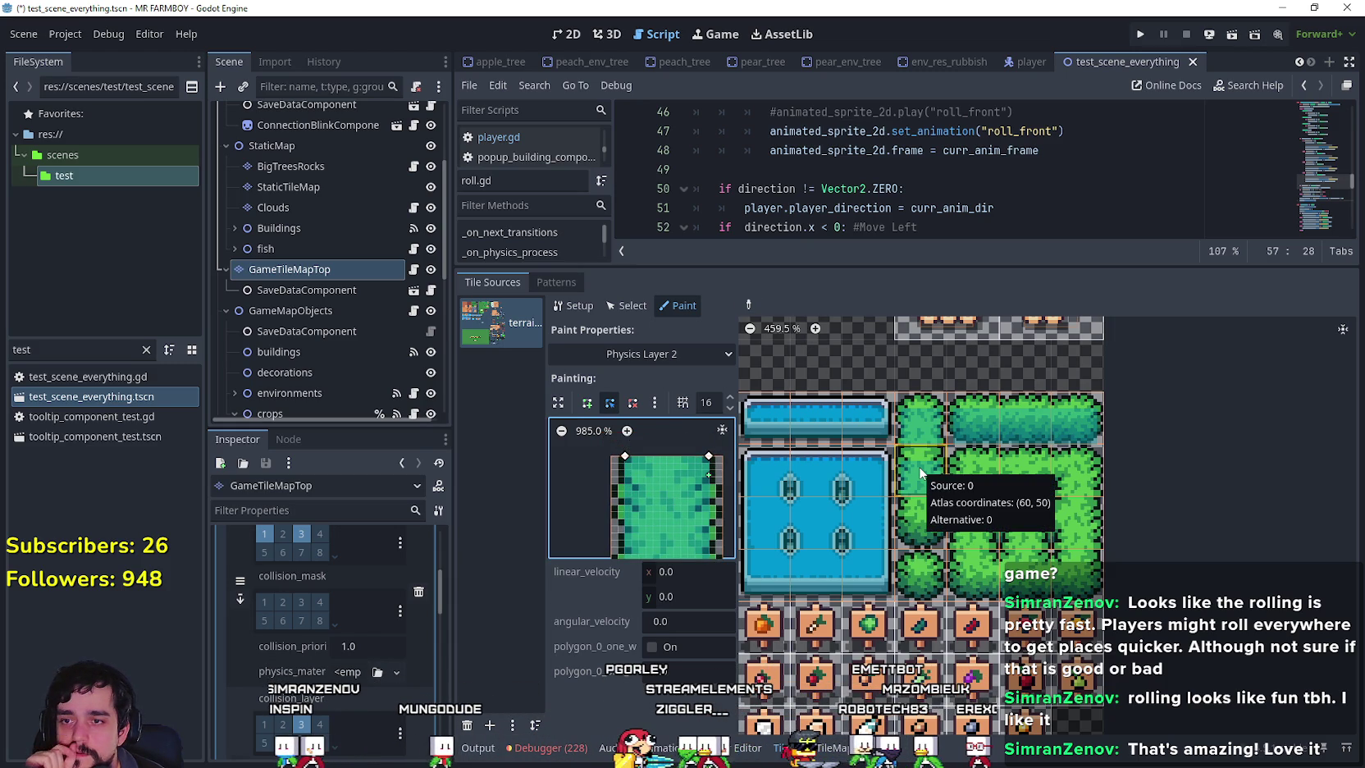
left_click(915, 528)
Reshape the tall bush tile's polygon, snapping its corners onto the tile corners.
scroll(716, 500, "down", 2)
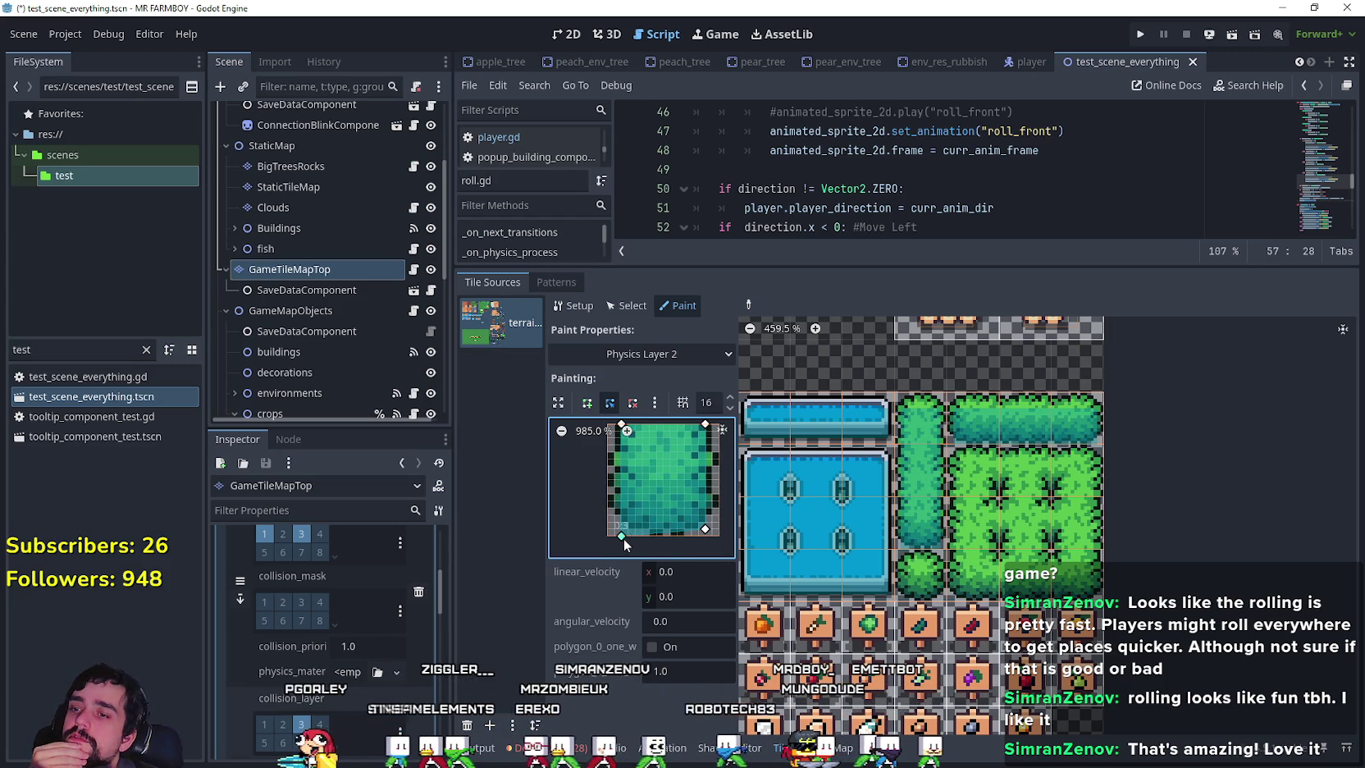
scroll(617, 505, "down", 2)
scroll(610, 512, "up", 1)
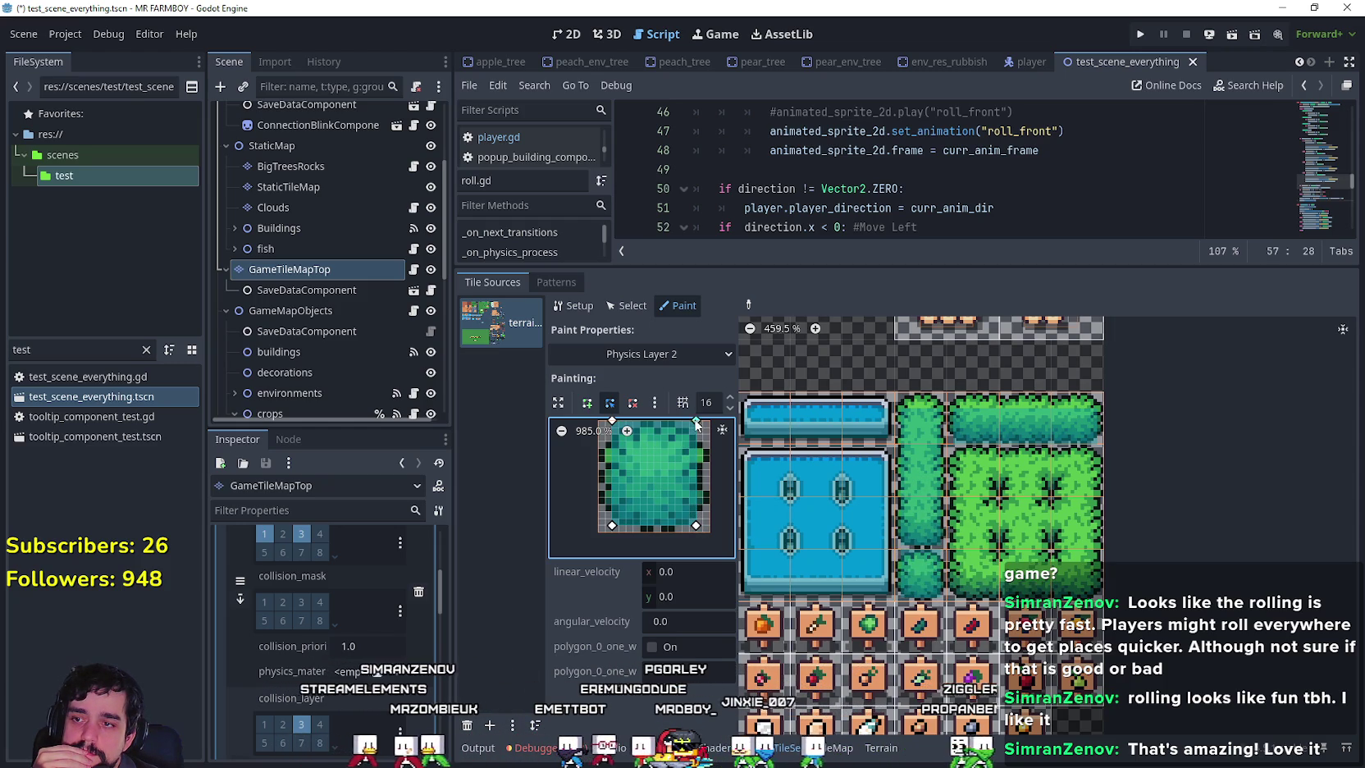
mouse_move(695, 420)
left_mouse_down()
mouse_move(698, 450)
mouse_move(639, 491)
left_mouse_up()
left_click_drag(604, 445, 604, 473)
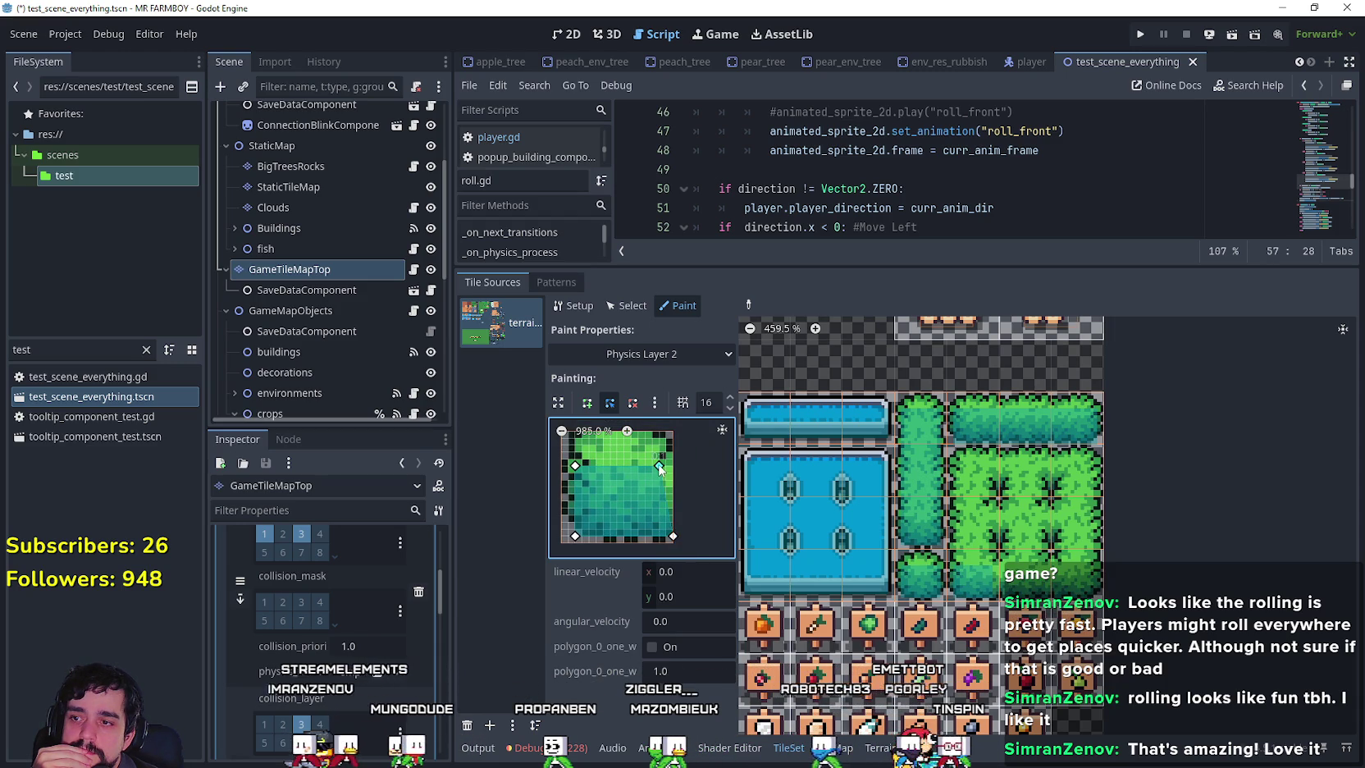
left_click_drag(660, 466, 672, 430)
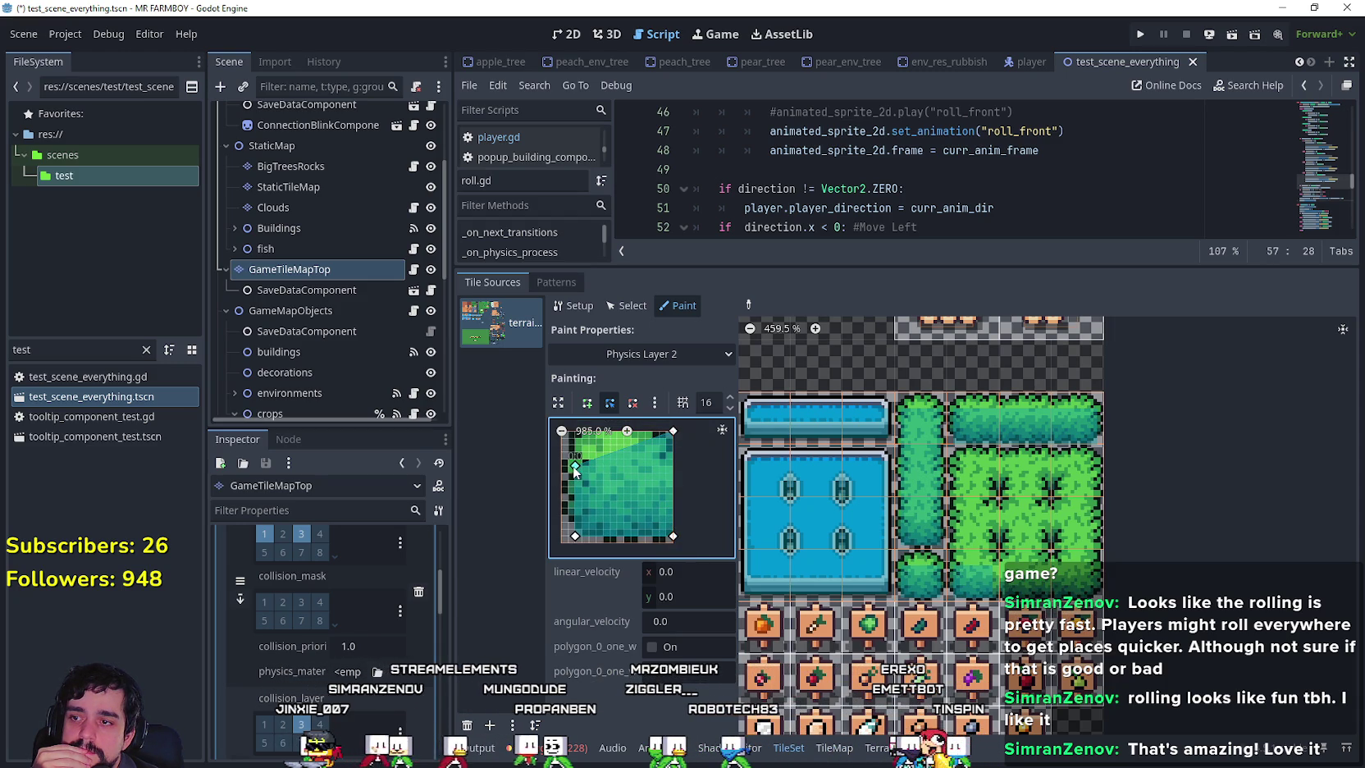
left_click_drag(574, 466, 575, 431)
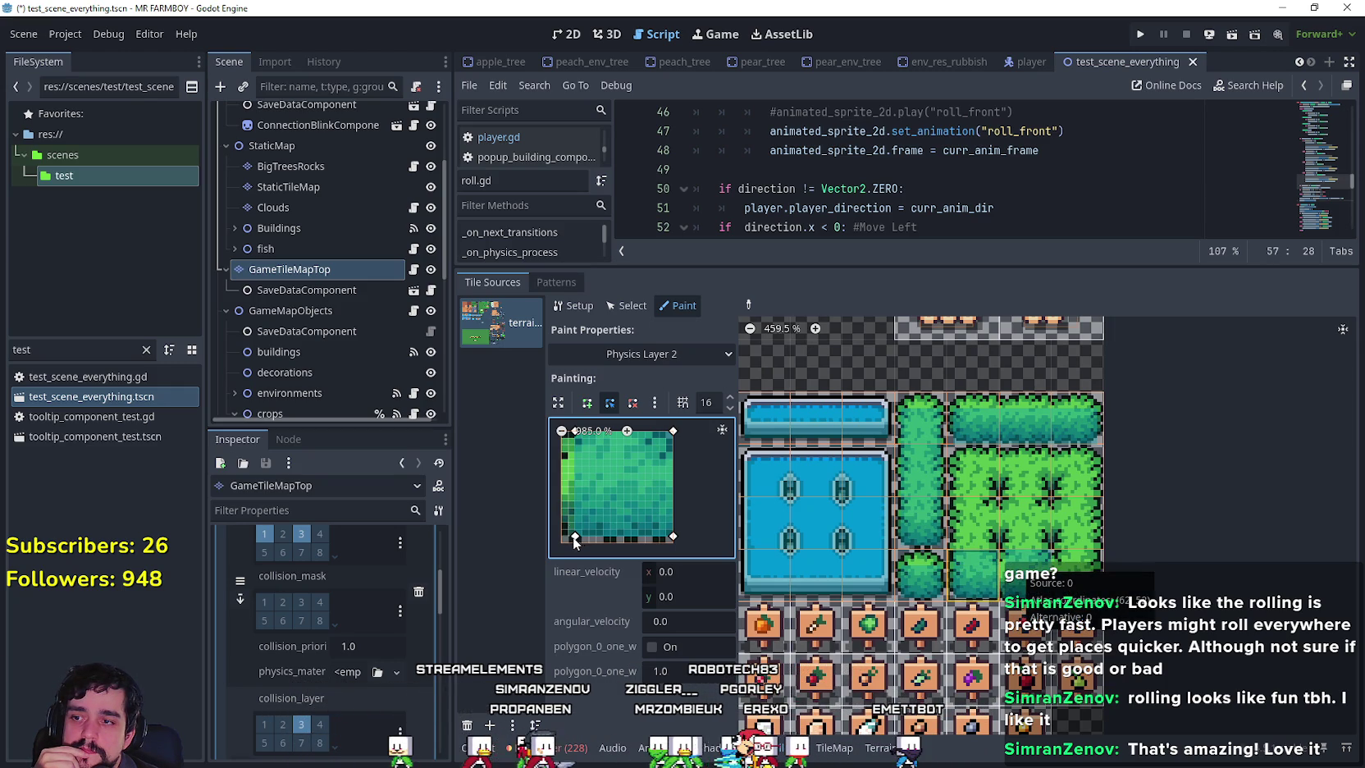
left_click_drag(573, 536, 564, 536)
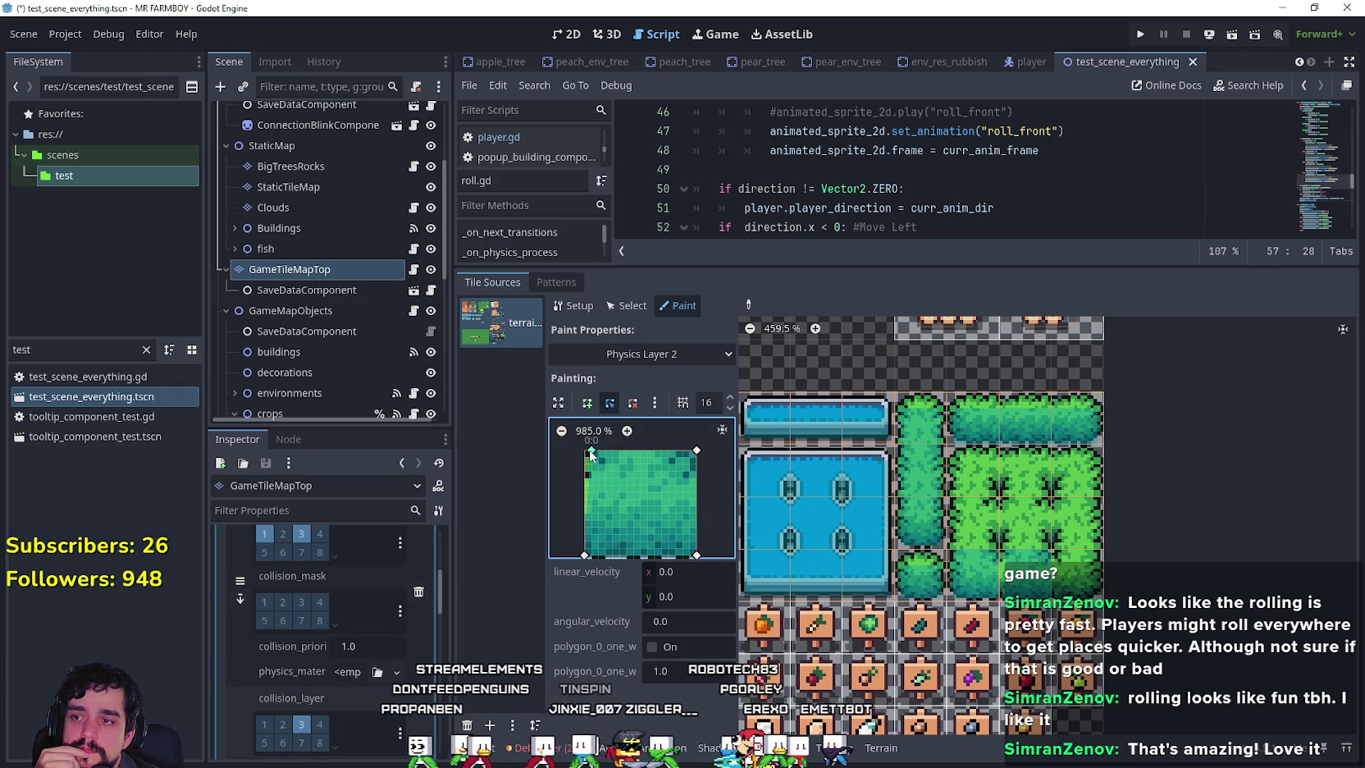
left_click_drag(592, 450, 584, 450)
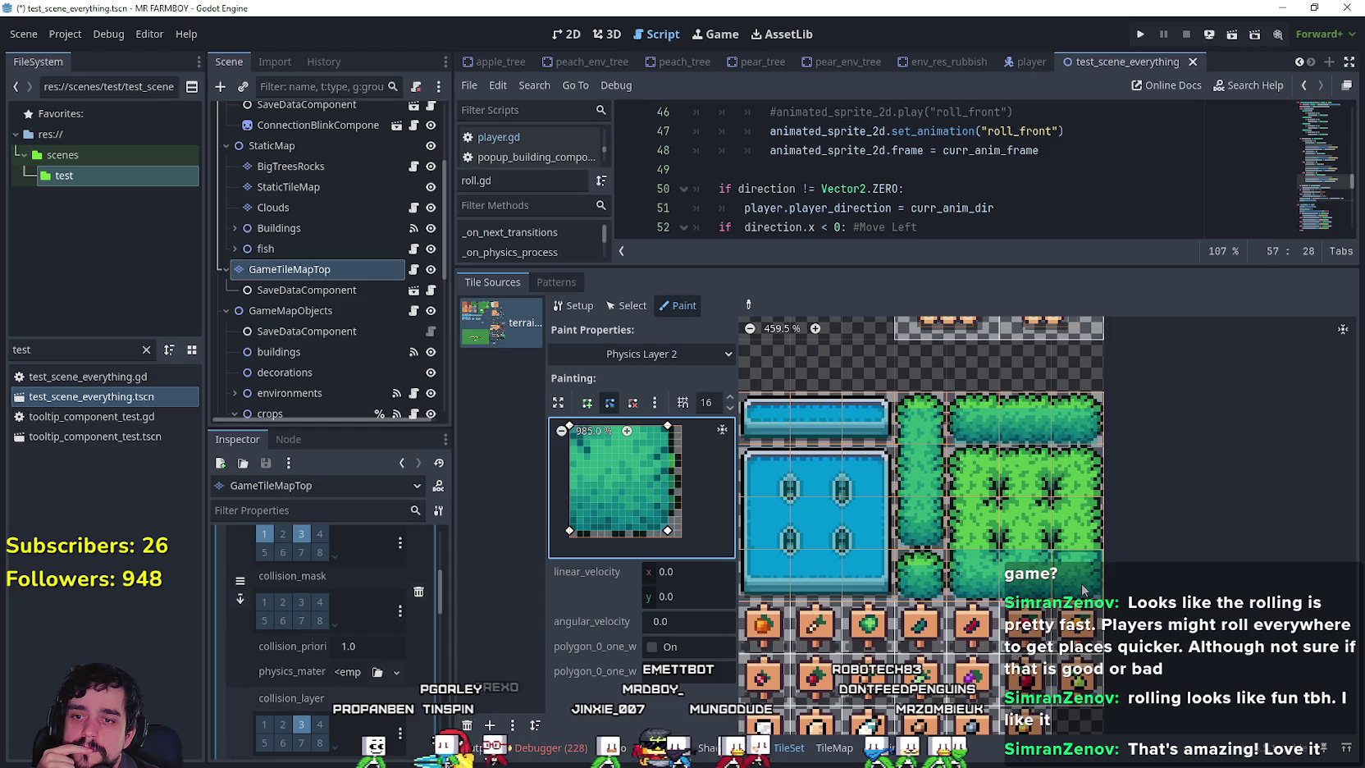
Paint the polygon onto another bush tile, snap its bottom-left corner and lower its top edge.
left_click(1078, 521)
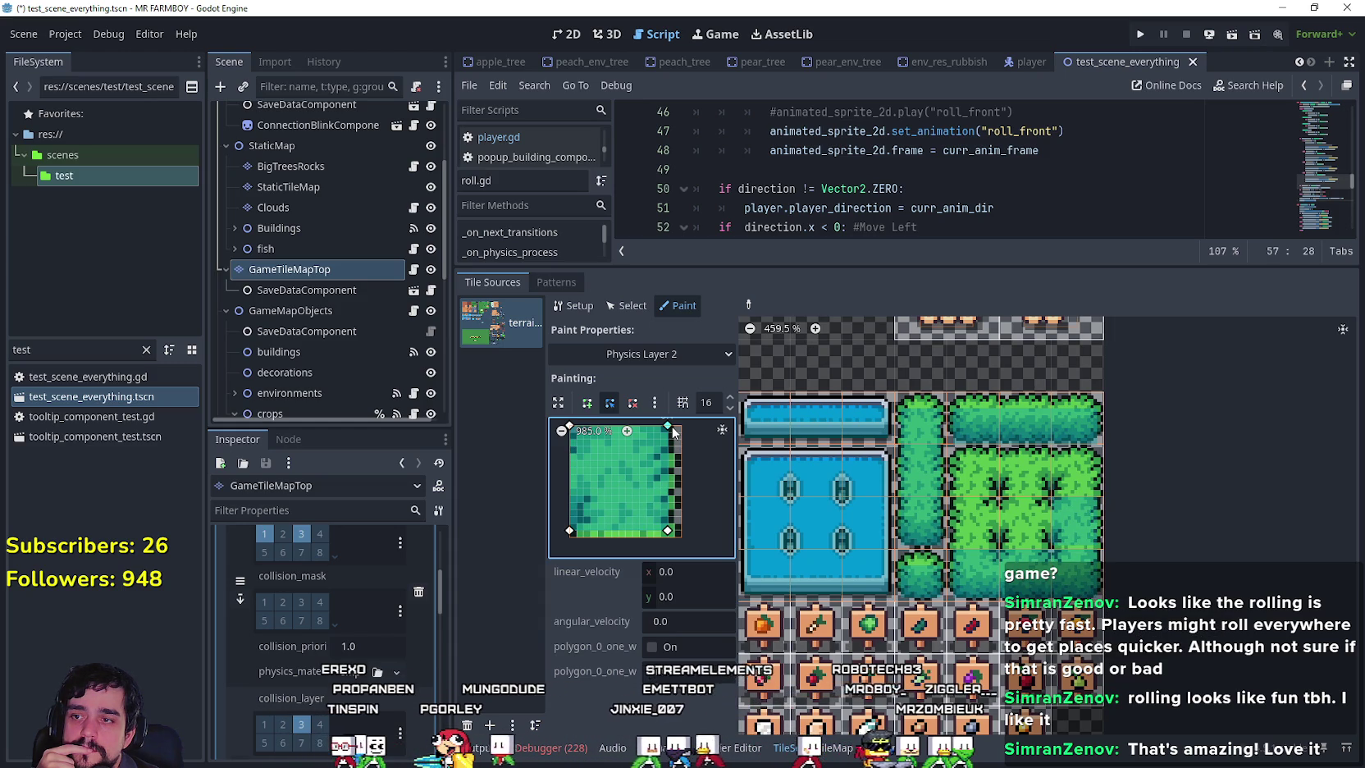
left_click_drag(571, 530, 570, 537)
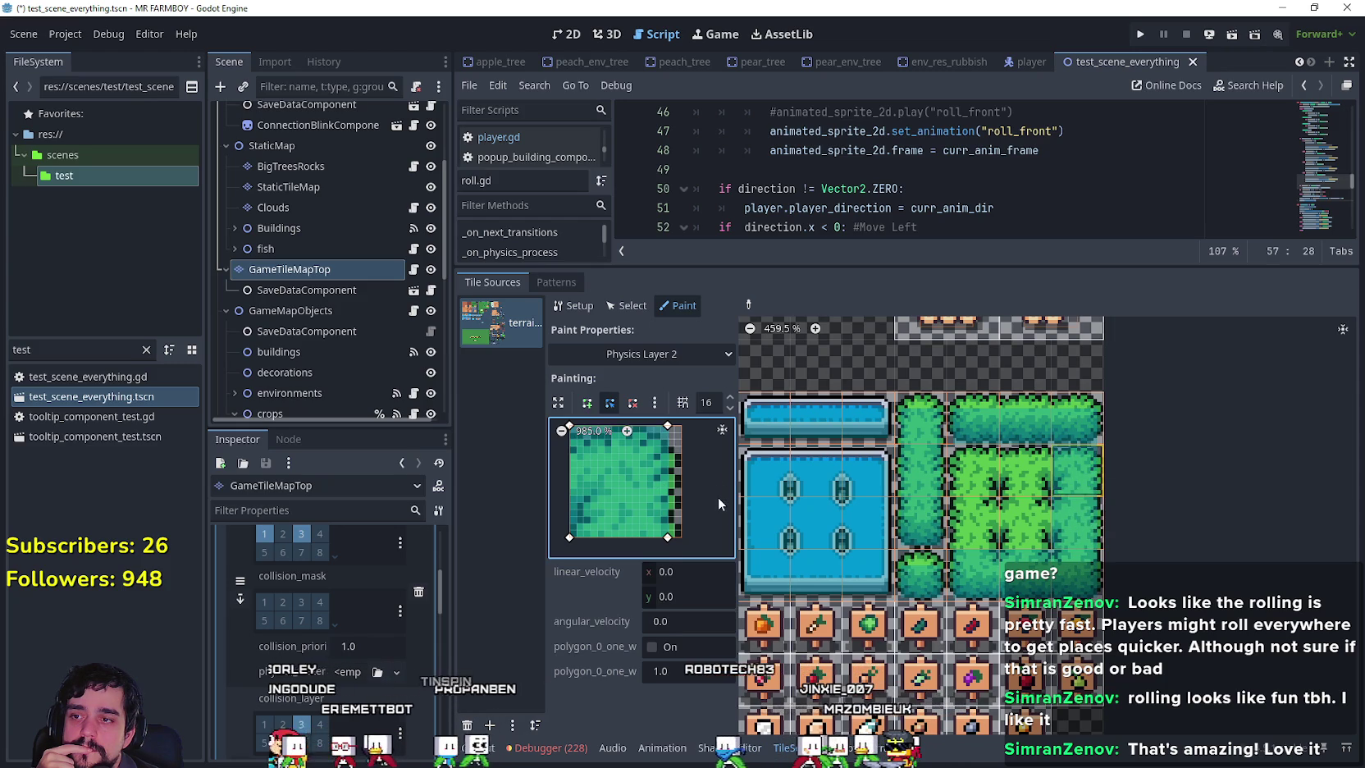
scroll(703, 489, "up", 2)
left_click_drag(664, 463, 664, 490)
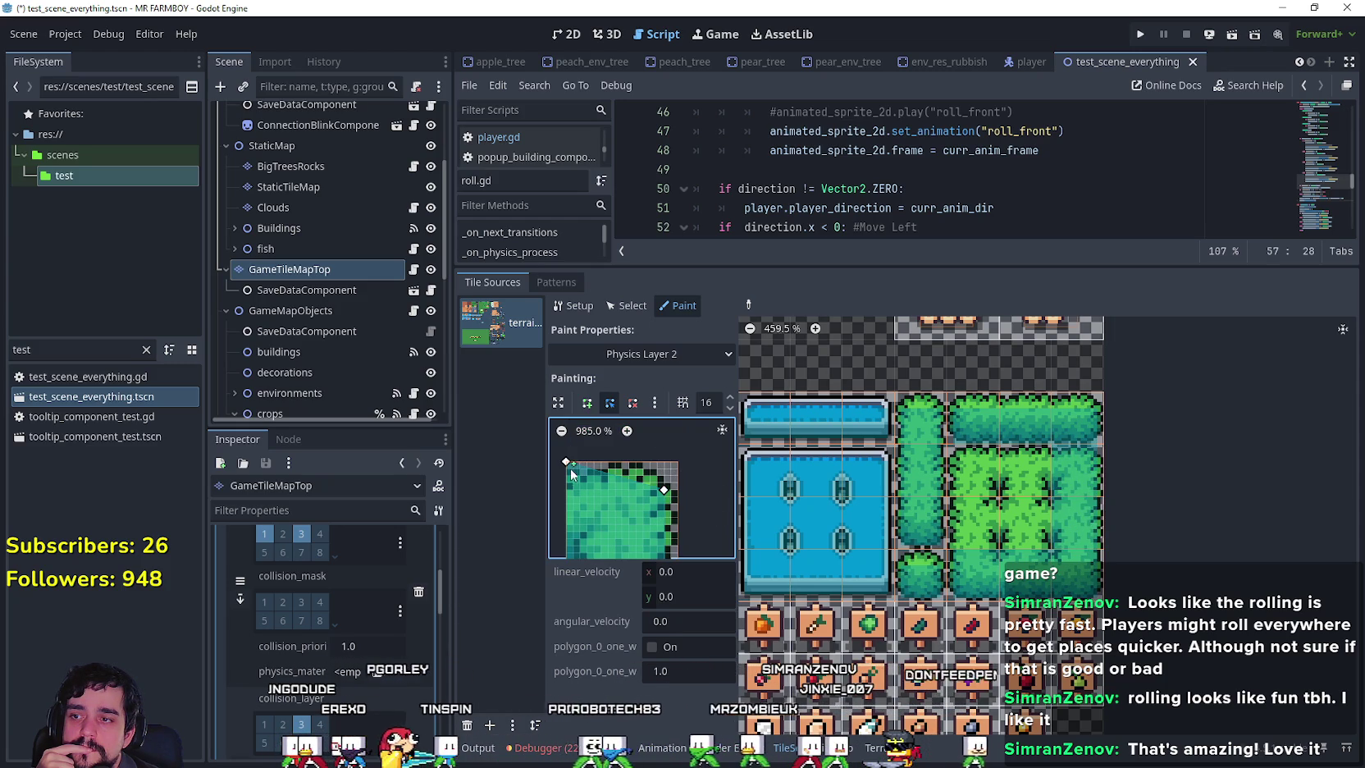
left_click_drag(566, 462, 567, 491)
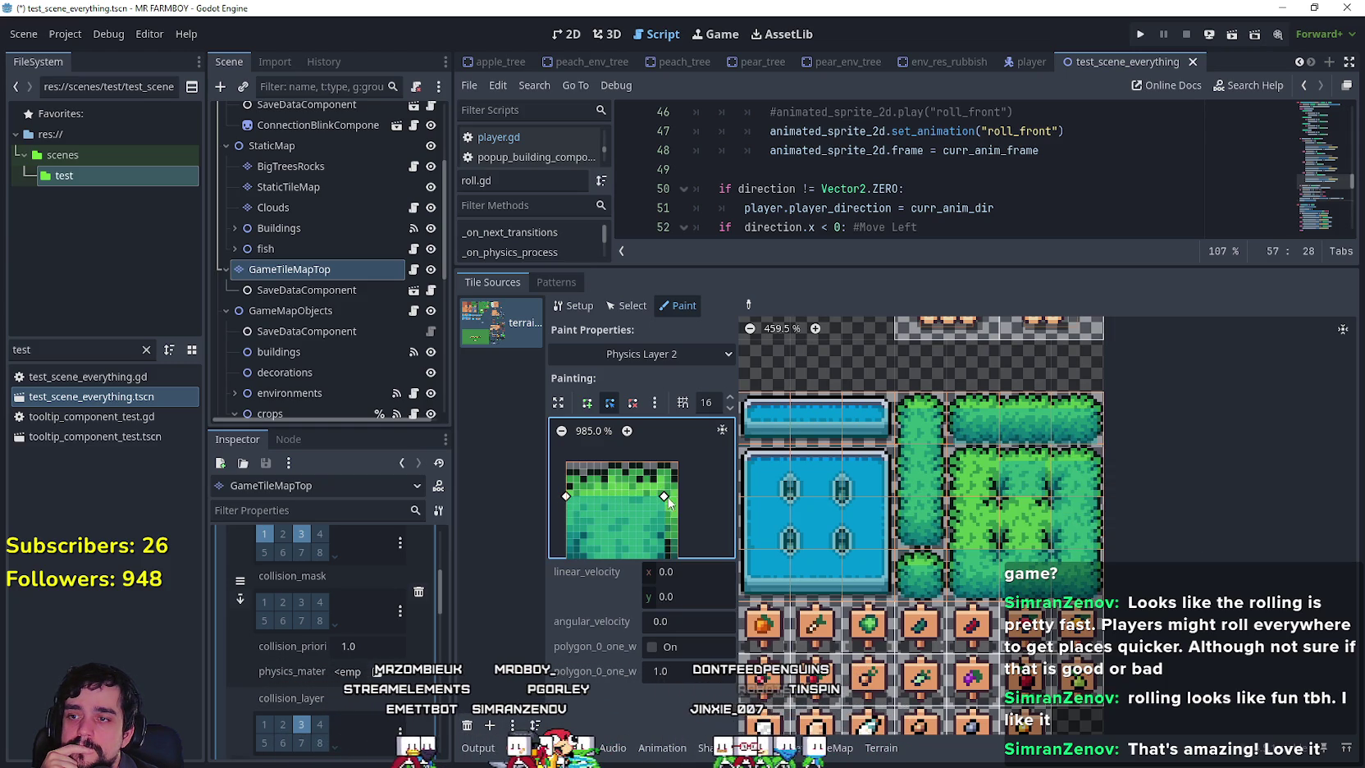
scroll(685, 501, "down", 3)
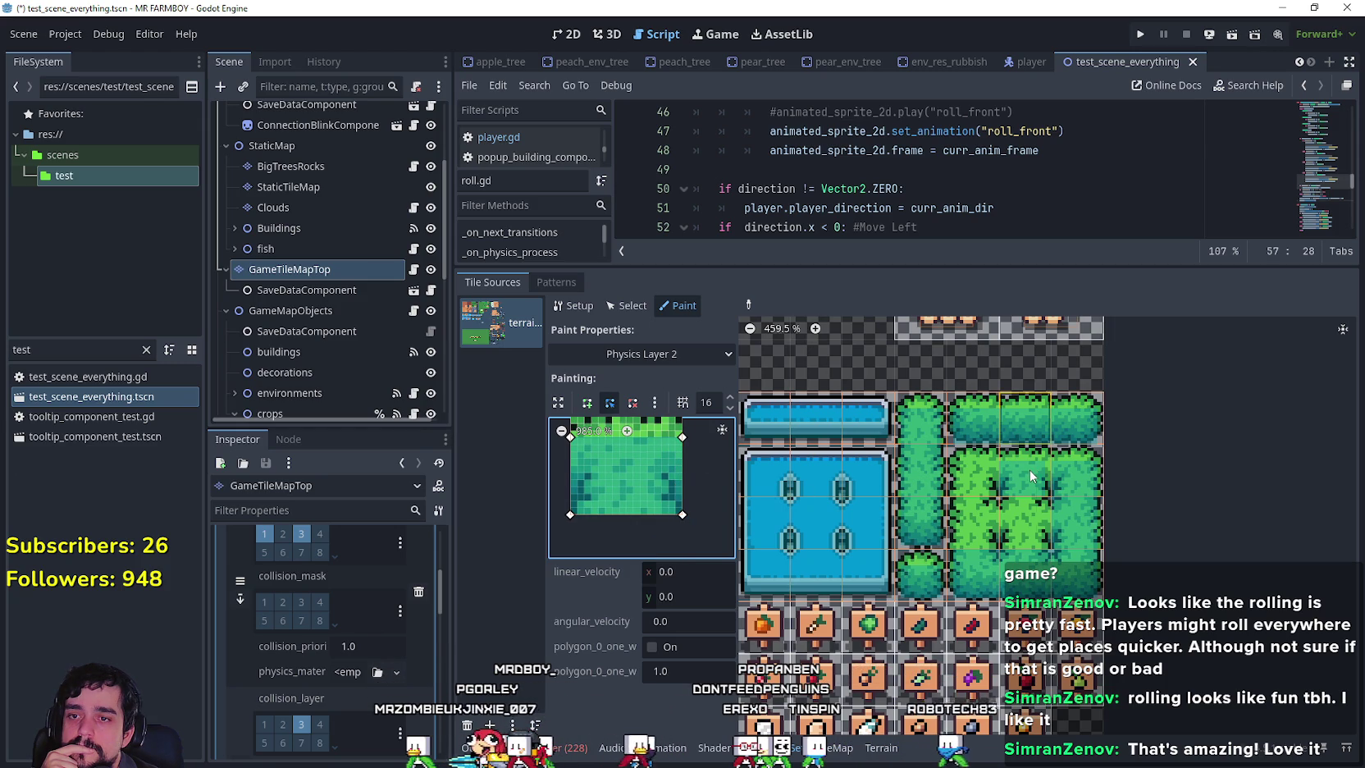
Move the left corners of another bush tile's polygon inward to fit the bush.
left_click(972, 474)
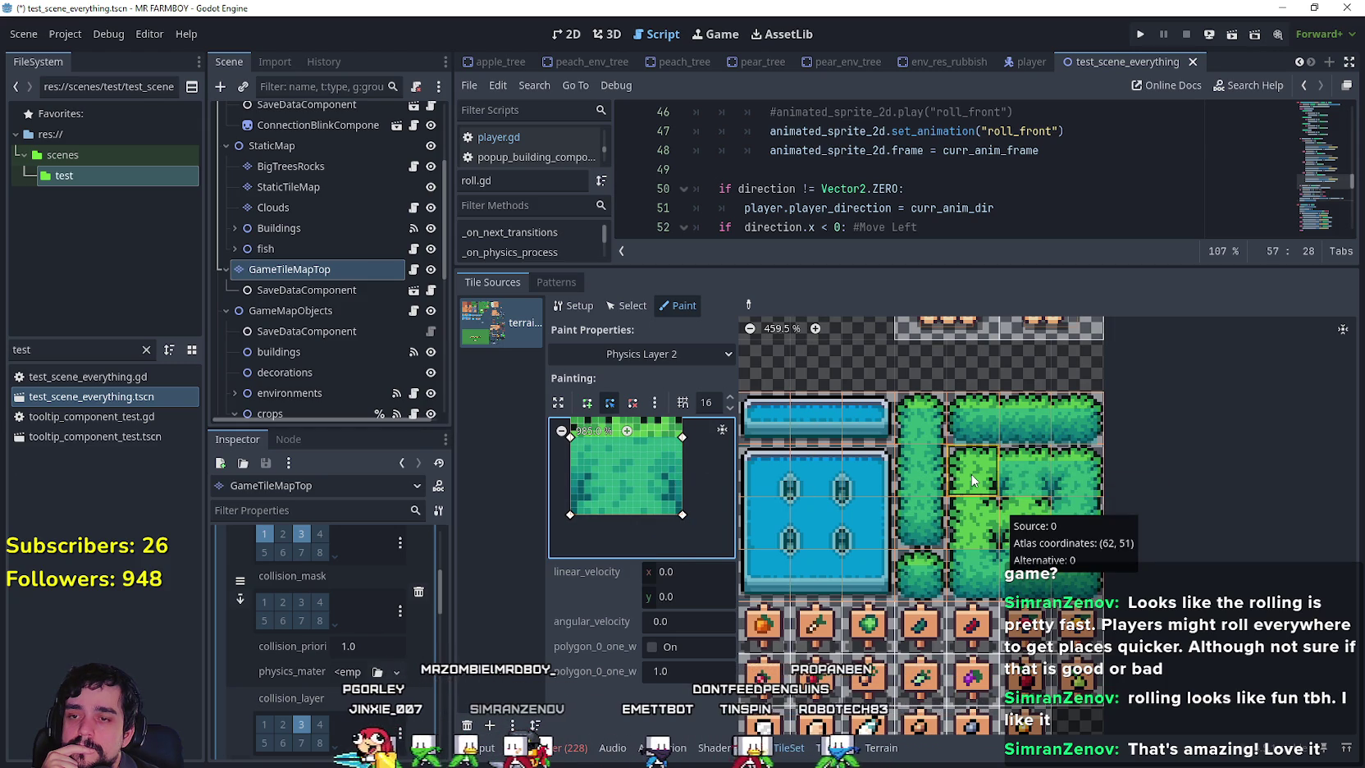
scroll(675, 476, "up", 1)
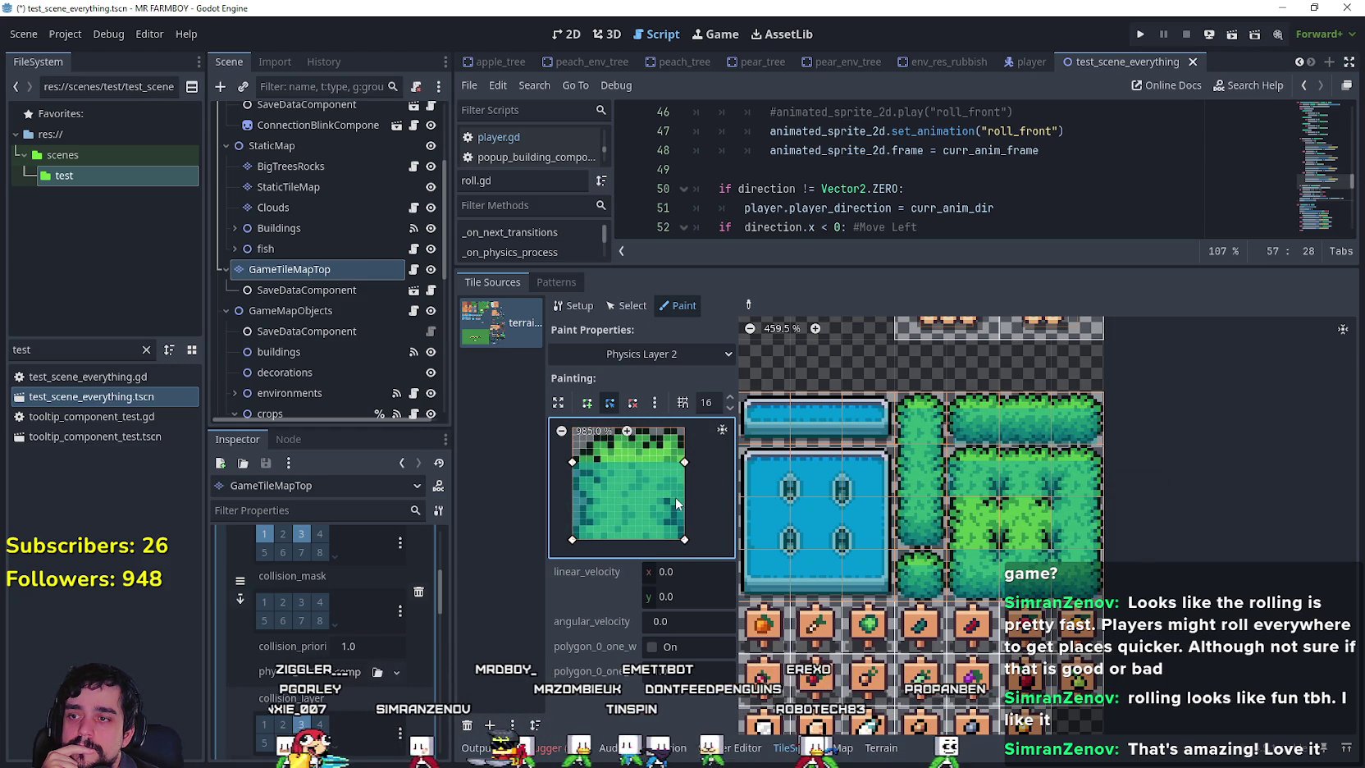
left_click_drag(573, 464, 585, 466)
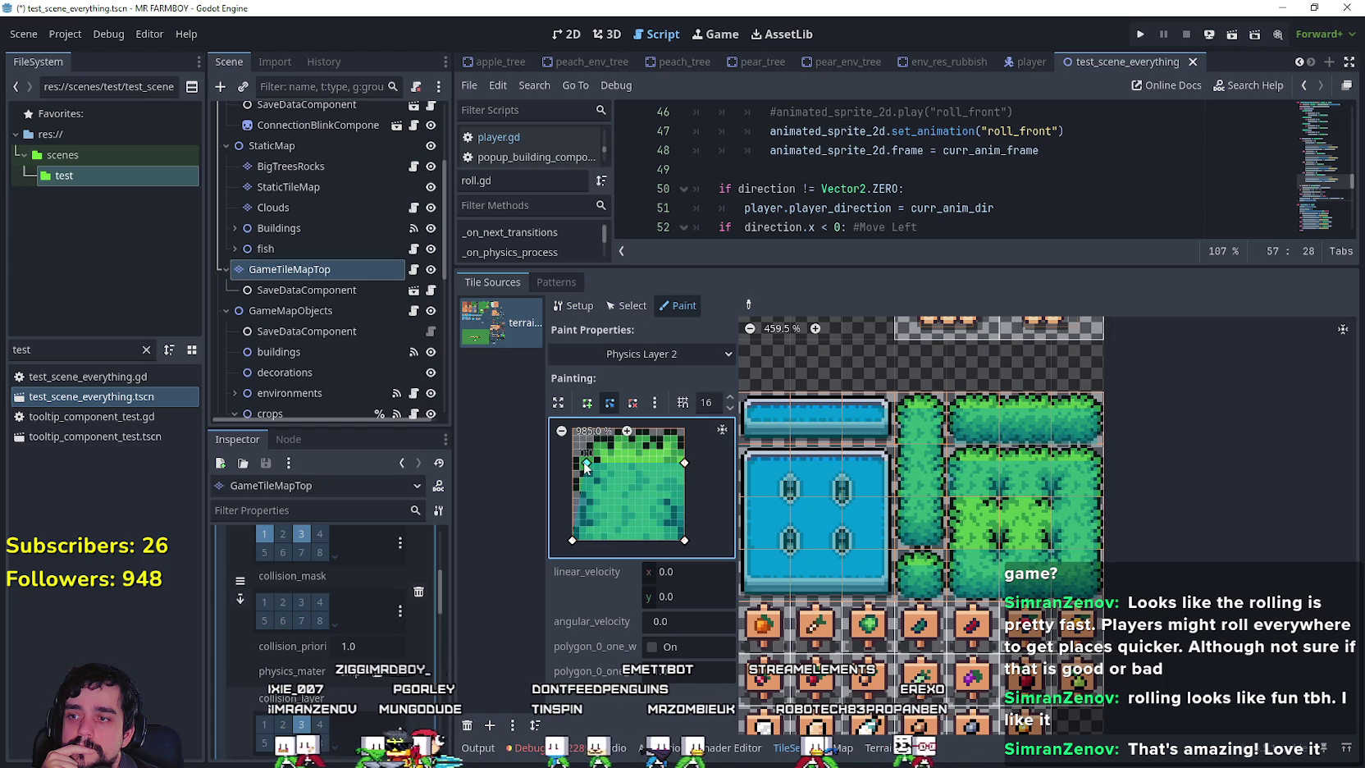
left_click_drag(574, 538, 581, 547)
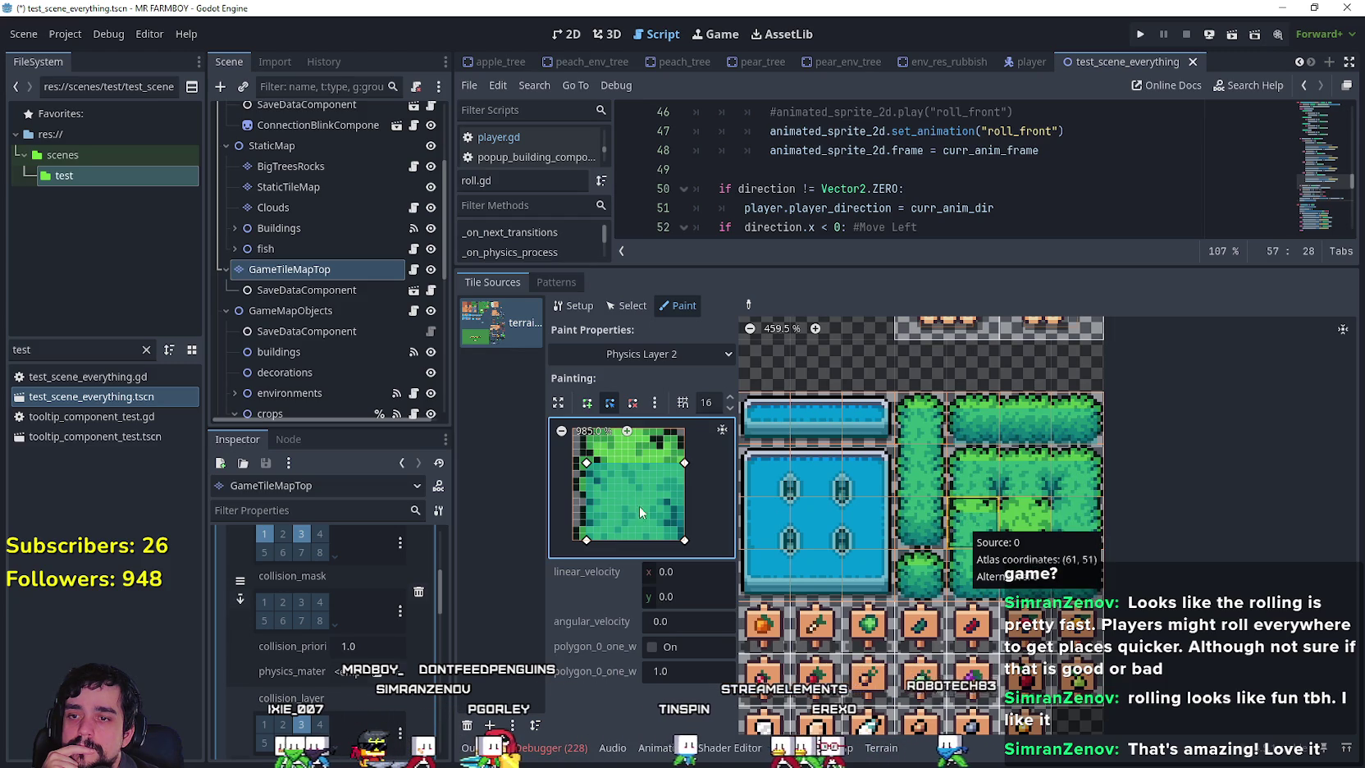
Stretch the polygon's top corners outward so it covers the whole tile.
scroll(697, 476, "up", 2)
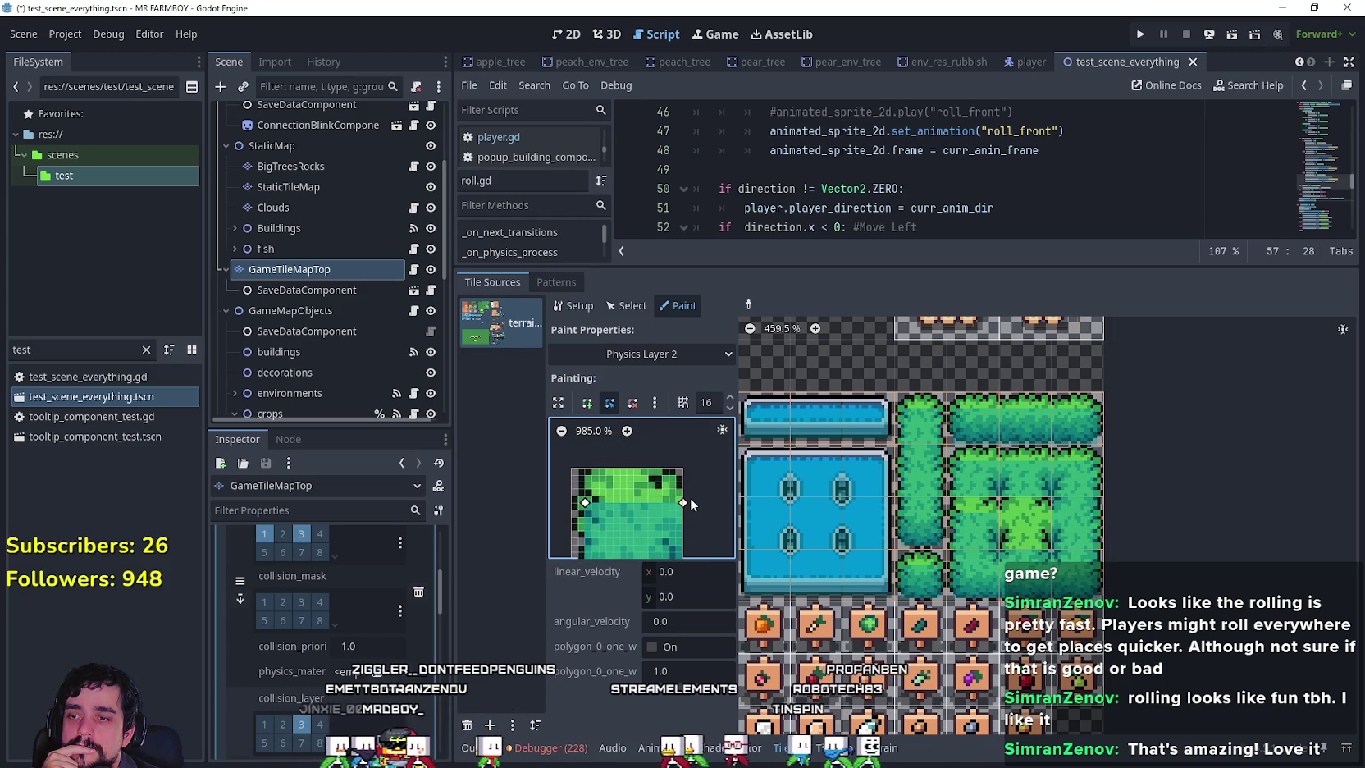
left_click_drag(683, 493, 683, 467)
left_click_drag(585, 502, 578, 468)
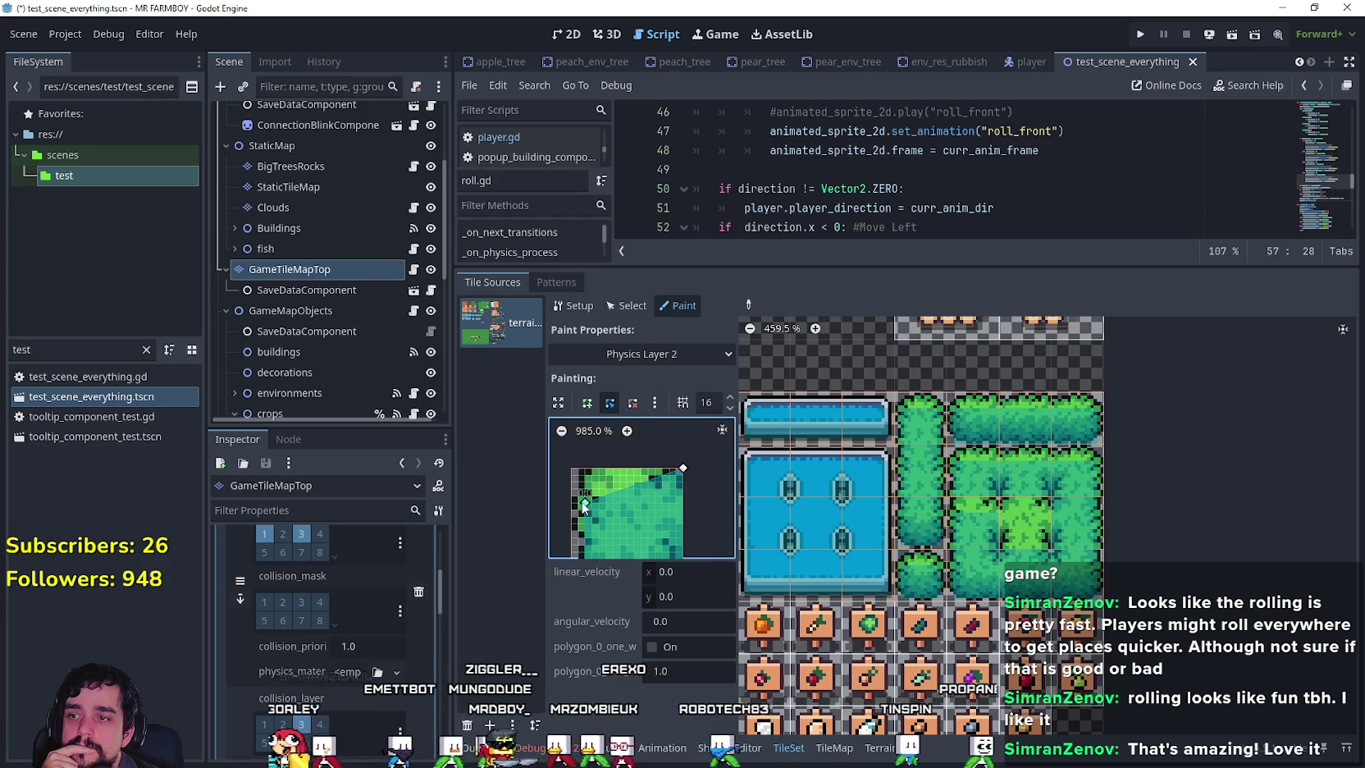
scroll(666, 488, "down", 2)
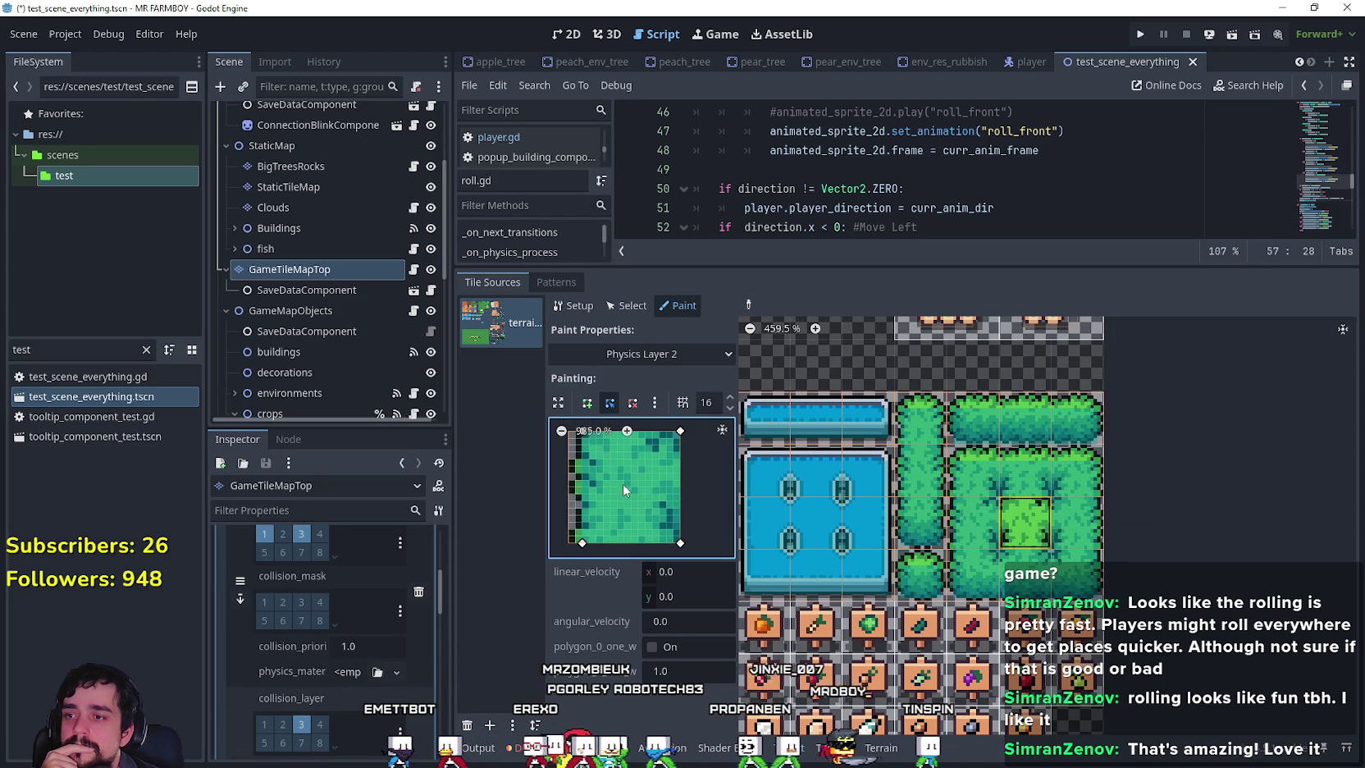
left_click_drag(605, 465, 632, 491)
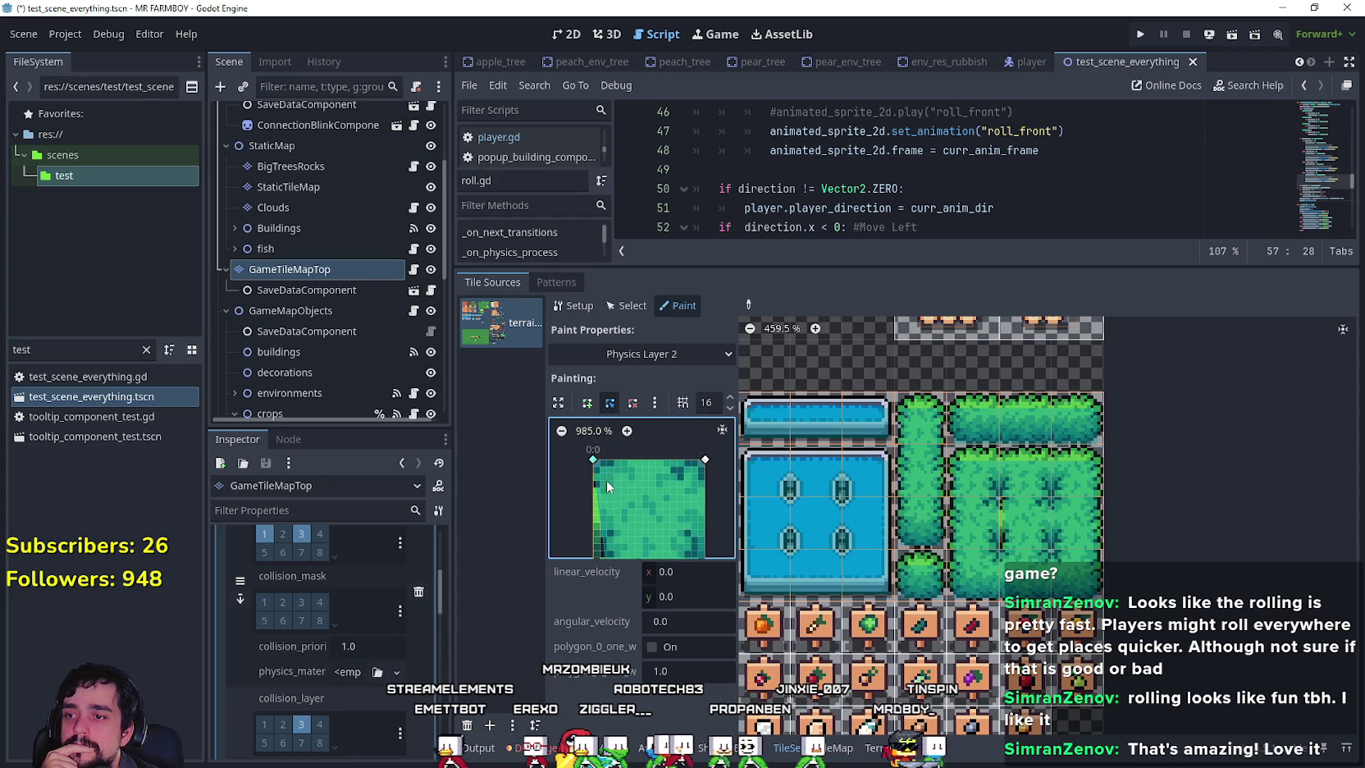
scroll(634, 495, "down", 3)
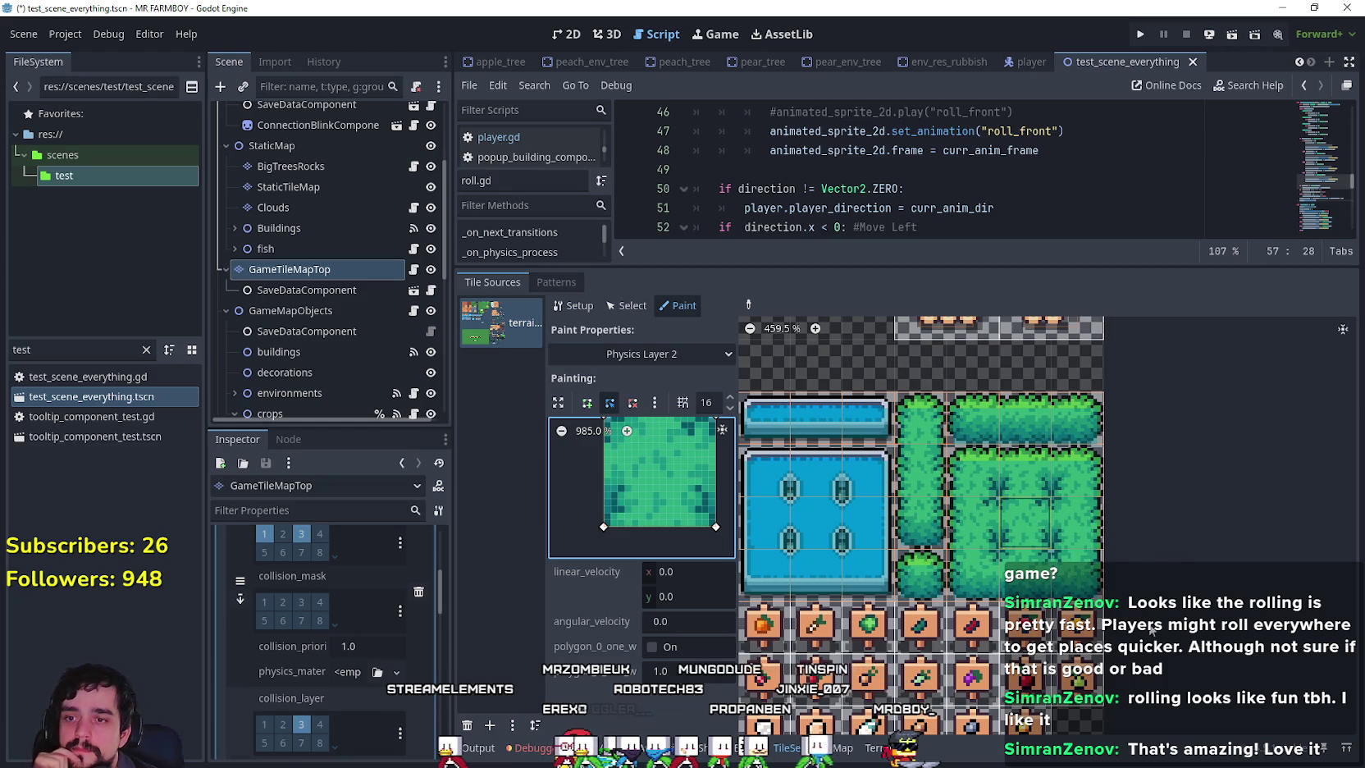
scroll(1165, 604, "down", 2)
scroll(1263, 596, "down", 3)
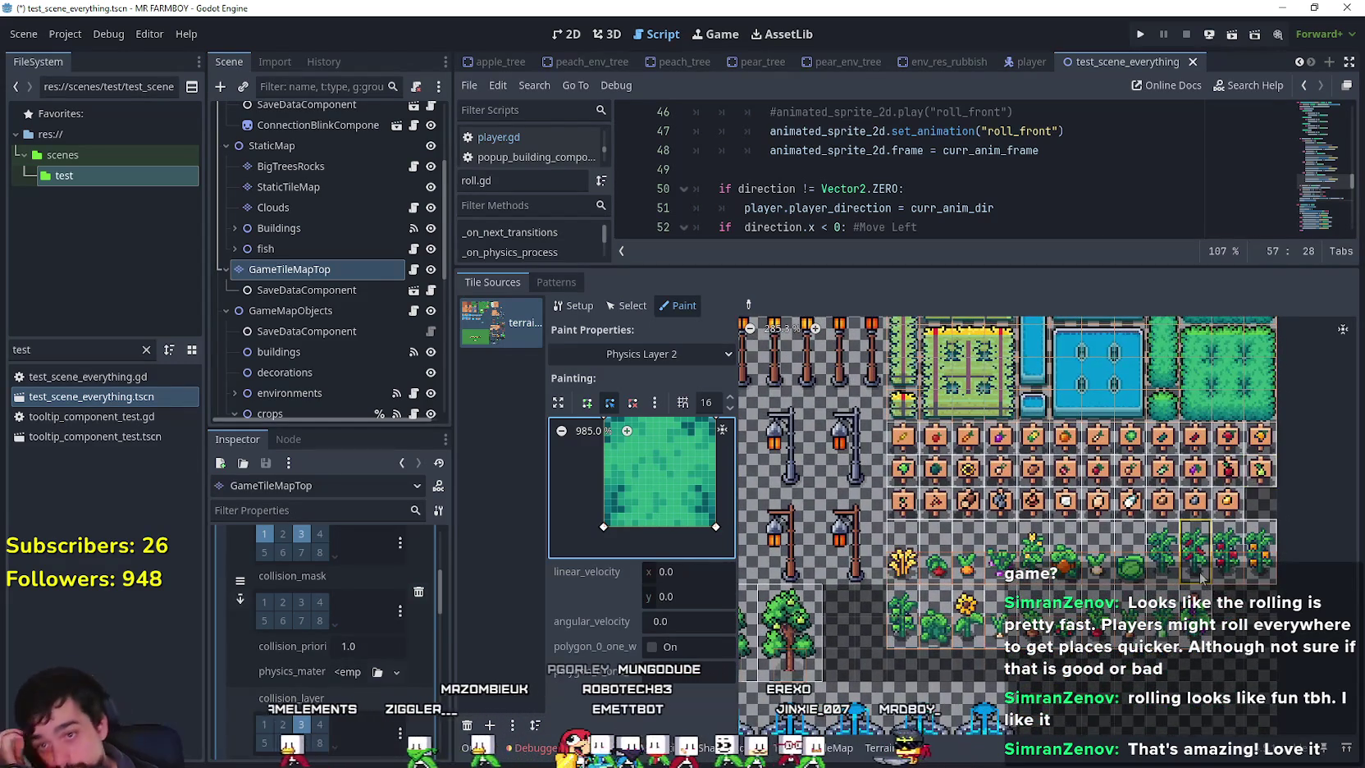
mouse_move(1314, 403)
left_mouse_down()
mouse_move(1226, 509)
mouse_move(1239, 674)
left_mouse_up()
scroll(1230, 574, "down", 2)
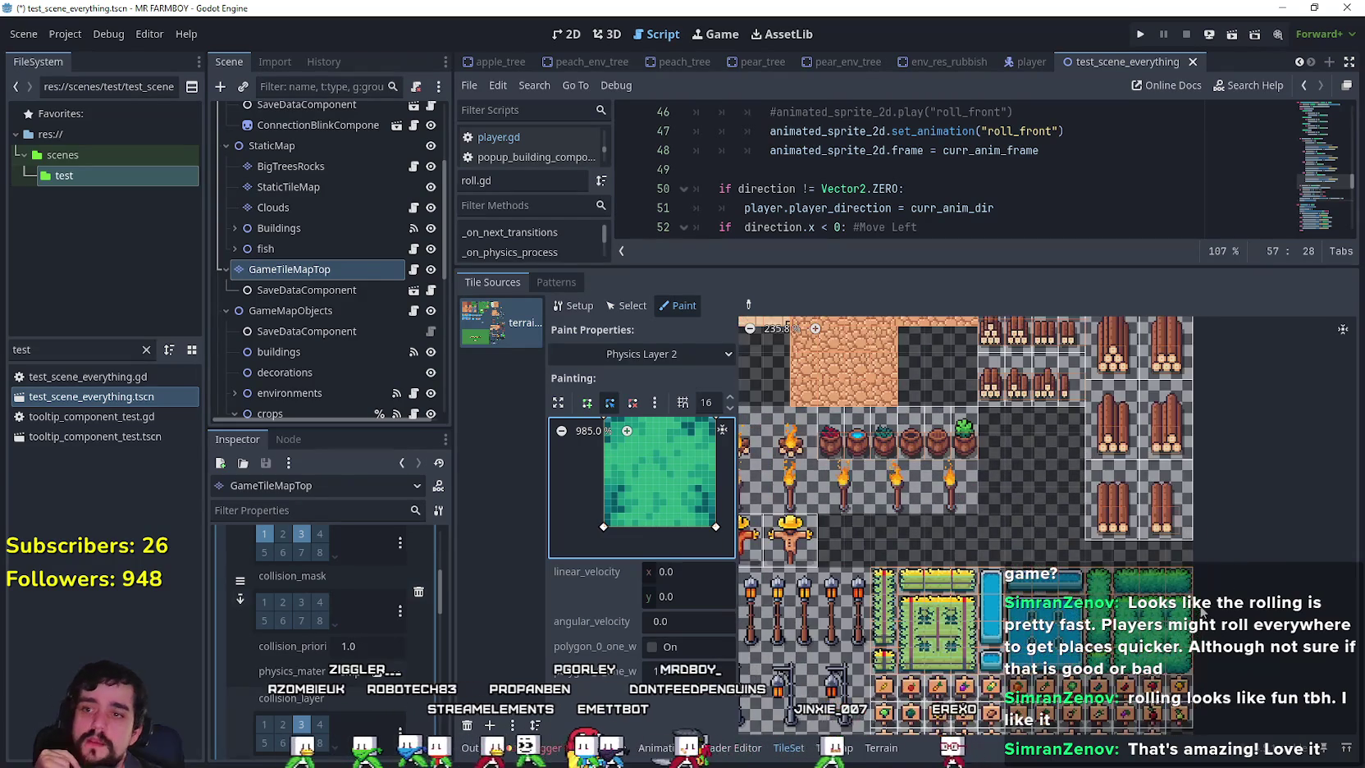
mouse_move(1224, 490)
left_mouse_down()
mouse_move(1266, 663)
mouse_move(1242, 720)
mouse_move(1227, 632)
mouse_move(1220, 678)
mouse_move(1222, 464)
mouse_move(1236, 555)
mouse_move(1277, 429)
mouse_move(1263, 412)
left_mouse_up()
scroll(1220, 678, "down", 1)
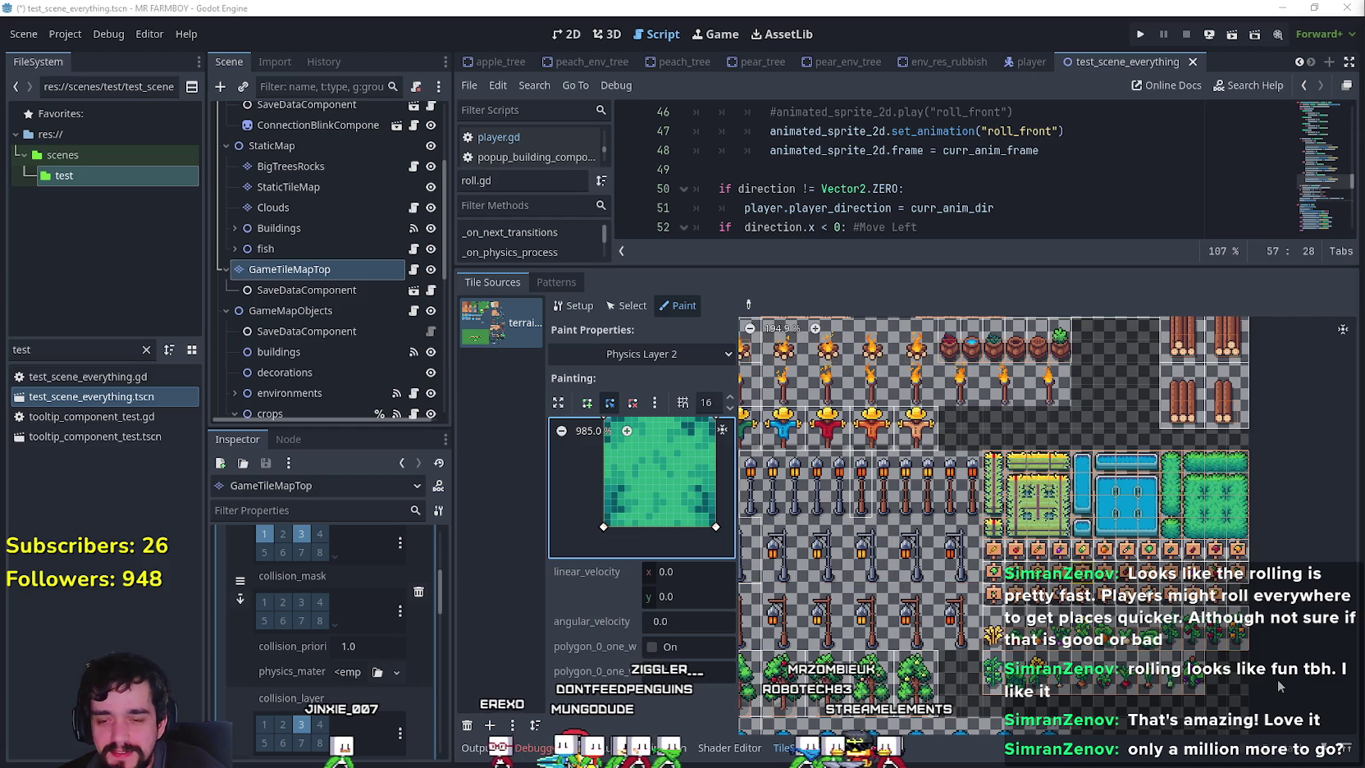
scroll(1216, 400, "up", 3)
scroll(1196, 402, "up", 5)
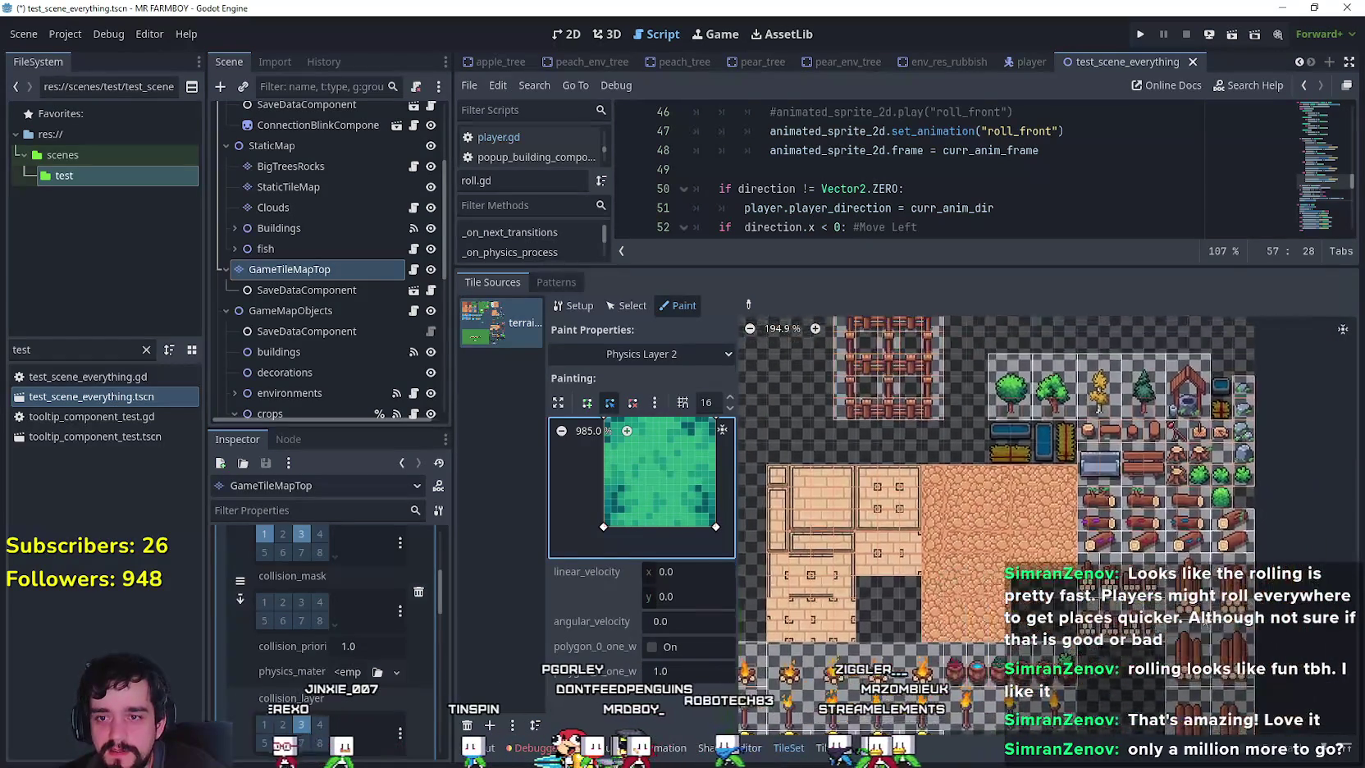
scroll(1079, 700, "down", 5)
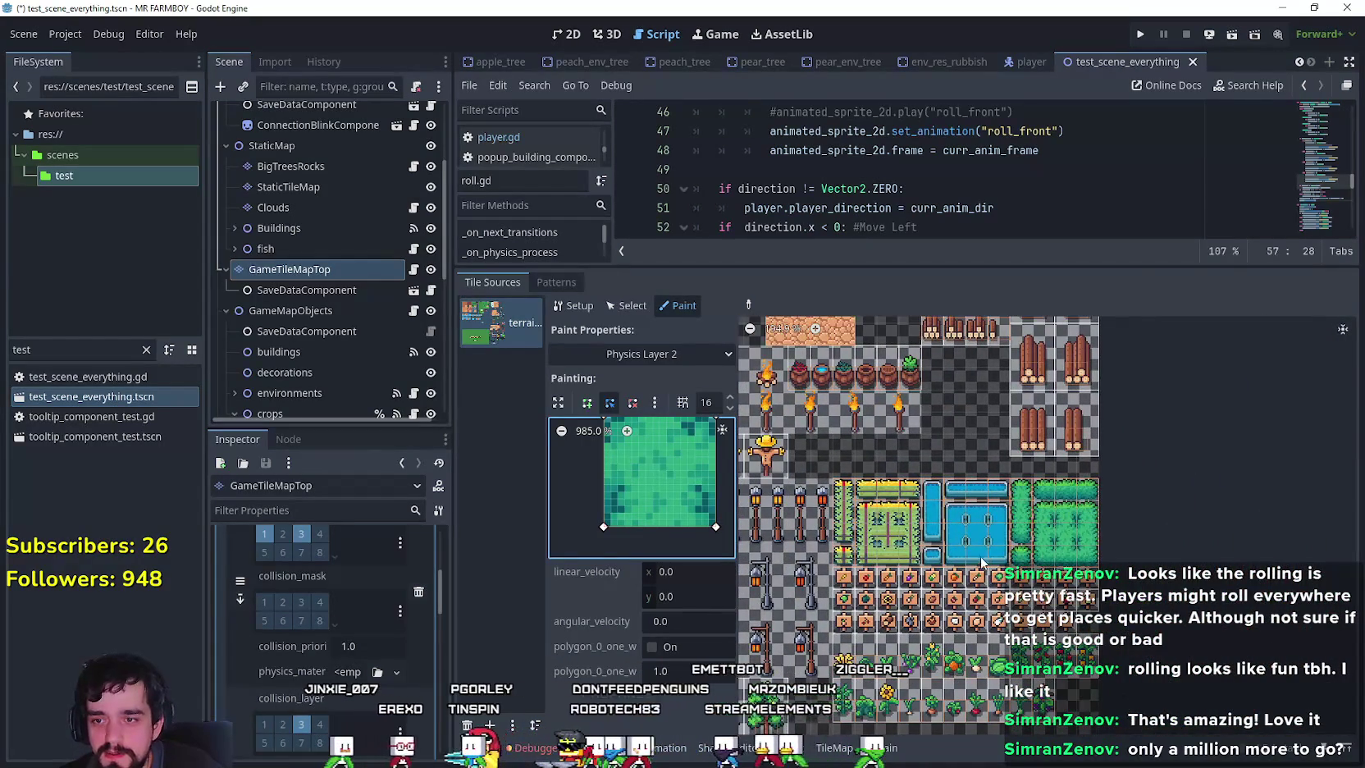
scroll(1011, 534, "up", 3)
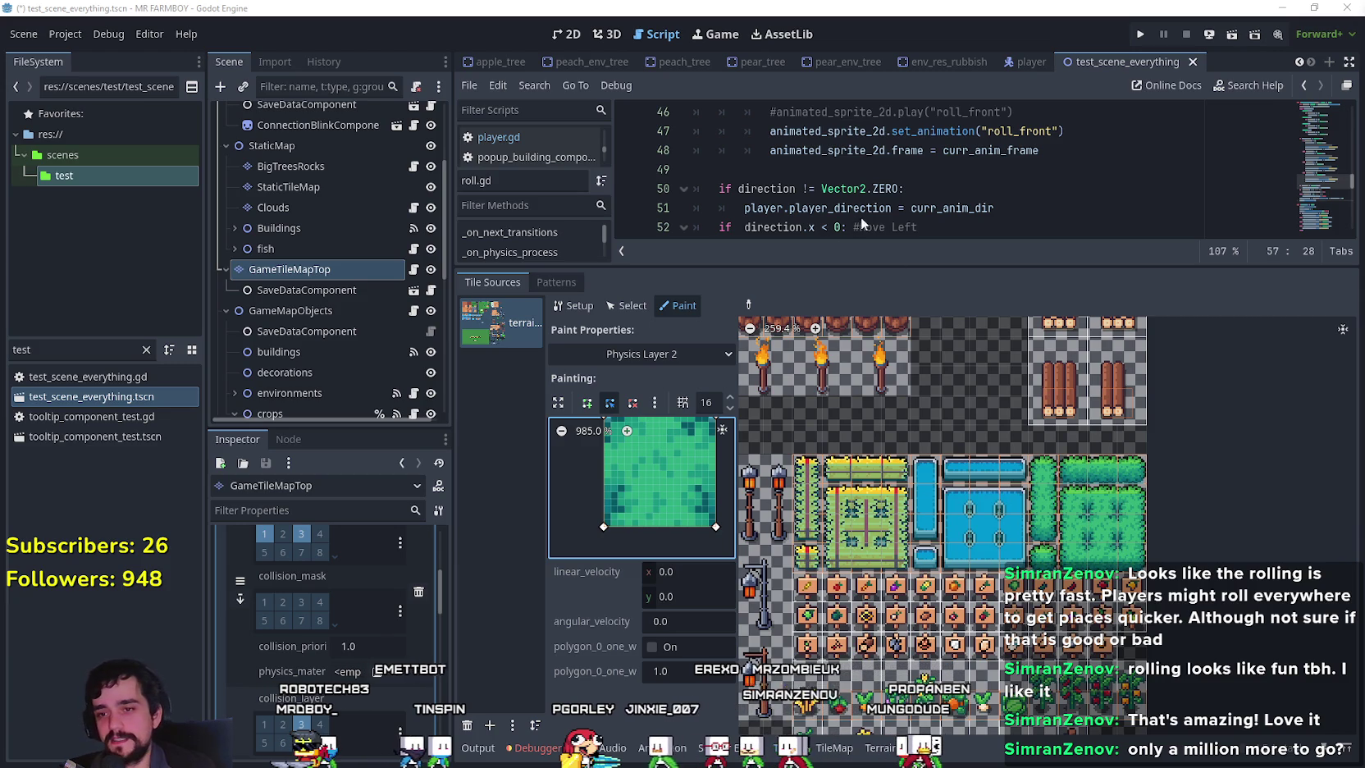
Switch painting to Physics Layer 0 and pick up the lamp-post tile's collision shape.
left_click(634, 358)
left_click(635, 512)
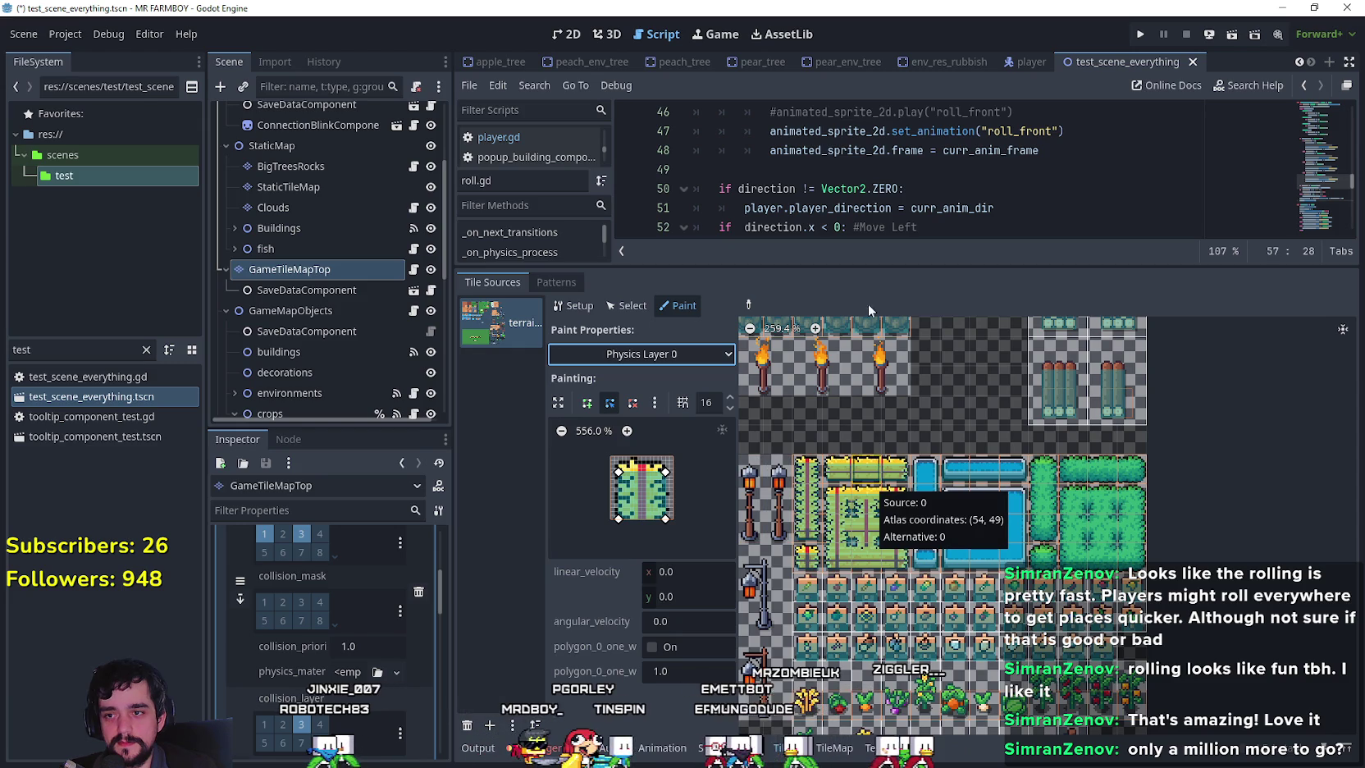
left_click(748, 305)
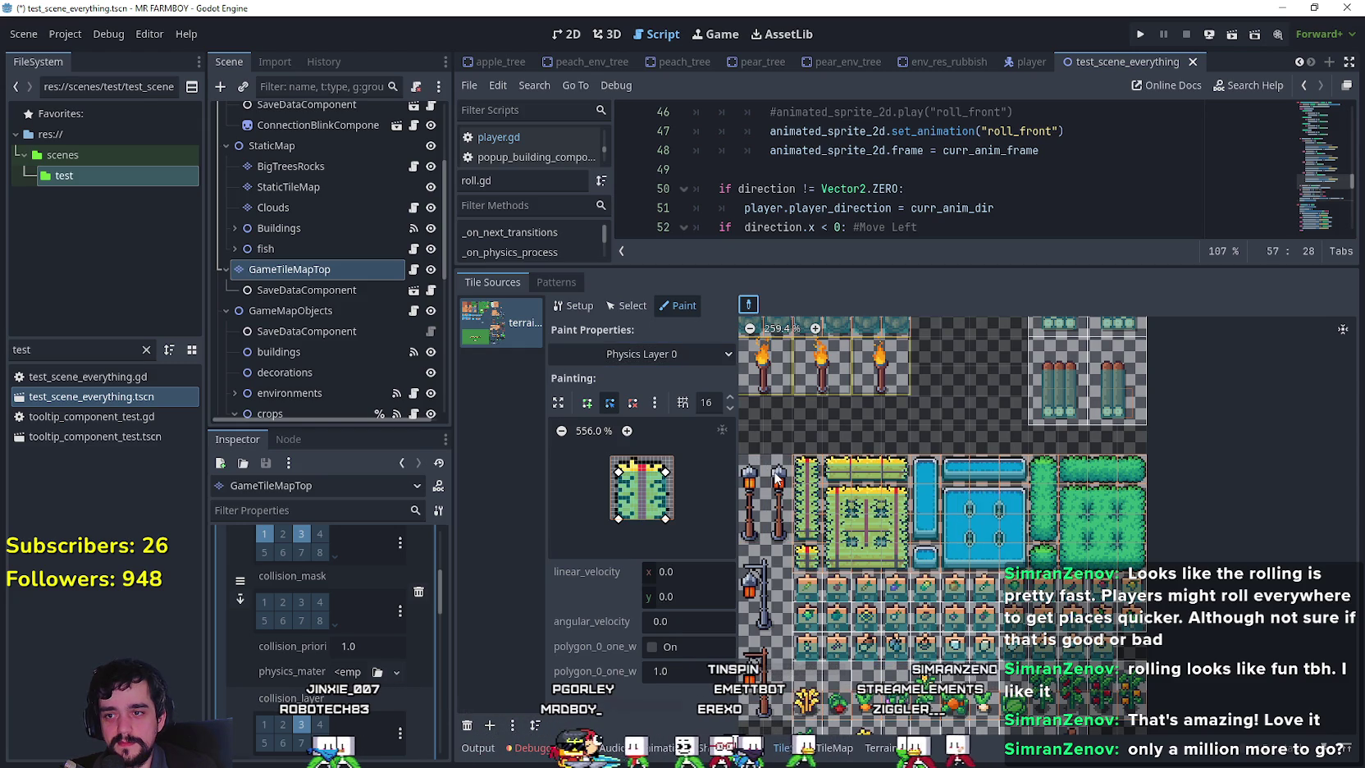
left_click(778, 478)
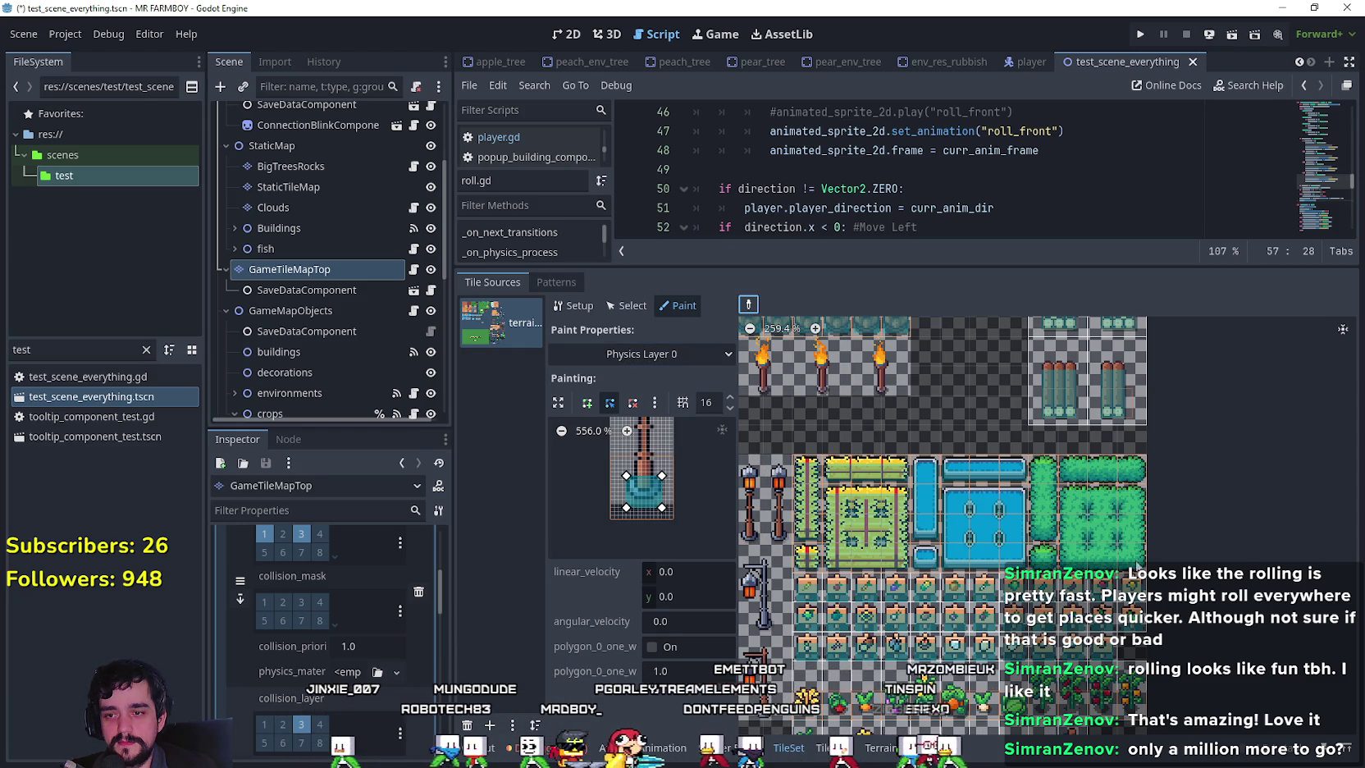
Inspect the collision shapes of the carrot, fence and yellow block tiles.
left_click_drag(1173, 552, 1264, 644)
scroll(1271, 663, "left", 5)
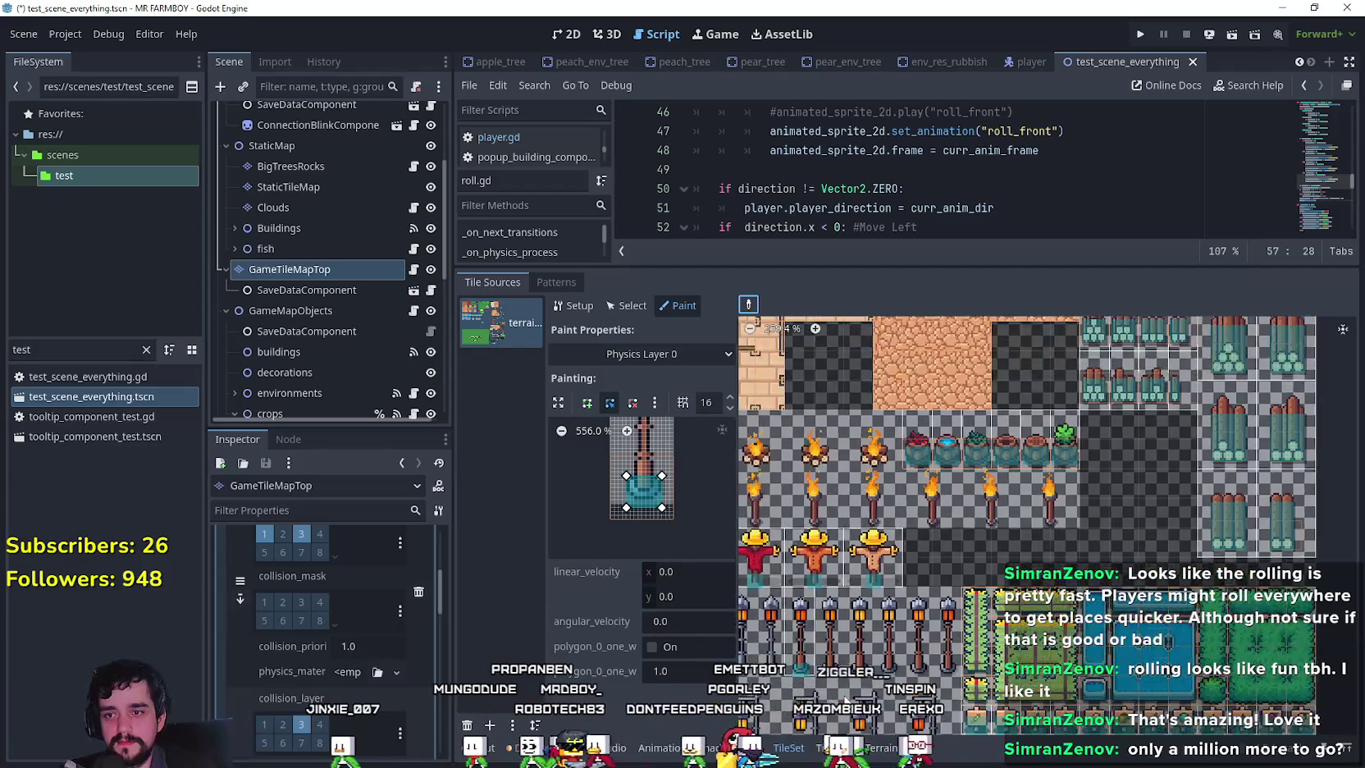
scroll(1289, 515, "down", 5)
scroll(1169, 488, "right", 3)
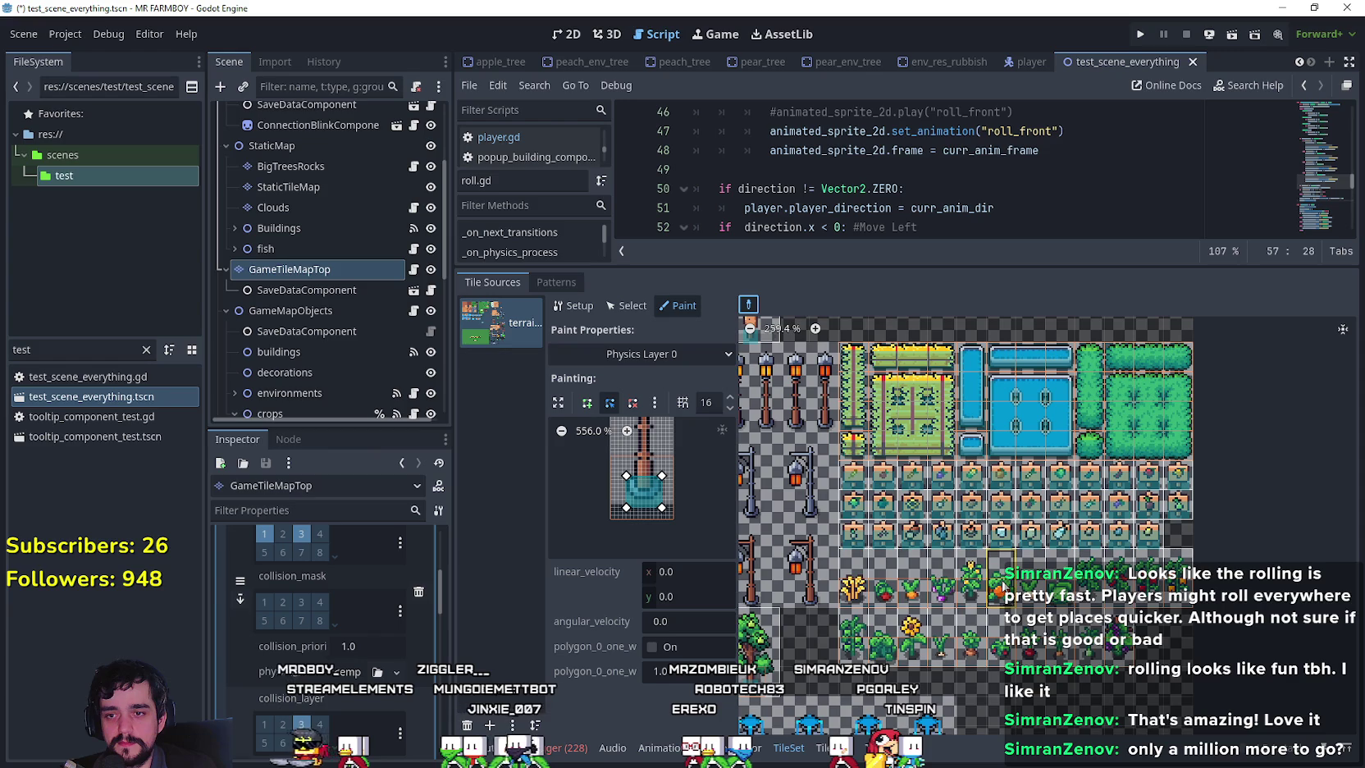
left_click(1001, 584)
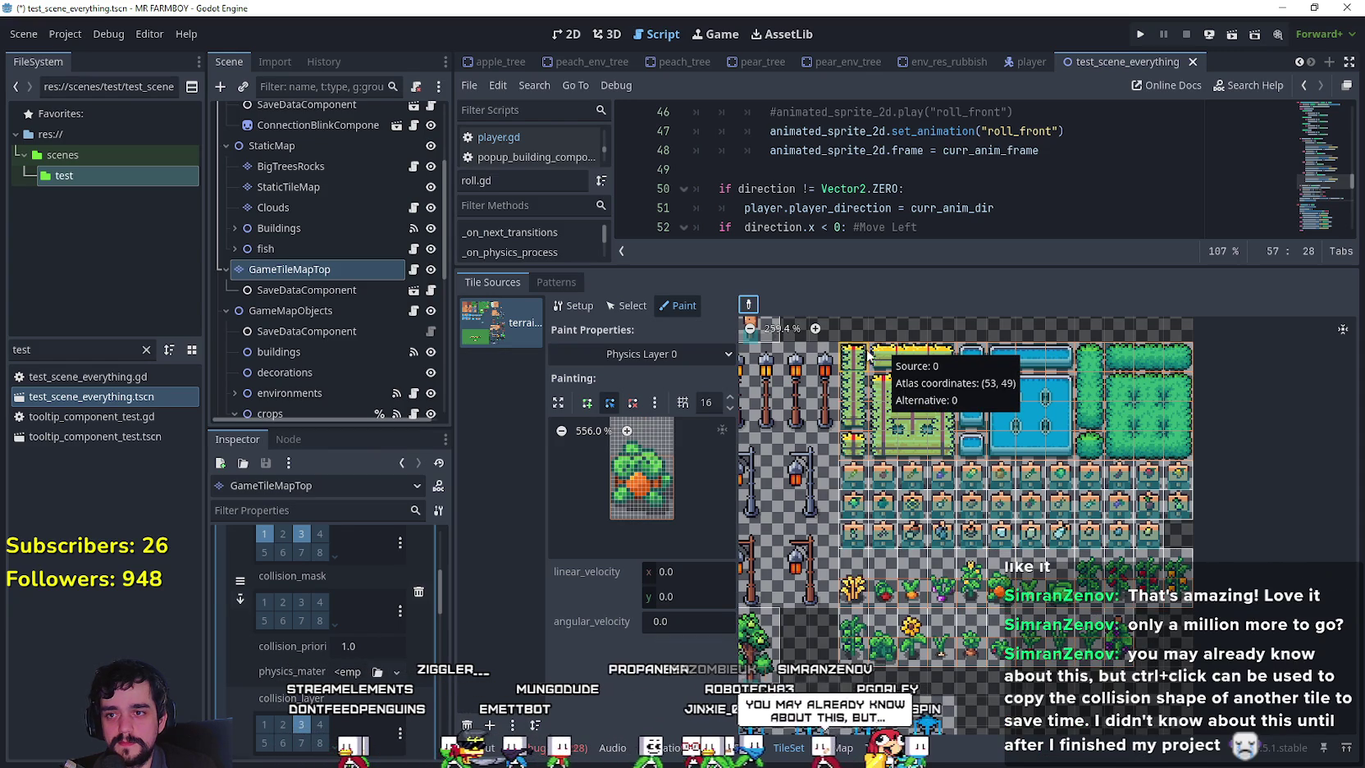
left_click(890, 366)
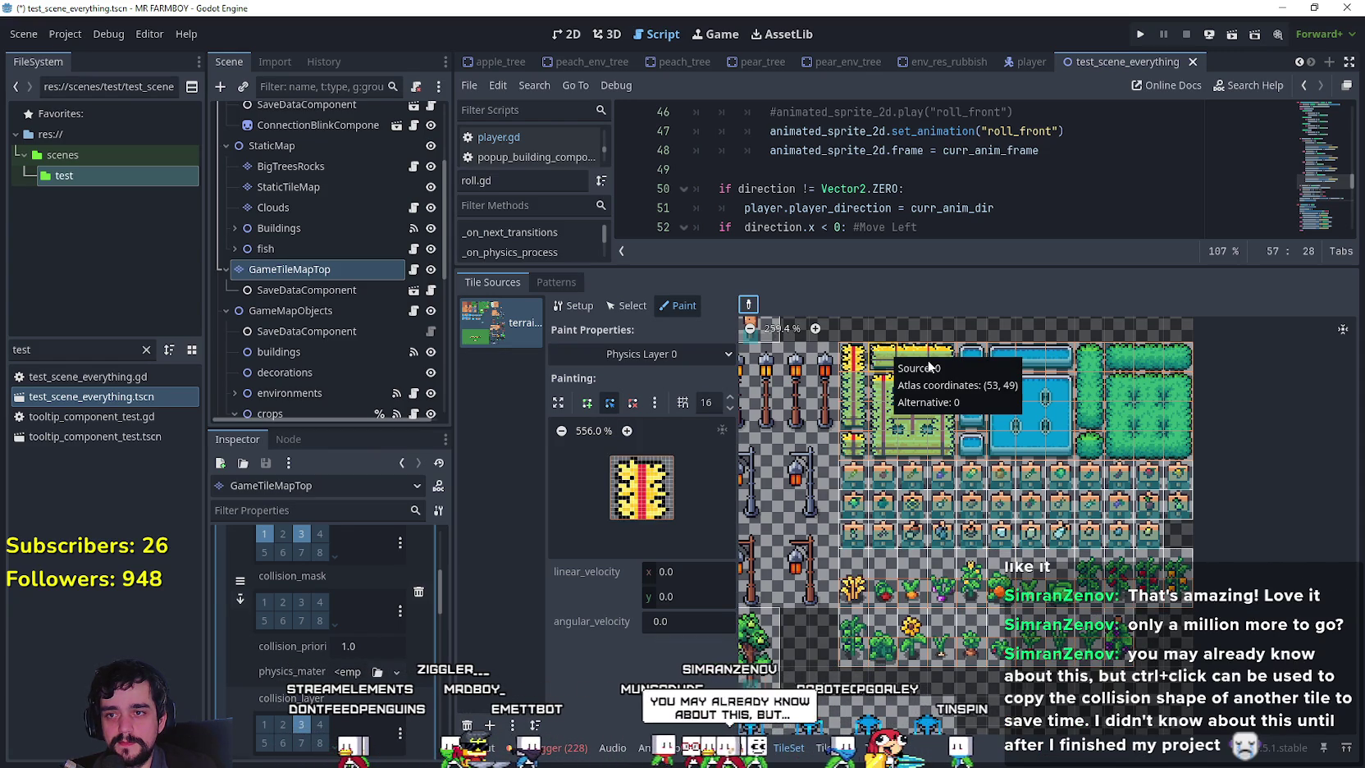
left_click(911, 356)
left_click(943, 369)
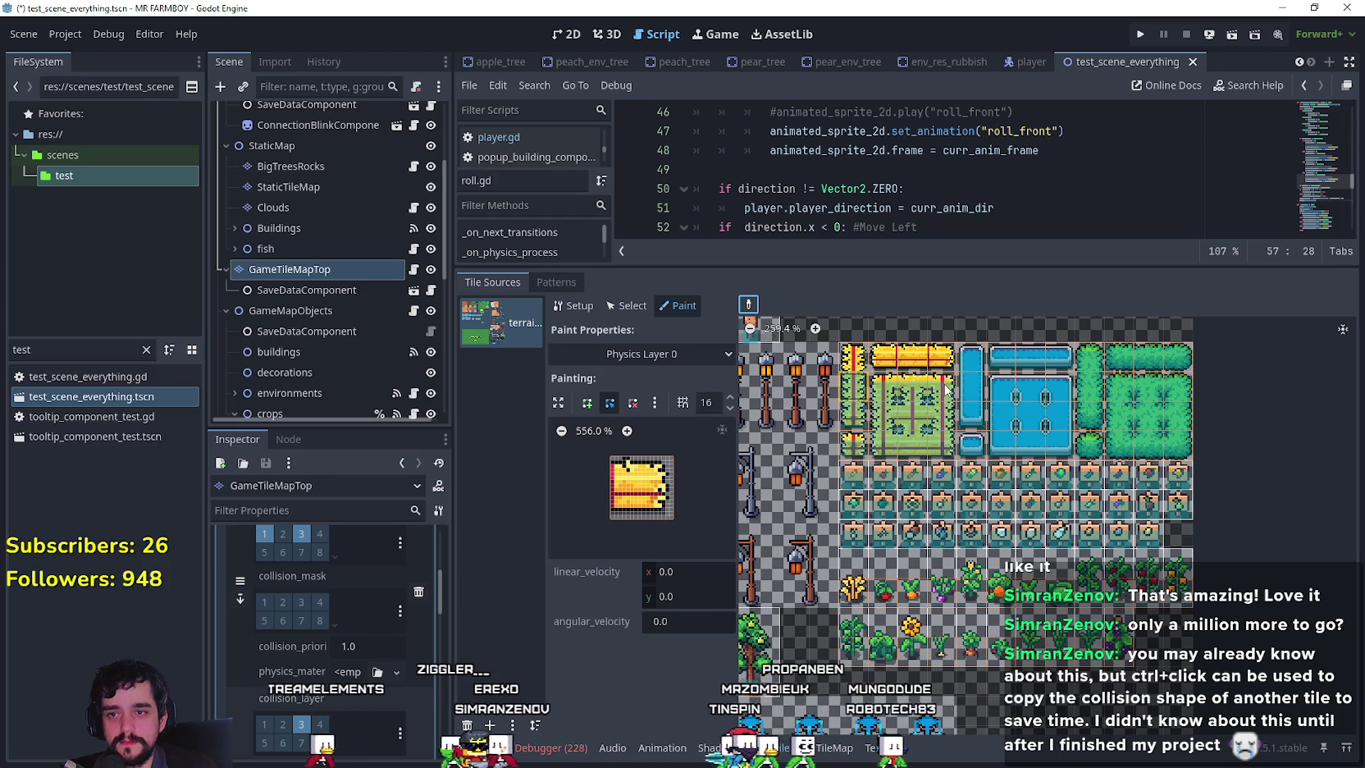
left_click(848, 395)
left_click(943, 406, "ctrl")
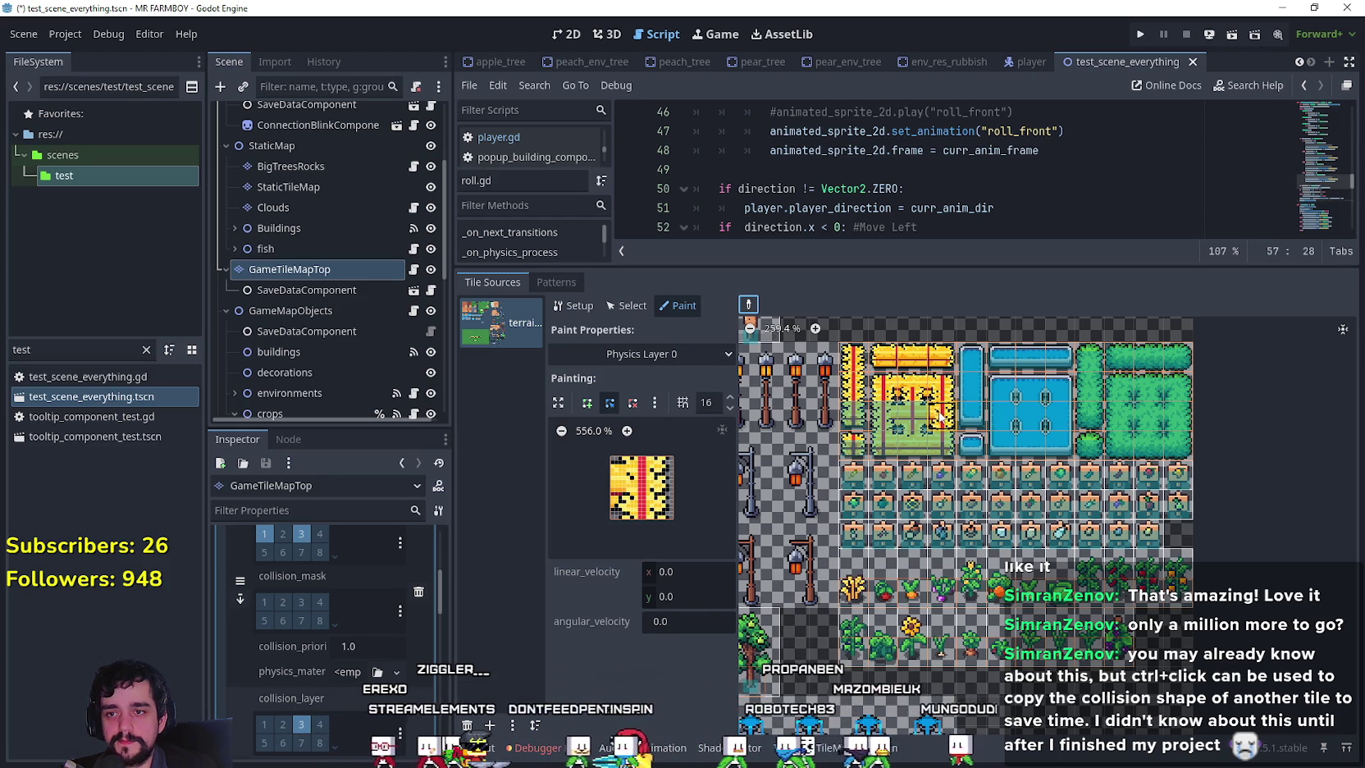
left_click(859, 439)
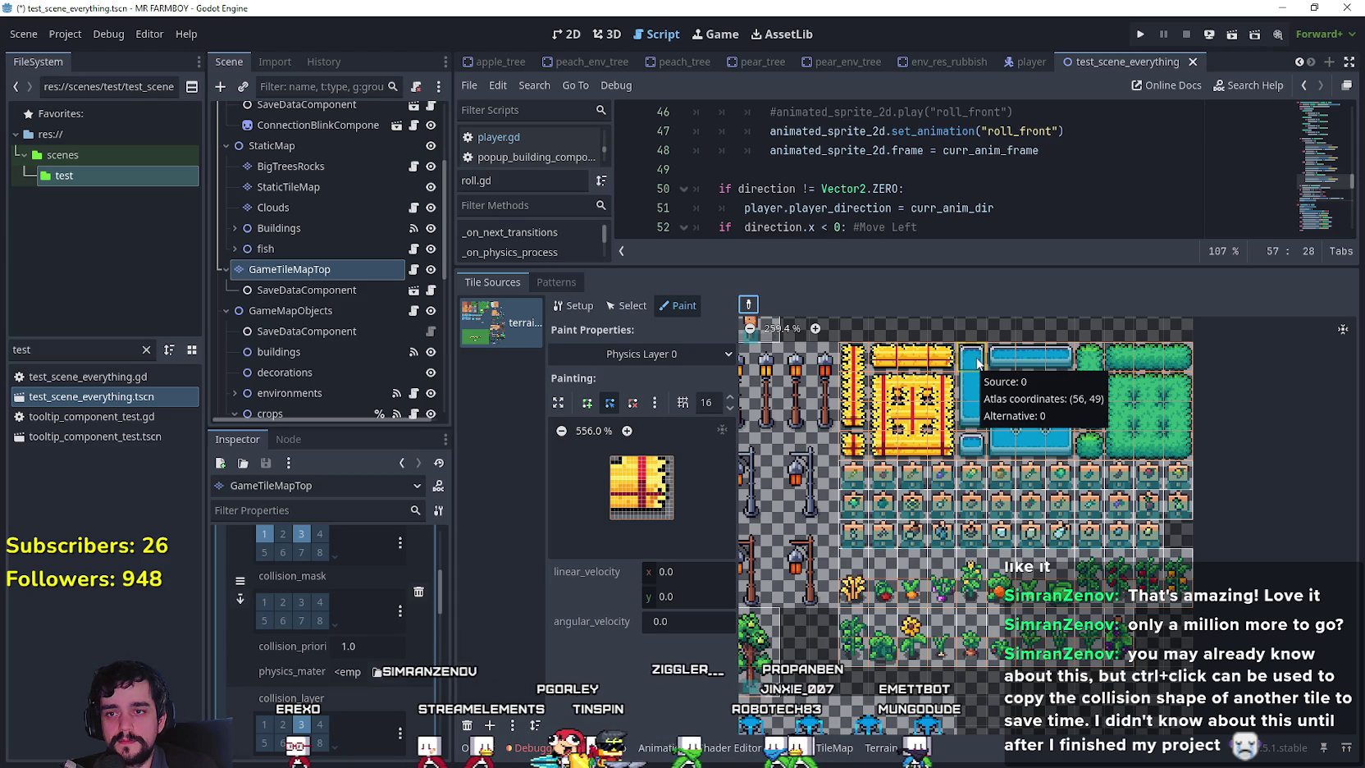
Inspect the pond, pool, bush and hay tiles' collision shapes, then save the scene.
left_click(1061, 361)
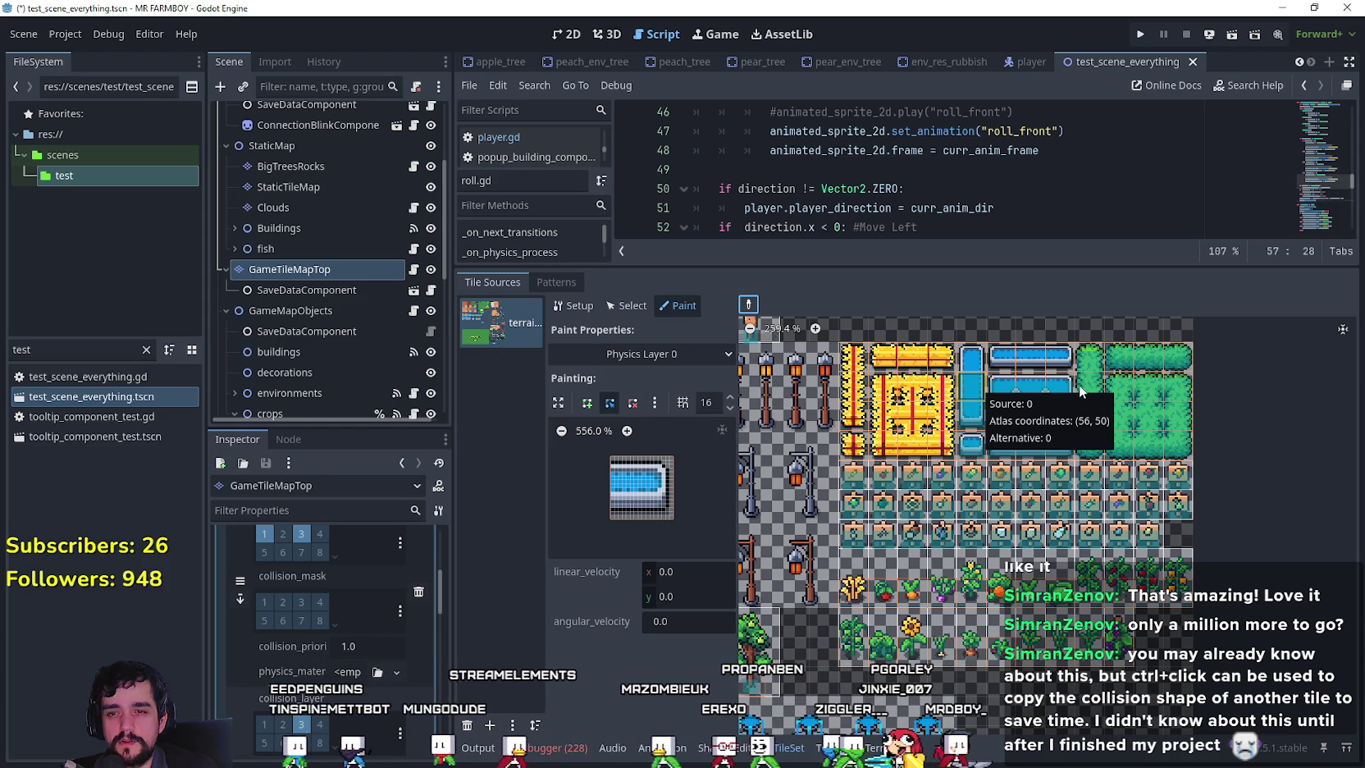
left_click(1089, 389, "ctrl")
left_click(1068, 392, "ctrl")
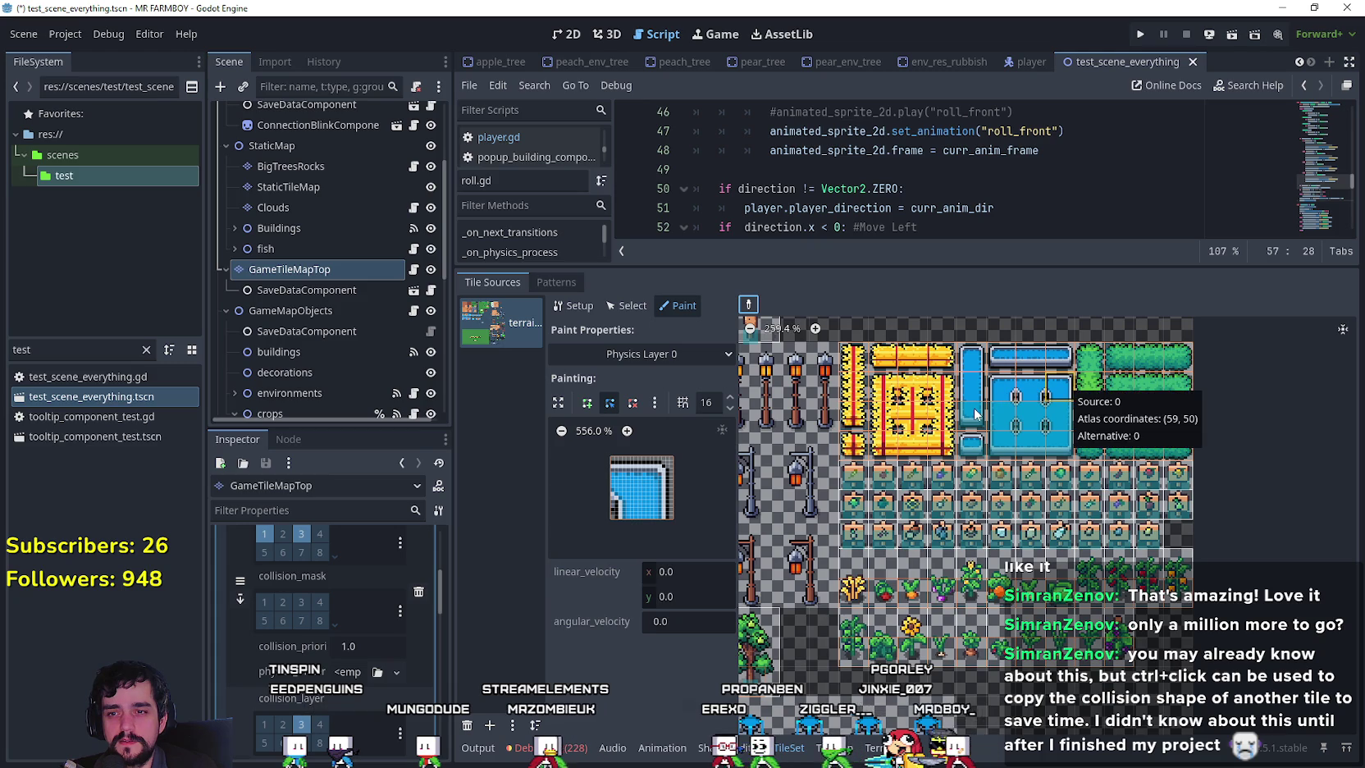
left_click(981, 423, "ctrl")
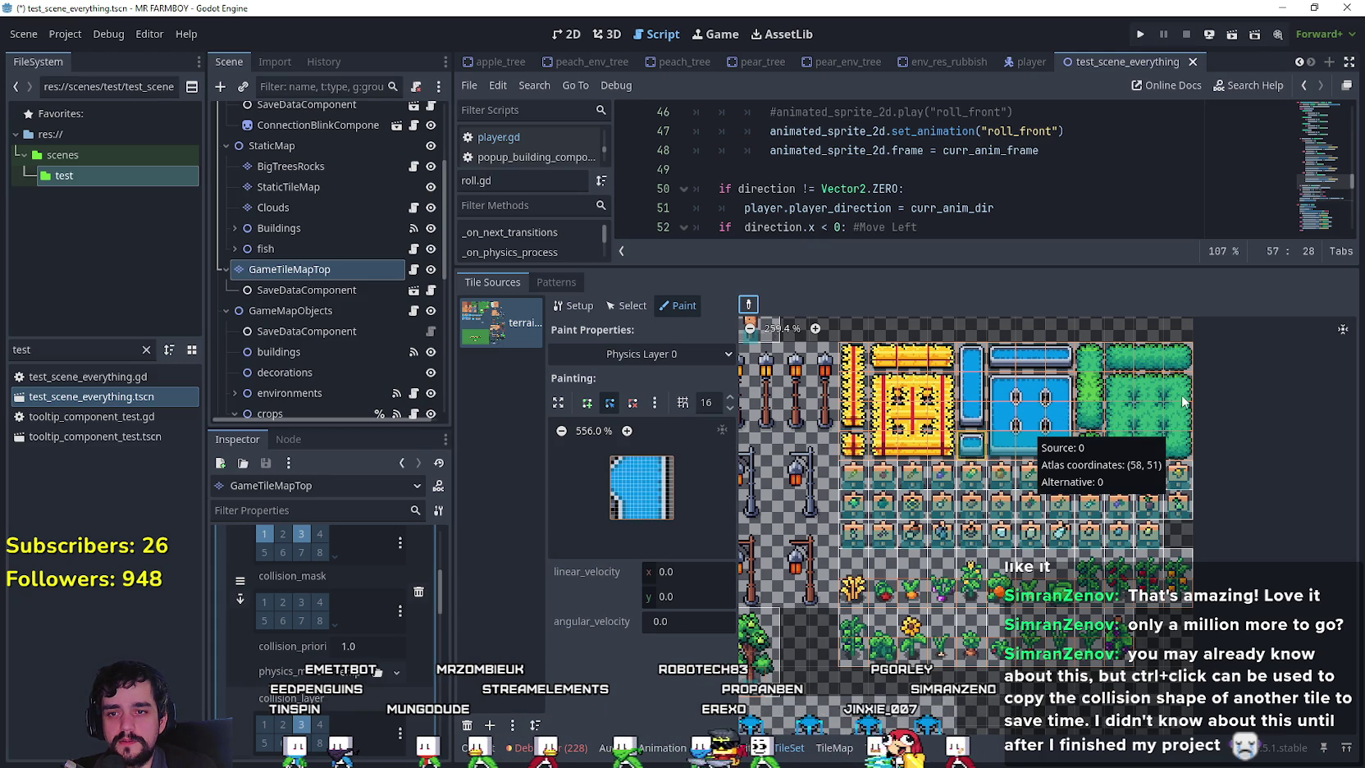
left_click(1178, 358, "ctrl")
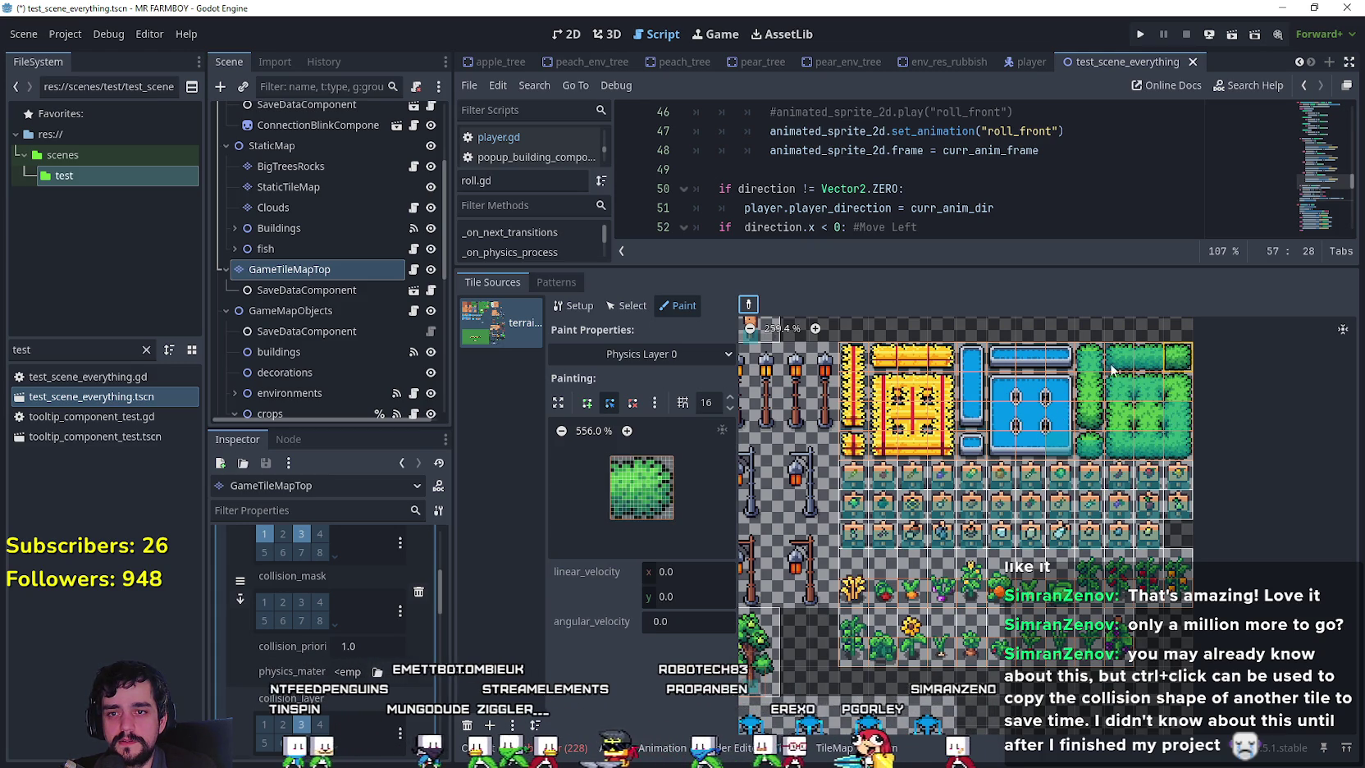
left_click(1152, 394, "ctrl")
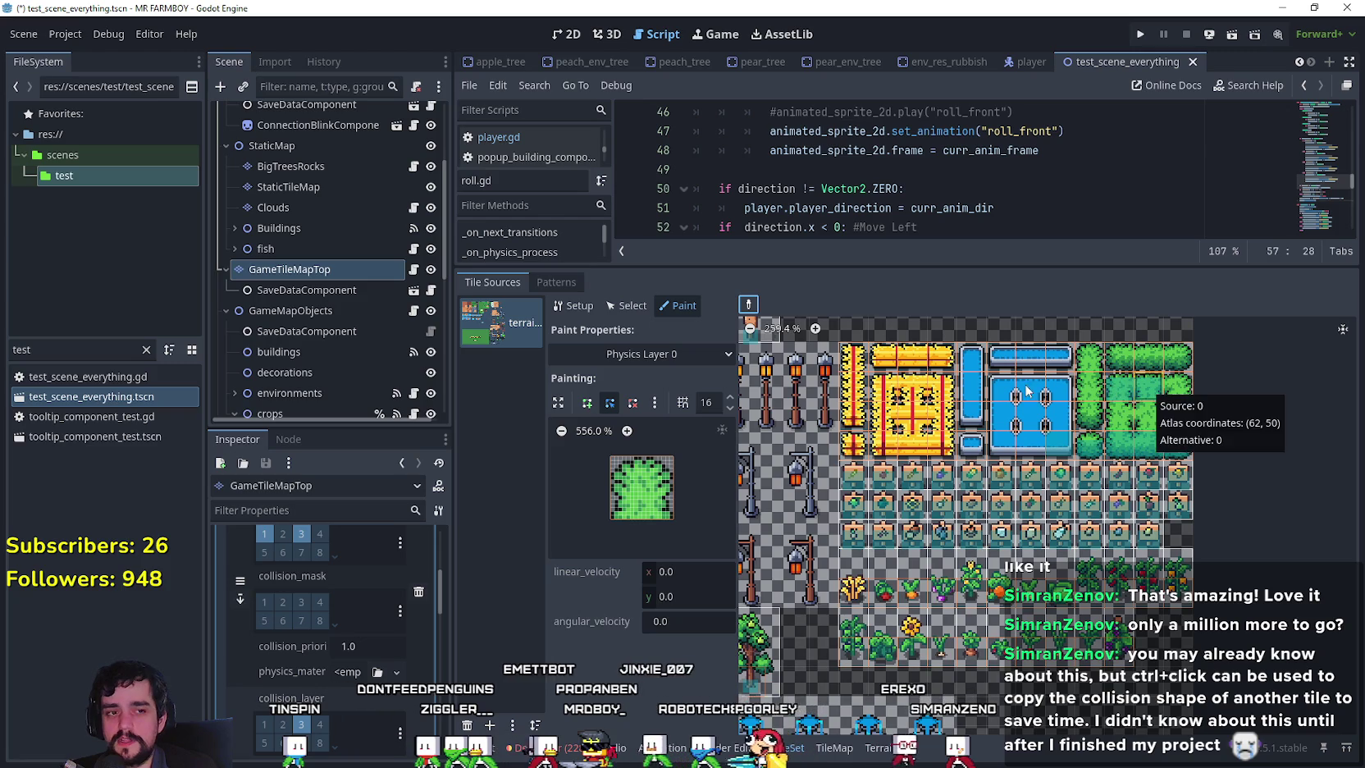
left_click(1177, 407, "ctrl")
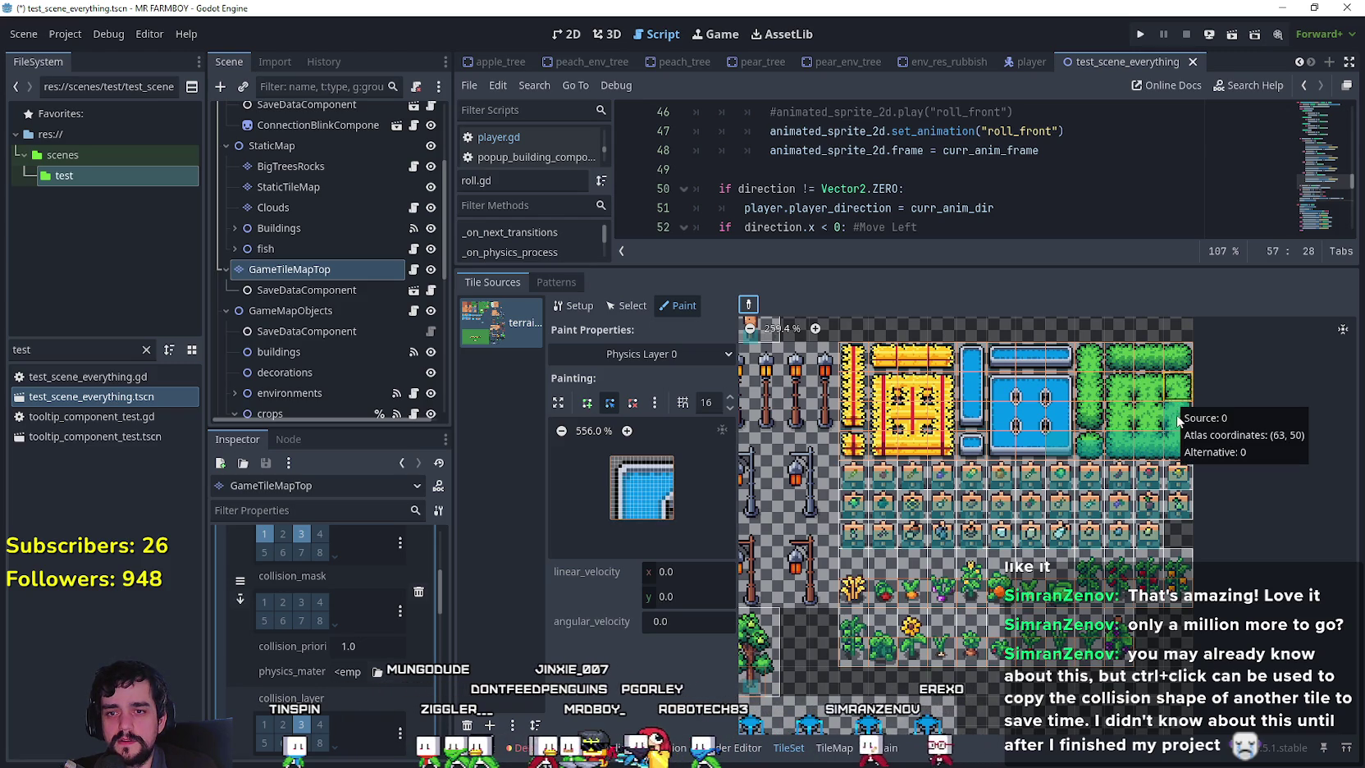
left_click(1175, 420, "ctrl")
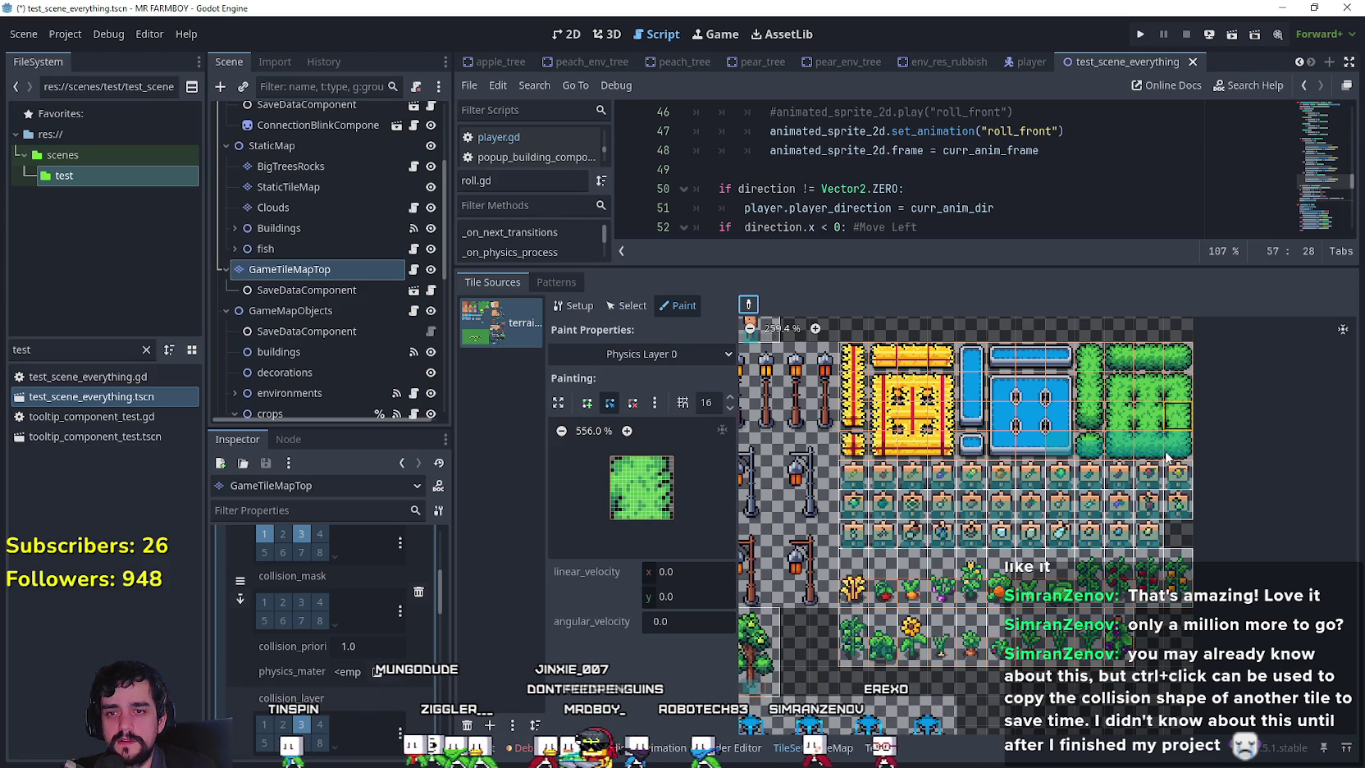
left_click(1058, 443, "ctrl")
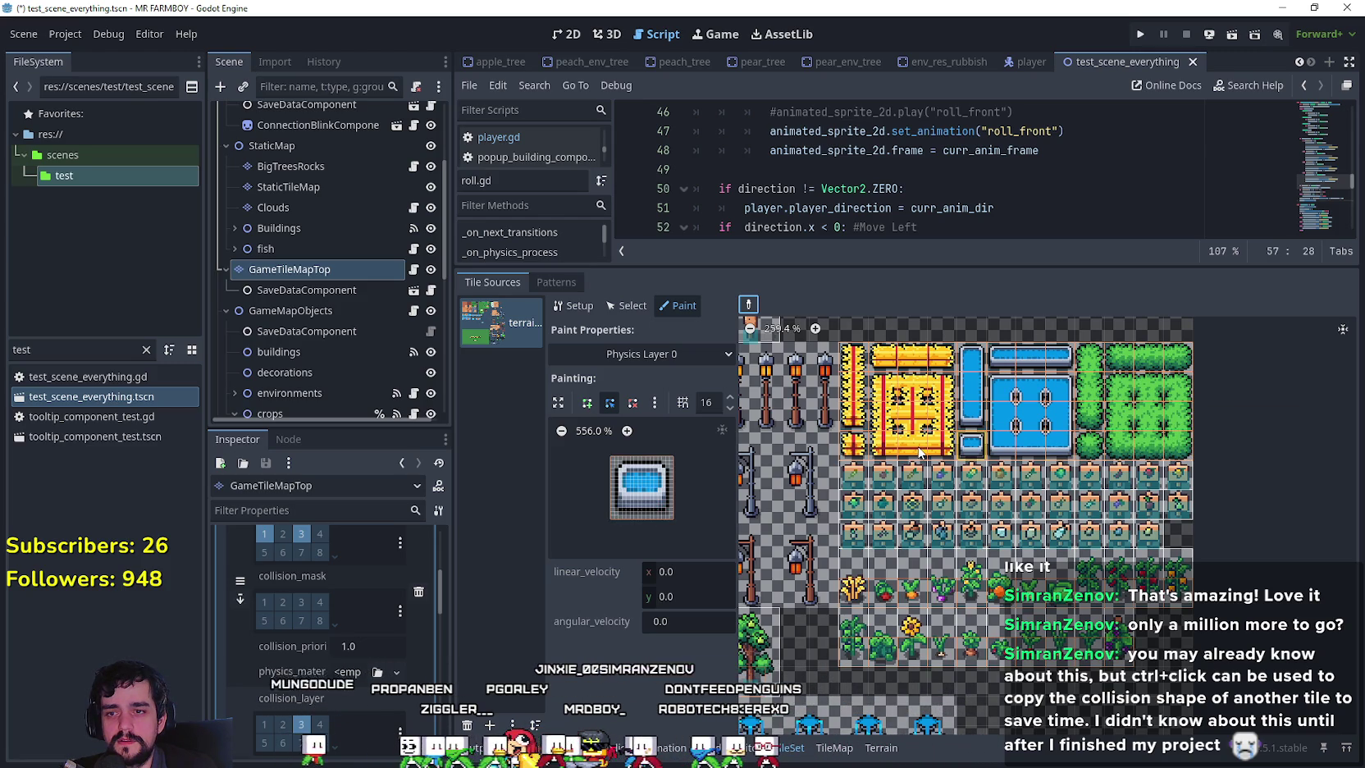
left_click(921, 448, "ctrl")
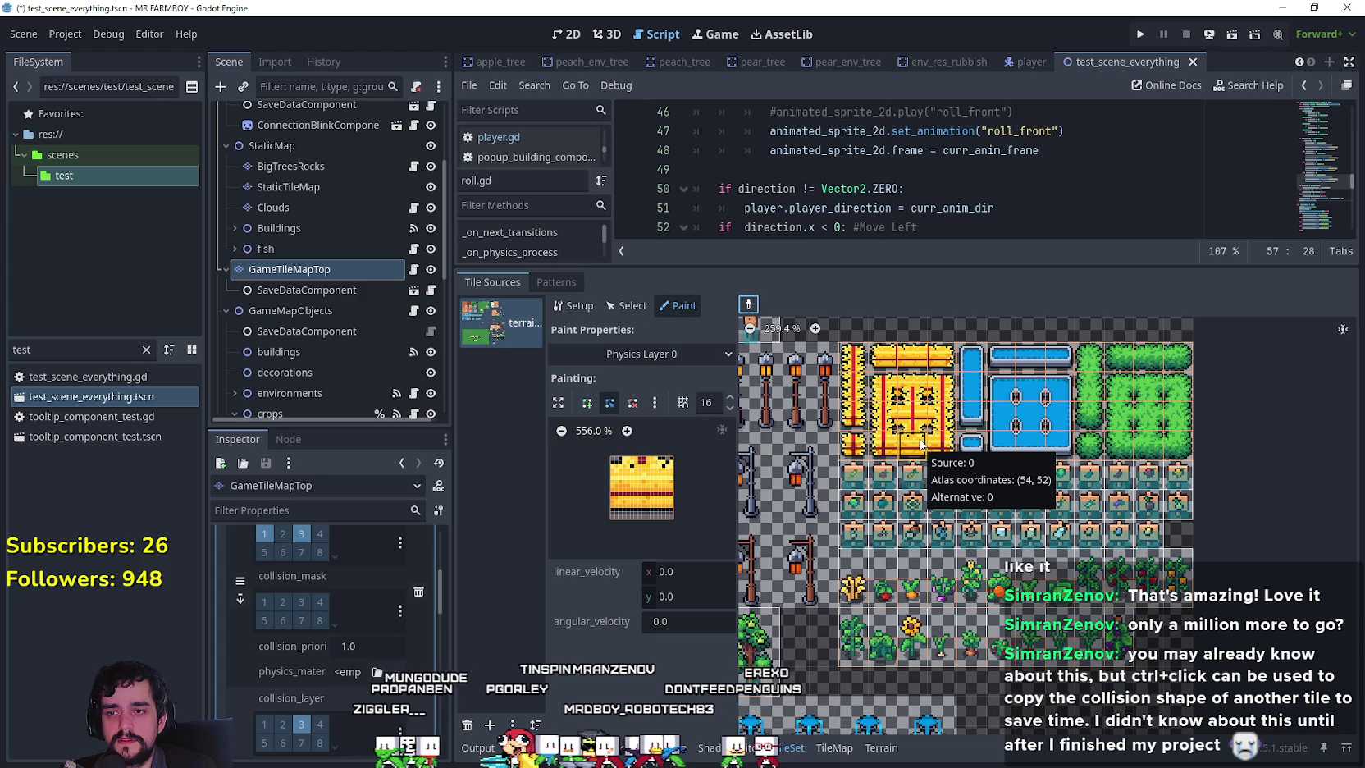
key("ctrl+s")
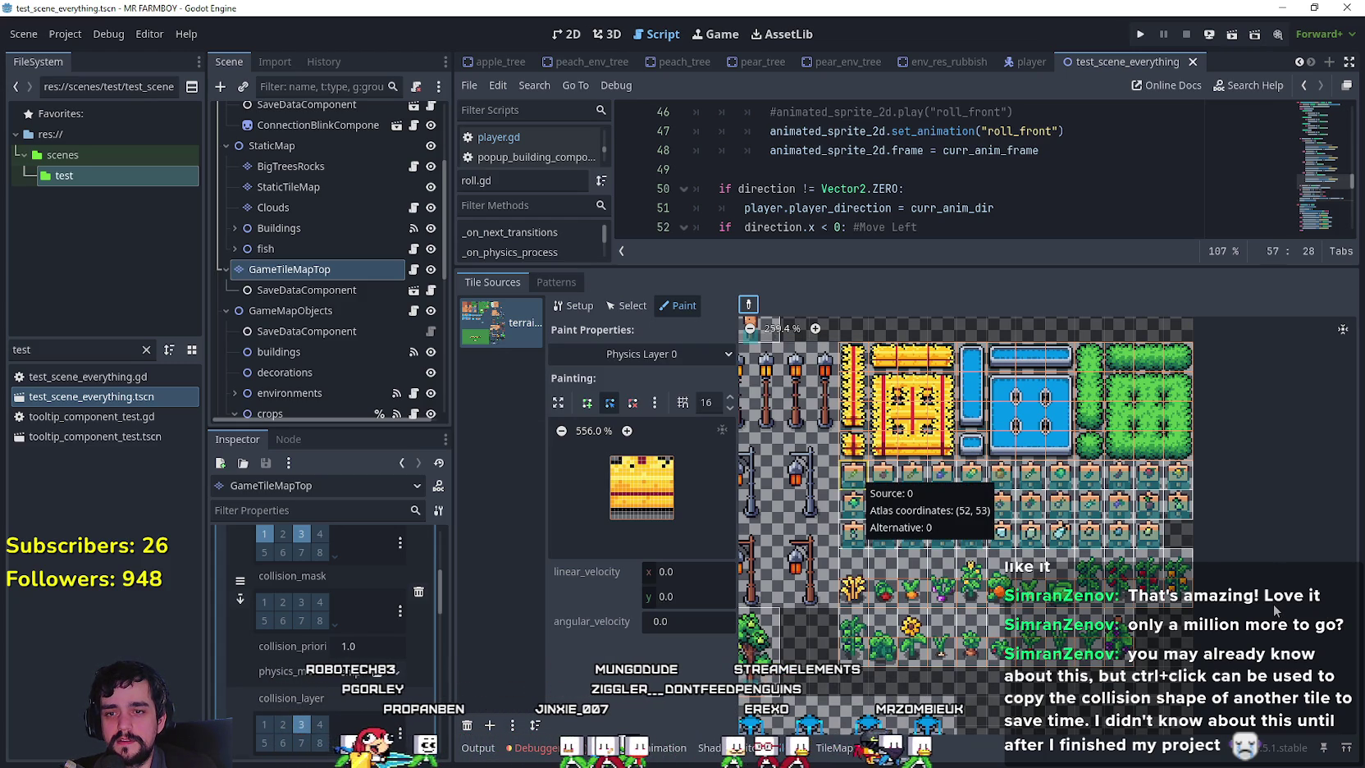
Switch painting to Physics Layer 2 and copy tile (52, 53)'s collision shape.
scroll(1273, 608, "down", 1)
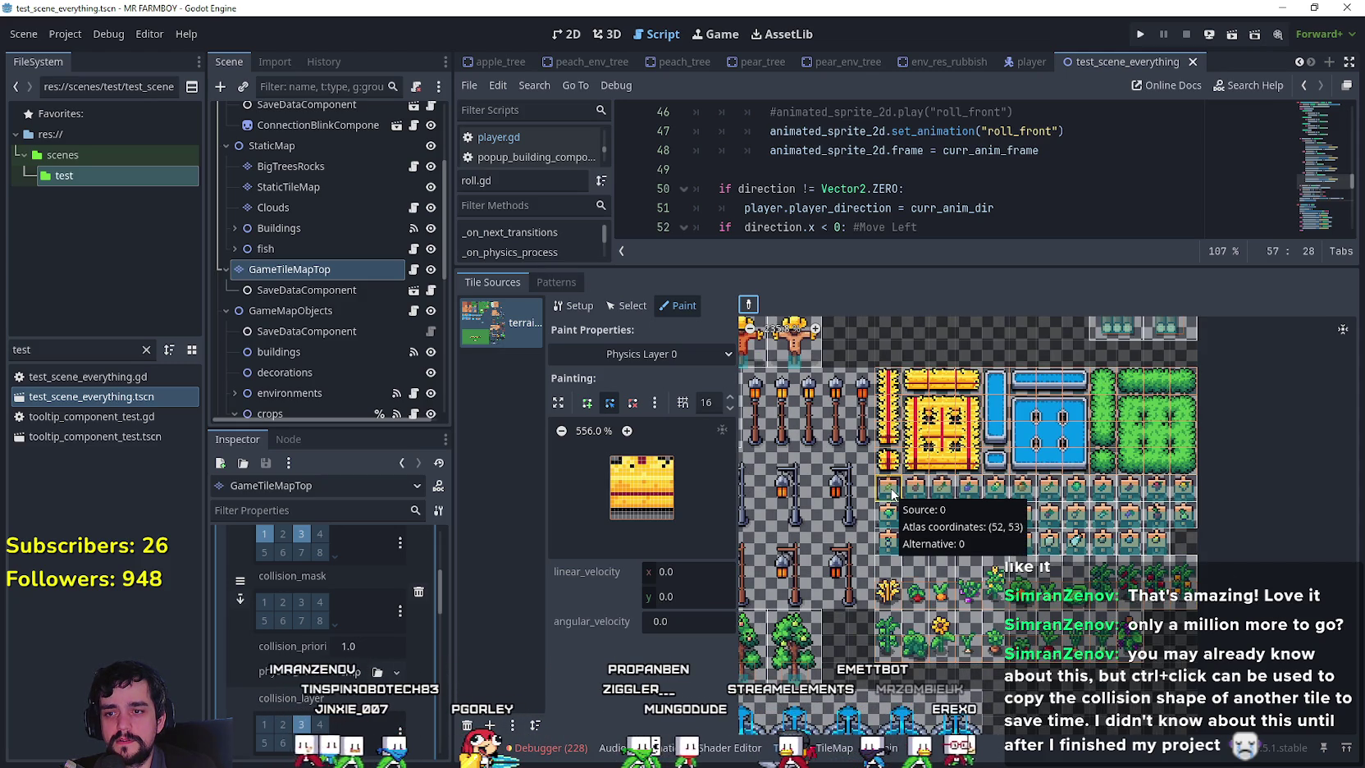
left_click(891, 492, "ctrl")
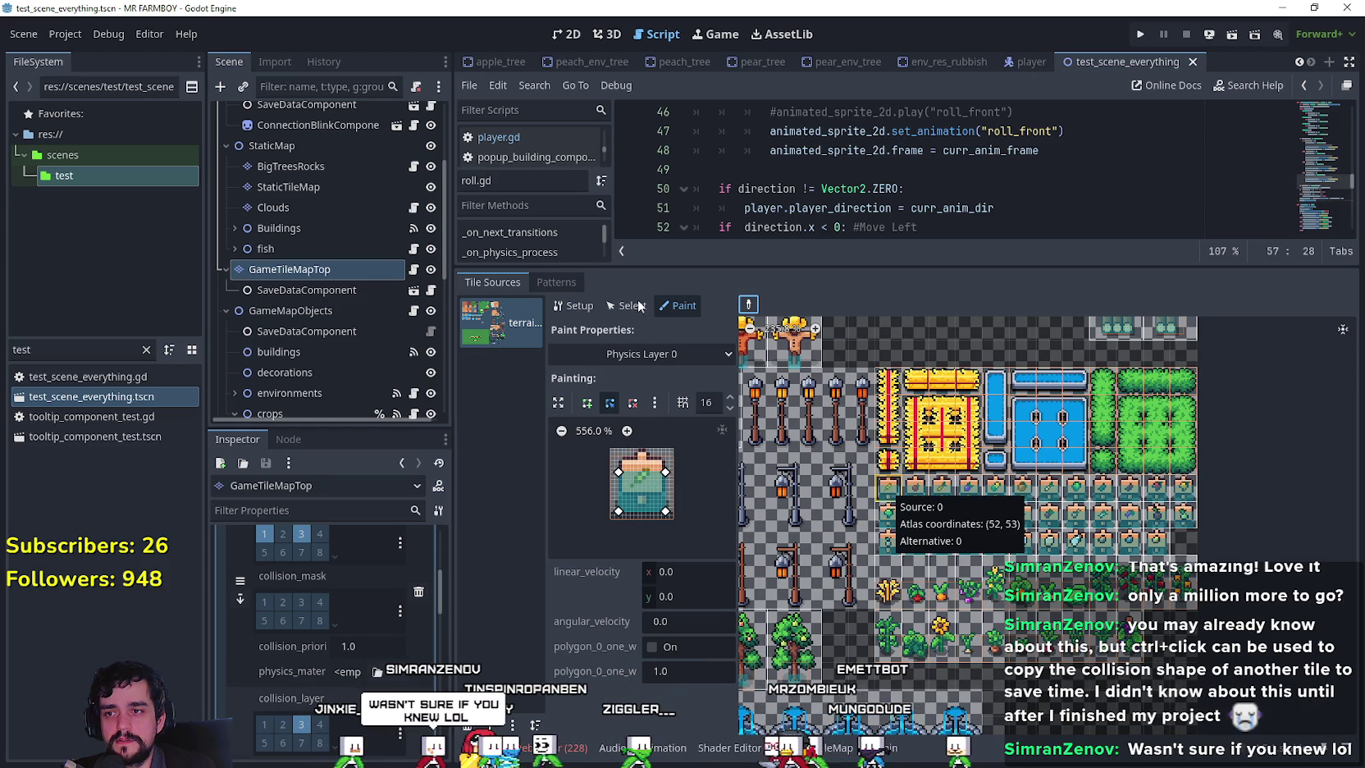
left_click(664, 353)
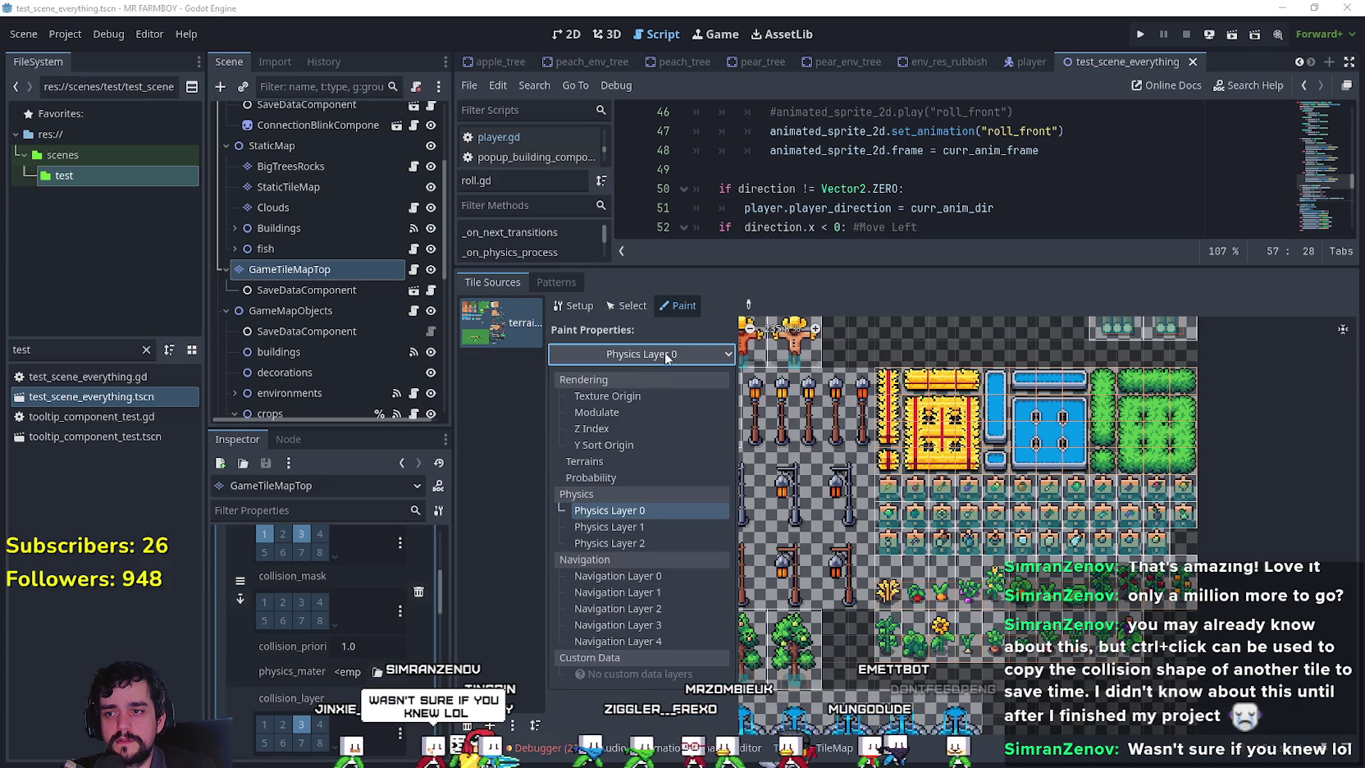
left_click(642, 533)
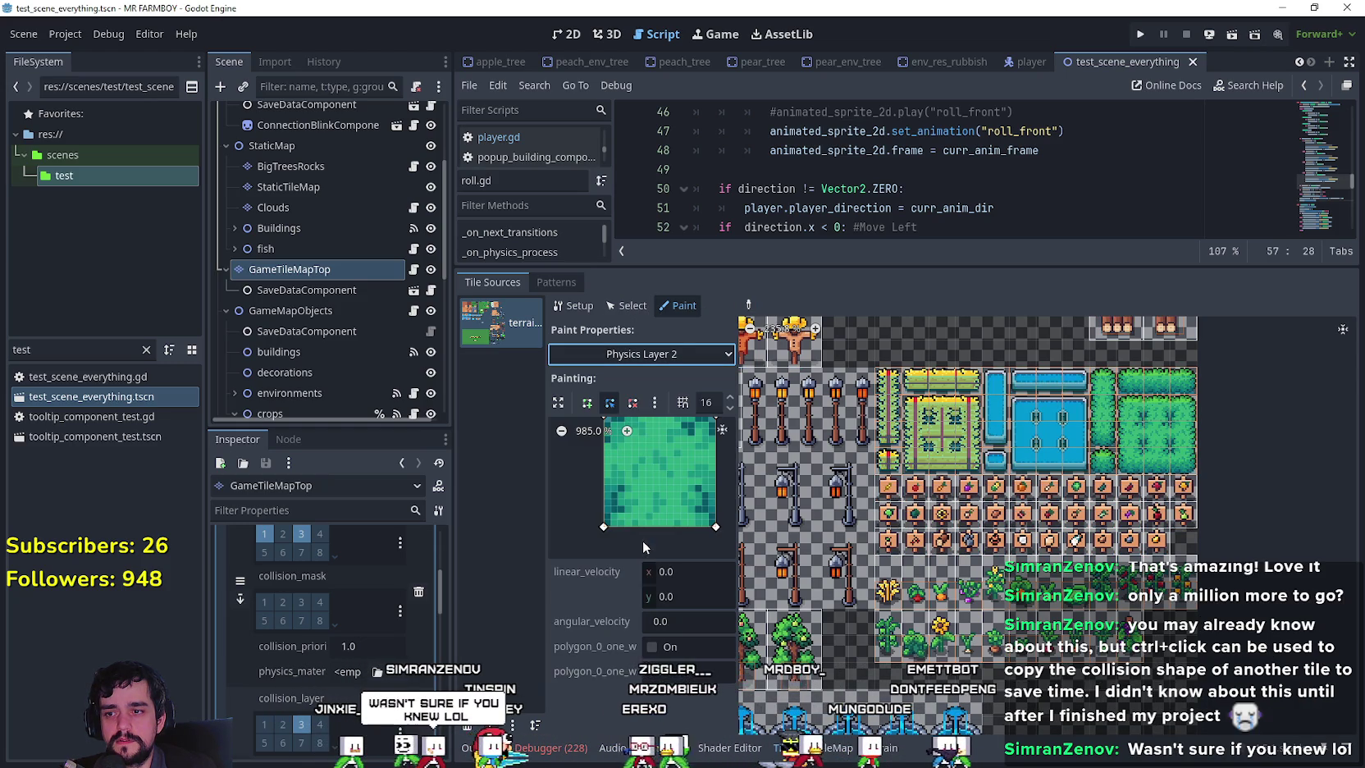
left_click(890, 494, "ctrl")
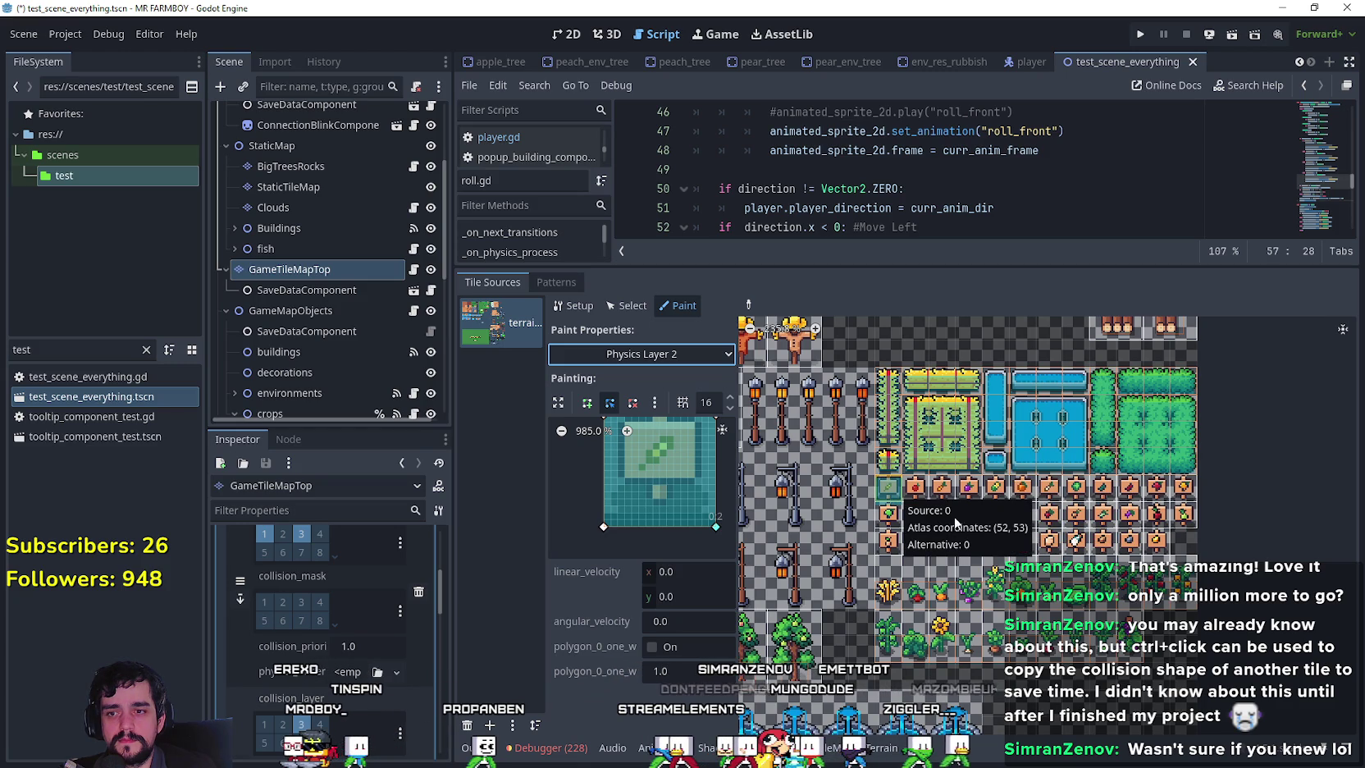
Apply the square collision shape to the top-right water tile.
mouse_move(728, 519)
left_mouse_down()
mouse_move(701, 548)
mouse_move(709, 512)
mouse_move(711, 541)
left_mouse_up()
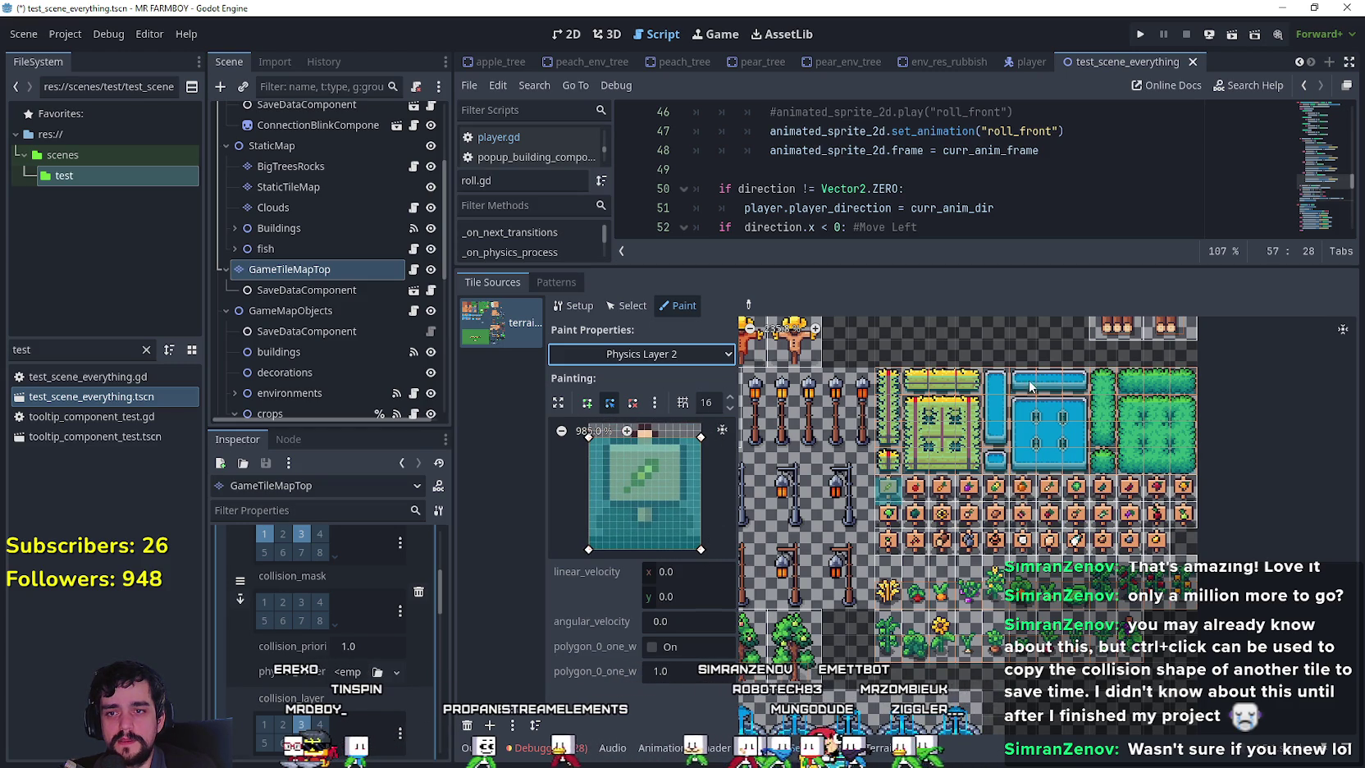
scroll(1138, 462, "up", 5)
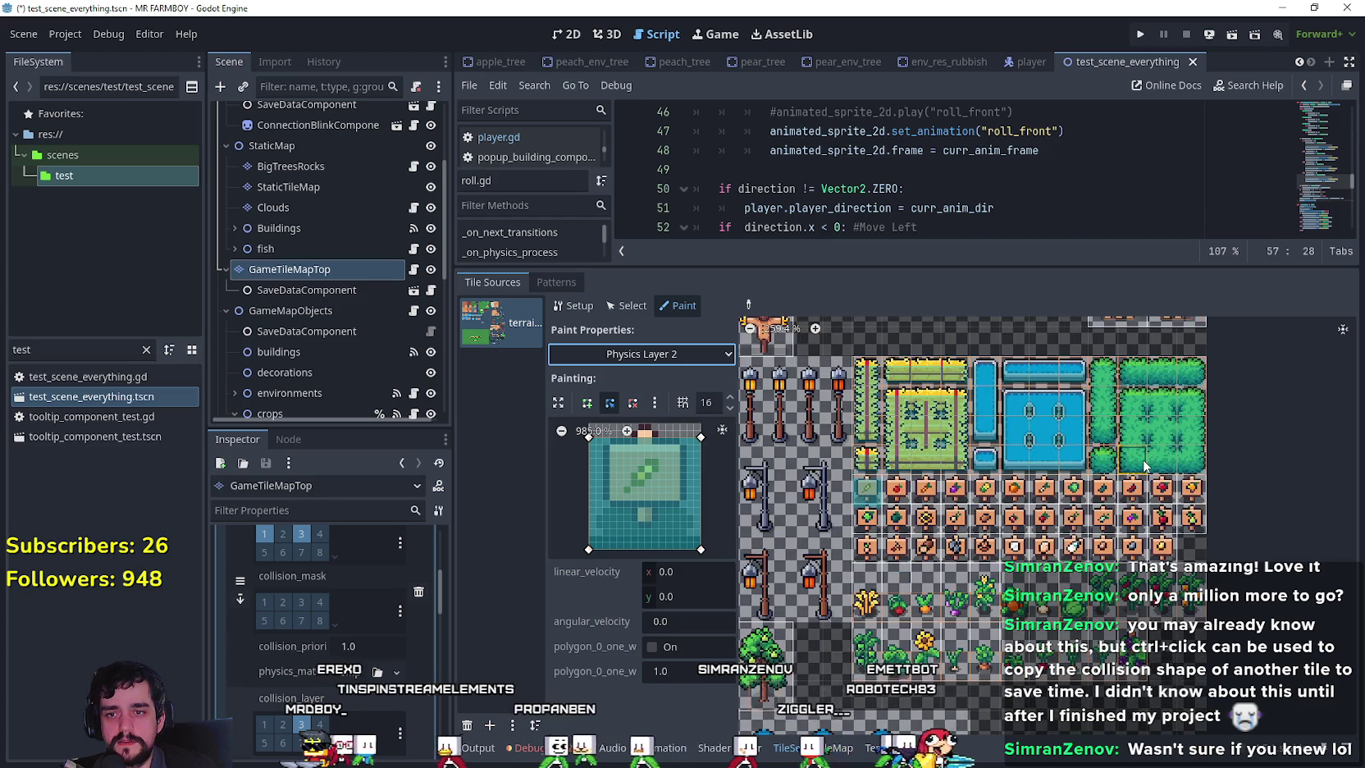
scroll(1146, 462, "down", 2)
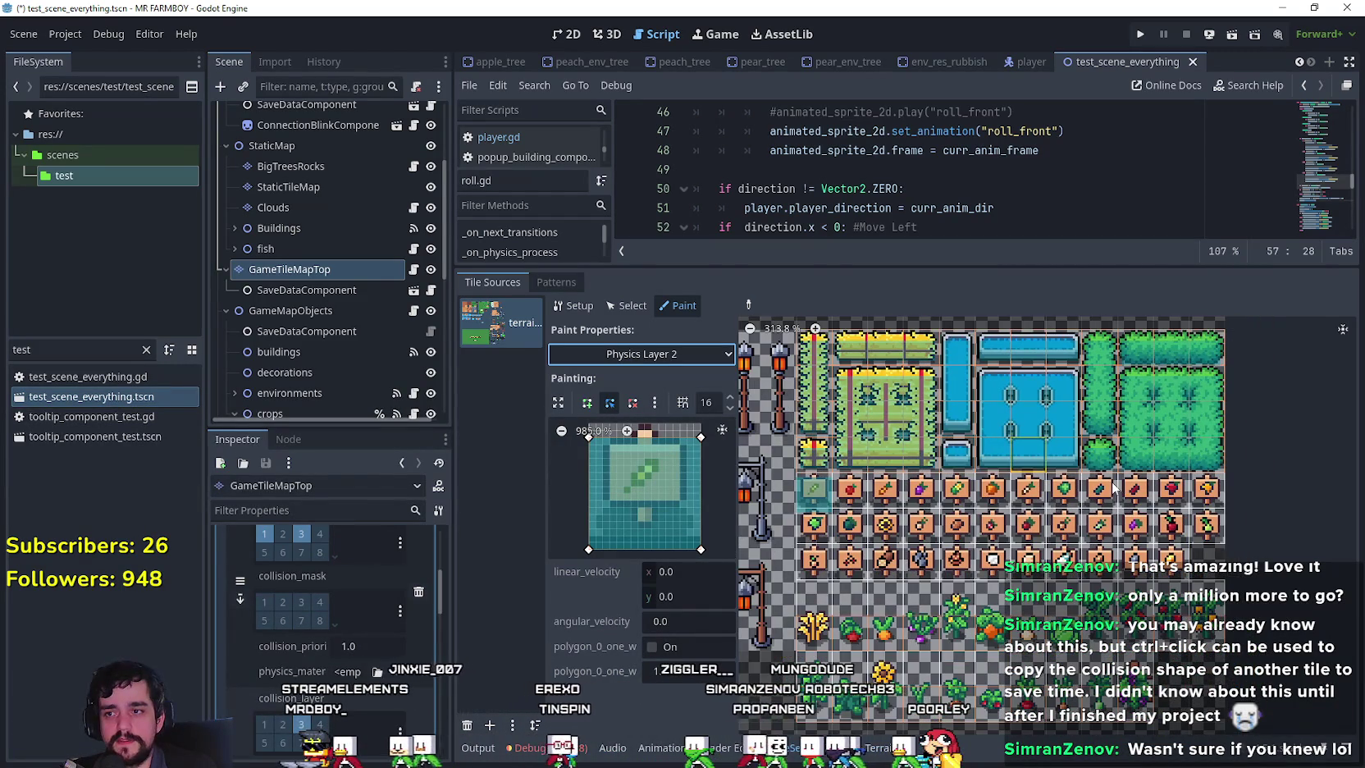
scroll(1034, 480, "down", 1)
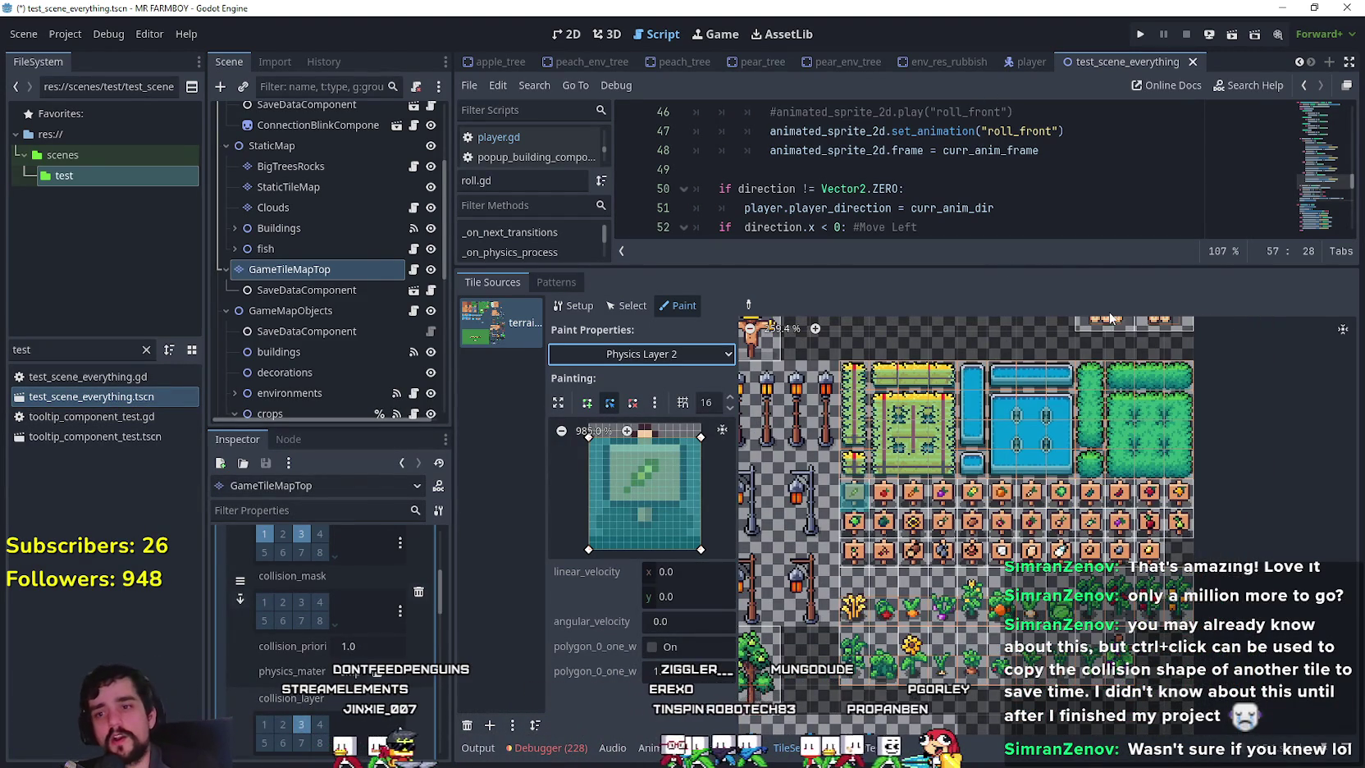
left_click(1065, 378)
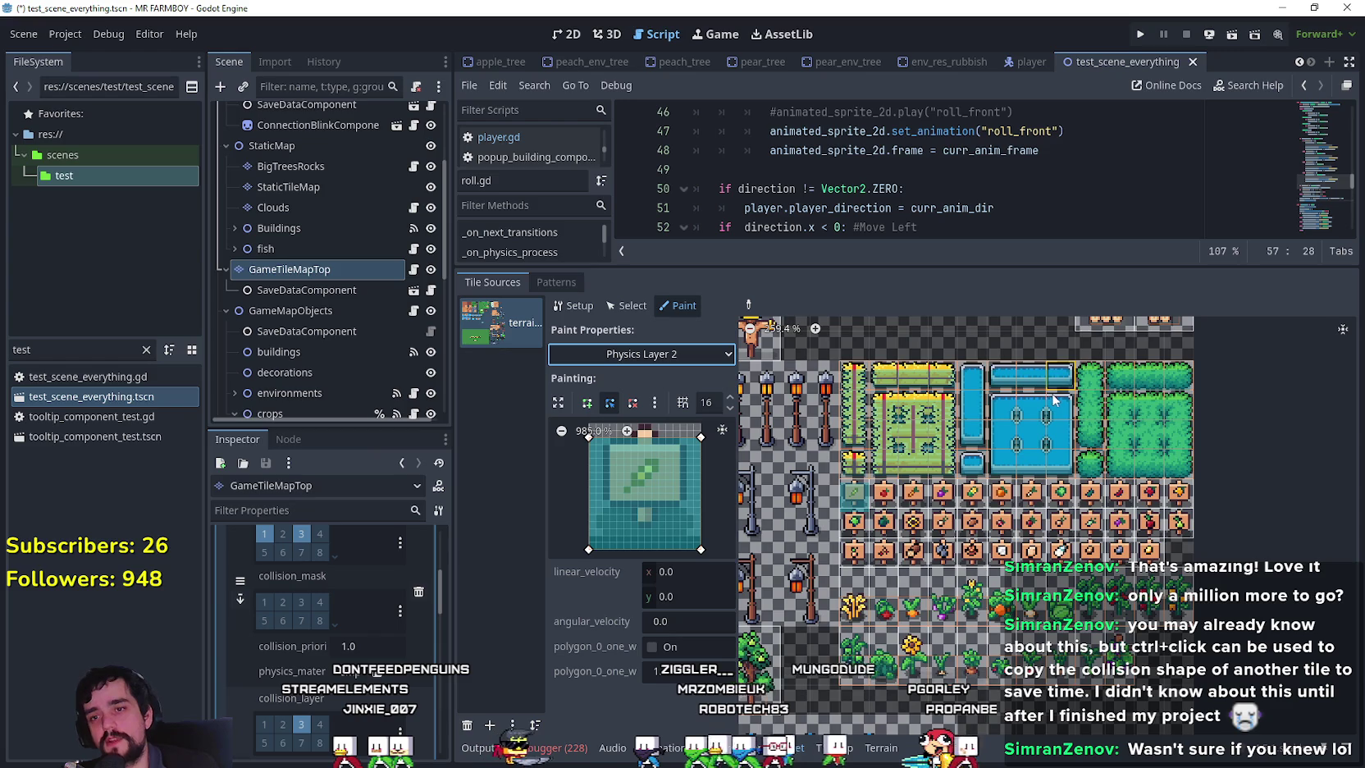
scroll(1058, 377, "down", 1)
scroll(802, 648, "down", 1)
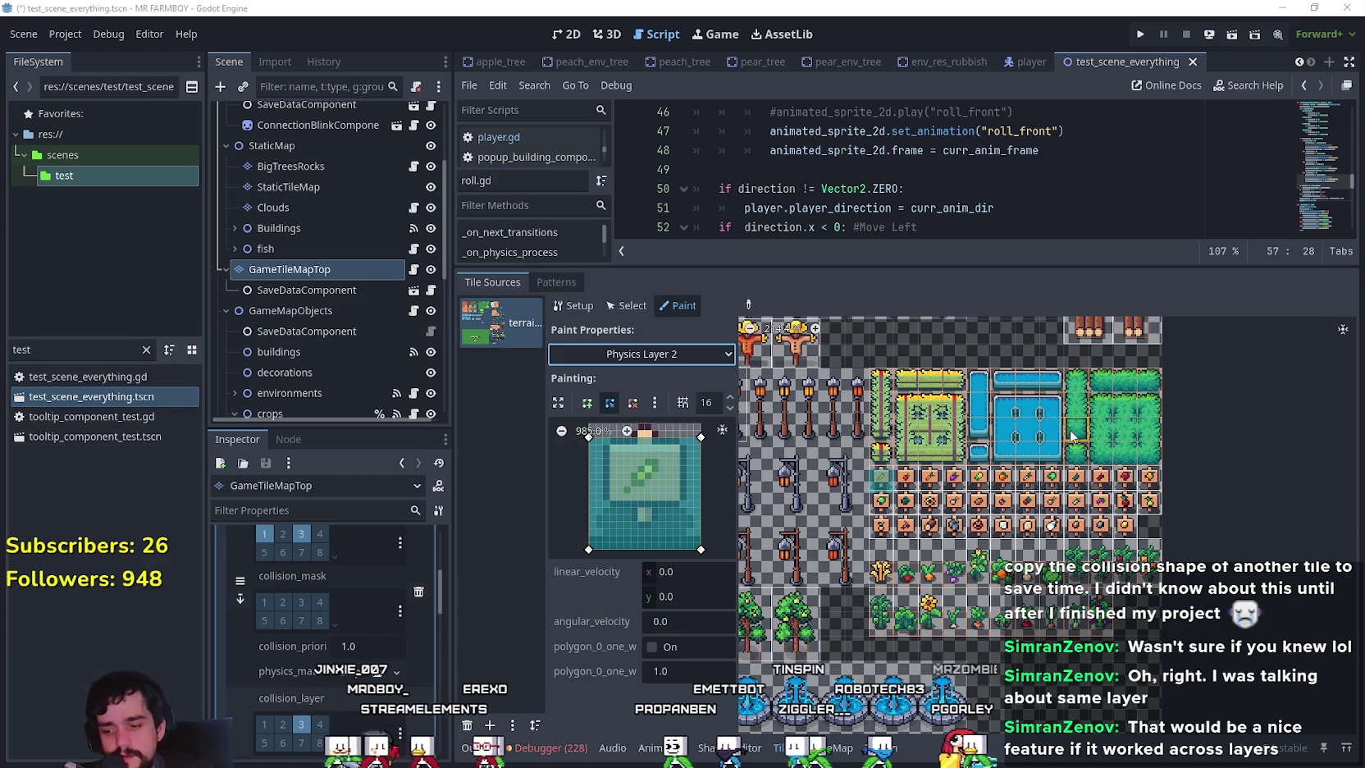
Switch painting to Physics Layer 2 and paint its shape onto an atlas tile.
left_click(656, 357)
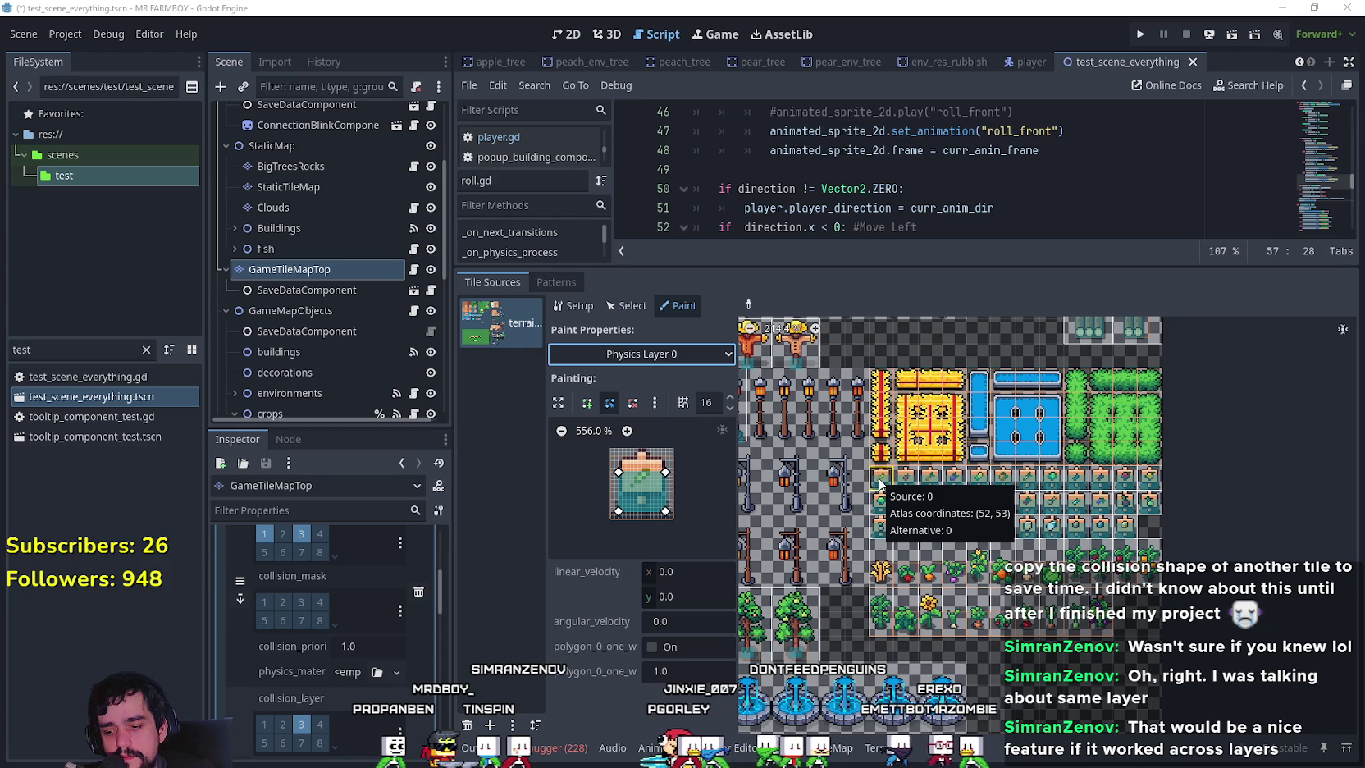
left_click(656, 354)
left_click(630, 542)
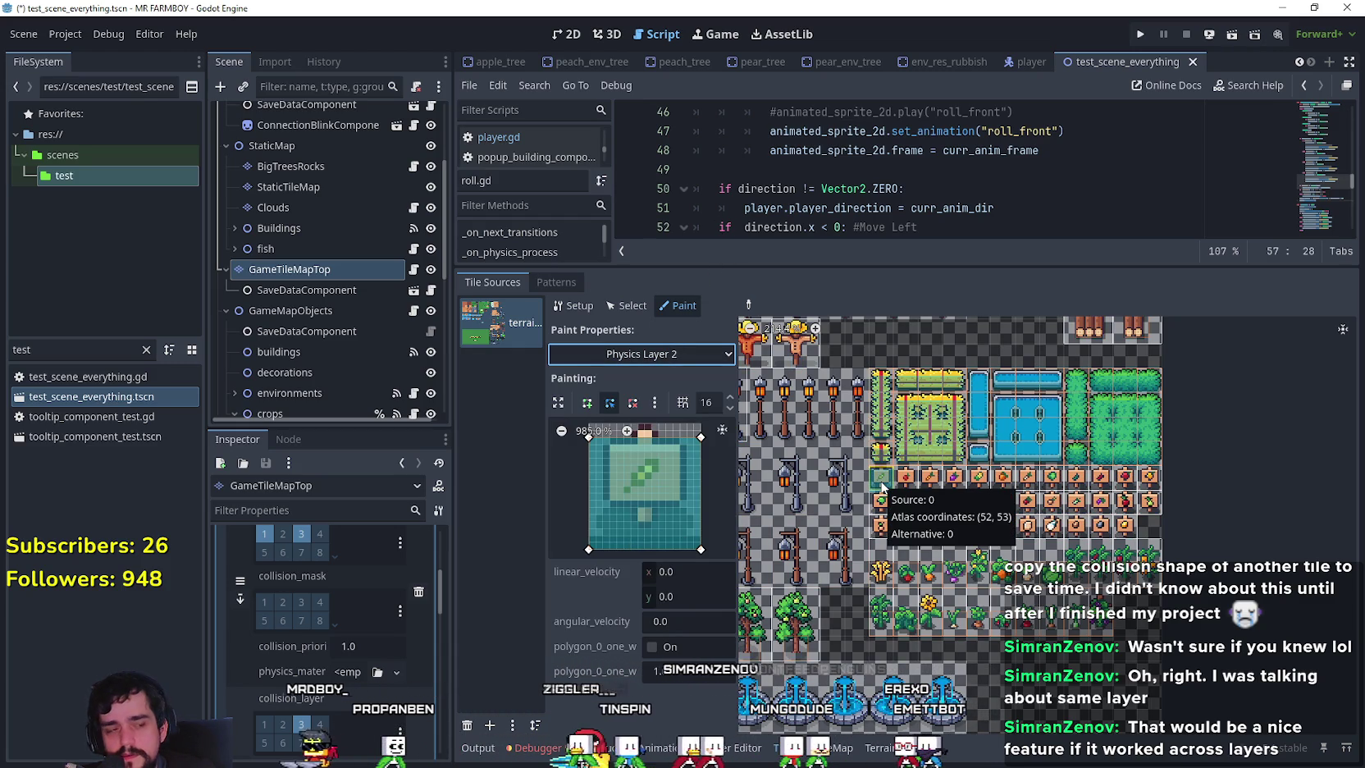
left_click(881, 483)
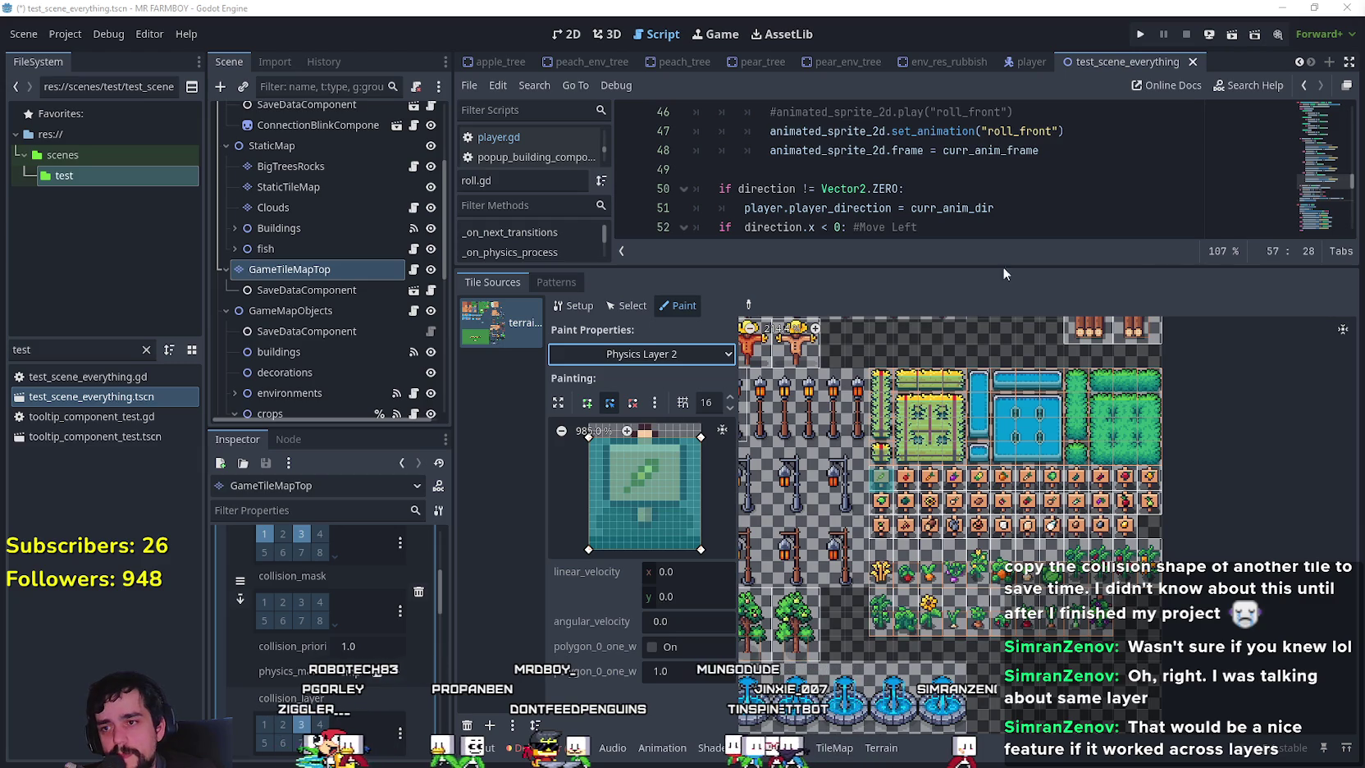
Toggle between Physics Layer 0 and 2, then paint the Layer 2 shape onto the tile again.
left_click(611, 353)
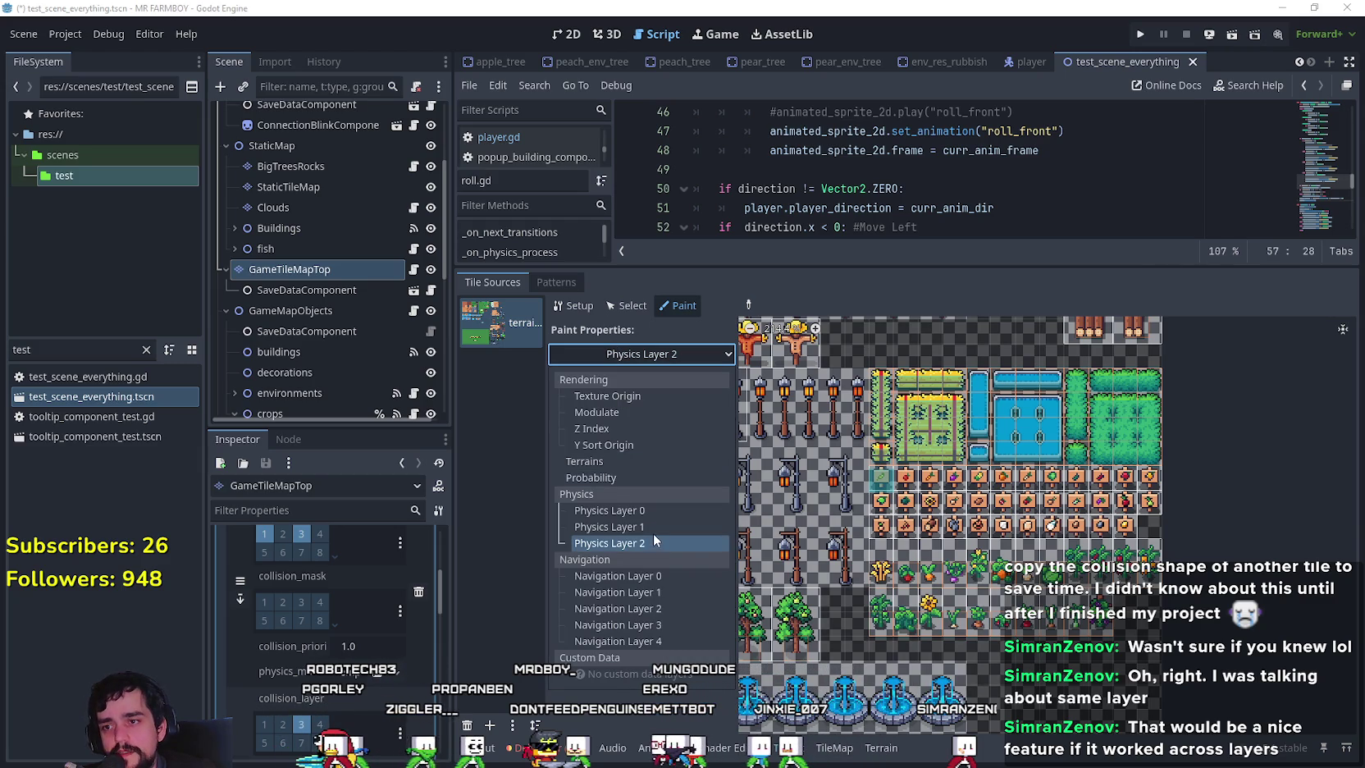
left_click(623, 507)
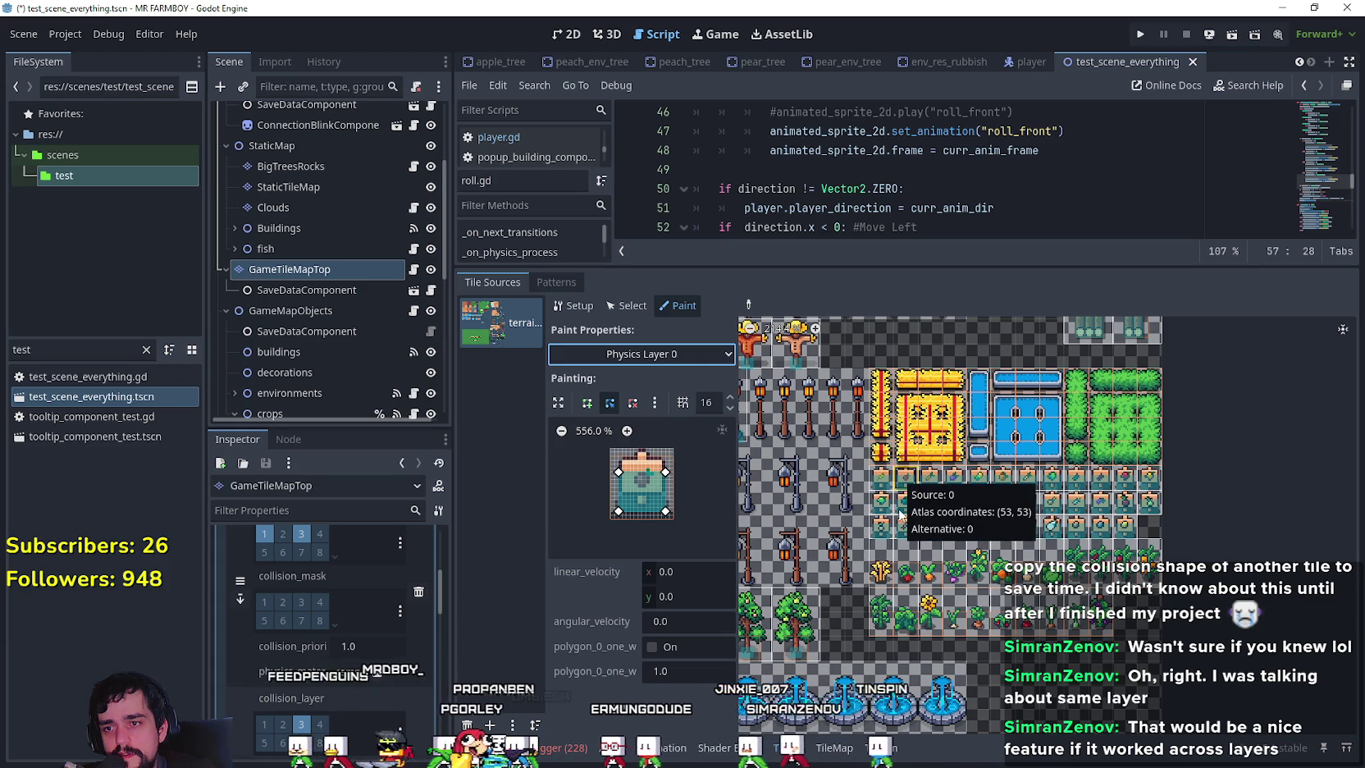
left_click(693, 360)
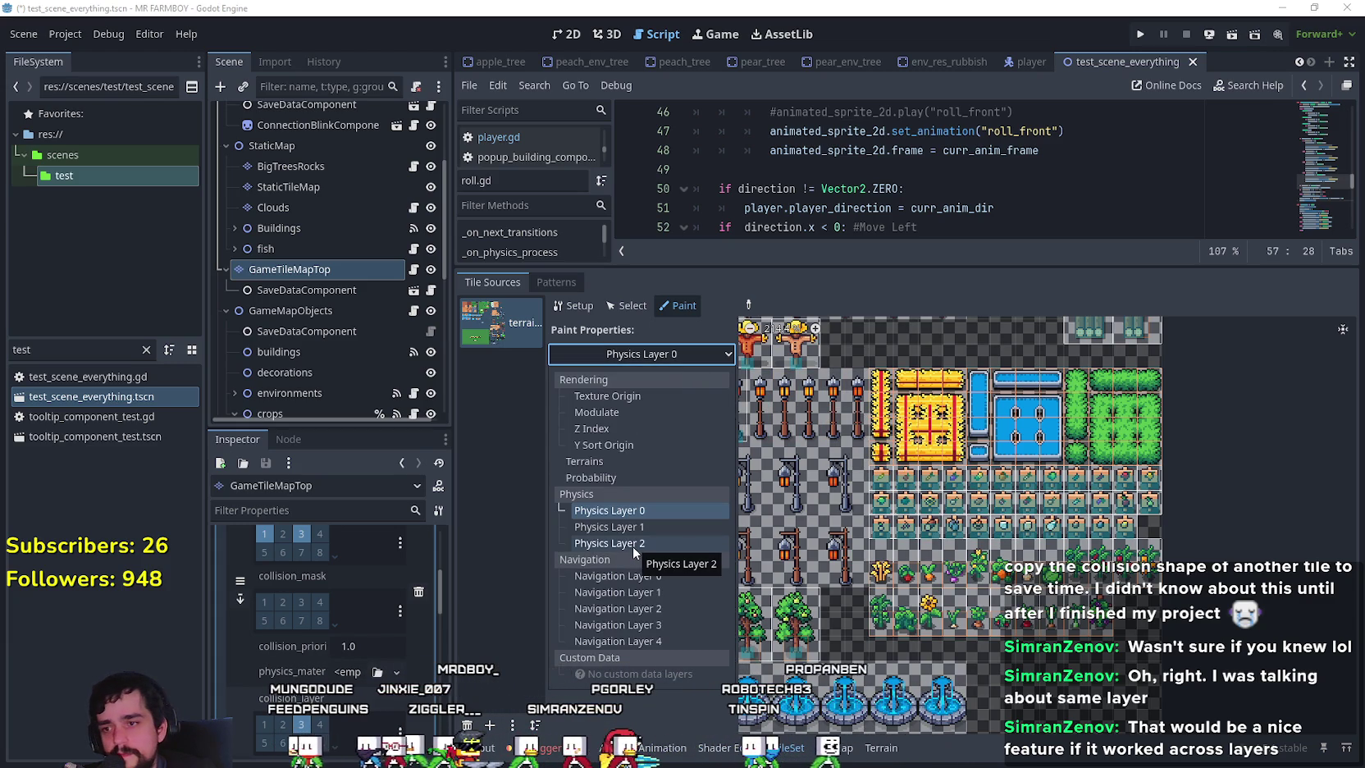
left_click(633, 544)
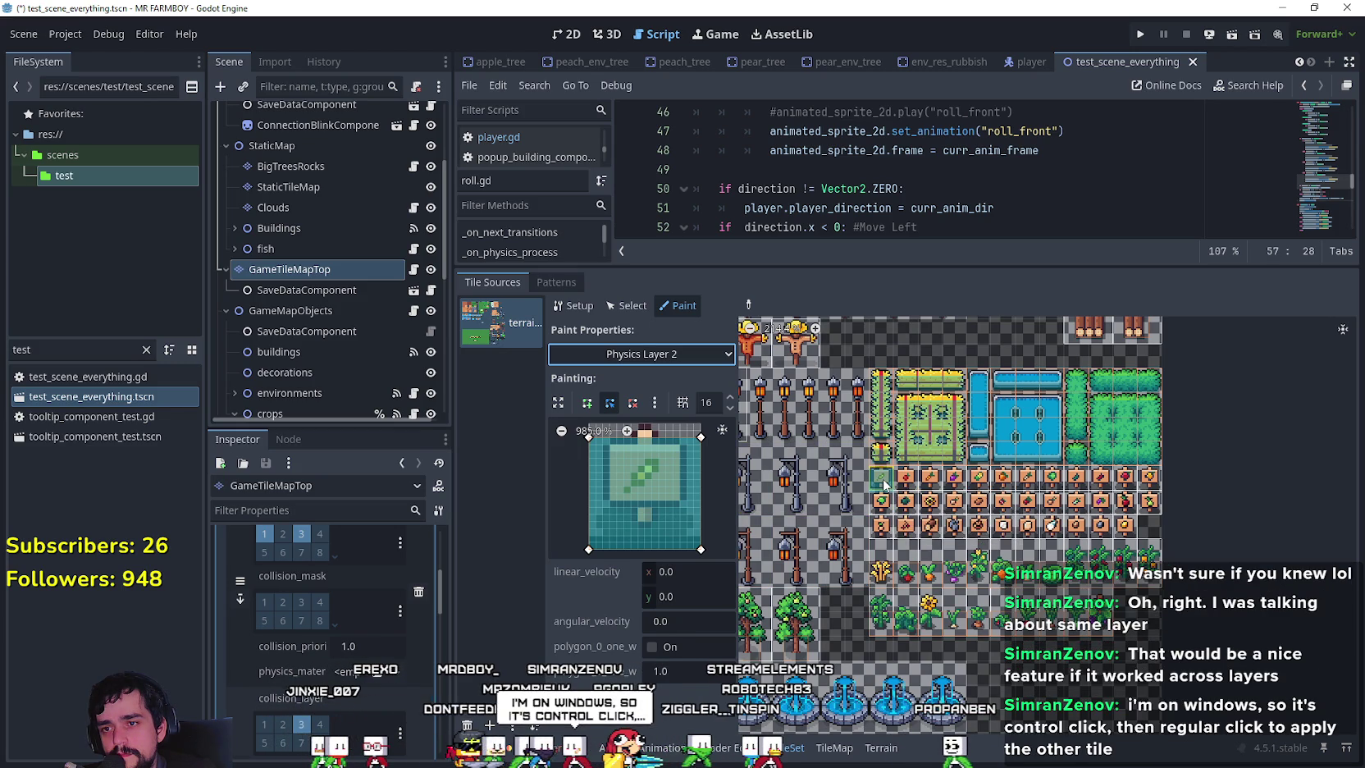
left_click(674, 353)
left_click(643, 506)
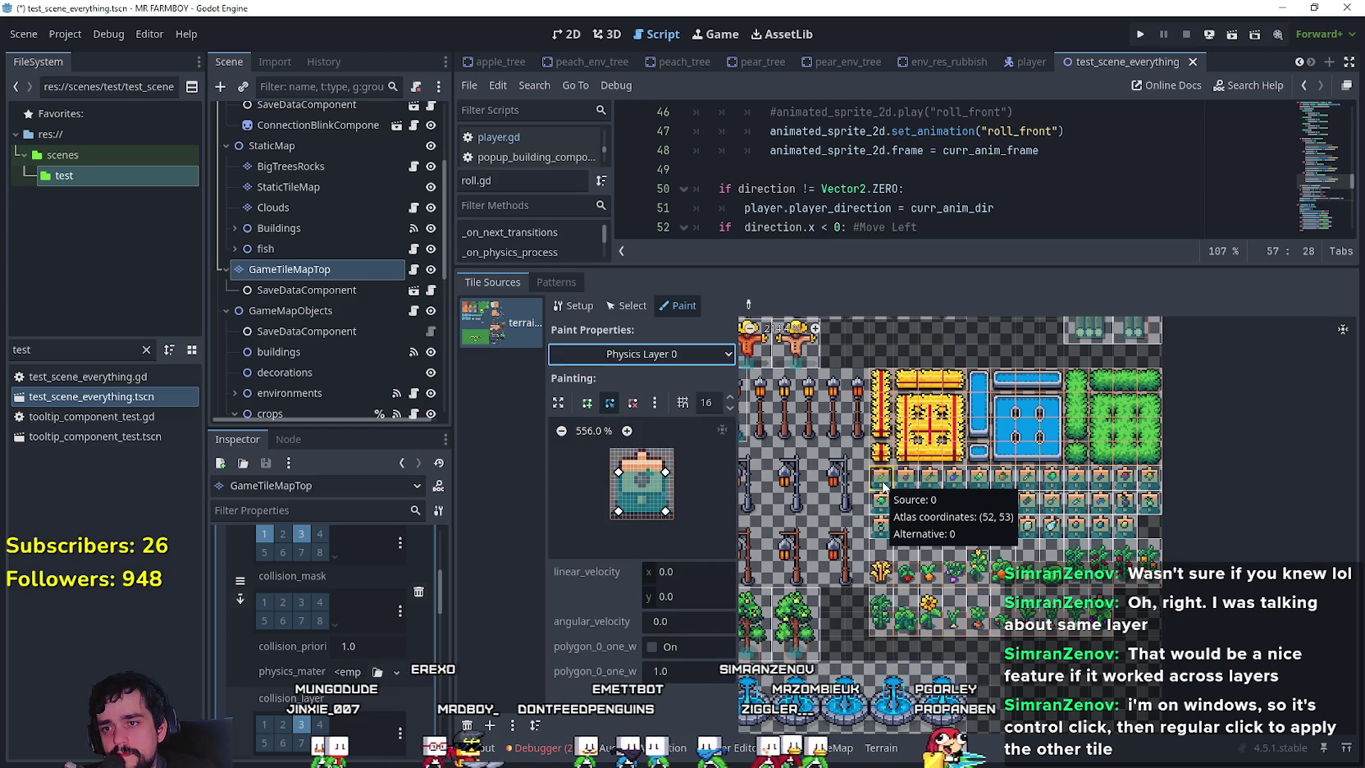
left_click(674, 354)
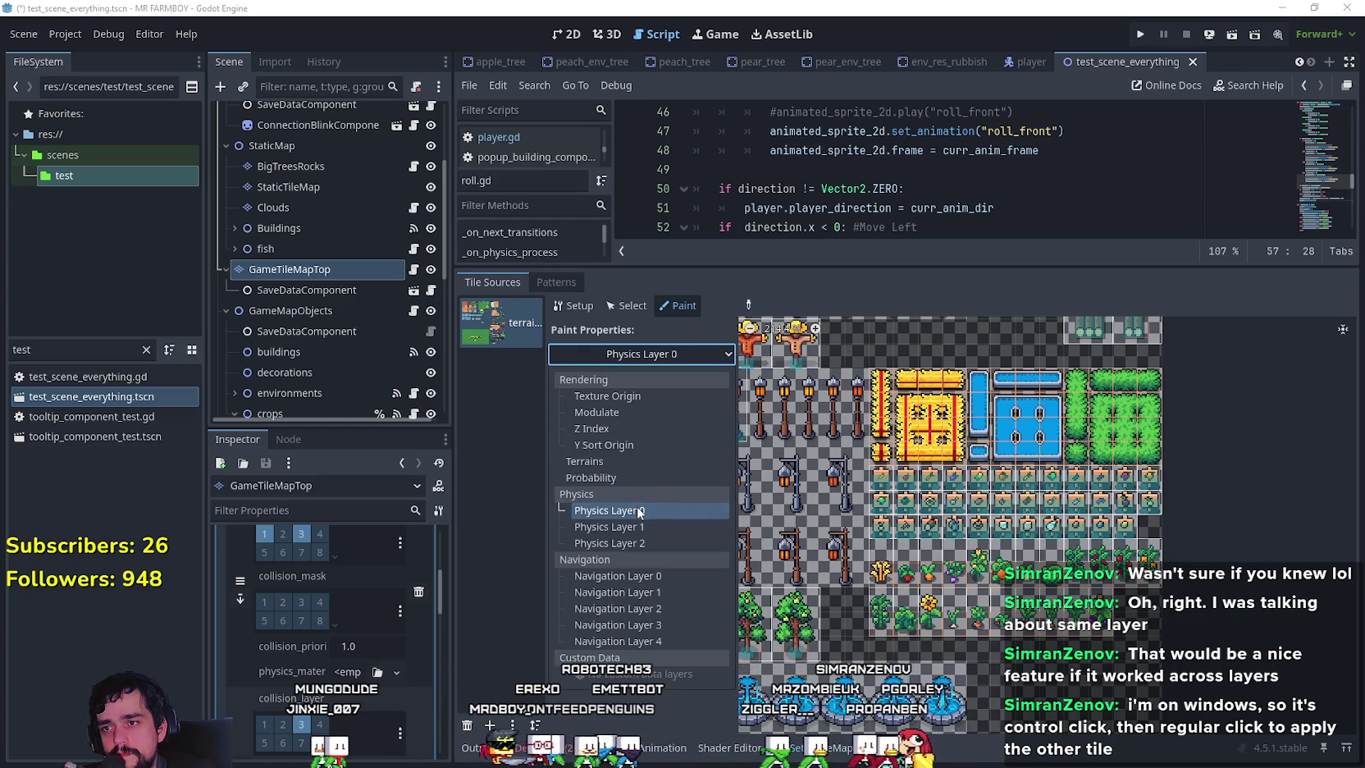
left_click(632, 543)
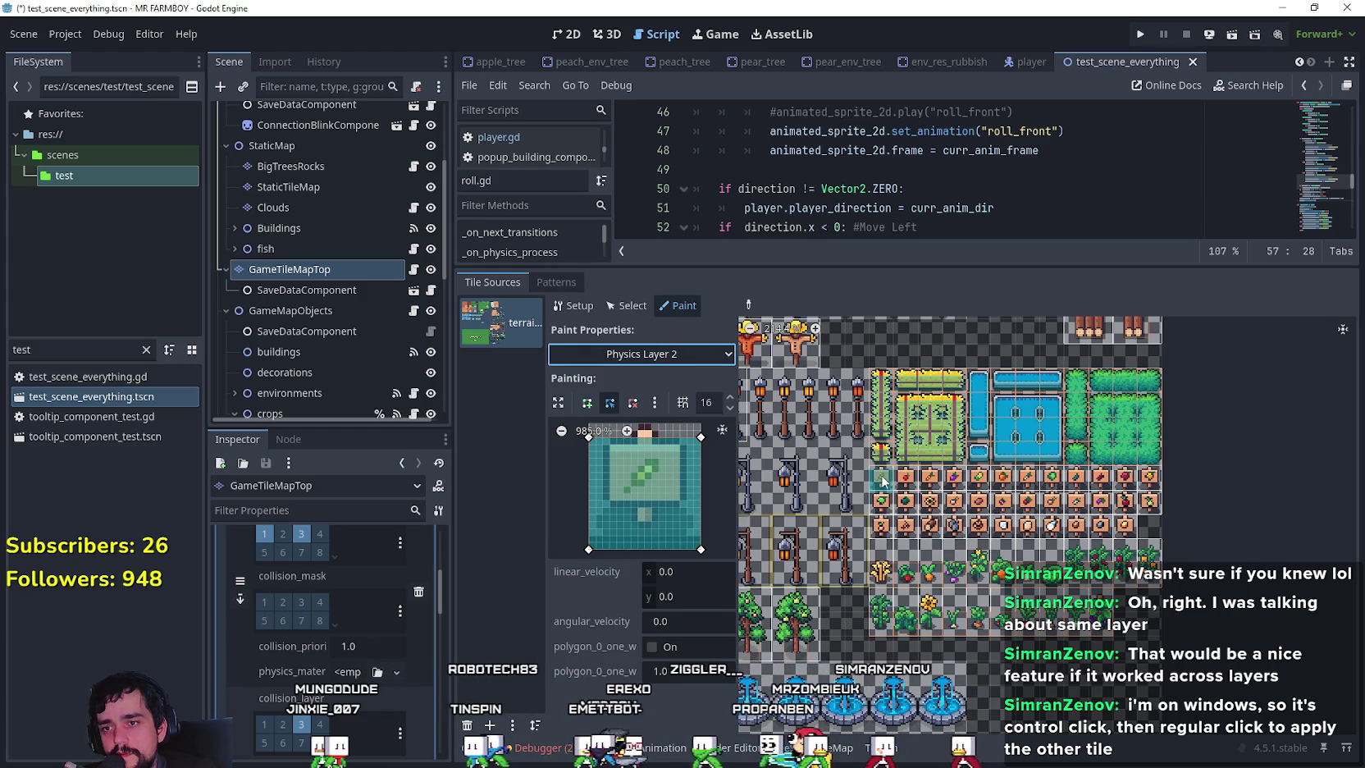
left_click(882, 482)
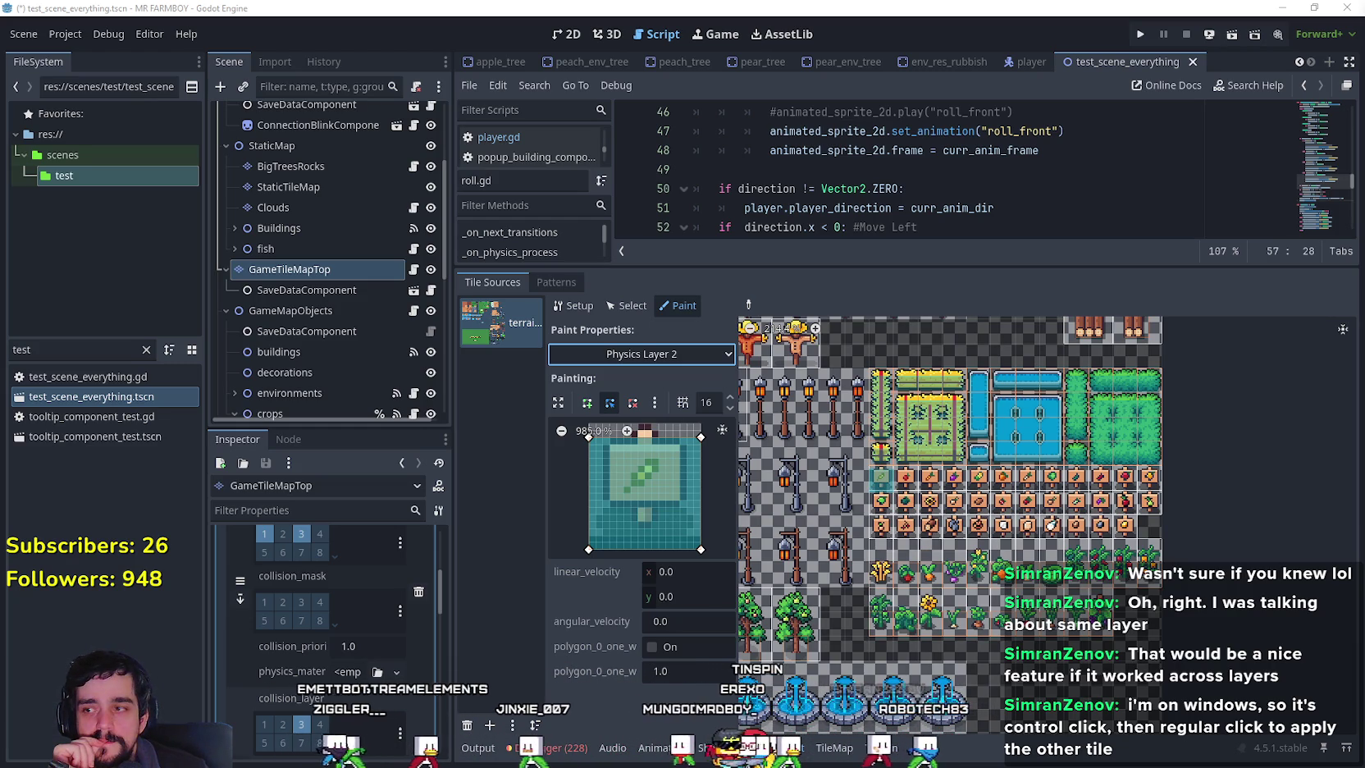
right_click(69, 399)
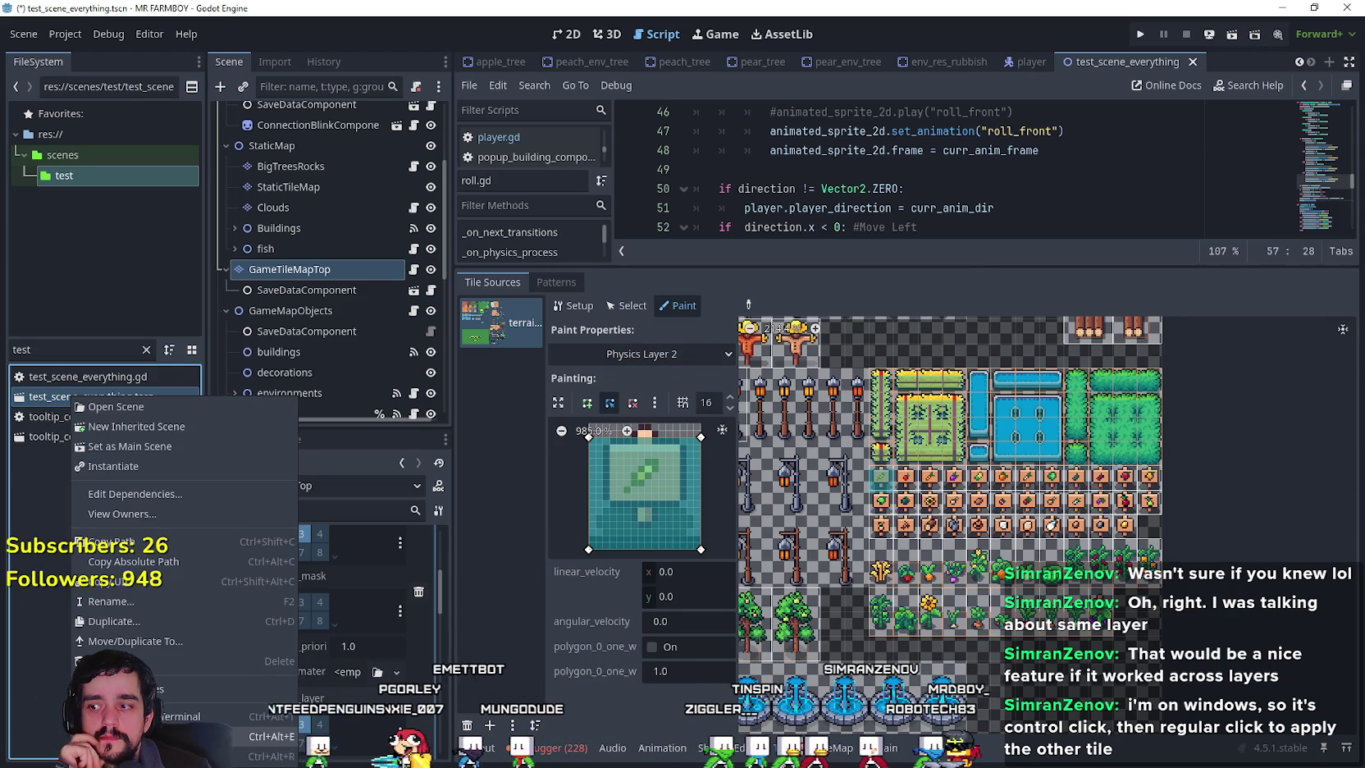
Dismiss the context menu for test_scene_everything.tscn in the FileSystem dock.
left_click(973, 240)
left_click(973, 189)
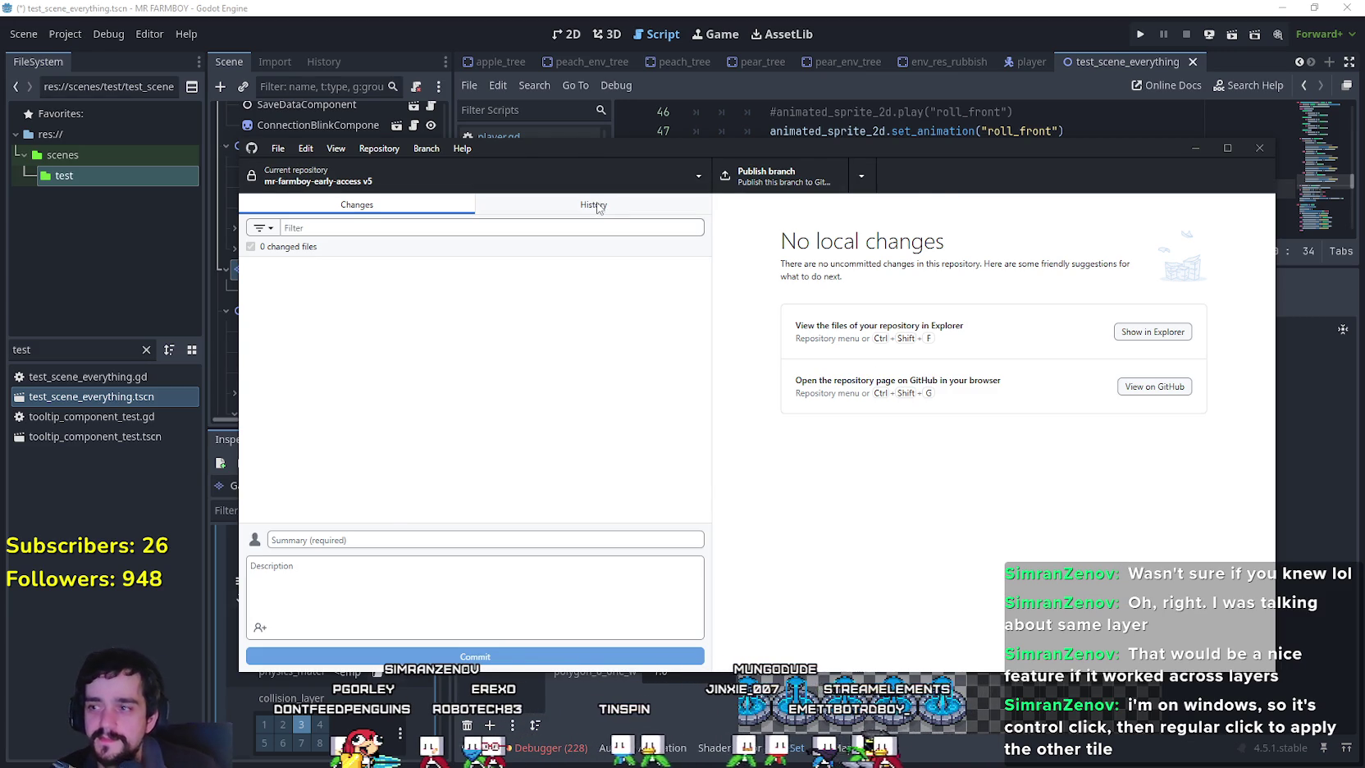
After reviewing the repository list and history, commit the 34 files to v5 as 'v4.4-Horse'.
left_click(542, 194)
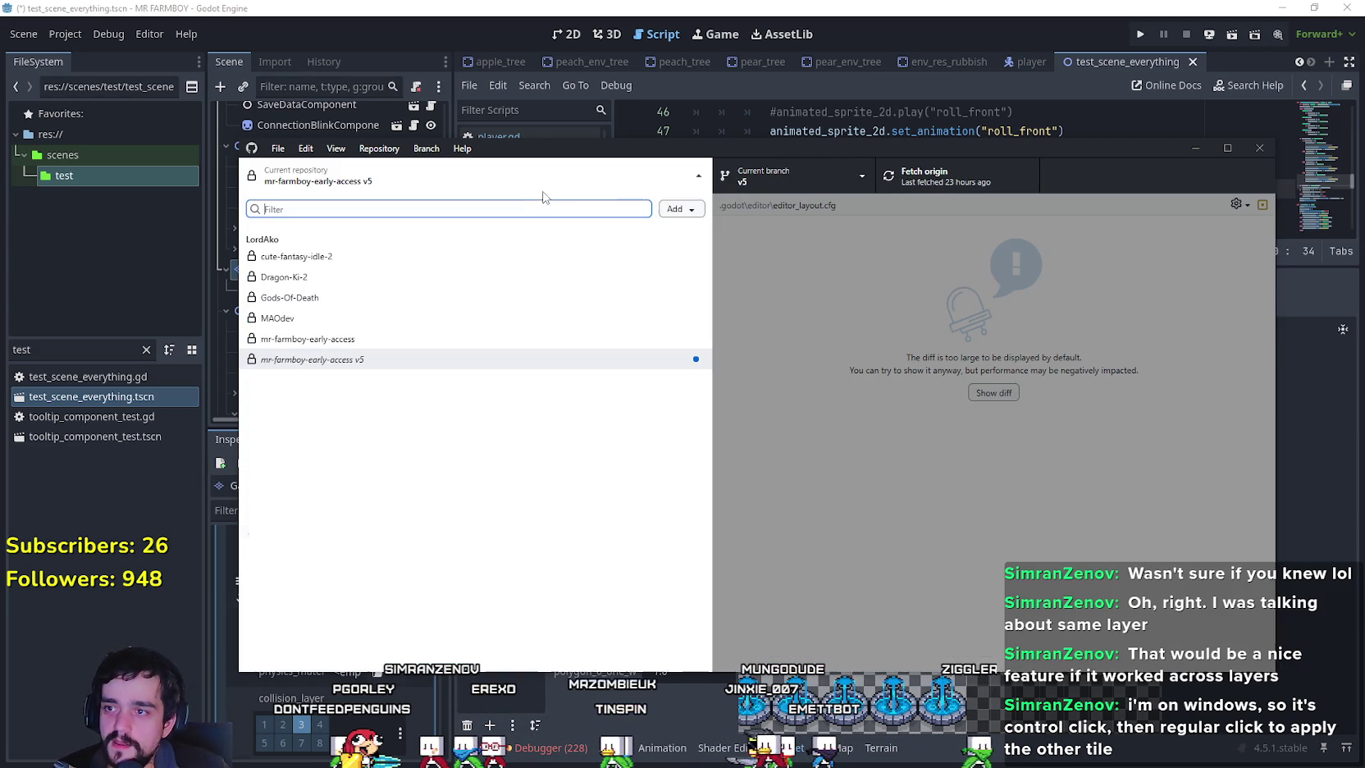
left_click(776, 561)
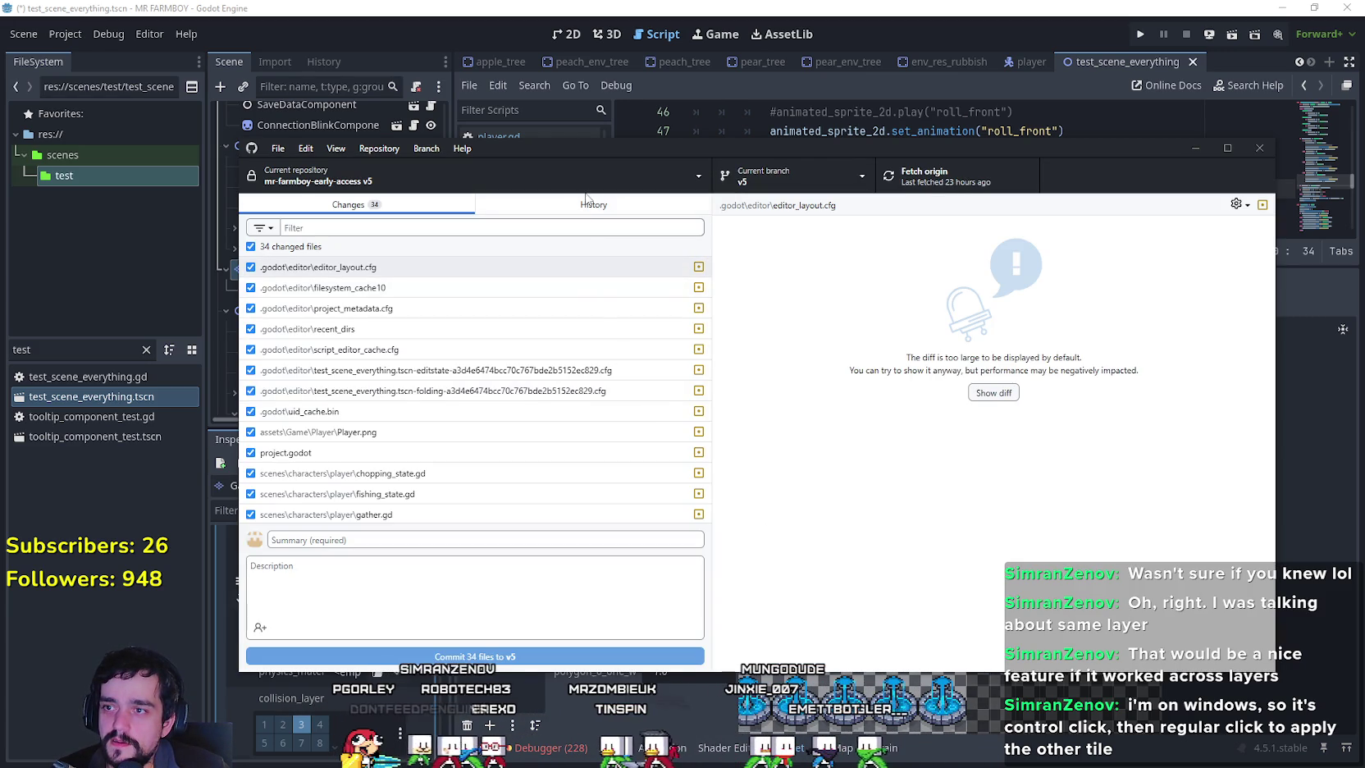
left_click(593, 204)
left_click(361, 207)
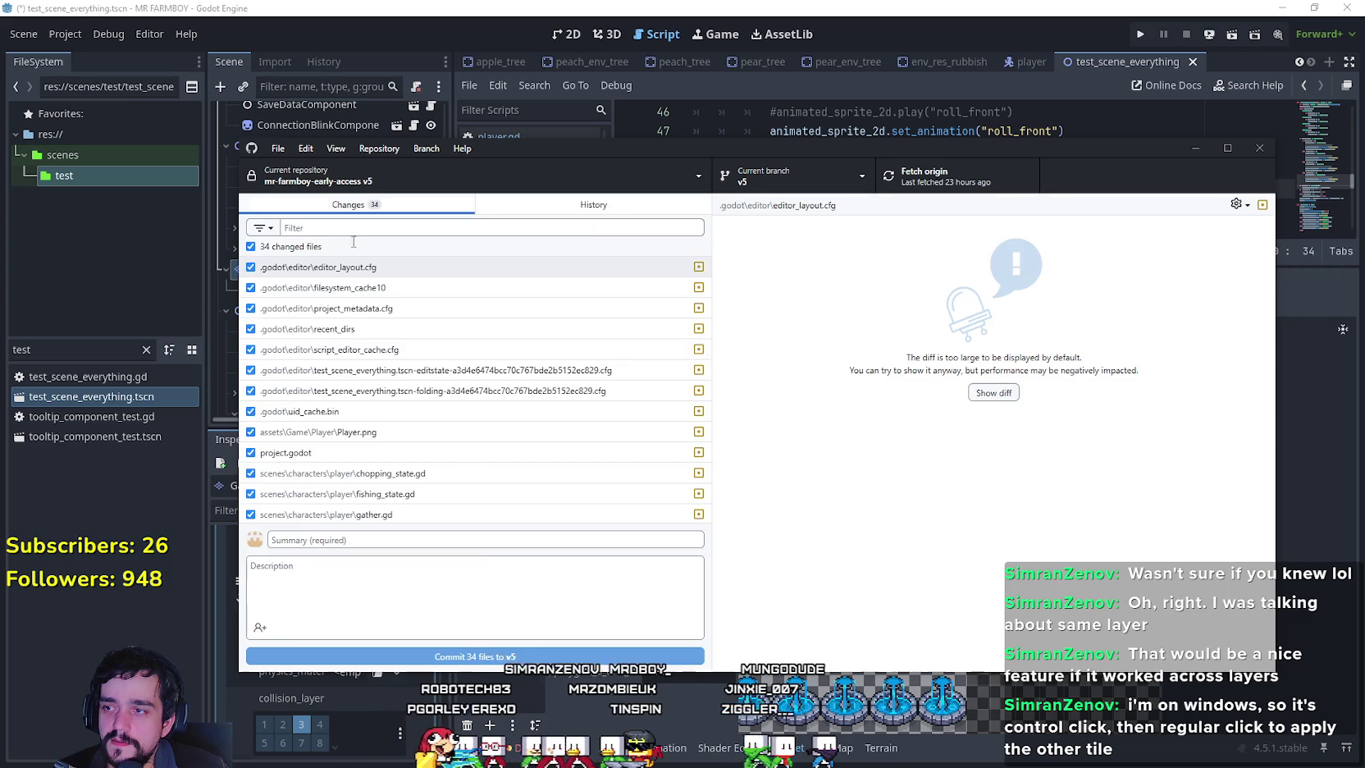
left_click(489, 540)
type("v4.4")
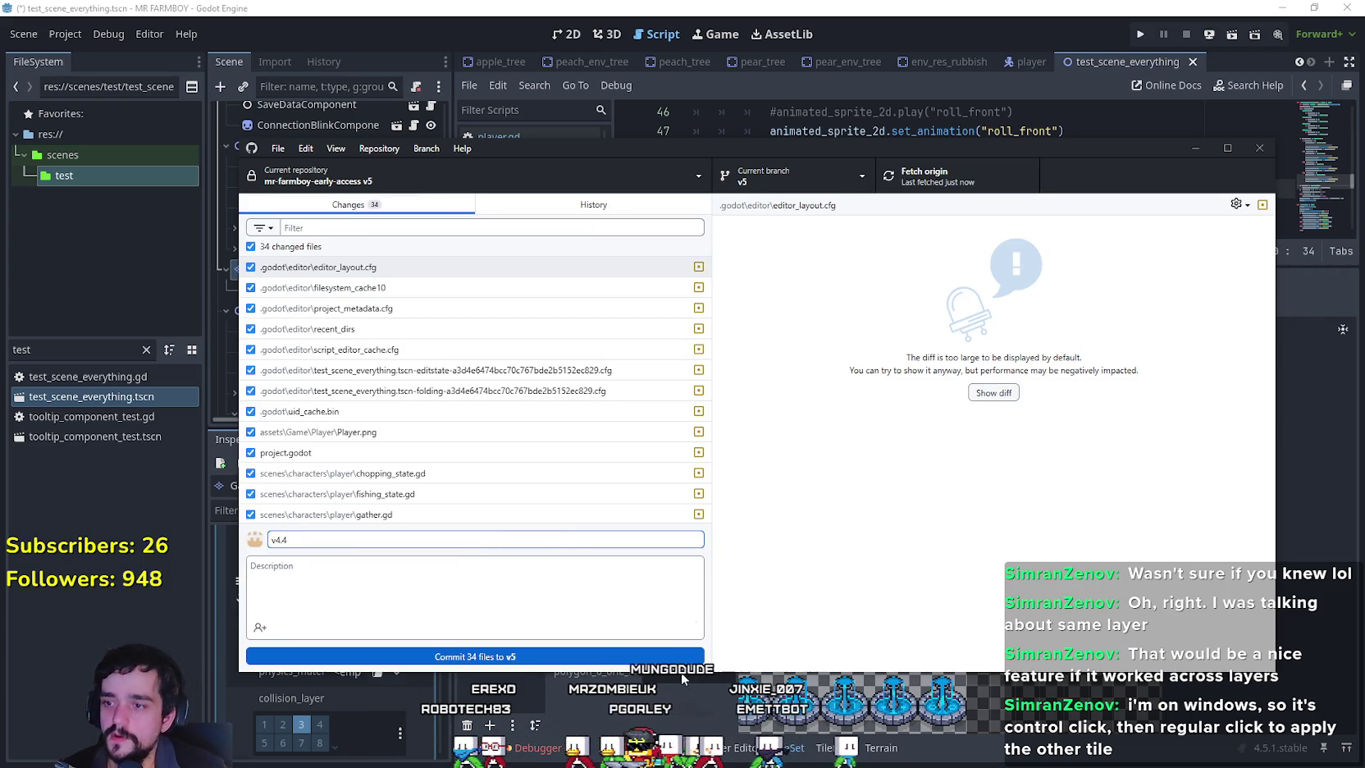
type("-Horse")
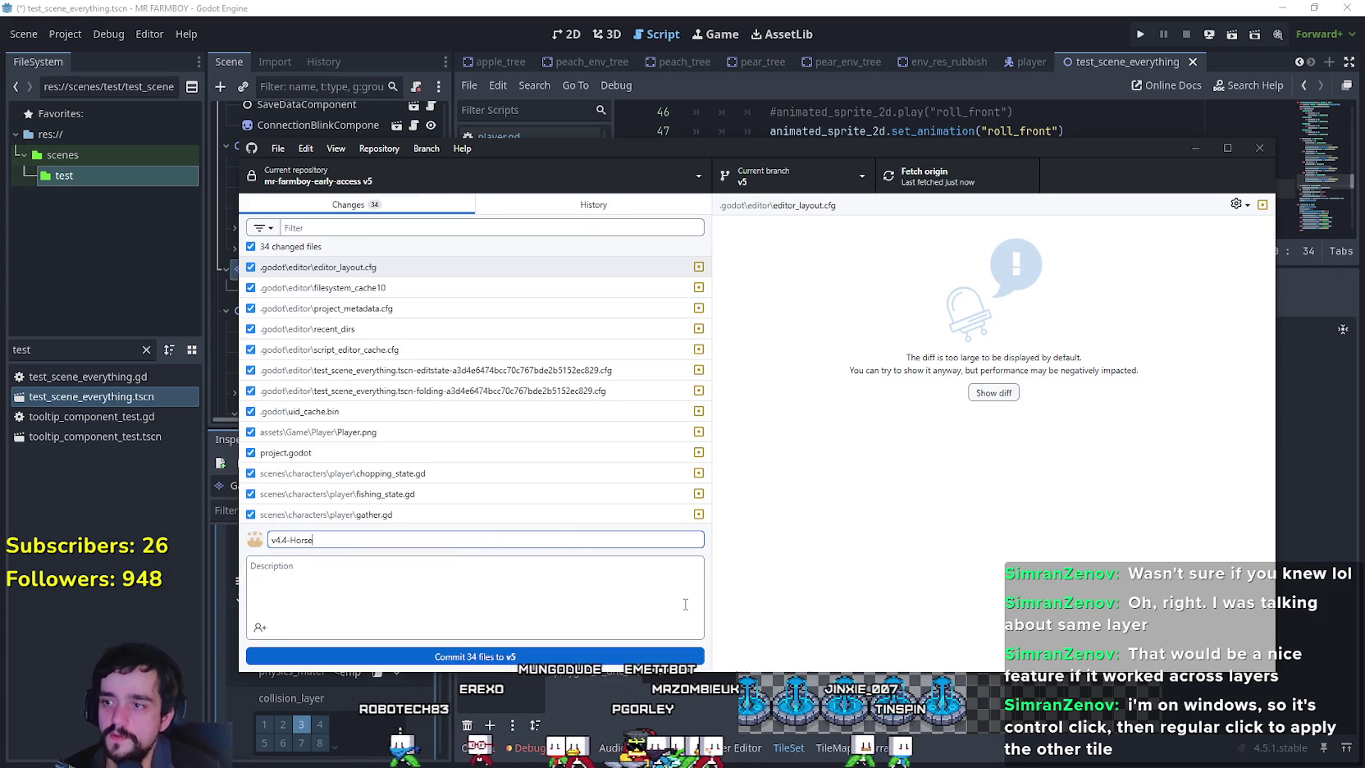
key("ctrl+Return")
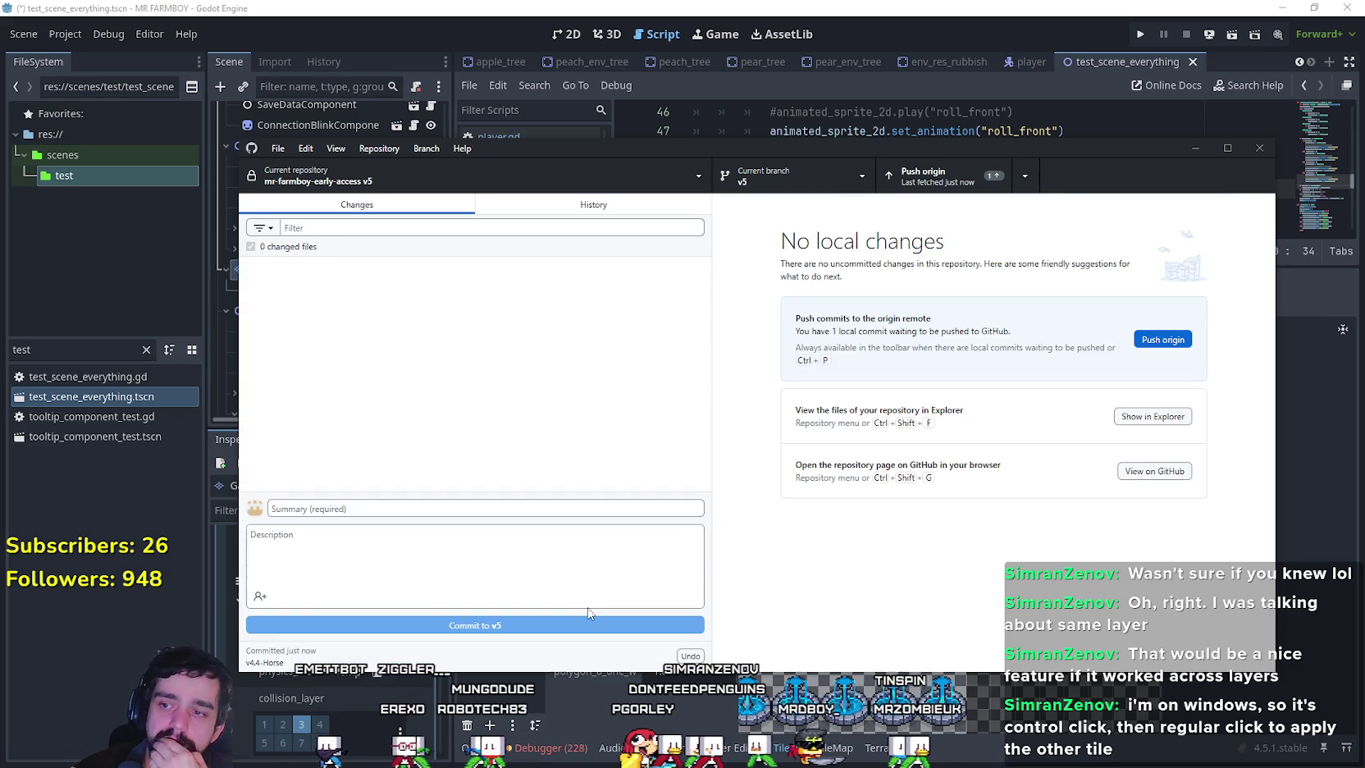
Push the v4.4-Horse commit to origin with Ctrl+P, then close GitHub Desktop.
key("ctrl+p")
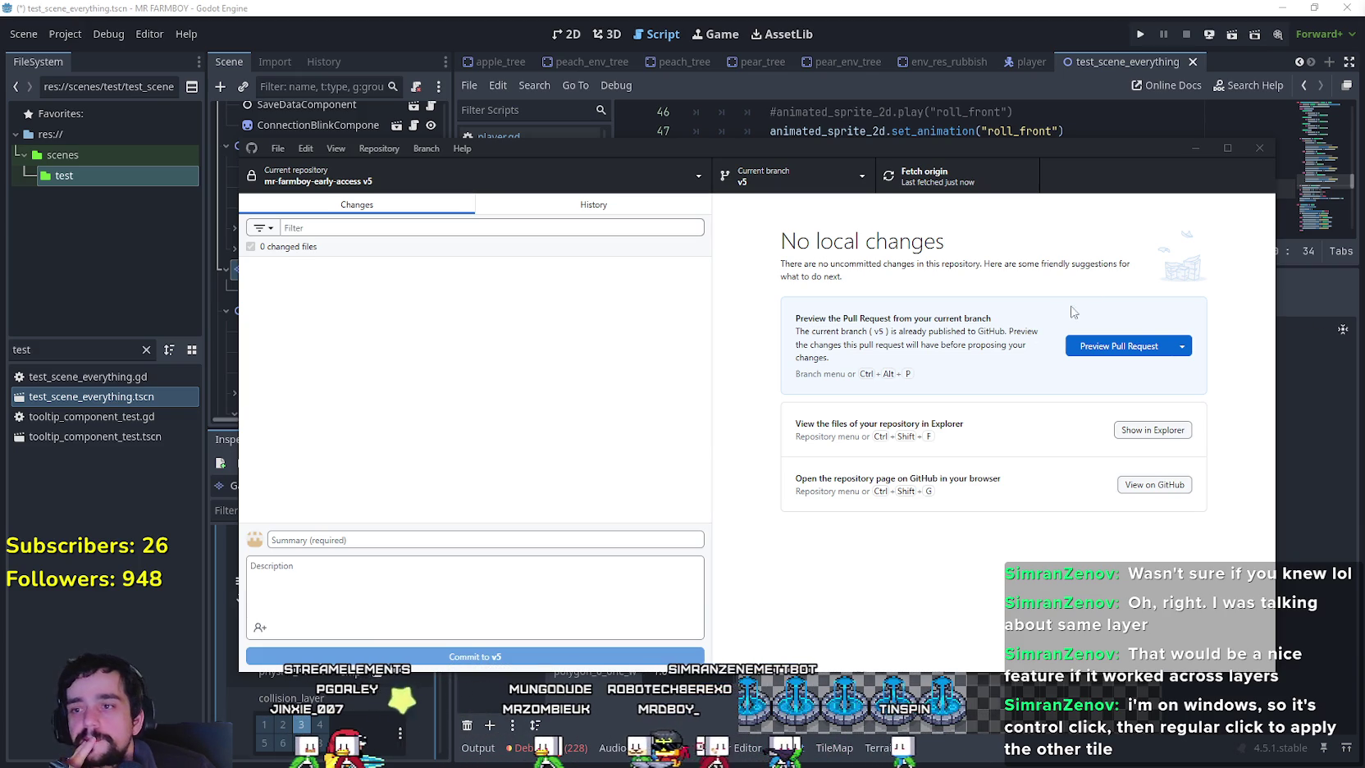
left_click(1259, 148)
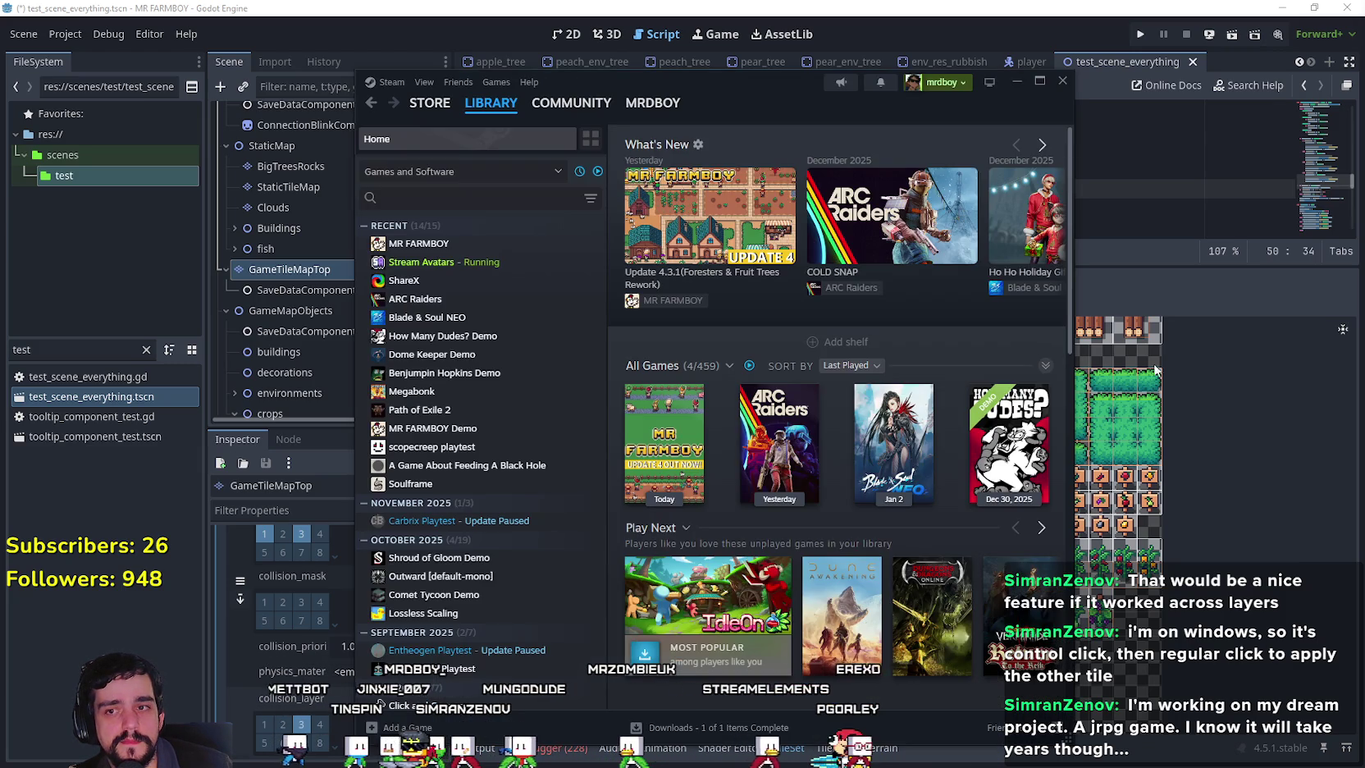
Leave the Steam library and bring up the options for test_scene_everything.tscn.
key("alt+Tab")
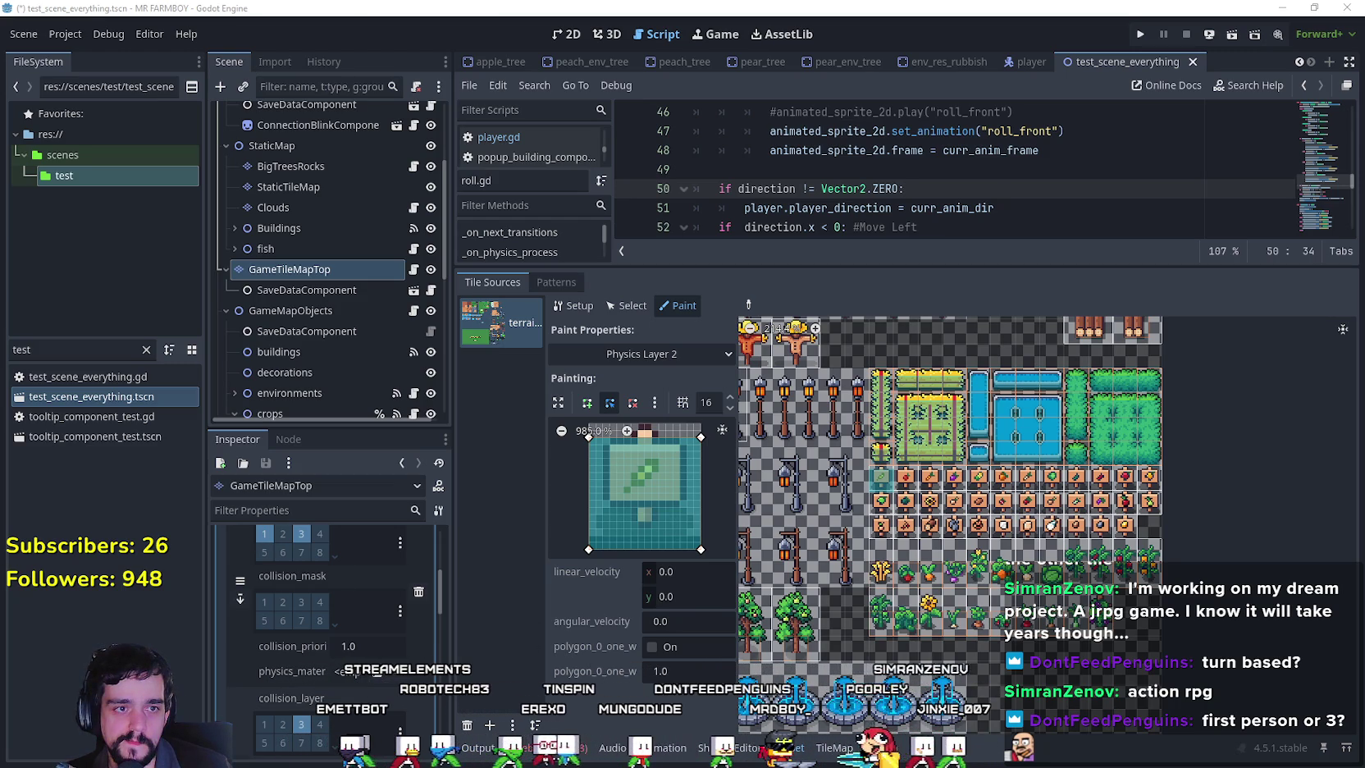
right_click(76, 397)
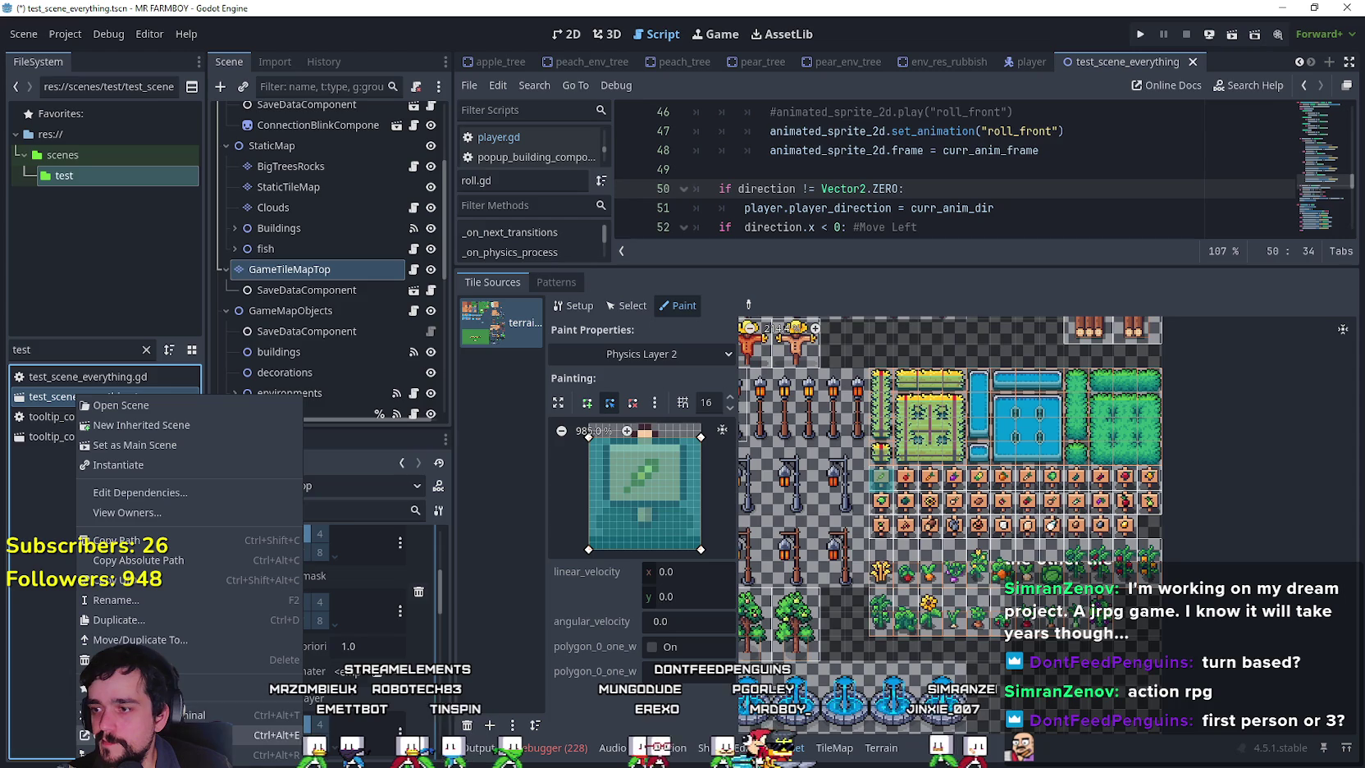
Open test_scene_everything.tscn with Notepad through Open with.
key("Escape")
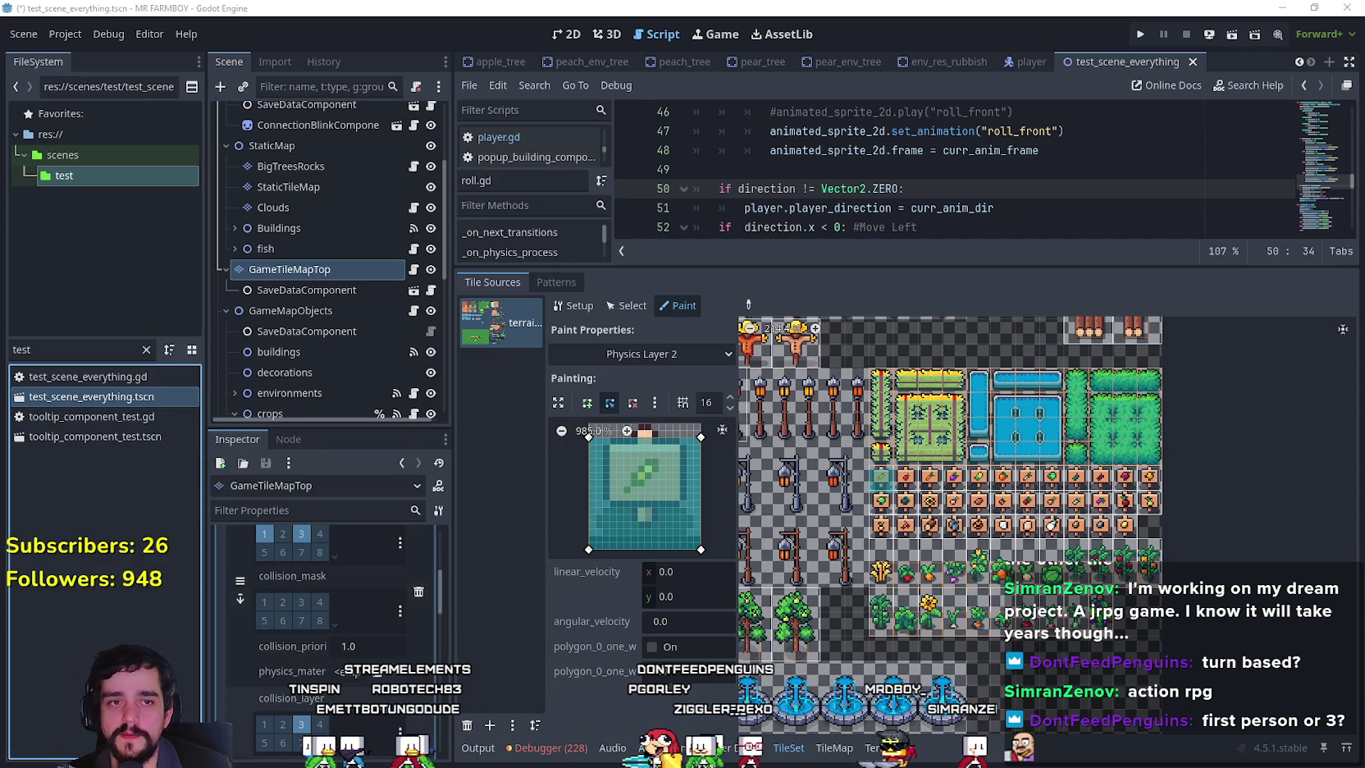
right_click(85, 398)
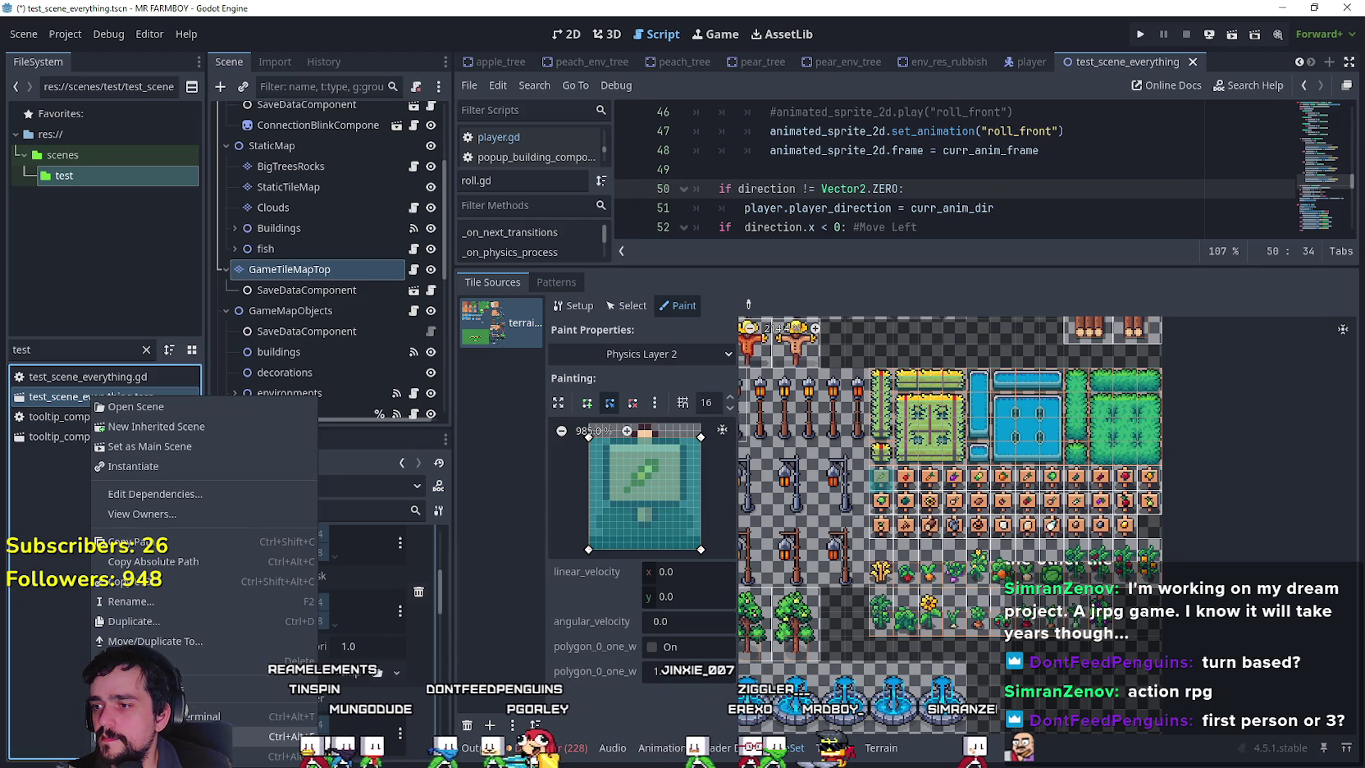
key("Escape")
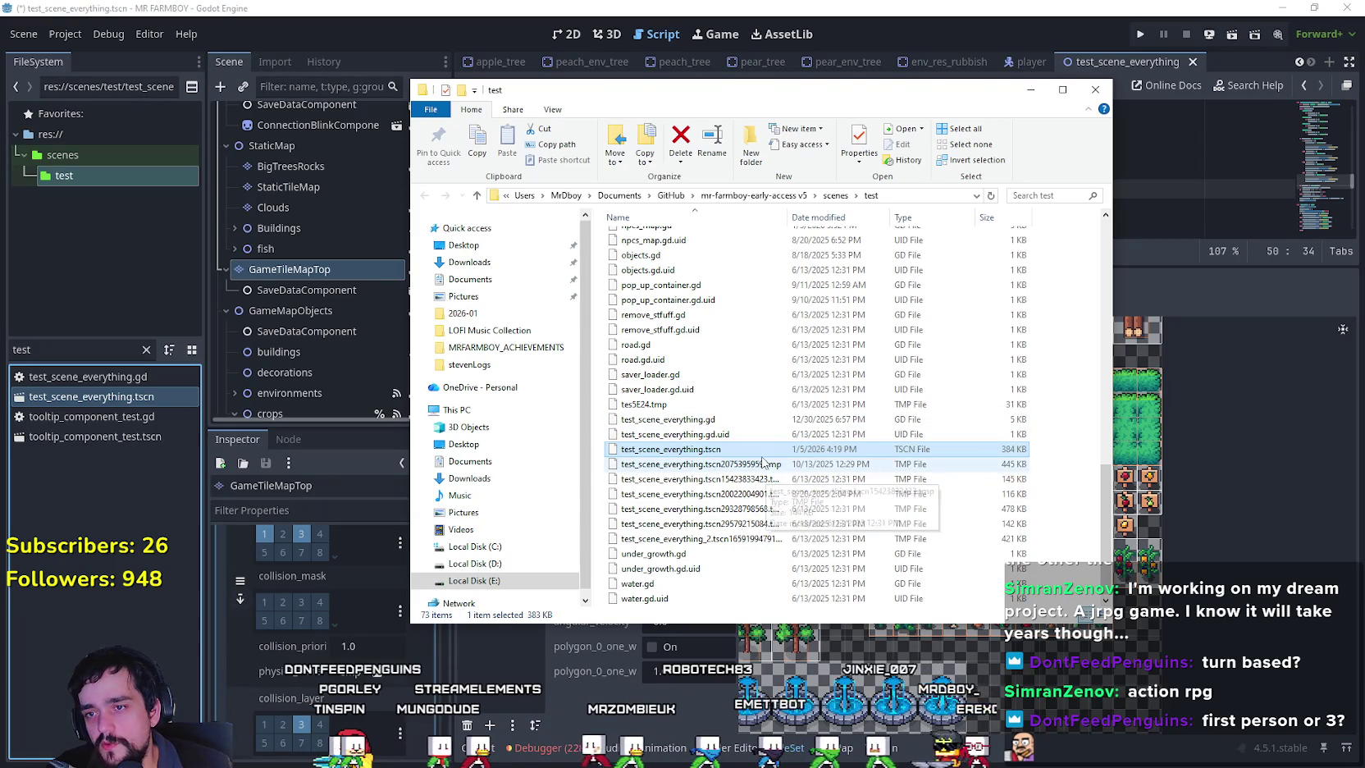
right_click(760, 451)
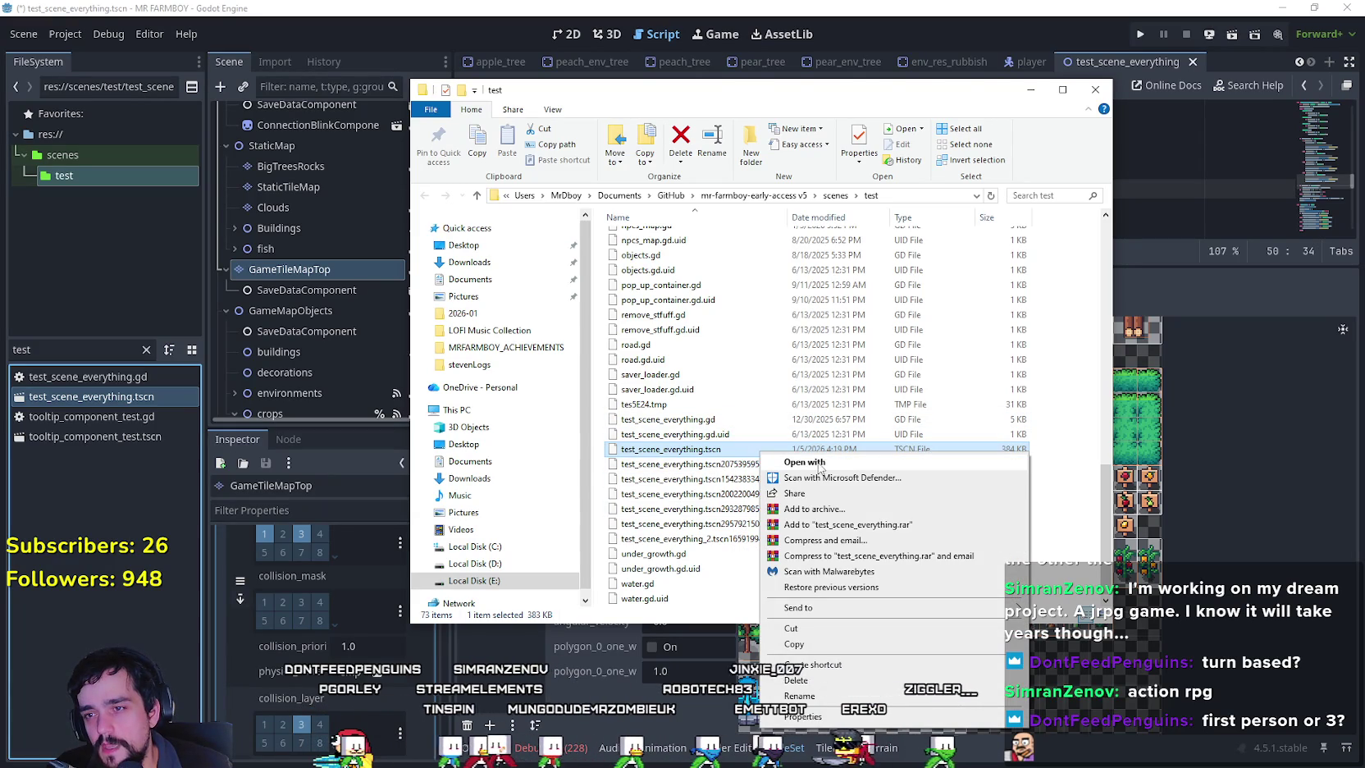
key("Escape")
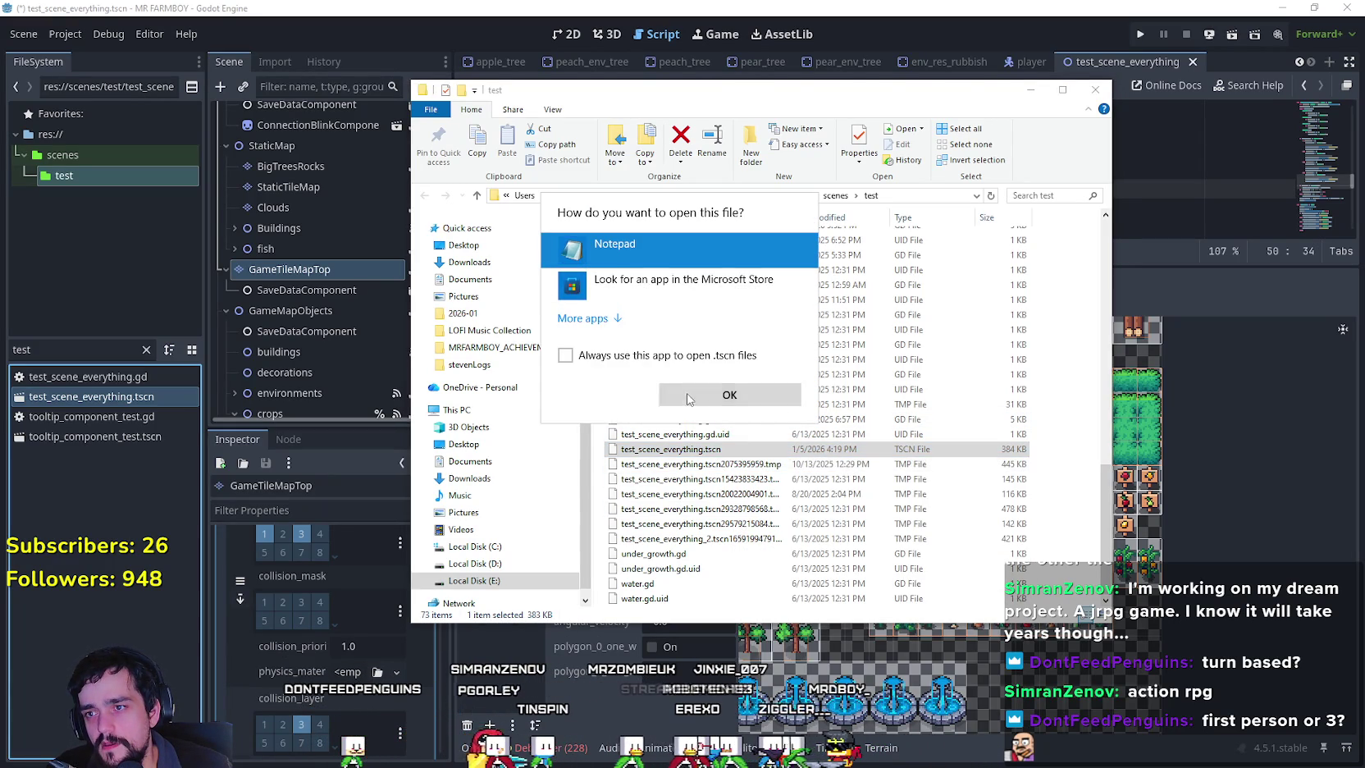
left_click(687, 396)
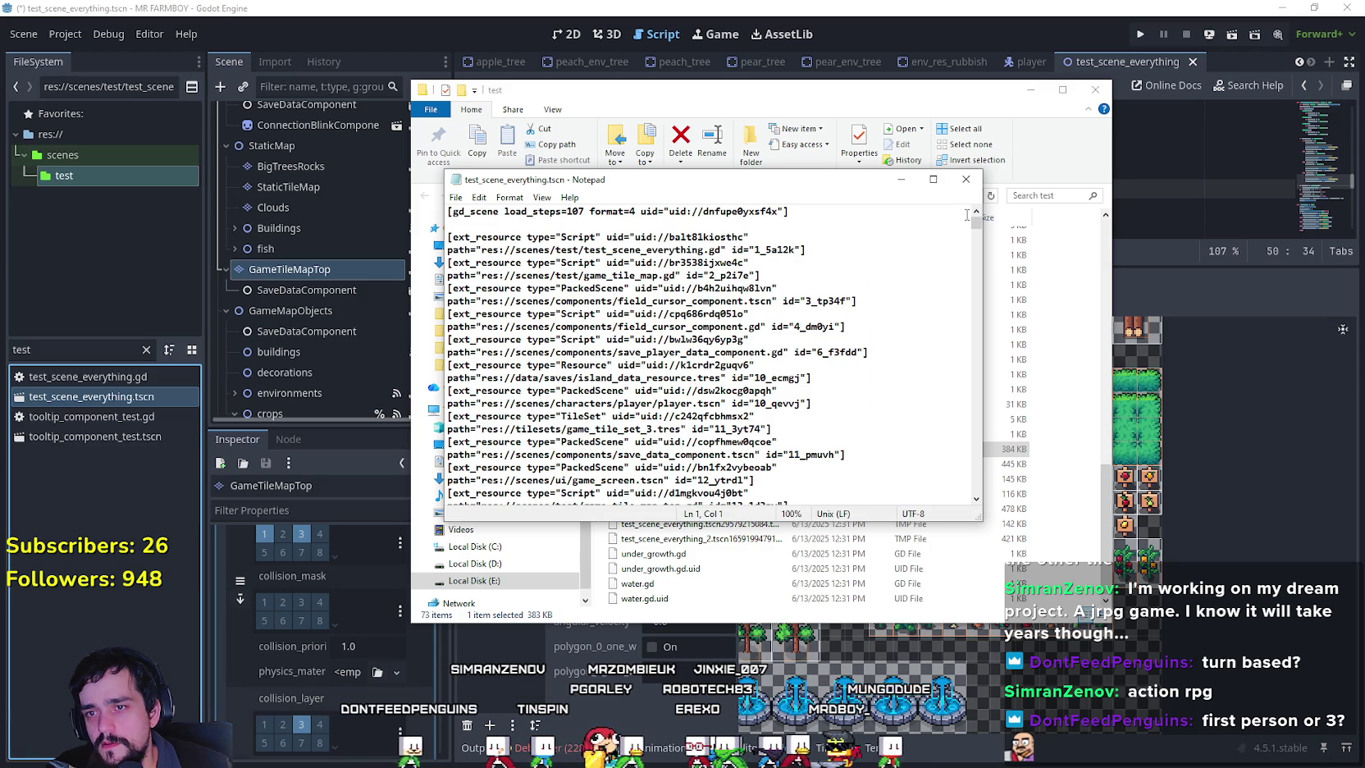
Scroll through test_scene_everything.tscn in Notepad to read its resource list.
left_click_drag(977, 223, 975, 230)
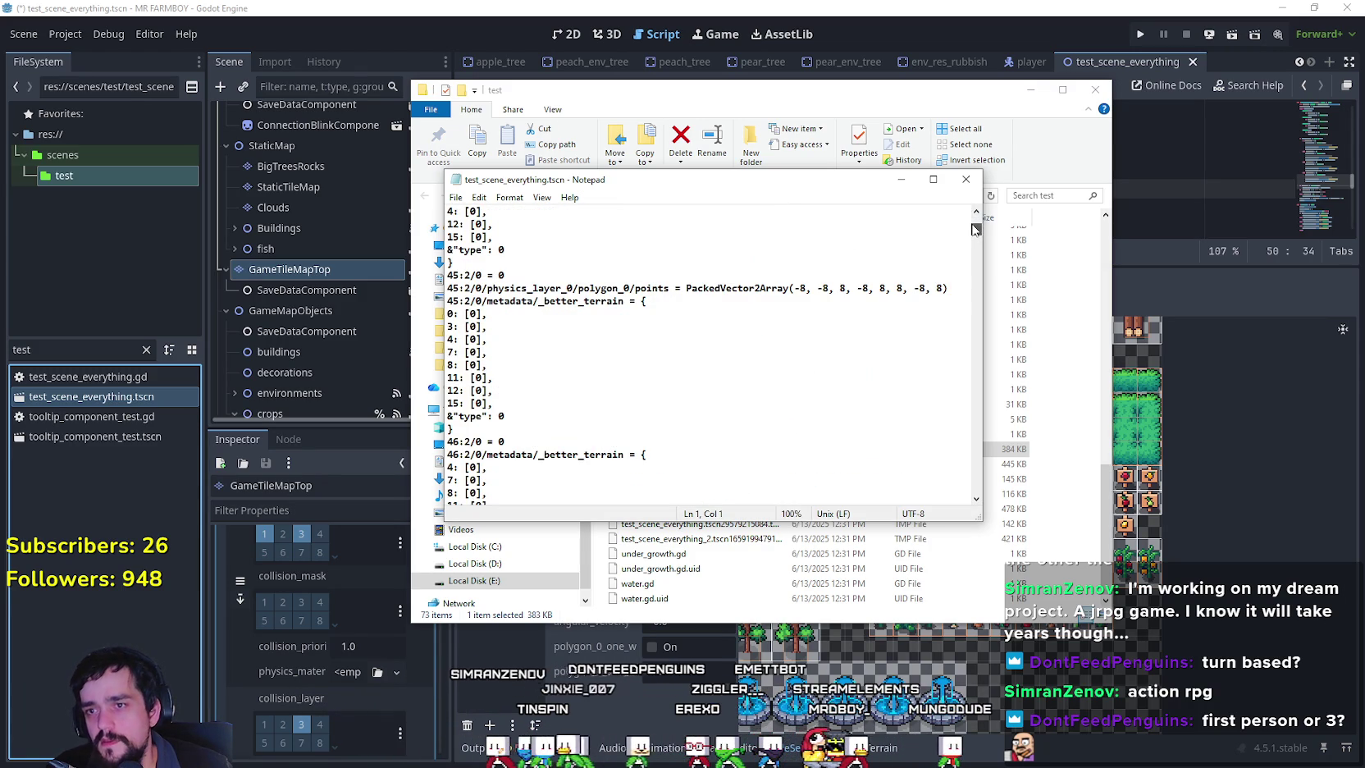
scroll(676, 371, "down", 15)
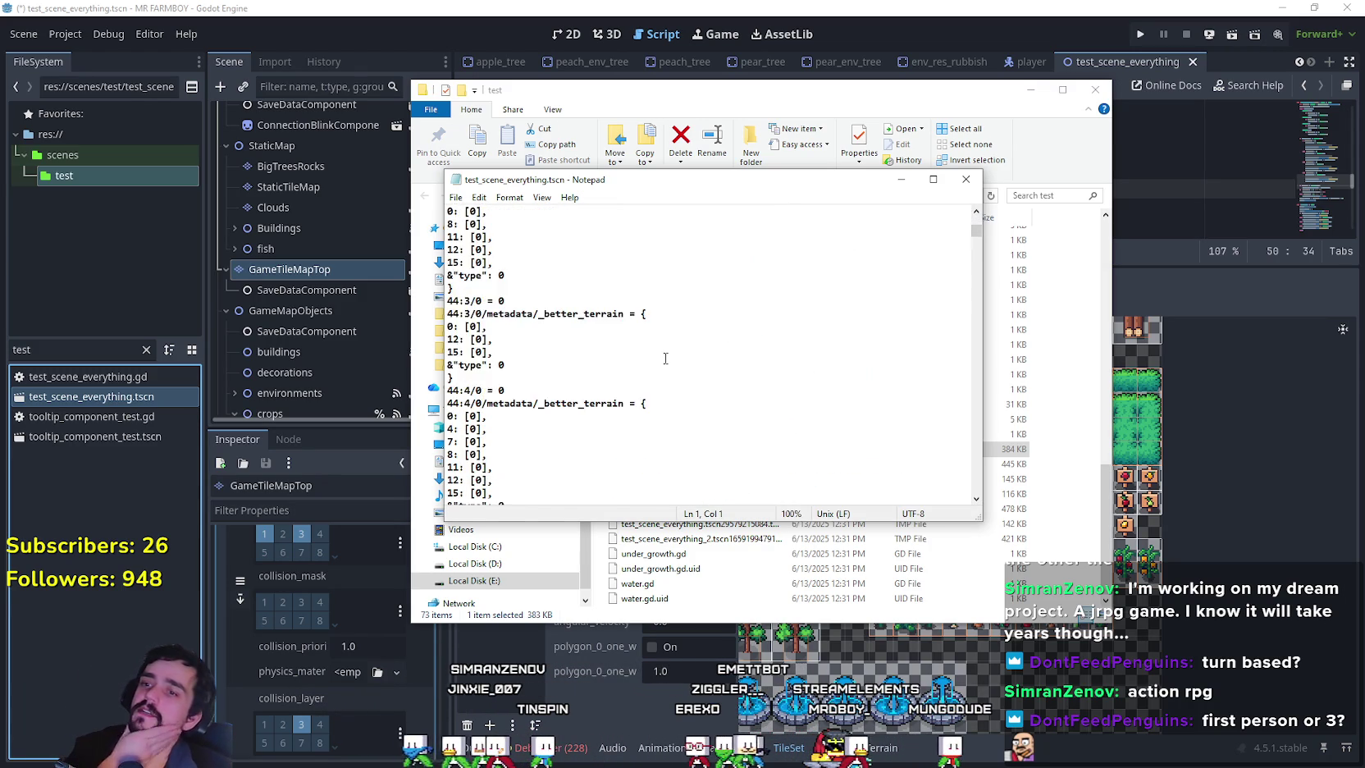
scroll(664, 354, "down", 5)
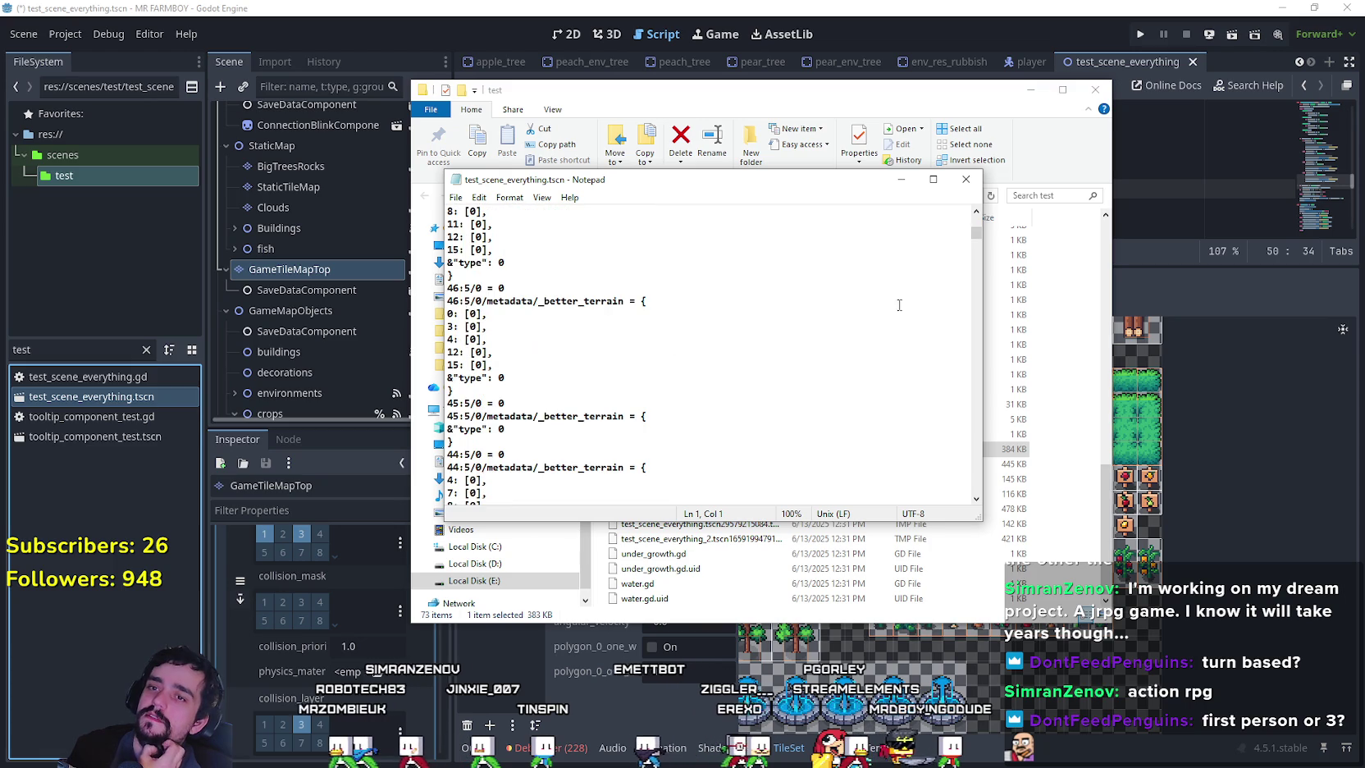
mouse_move(976, 233)
left_mouse_down()
mouse_move(976, 426)
mouse_move(996, 489)
left_mouse_up()
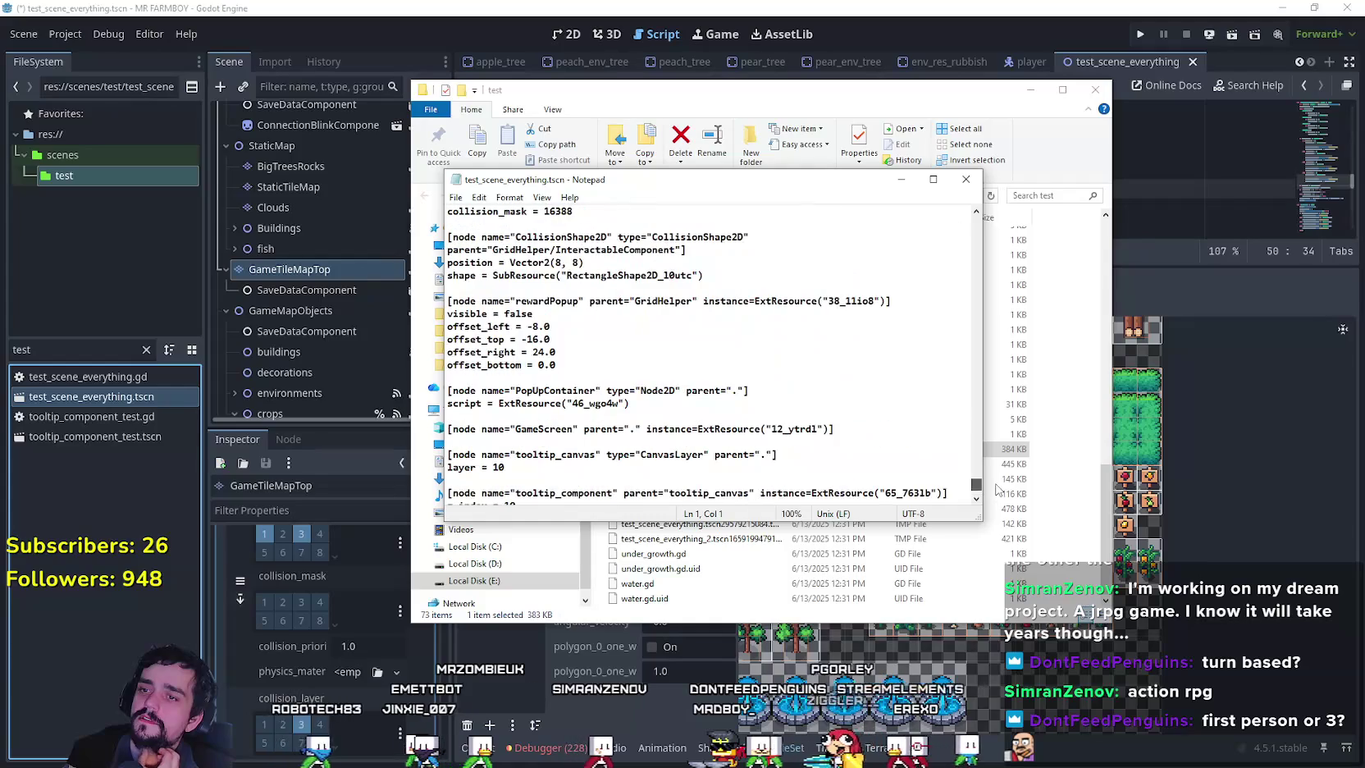
scroll(775, 376, "up", 20)
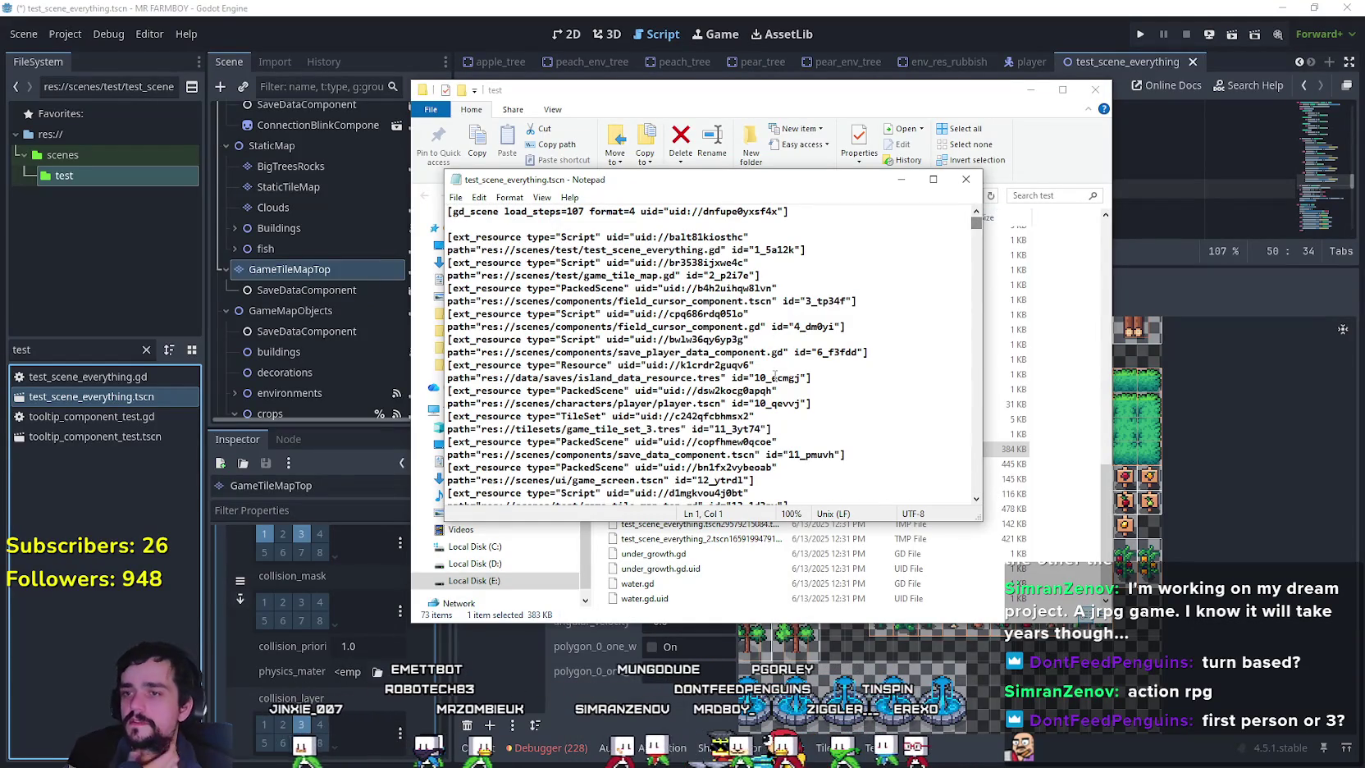
scroll(775, 376, "down", 1)
scroll(774, 378, "up", 1)
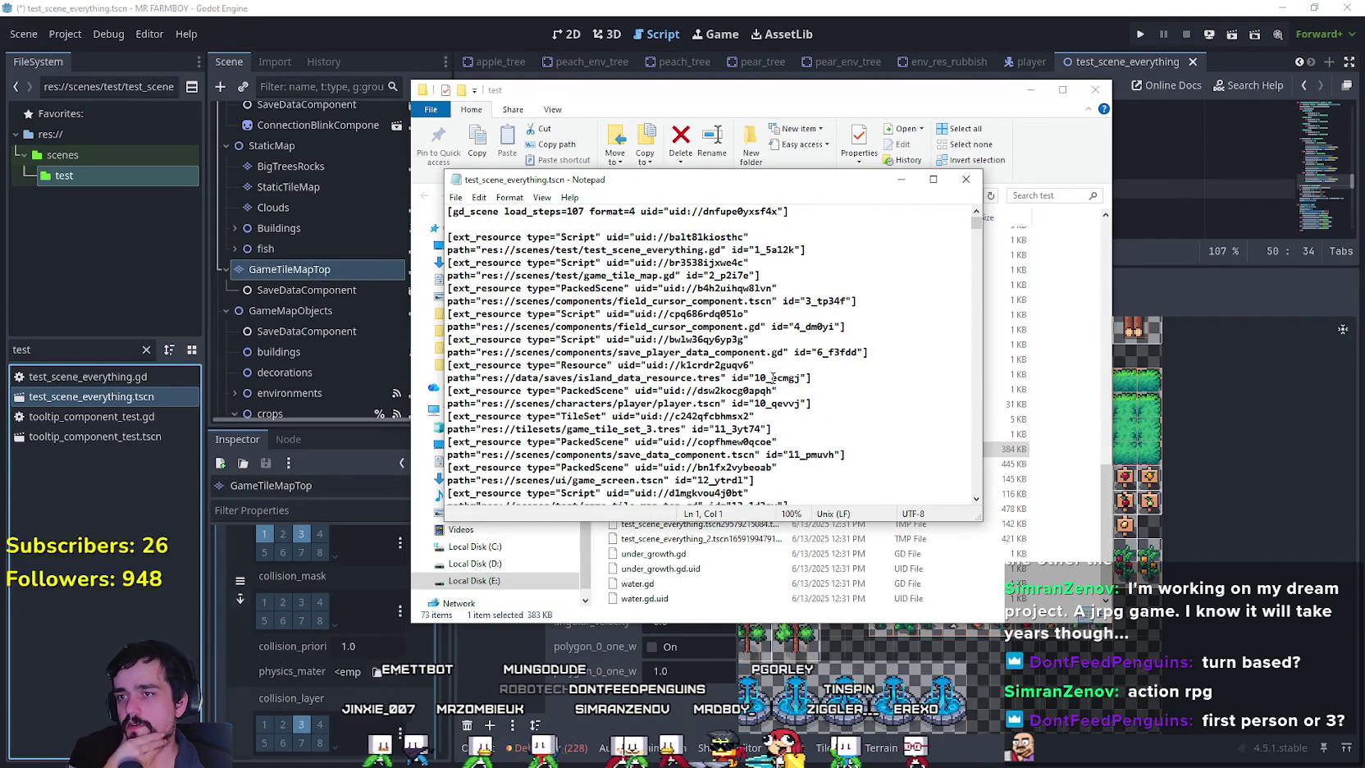
scroll(773, 377, "down", 1)
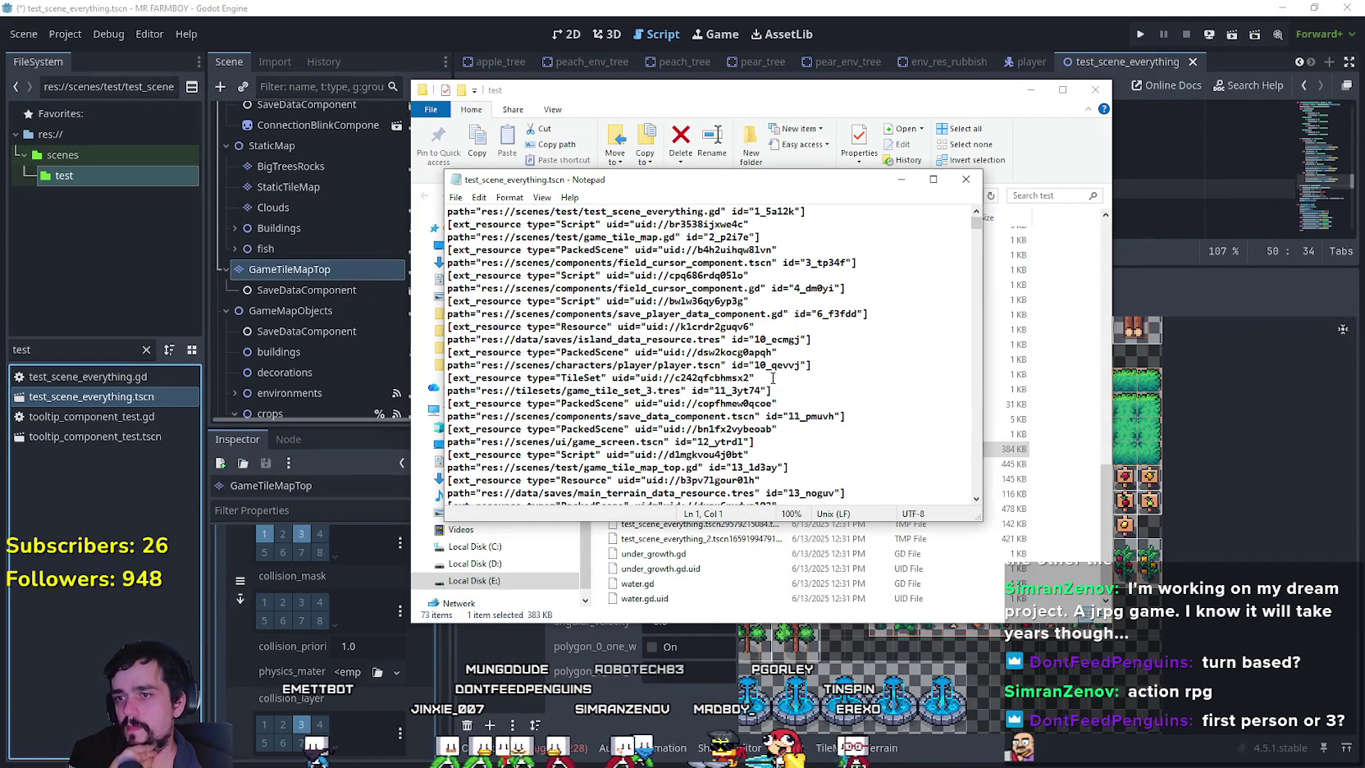
scroll(640, 280, "down", 2)
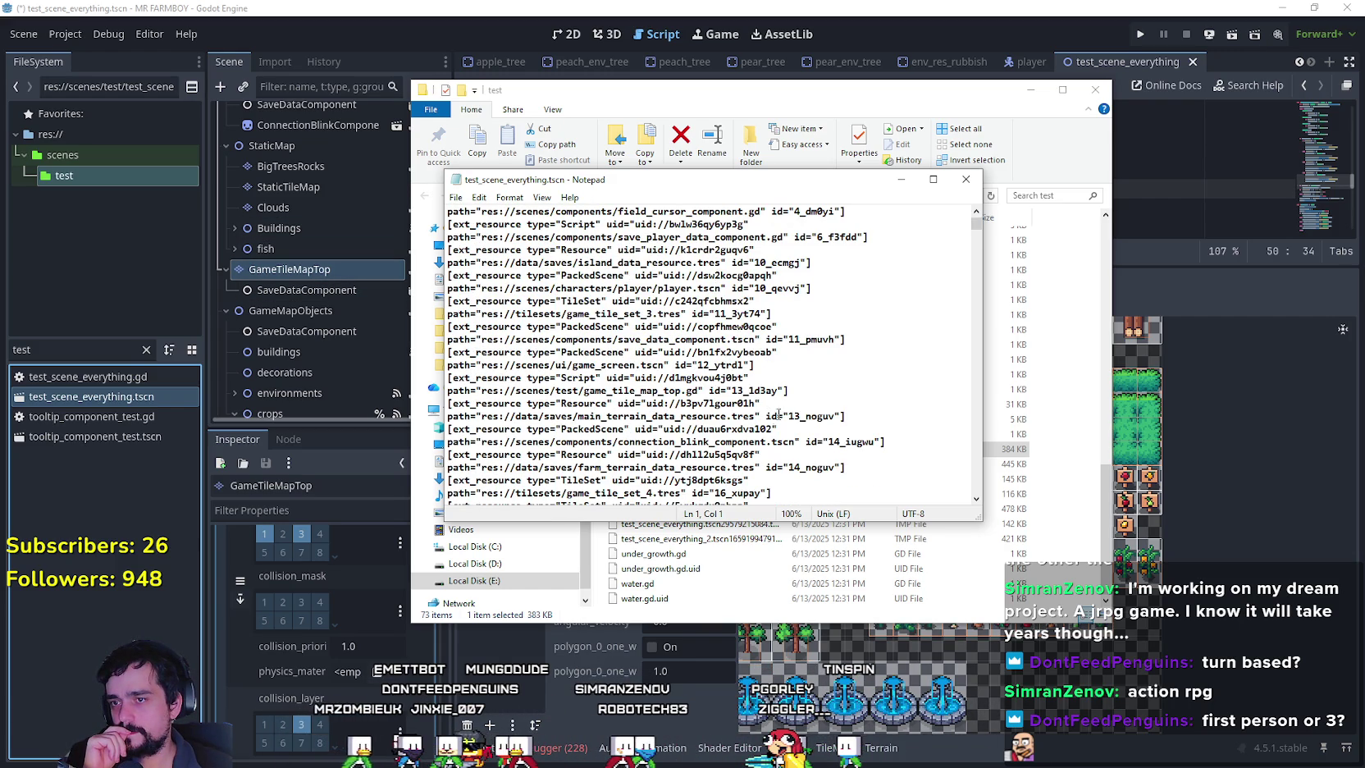
scroll(631, 461, "down", 1)
scroll(631, 462, "down", 3)
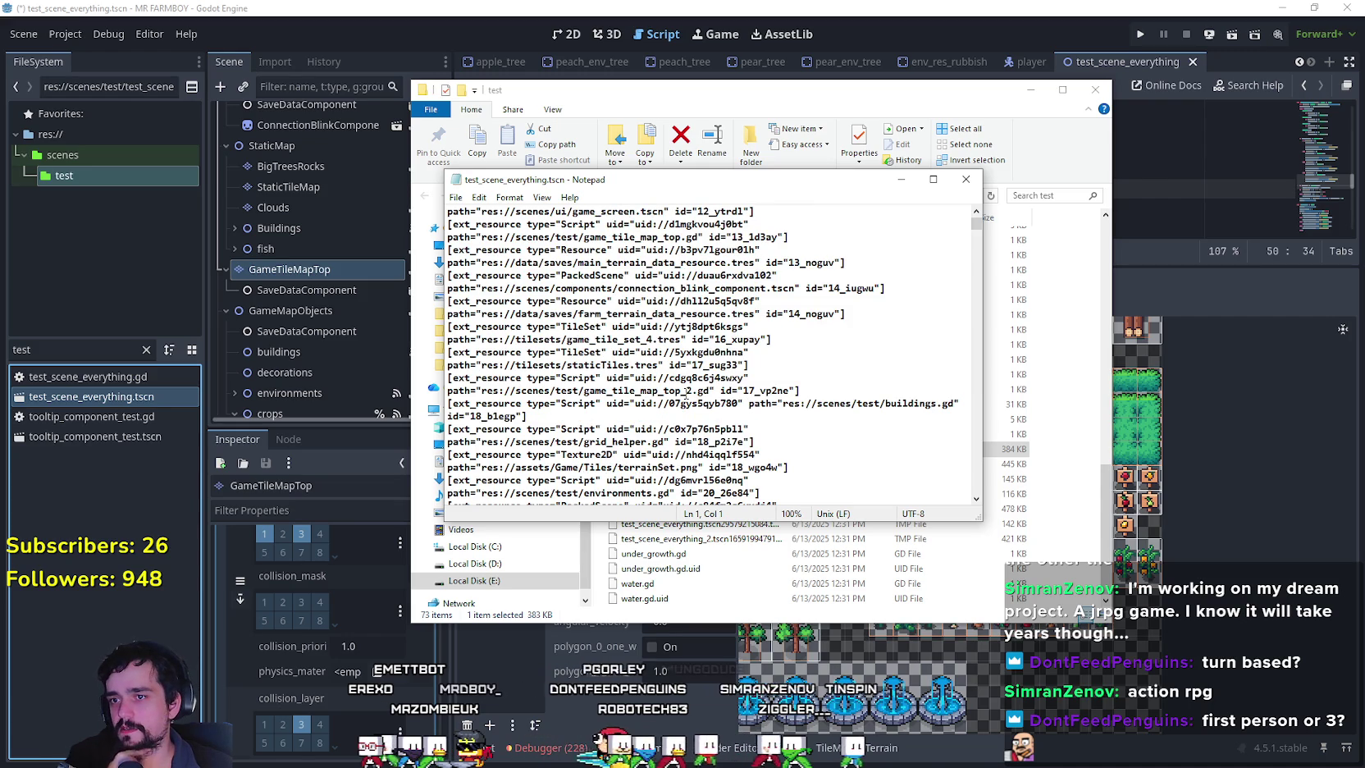
scroll(685, 394, "up", 2)
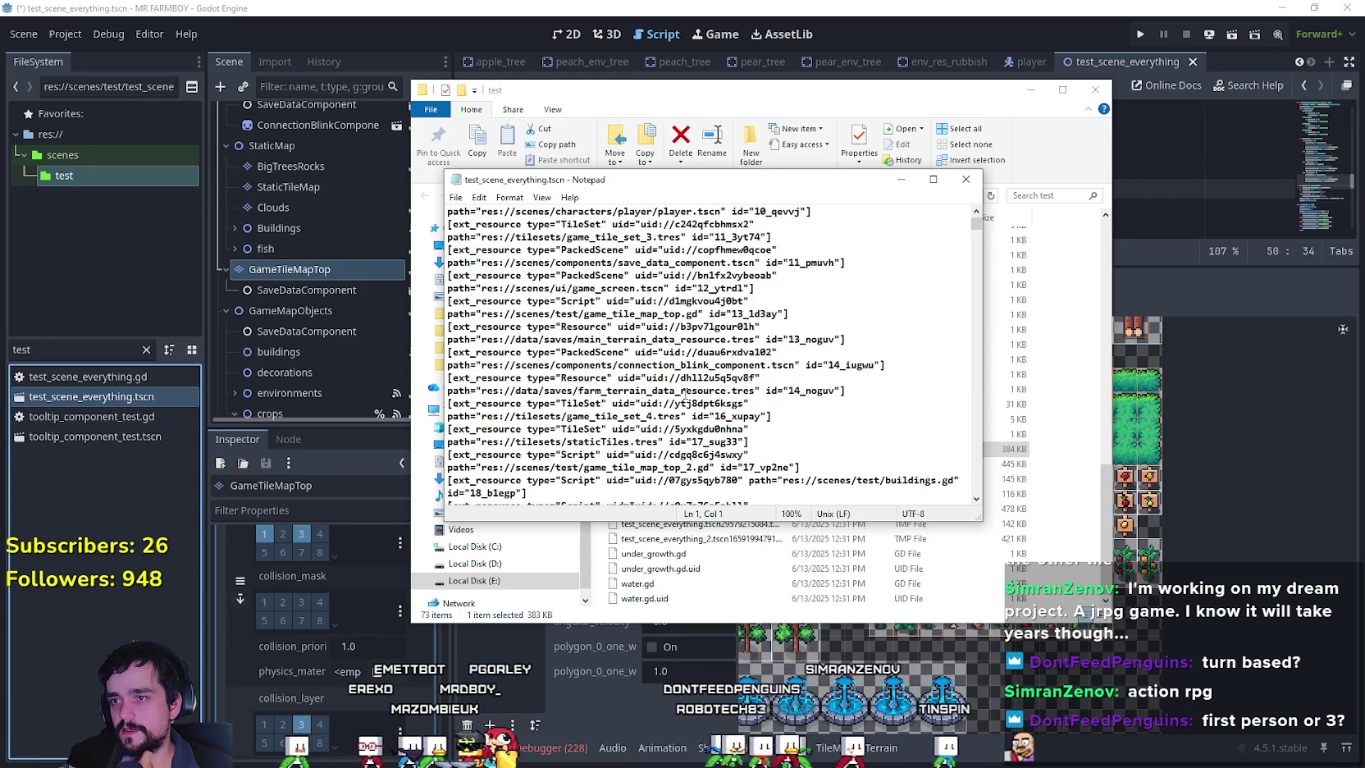
Select the id 13_1d3ay on the game_tile_map_top.gd line and search for it.
double_click(751, 314)
left_click(776, 322)
triple_click(777, 322)
left_click_drag(777, 314, 726, 314)
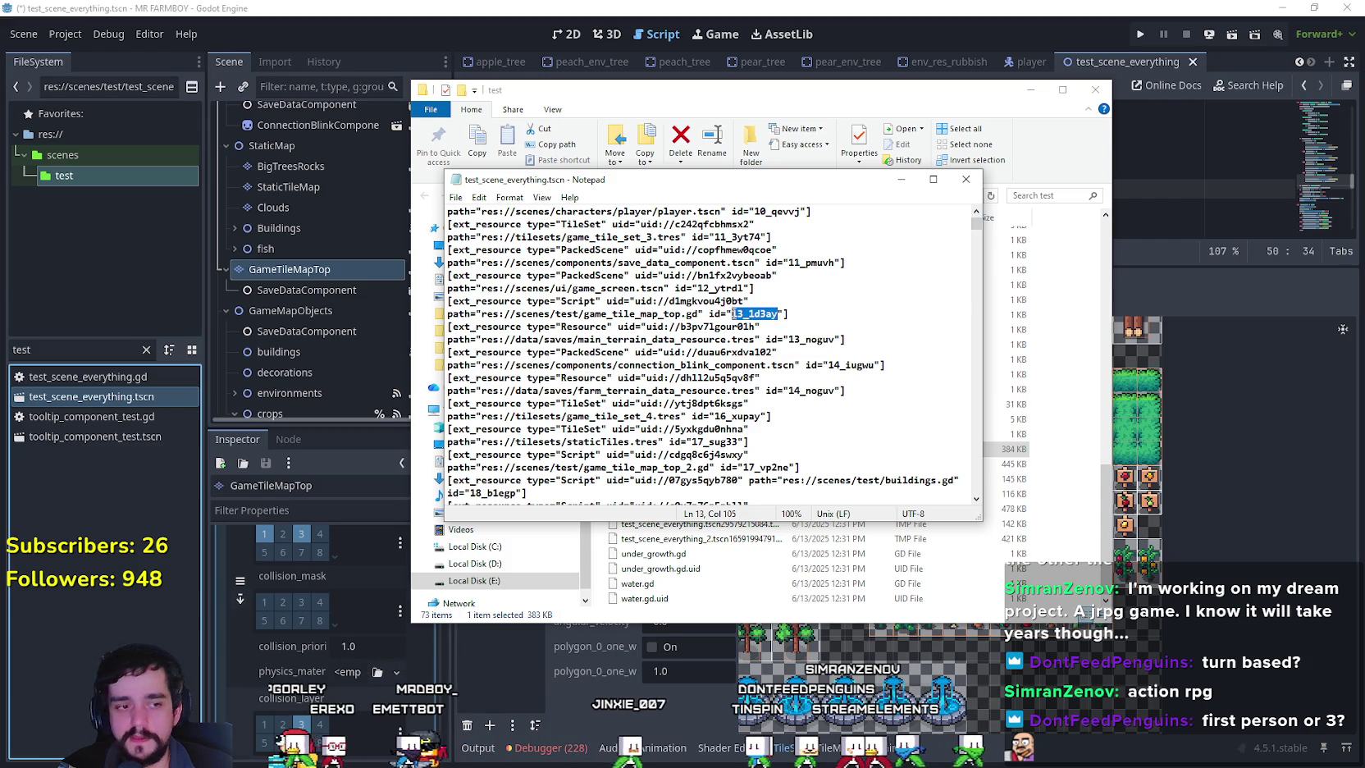
key("ctrl+f")
Find the next use of 13_1d3ay, the GameTileMapTop node, and read the lines below it.
key("alt+Tab")
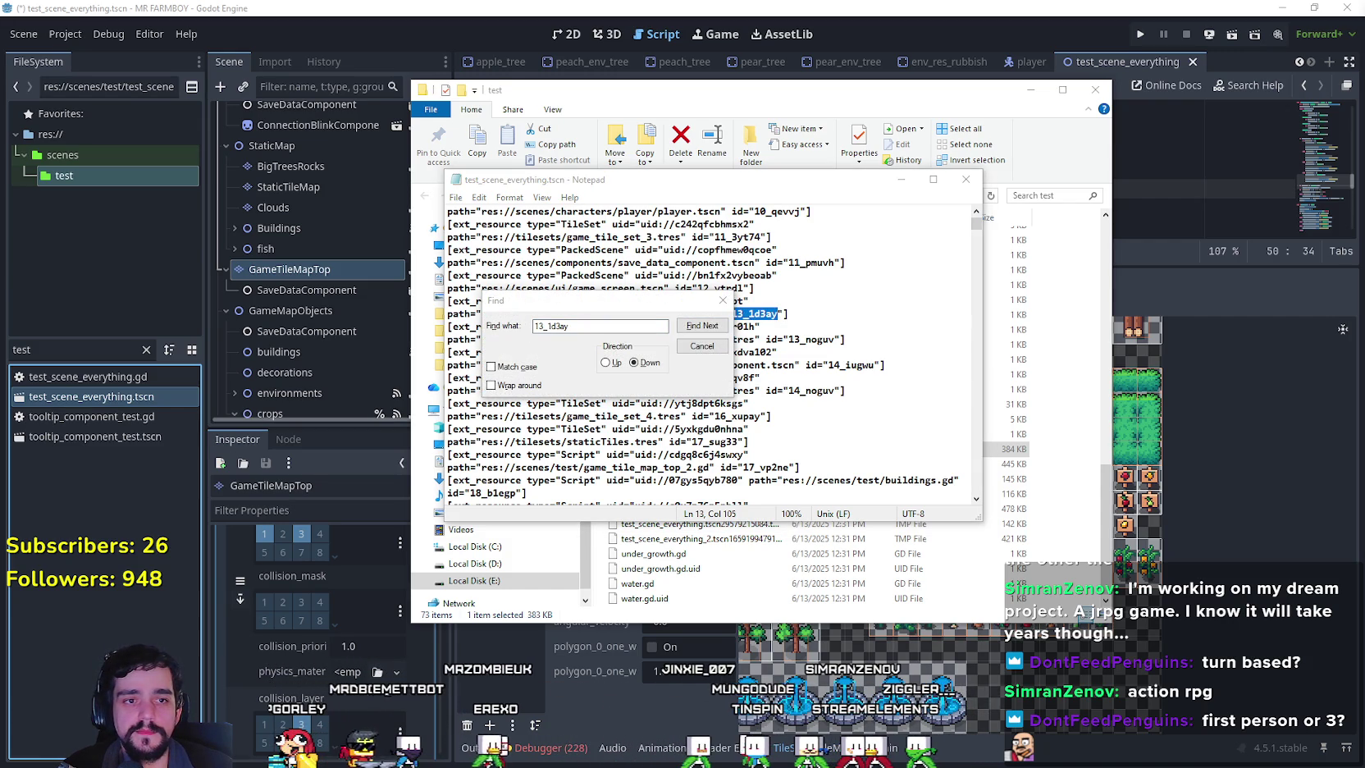
left_click(722, 328)
scroll(597, 459, "down", 2)
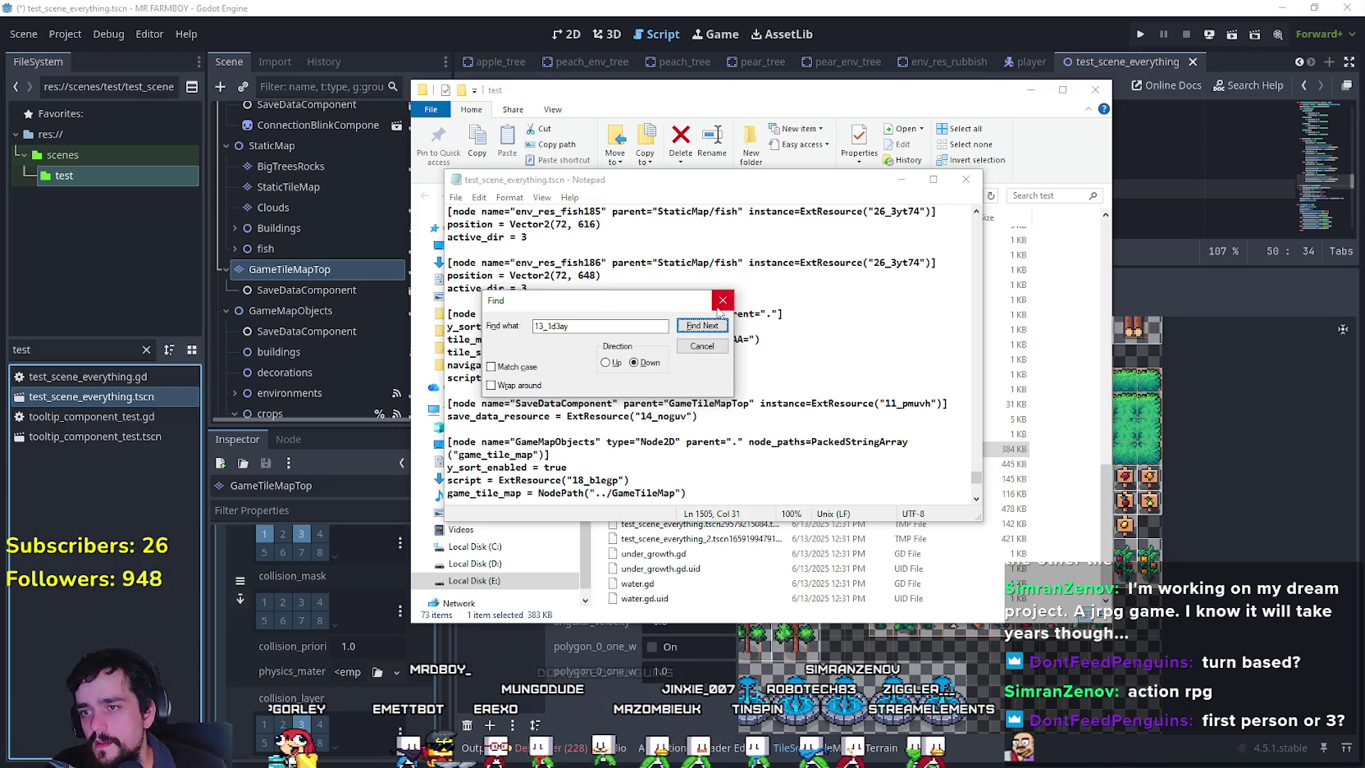
left_click(701, 345)
scroll(704, 394, "down", 1)
scroll(579, 443, "down", 1)
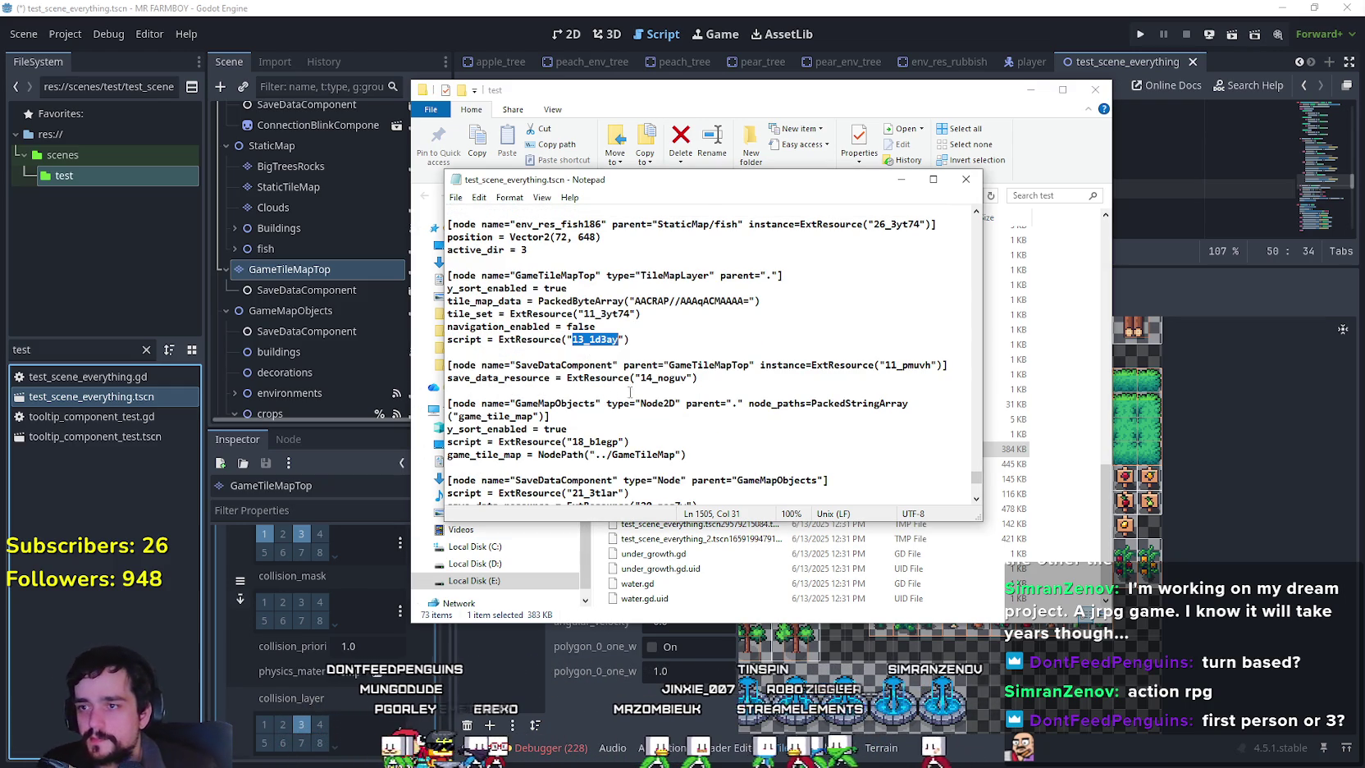
scroll(624, 399, "down", 3)
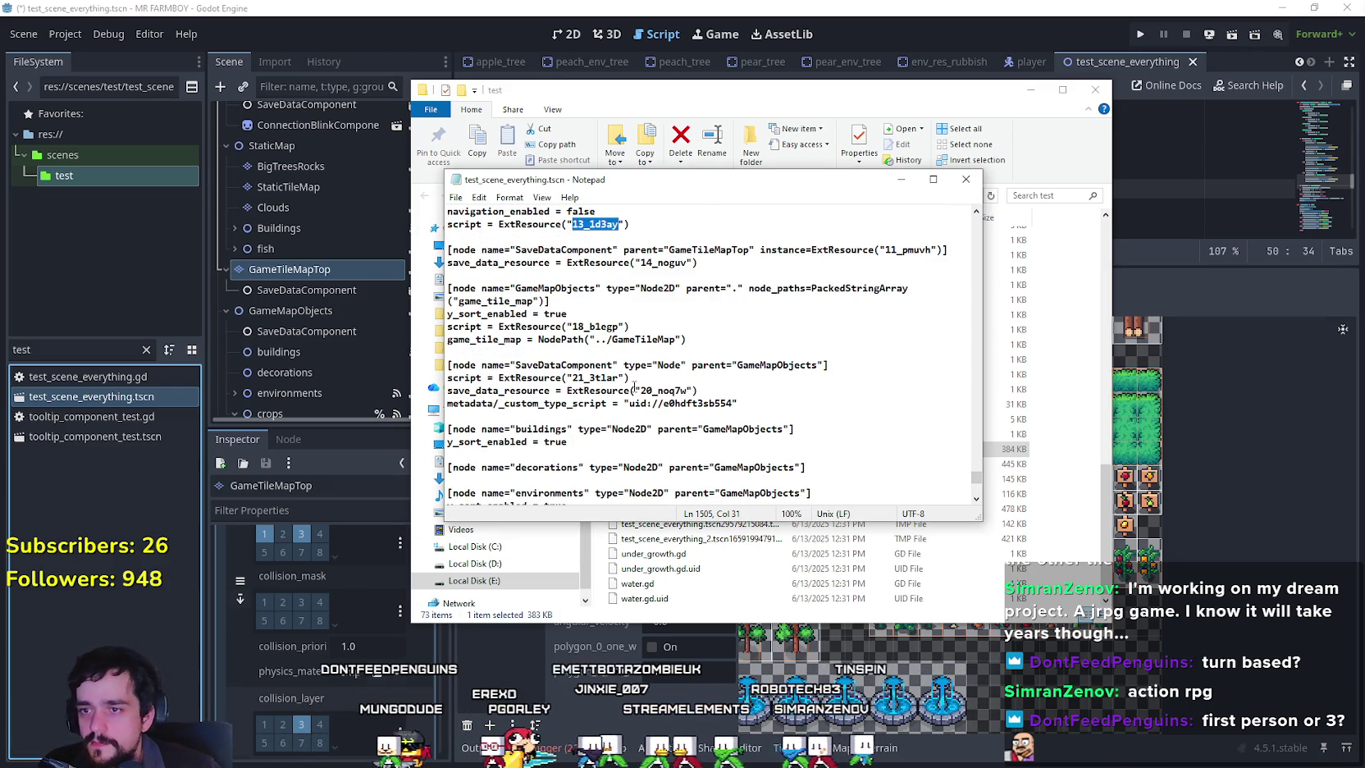
scroll(764, 388, "down", 2)
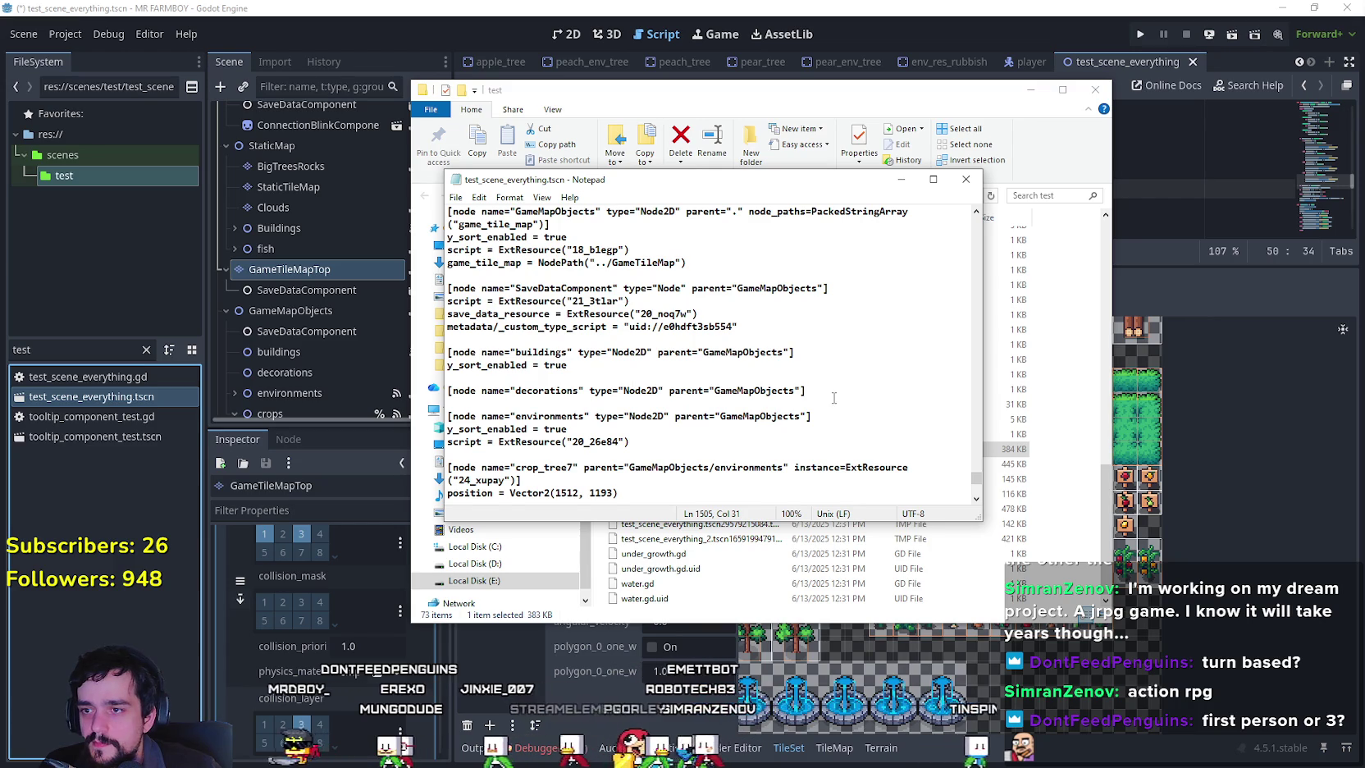
scroll(771, 391, "down", 1)
scroll(795, 393, "up", 3)
scroll(820, 398, "down", 3)
scroll(830, 399, "down", 3)
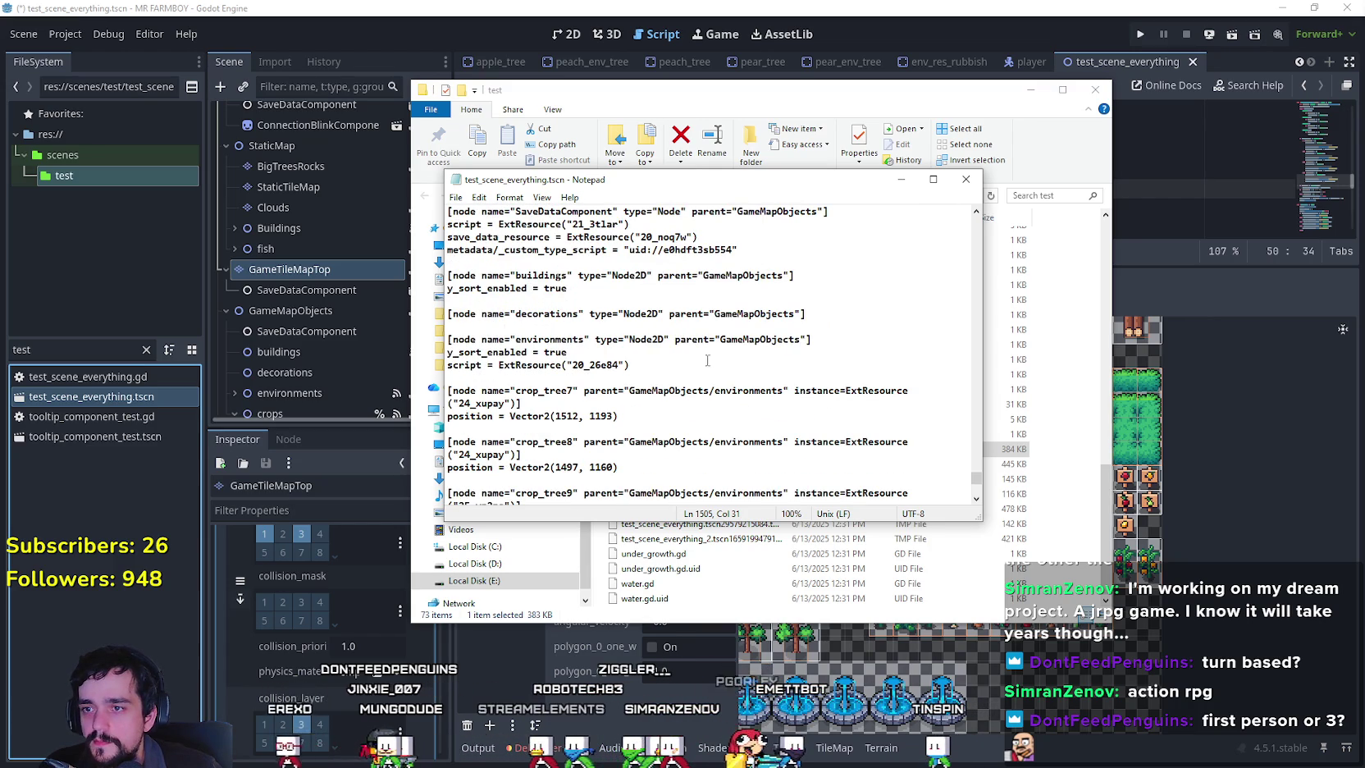
scroll(544, 446, "up", 8)
scroll(549, 437, "up", 2)
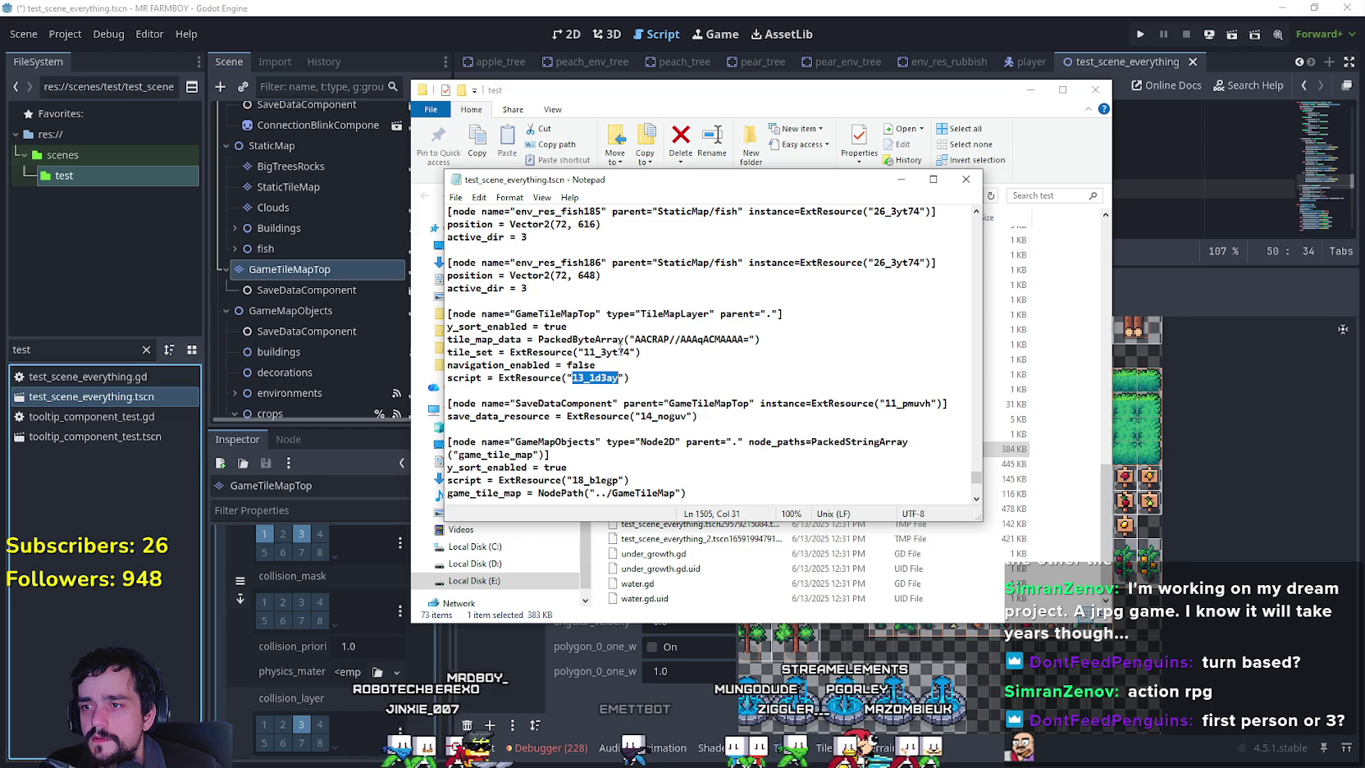
Select the tileset id 11_3yt74 and search downward for it, which finds nothing.
mouse_move(638, 352)
left_mouse_down()
mouse_move(591, 339)
mouse_move(583, 352)
left_mouse_up()
key("ctrl+f")
left_click(698, 328)
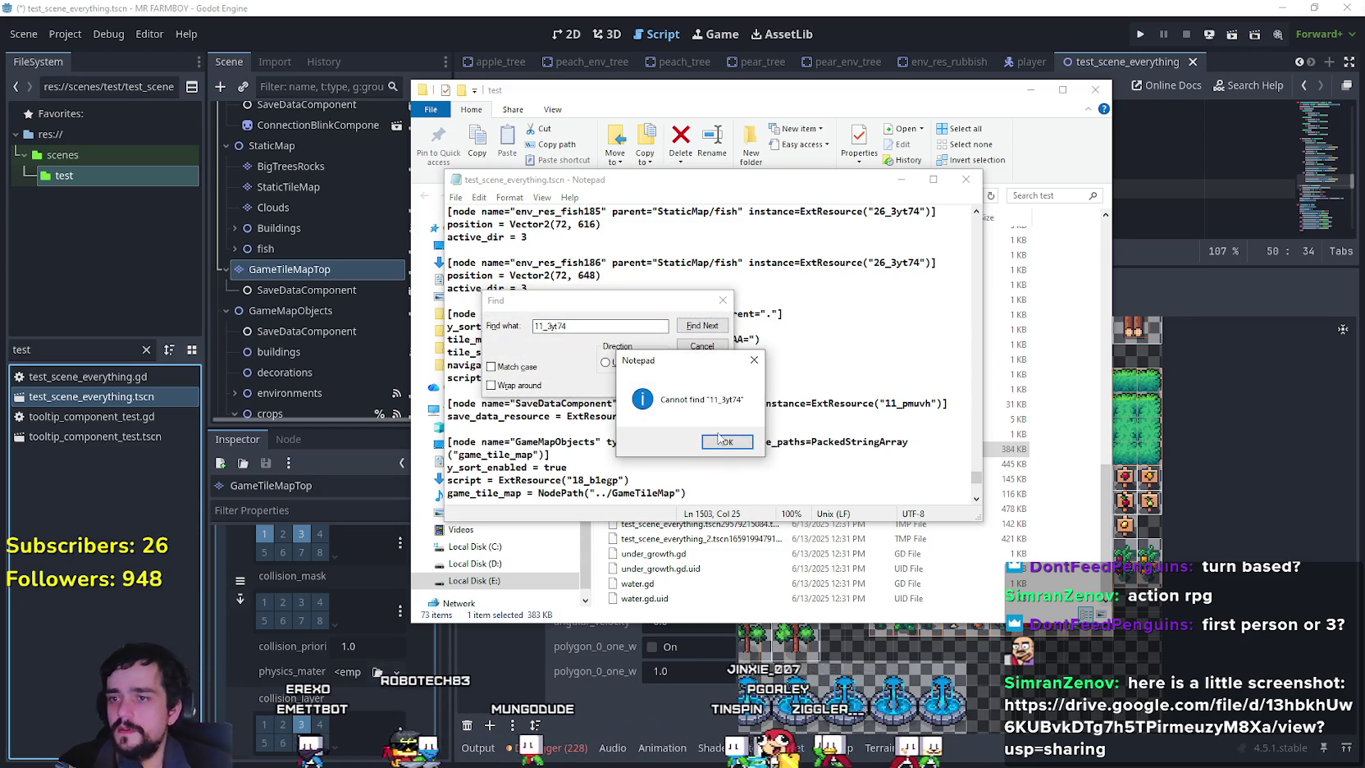
key("Return")
Search upward for the earlier 11_3yt74 and read through the tile data above it.
left_click(606, 363)
left_click(701, 325)
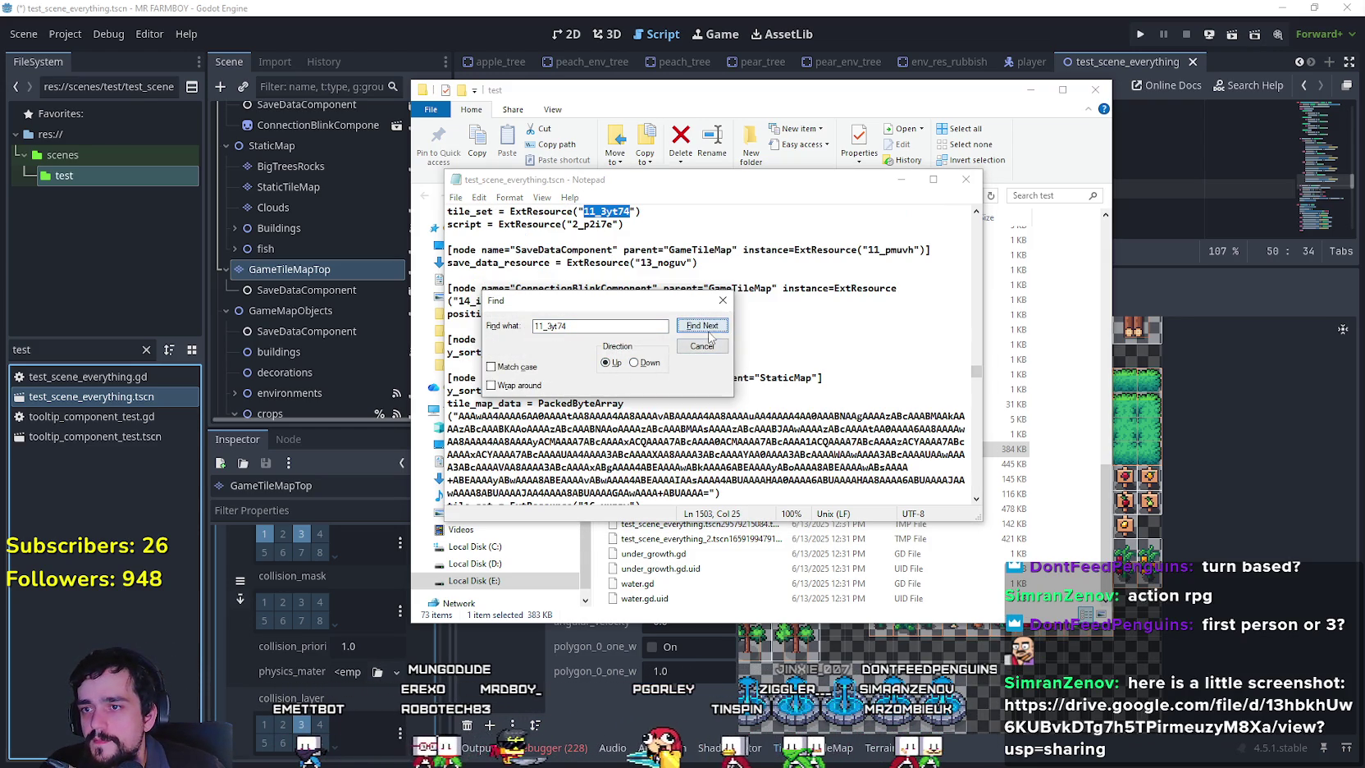
scroll(462, 209, "up", 2)
mouse_move(525, 301)
left_mouse_down()
mouse_move(648, 346)
mouse_move(631, 413)
left_mouse_up()
scroll(625, 332, "up", 5)
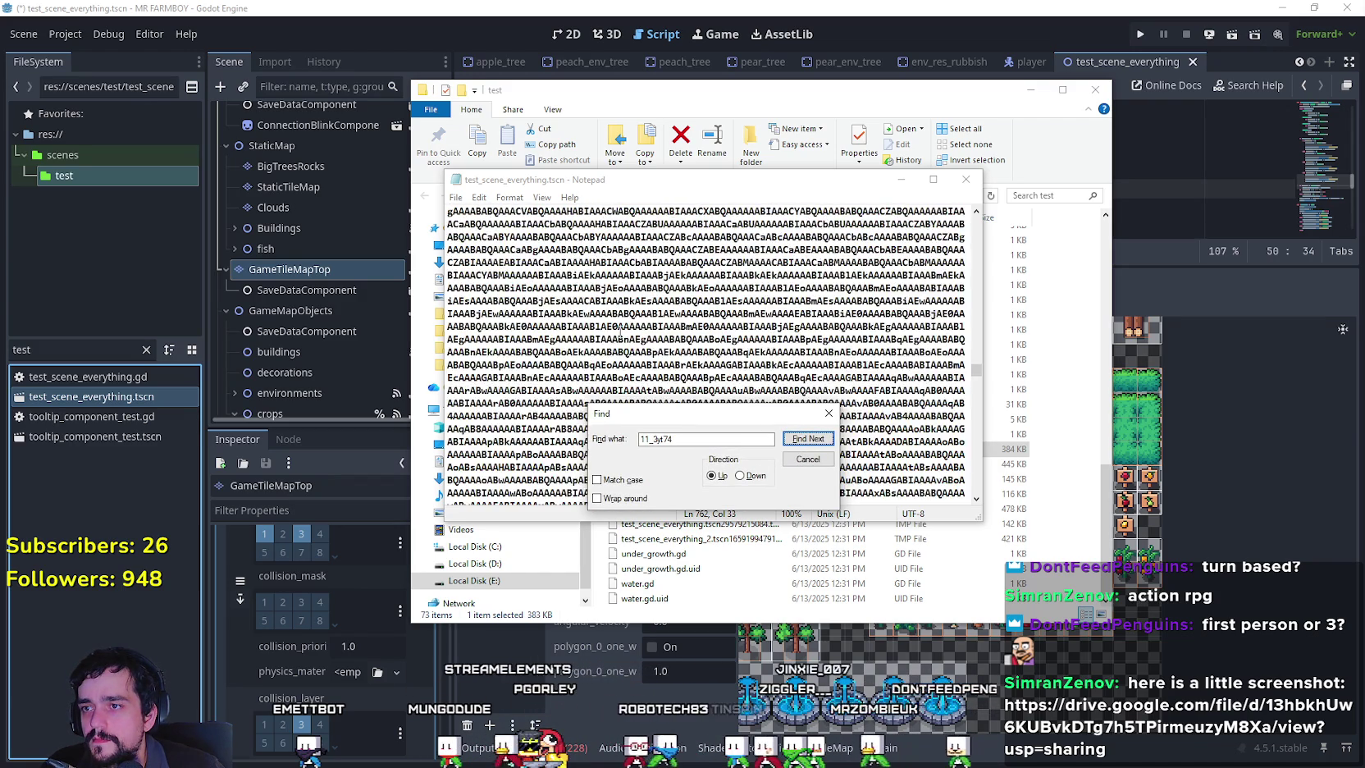
scroll(623, 325, "up", 5)
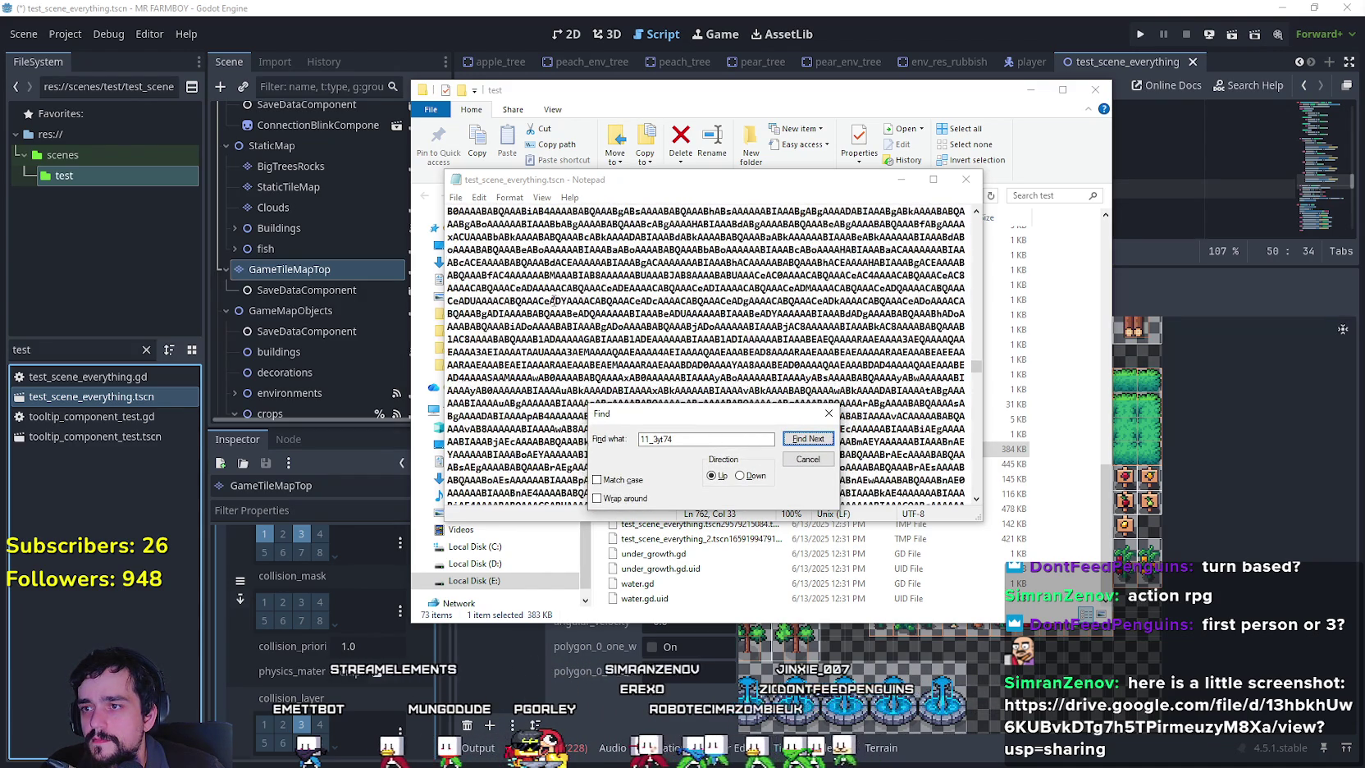
scroll(551, 301, "up", 5)
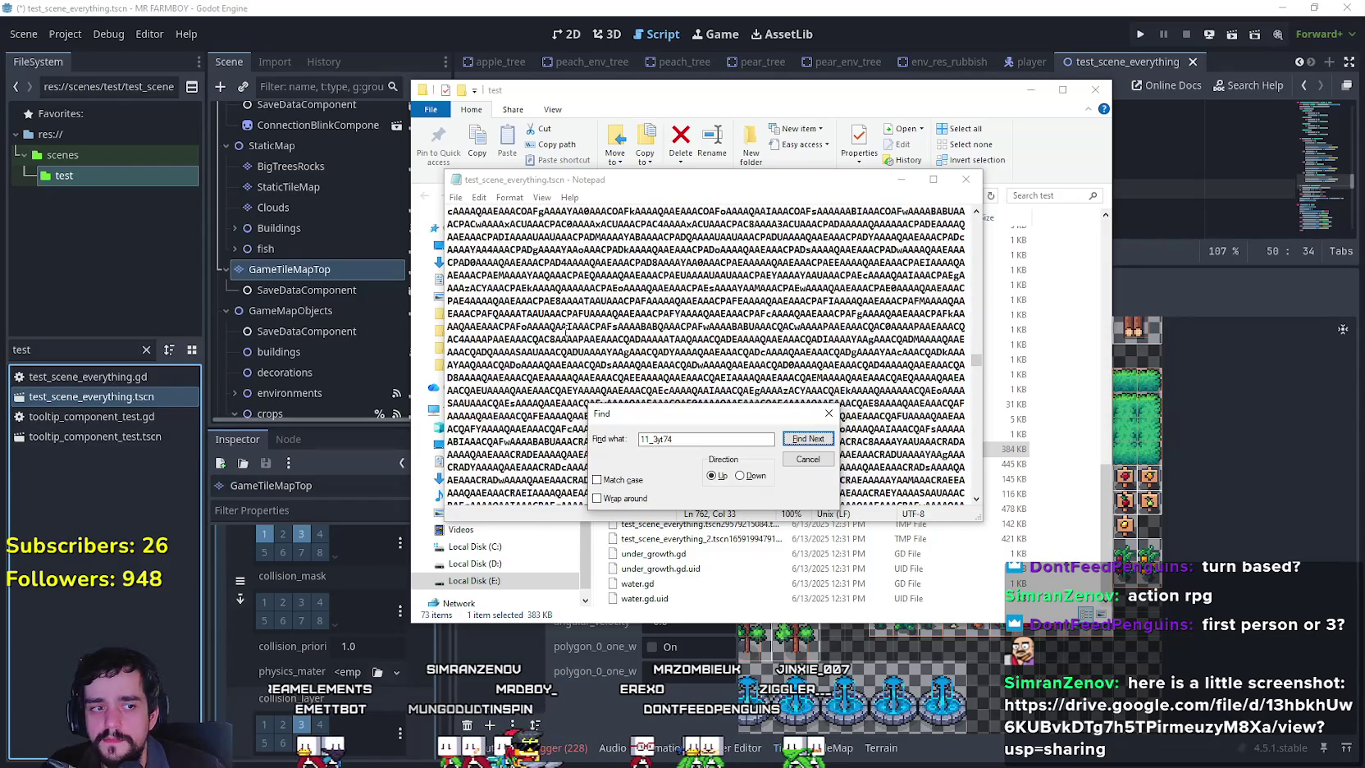
scroll(569, 338, "up", 5)
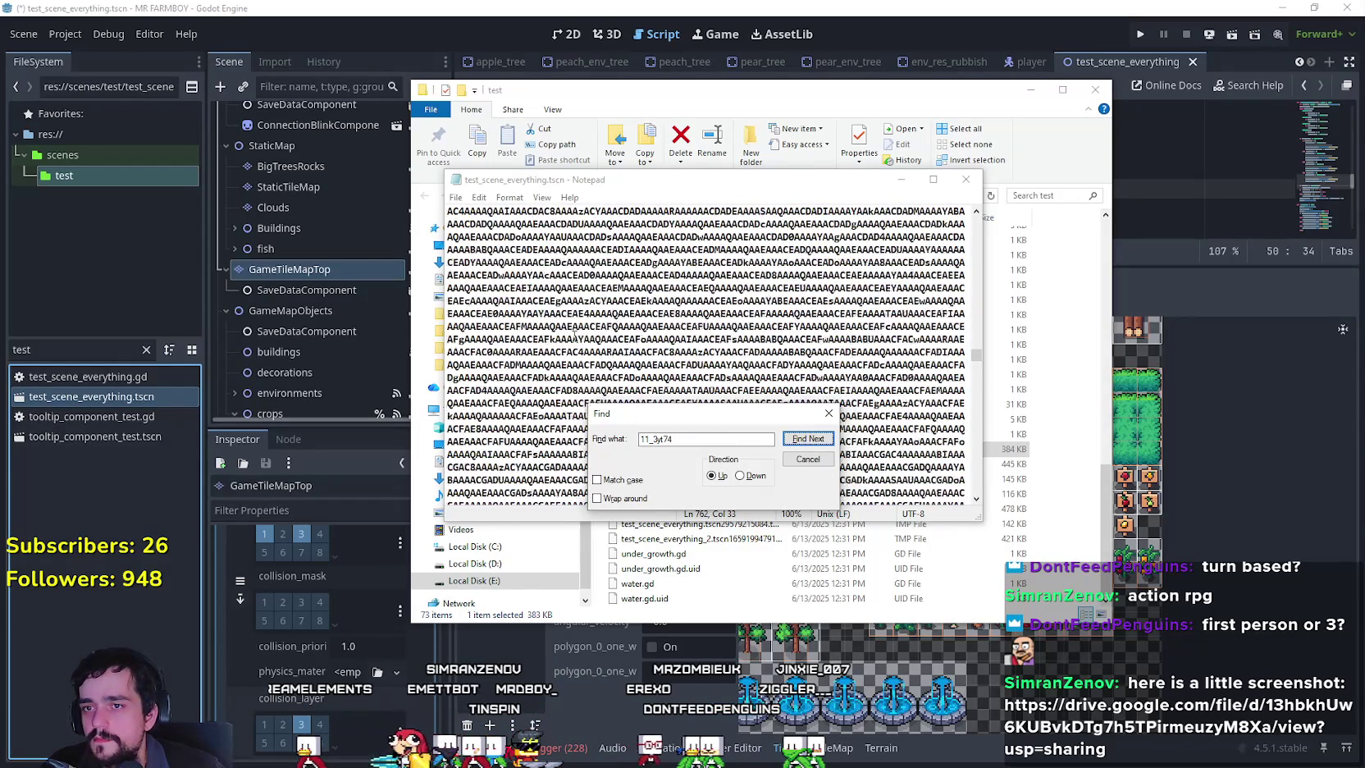
left_click_drag(976, 355, 989, 268)
scroll(753, 297, "up", 2)
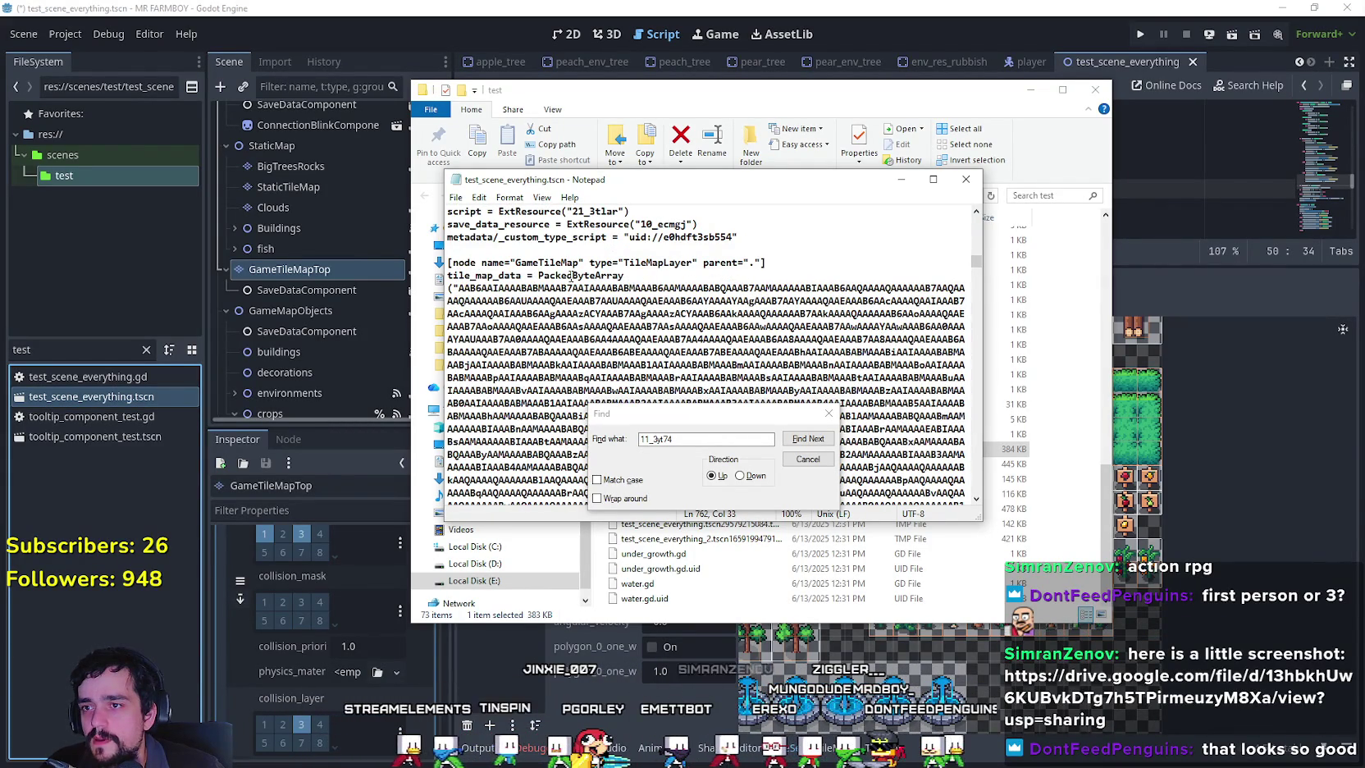
Close the Find box, Notepad and the File Explorer window to return to Godot.
left_click(829, 413)
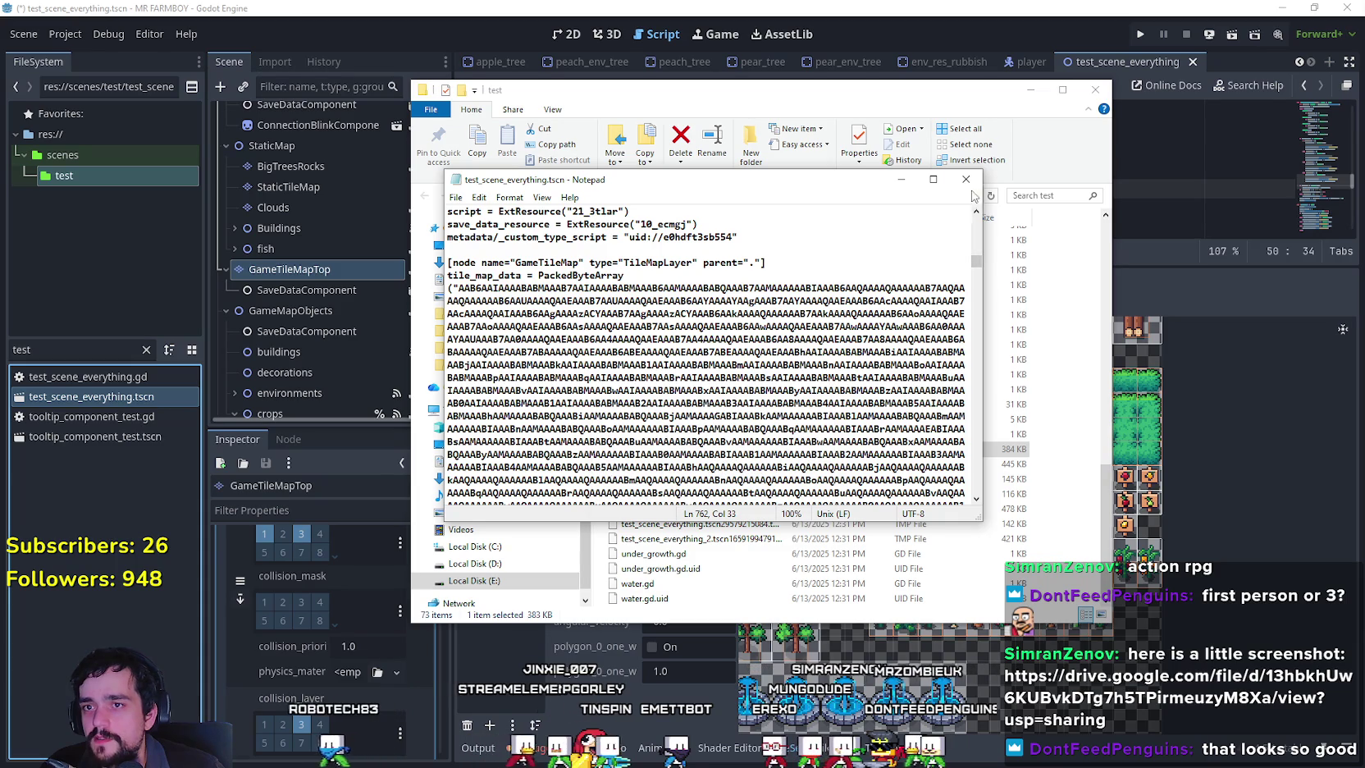
left_click(1104, 121)
left_click(1095, 89)
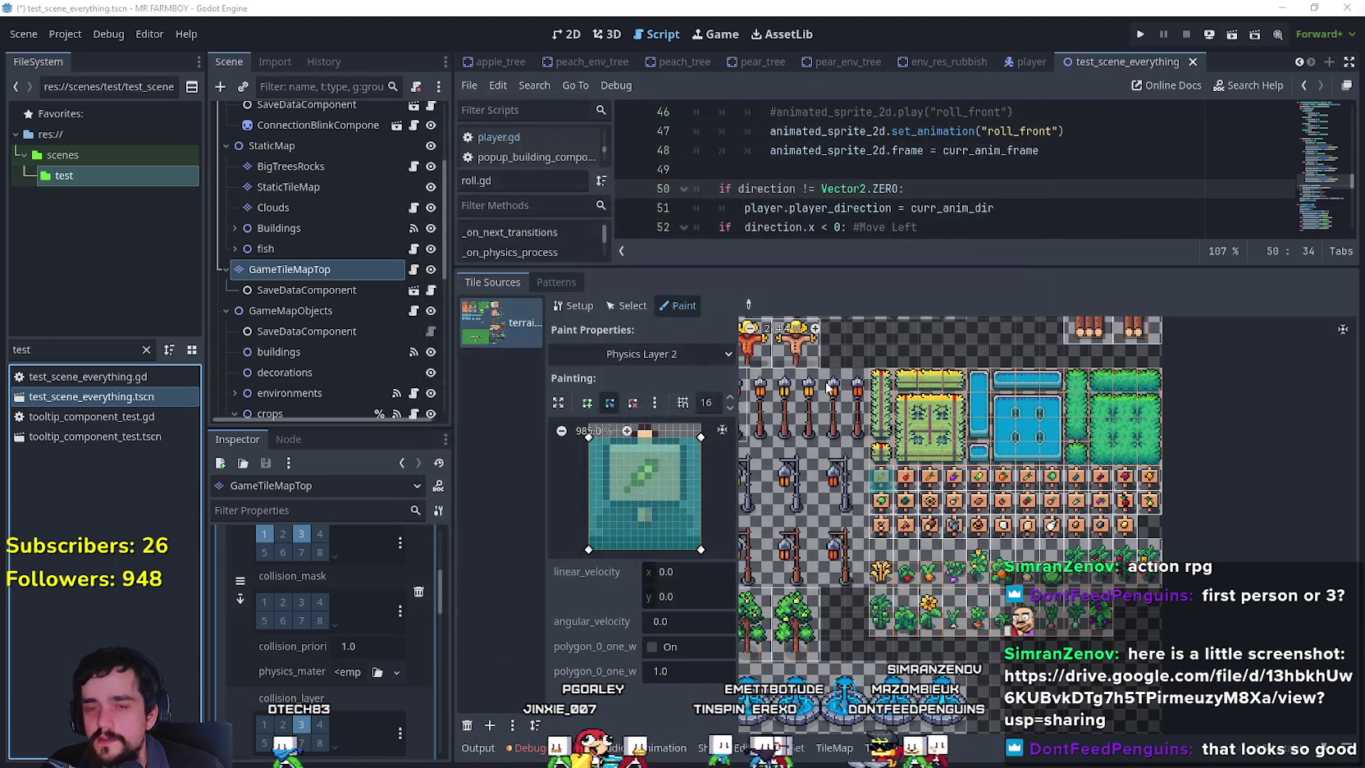
Bring up Game Screenshot.png in the browser and move the window up and left.
scroll(748, 305, "up", 1)
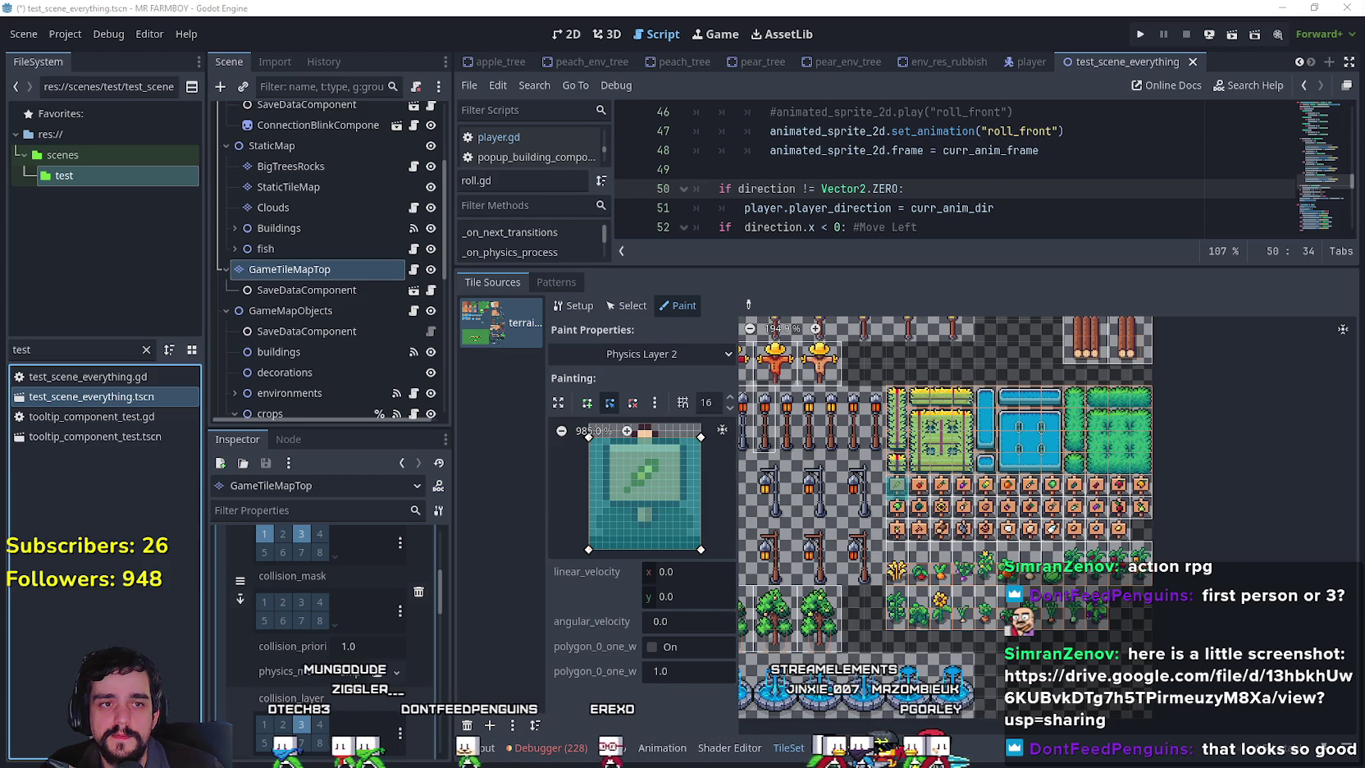
key("alt+Tab")
left_click_drag(666, 169, 334, 104)
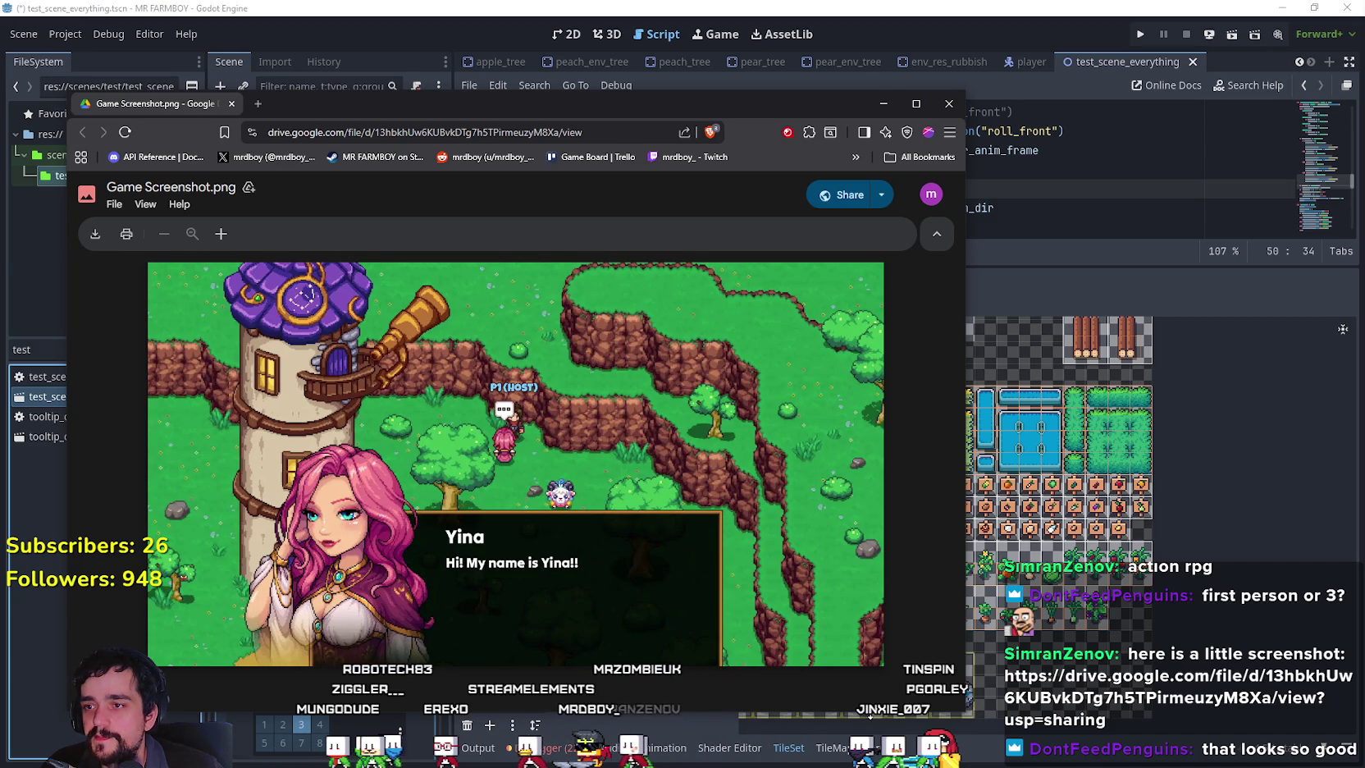
View Game Screenshot.png maximized in Google Drive, then minimize the browser back to Godot.
left_click_drag(964, 712, 729, 707)
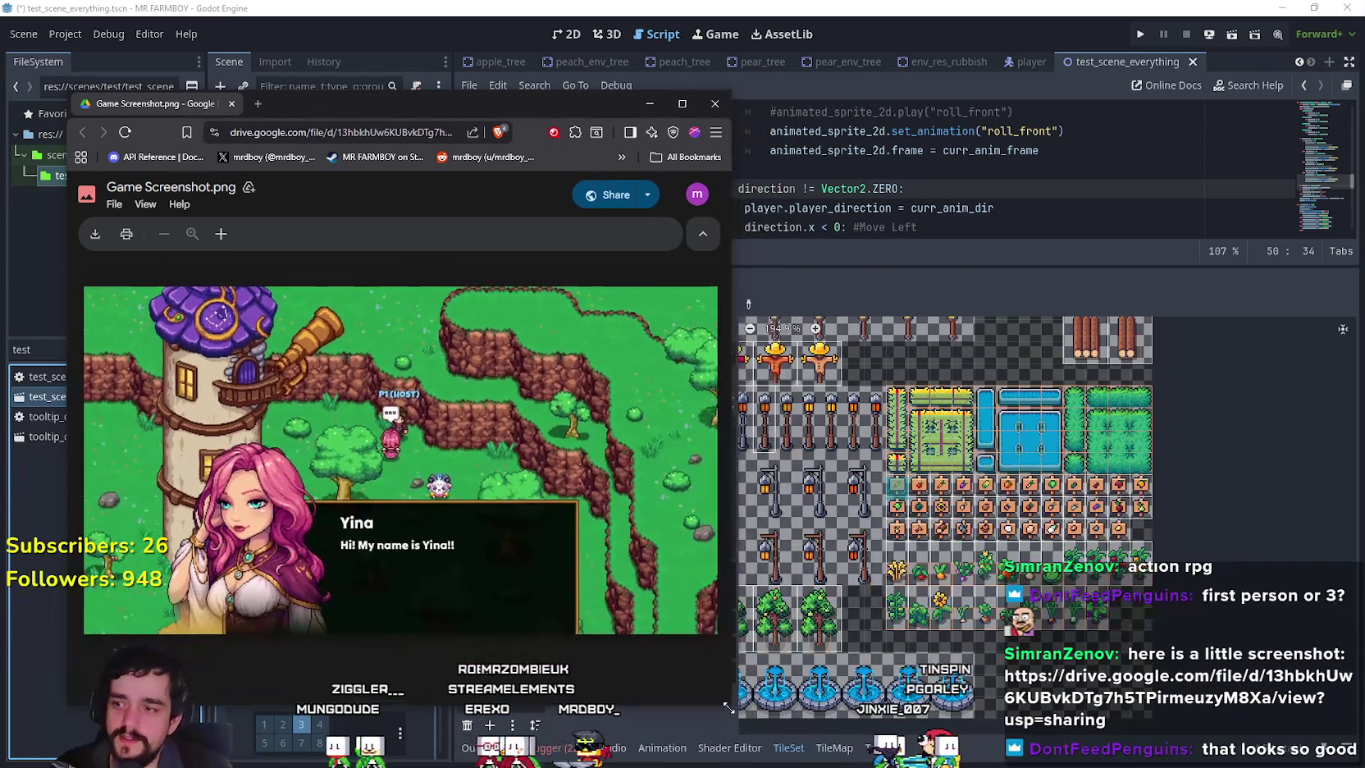
left_click_drag(382, 105, 755, 23)
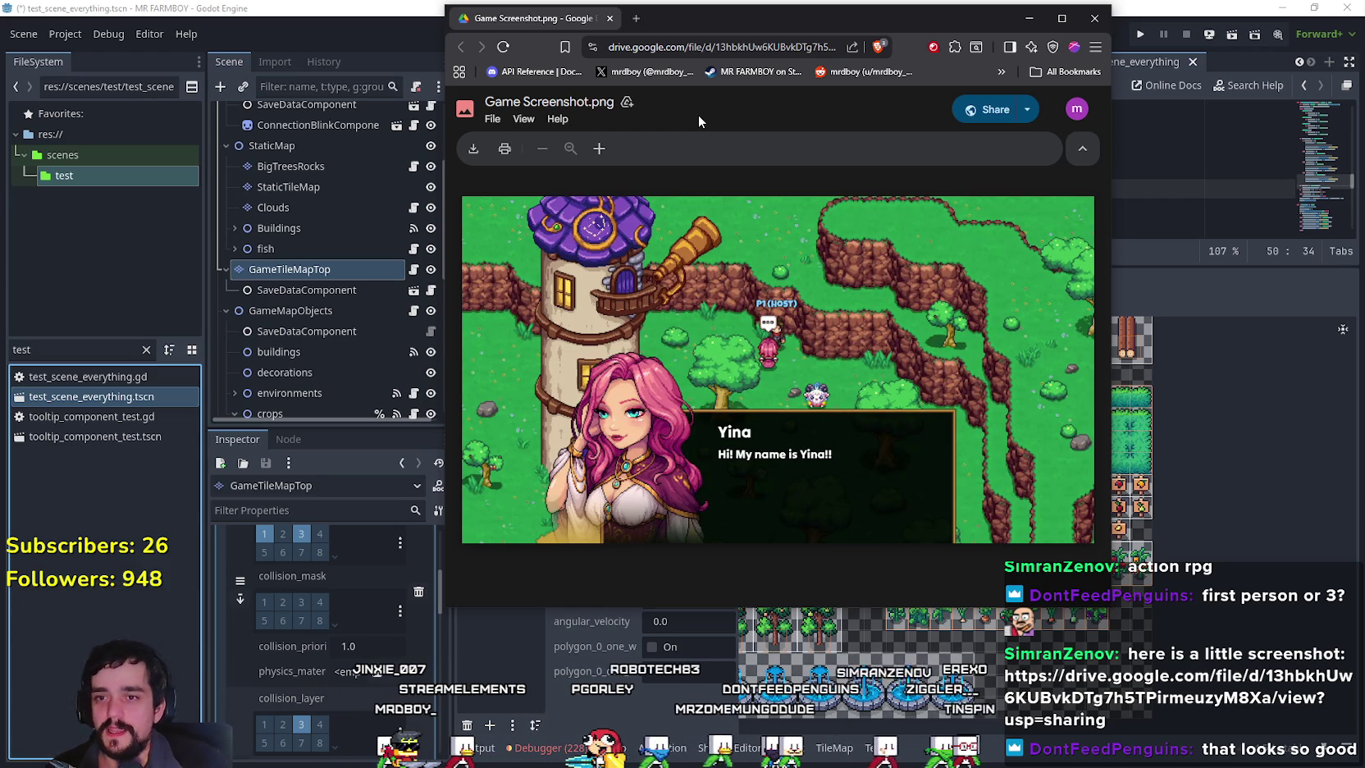
left_click(1066, 17)
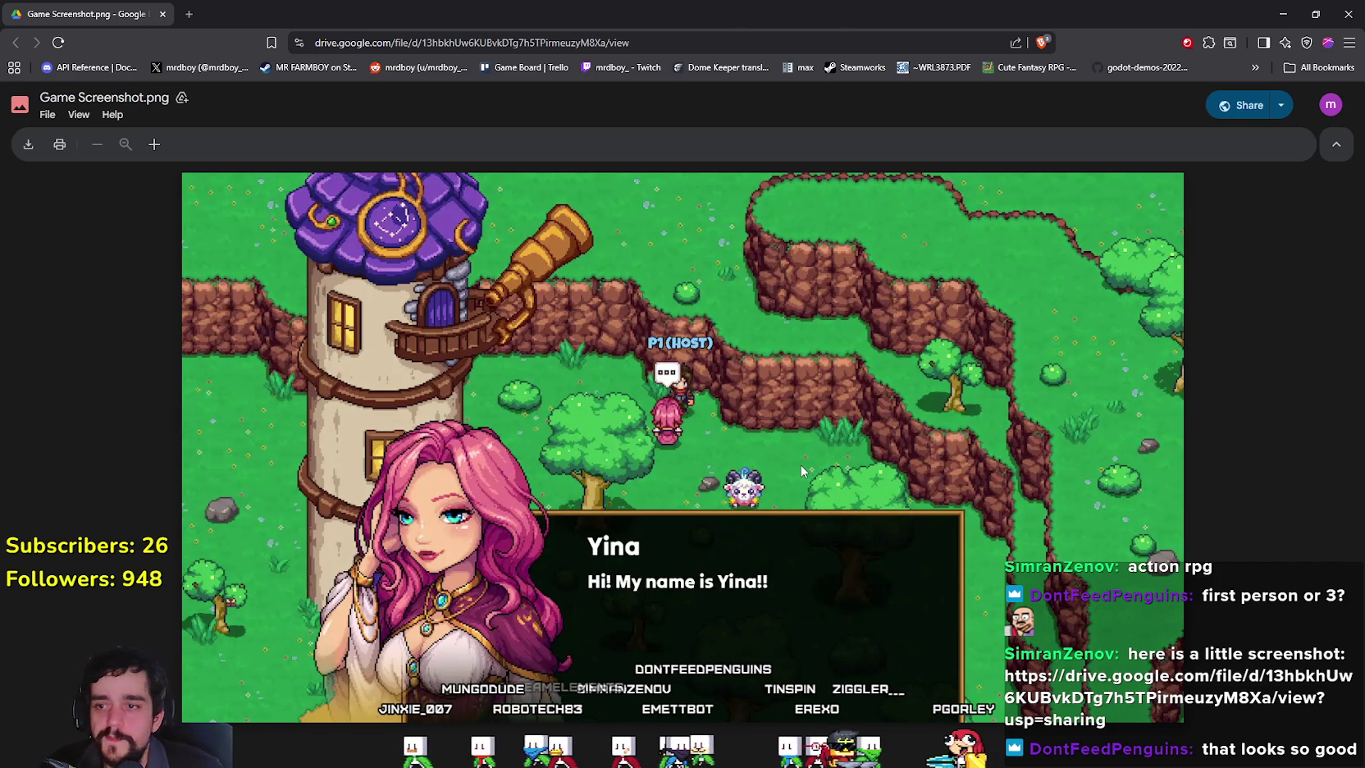
mouse_move(640, 13)
left_mouse_down()
mouse_move(635, 124)
mouse_move(701, 128)
left_mouse_up()
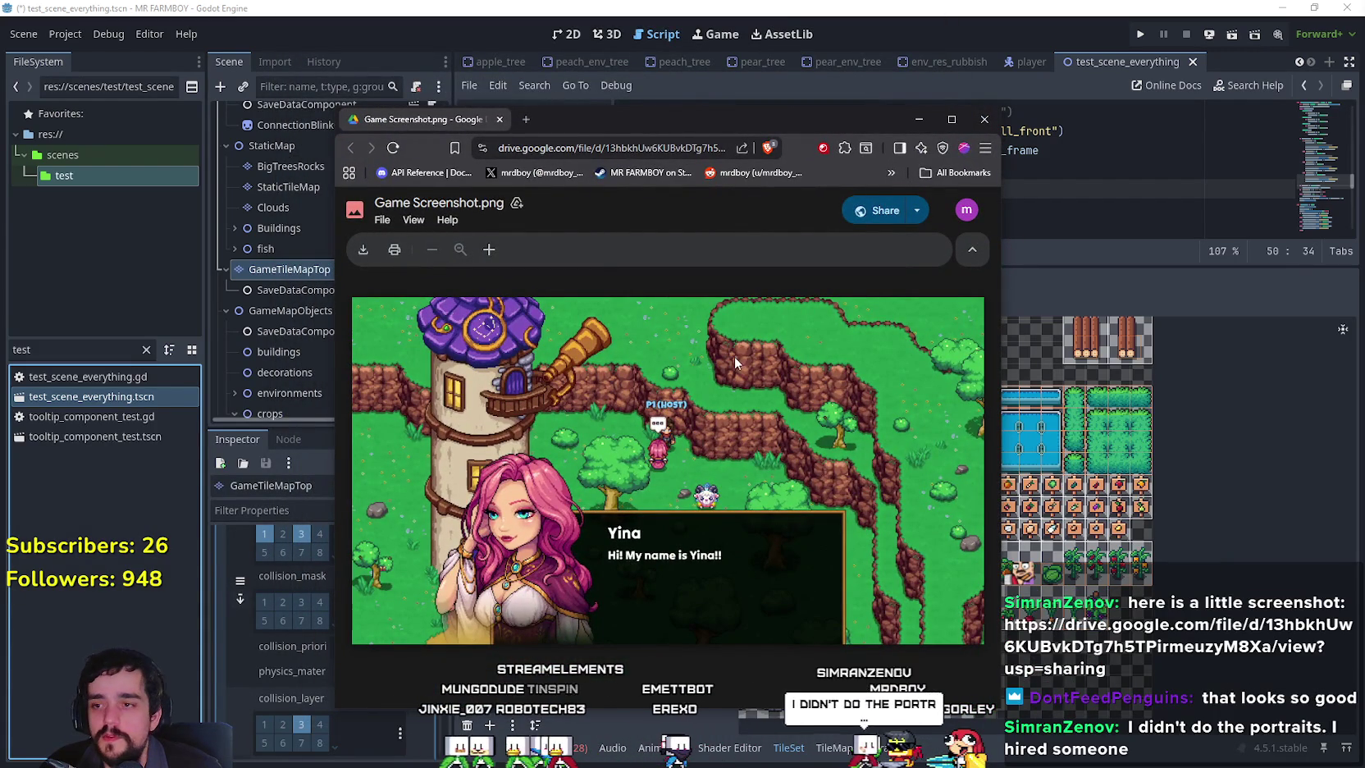
left_click(944, 118)
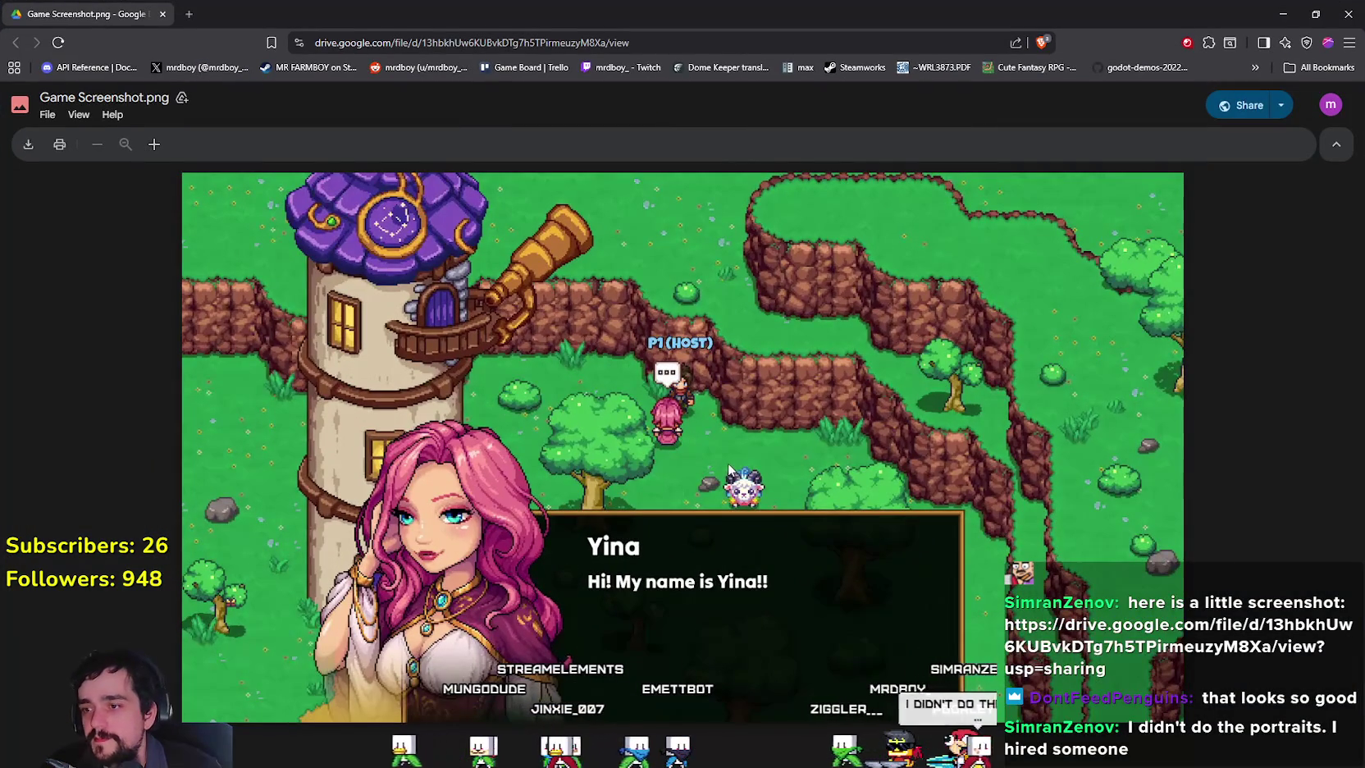
key("super+Down")
key("super+Down")
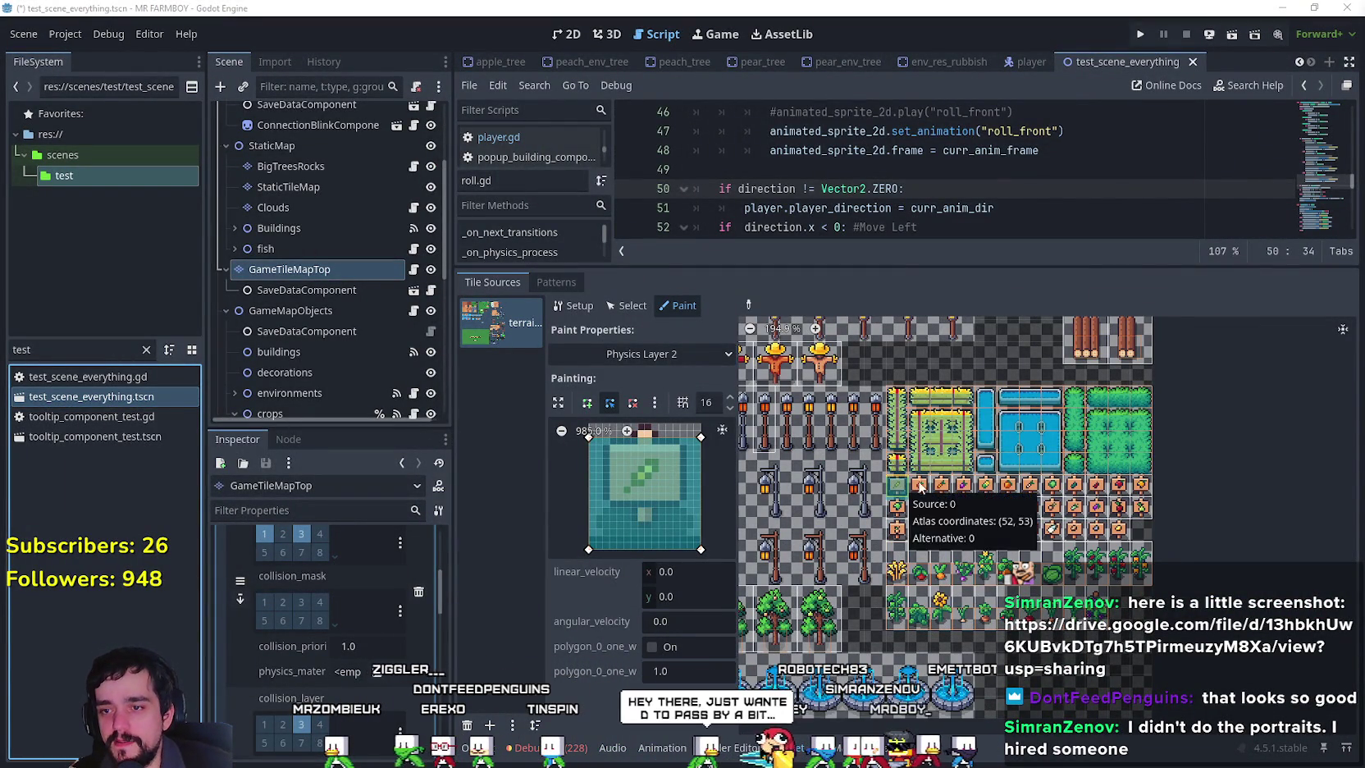
Switch Paint Properties to Physics Layer 0 and snip its tile preview.
scroll(902, 491, "up", 2)
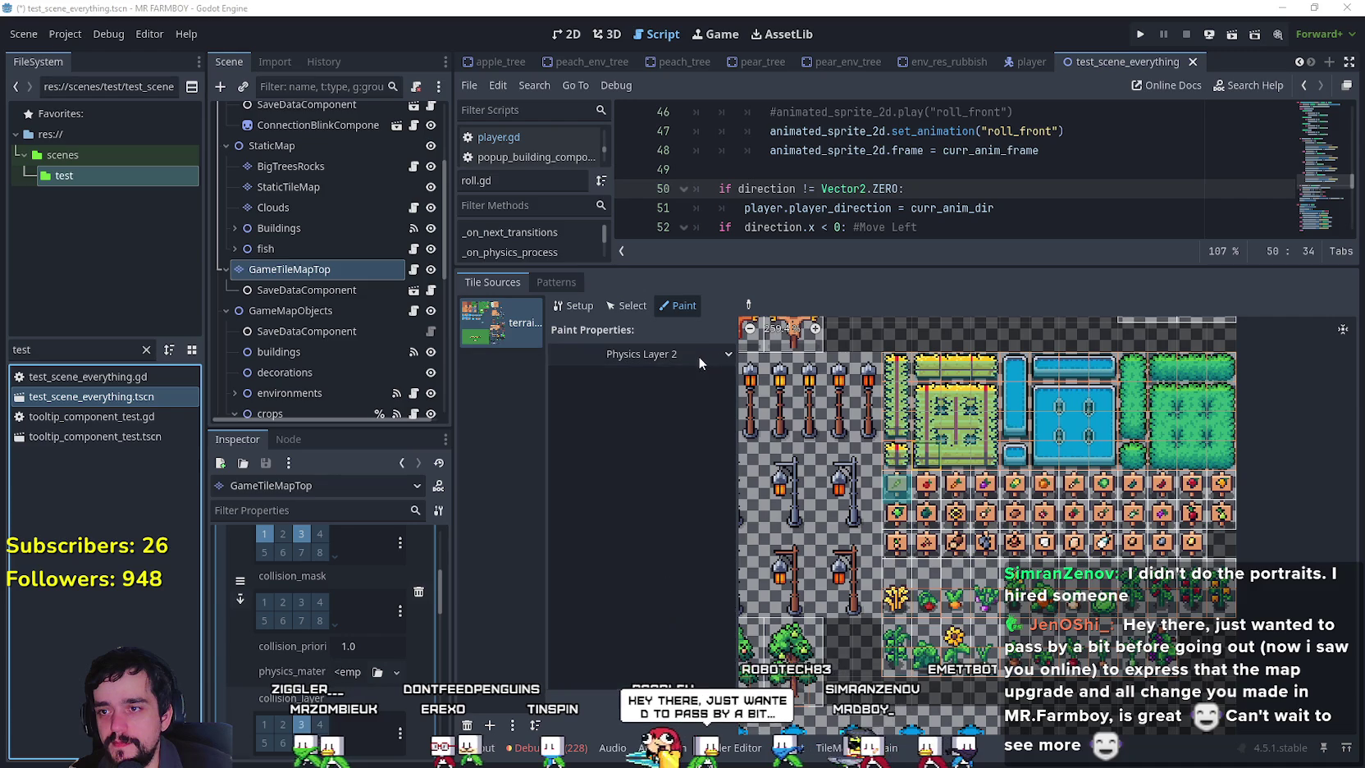
left_click(699, 356)
left_click(642, 511)
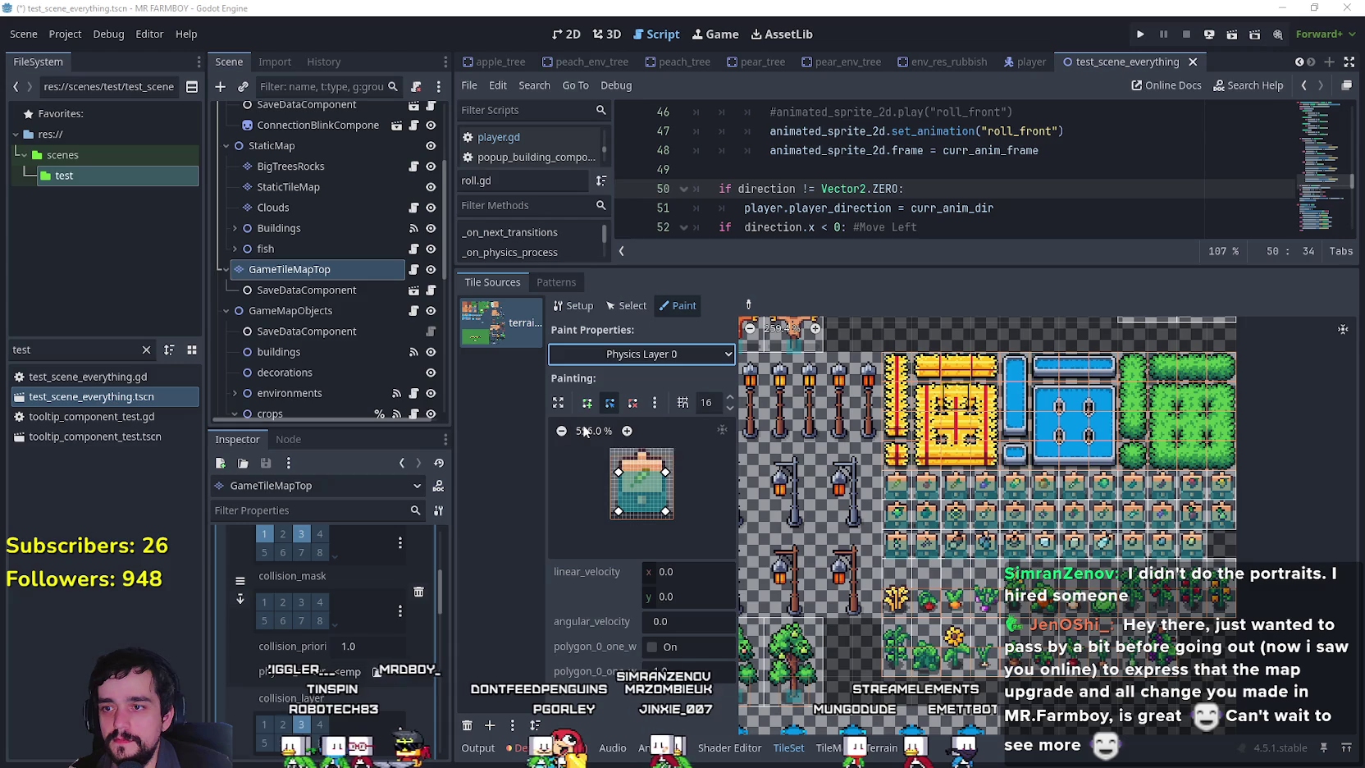
key("super+shift+s")
left_click_drag(590, 424, 675, 548)
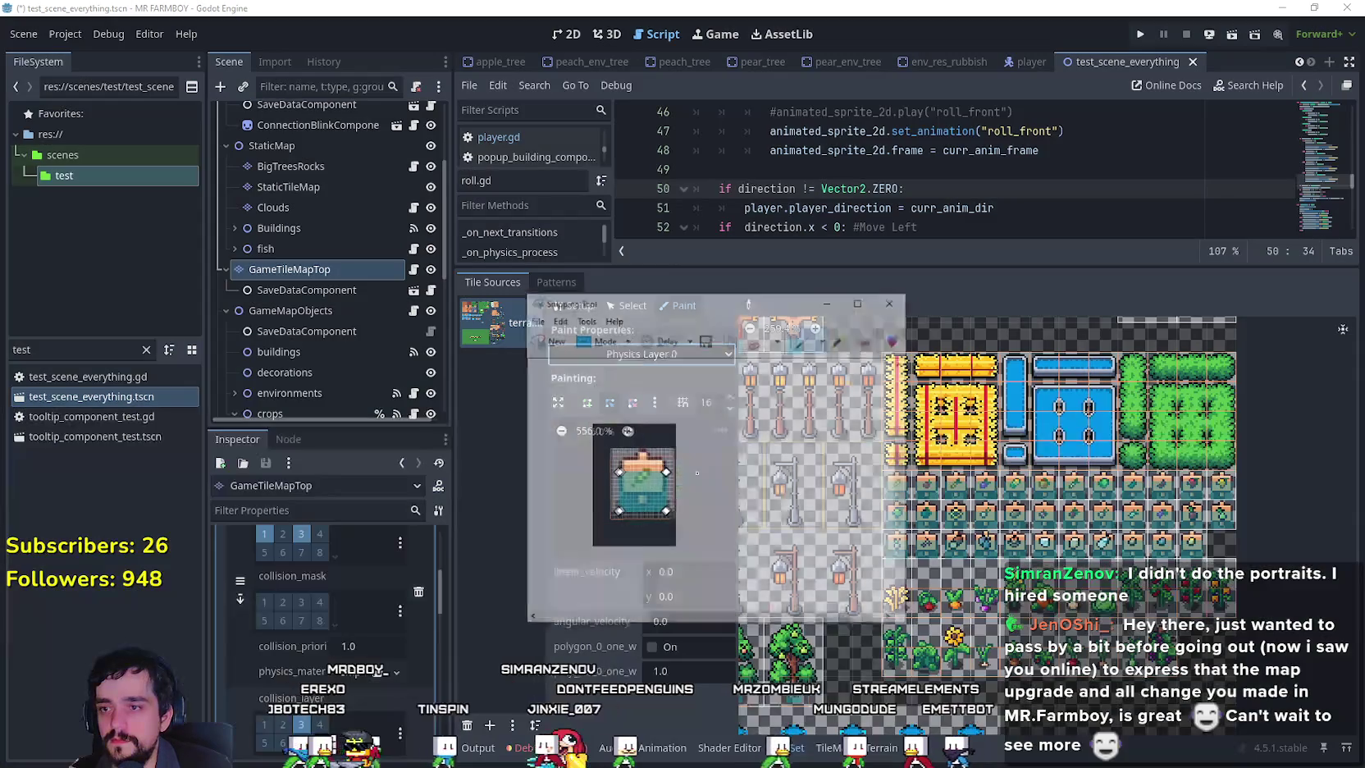
left_click(748, 304)
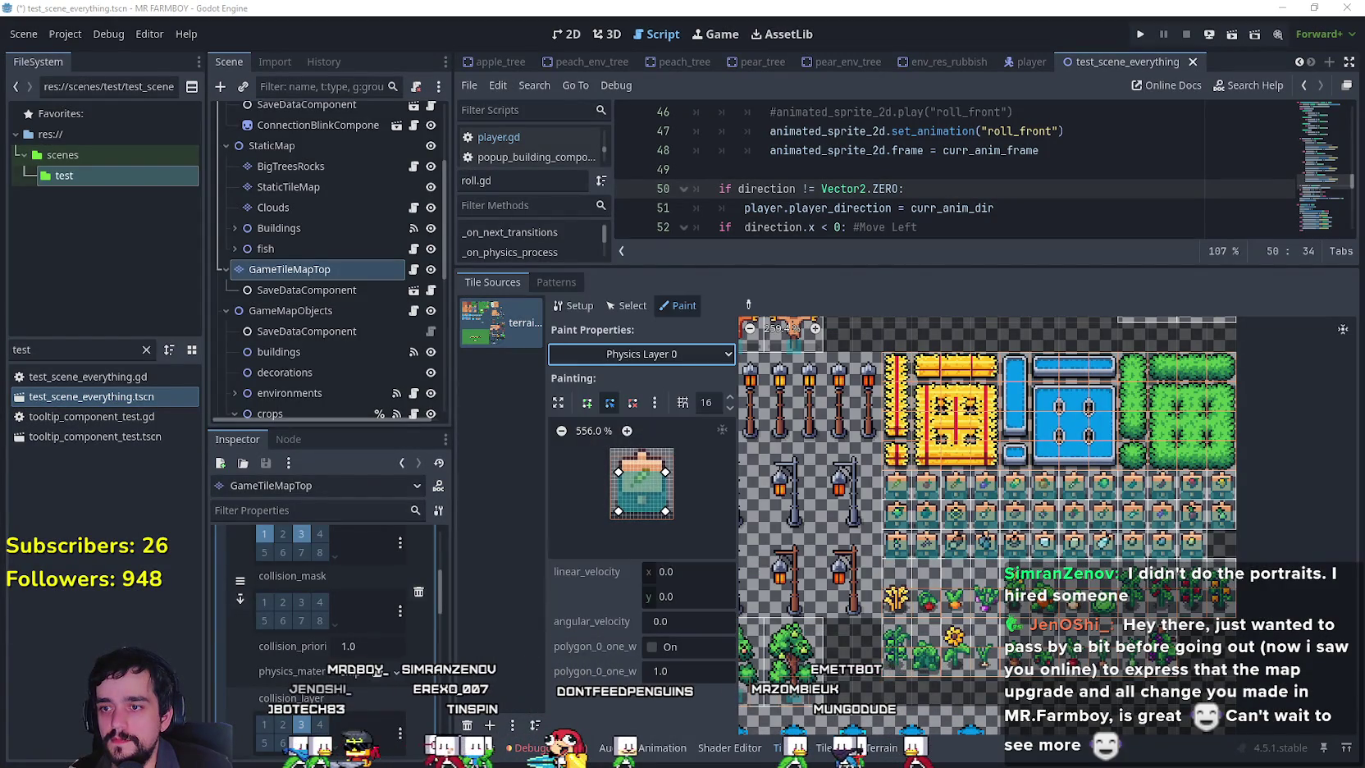
Back on Physics Layer 2, drag the polygon's right corners inward to inset the rectangle.
left_click(647, 353)
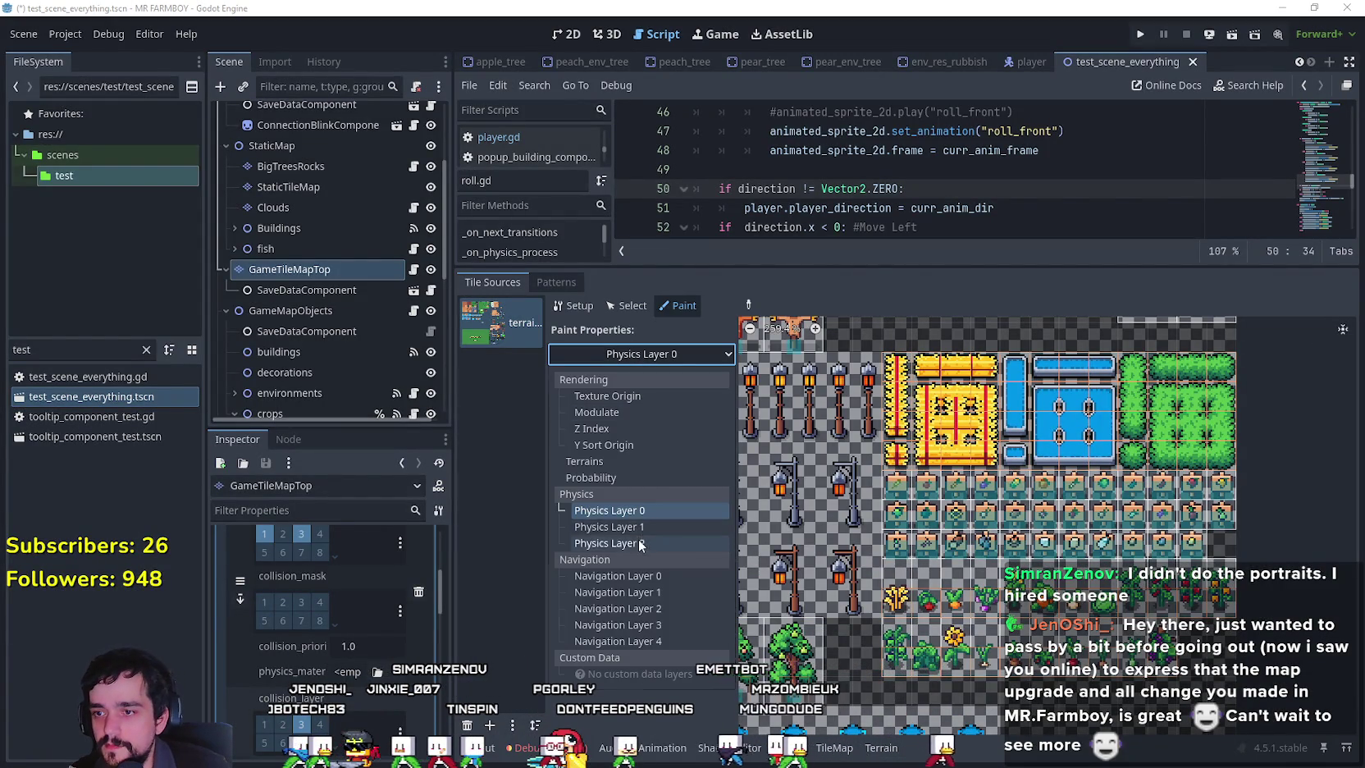
left_click(640, 543)
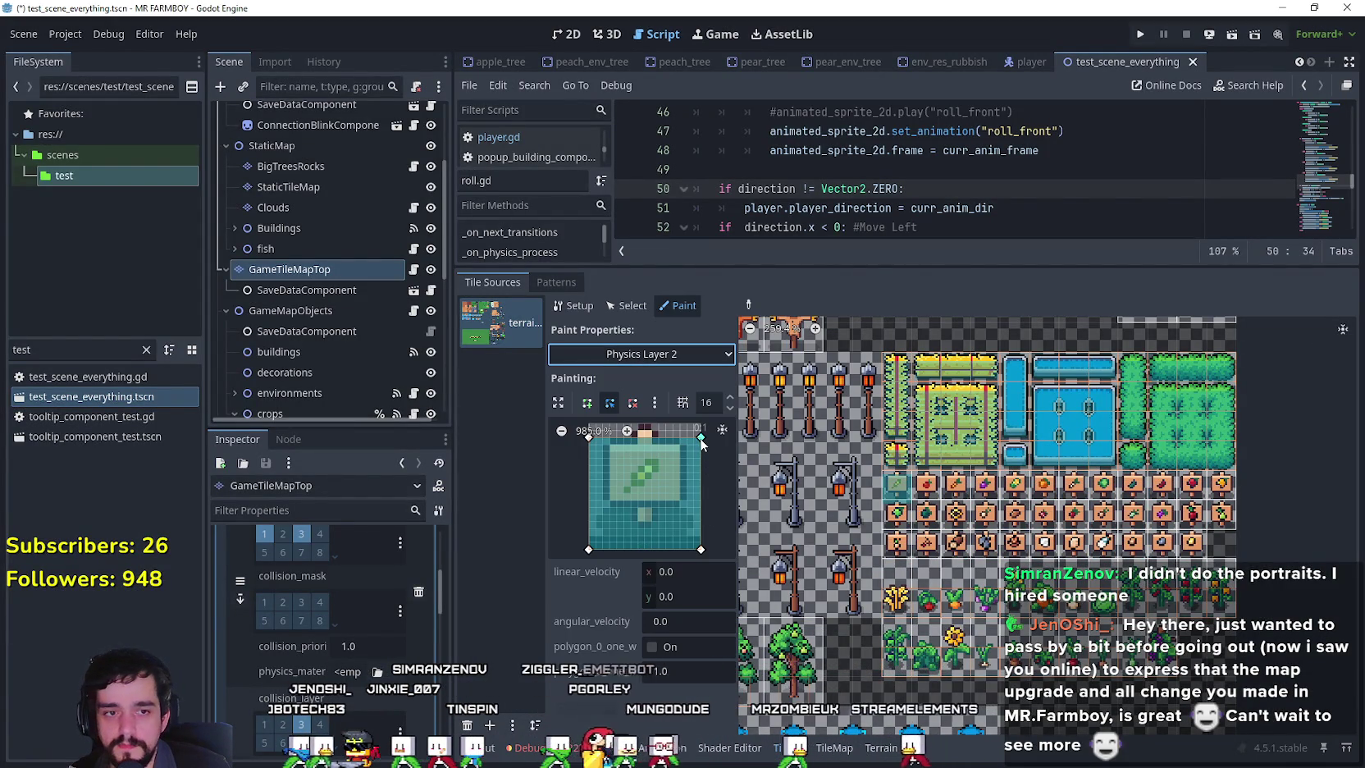
left_click_drag(701, 439, 685, 453)
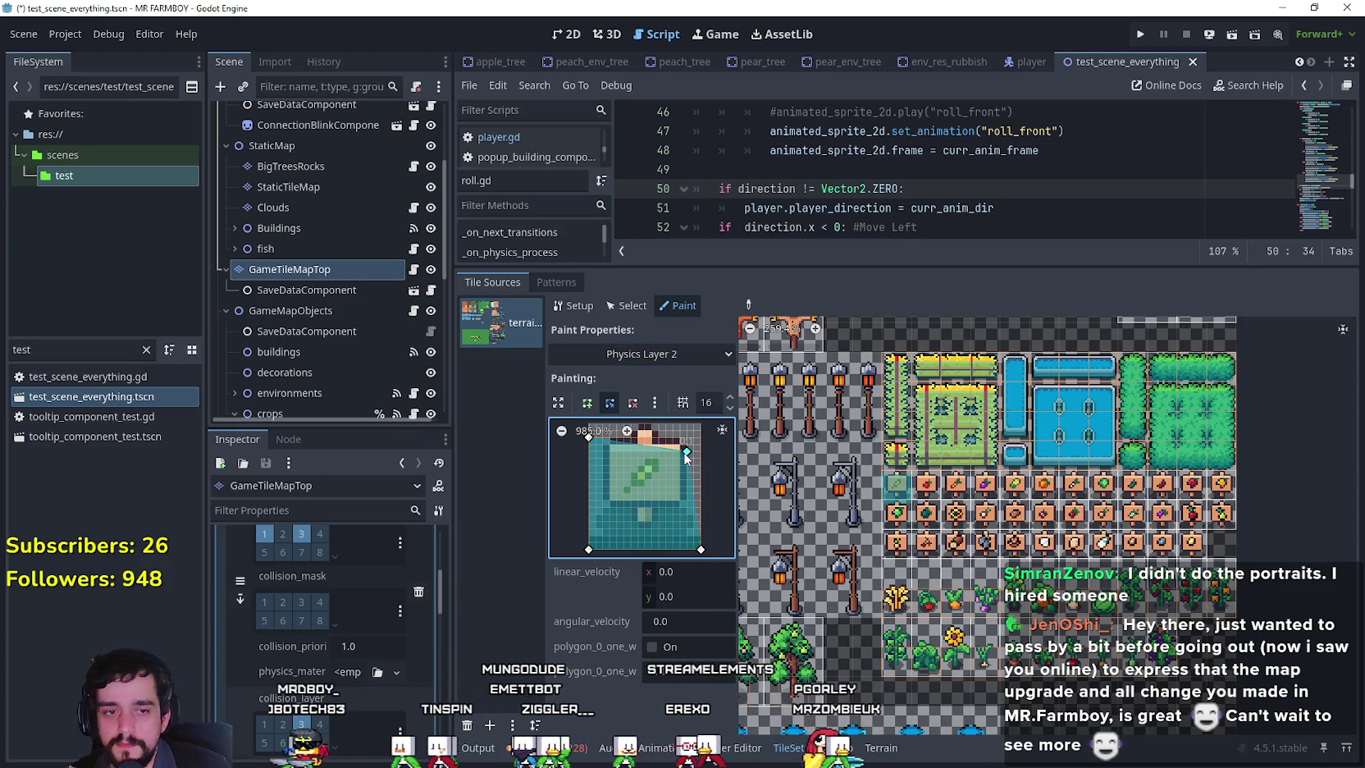
mouse_move(685, 453)
left_mouse_down()
mouse_move(688, 469)
mouse_move(619, 495)
mouse_move(603, 480)
mouse_move(621, 486)
left_mouse_up()
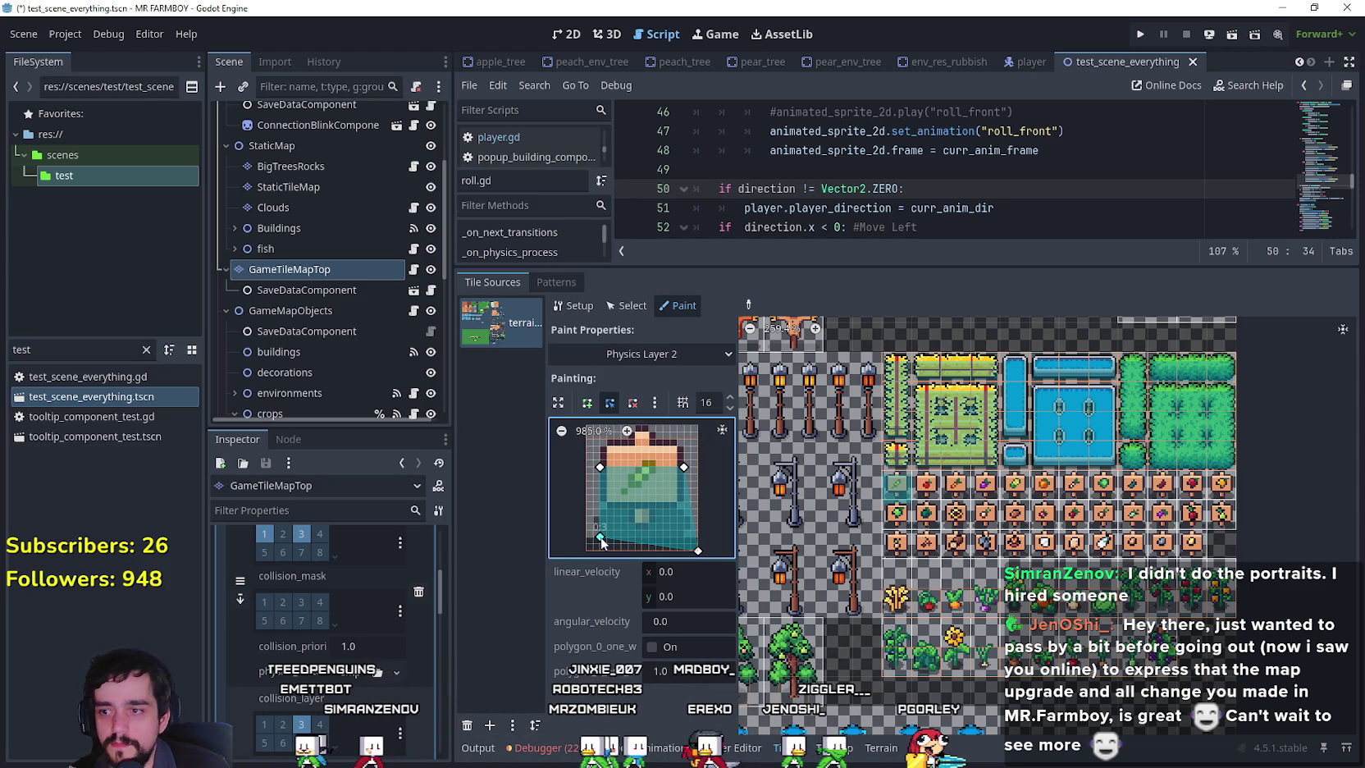
left_click_drag(693, 545, 684, 536)
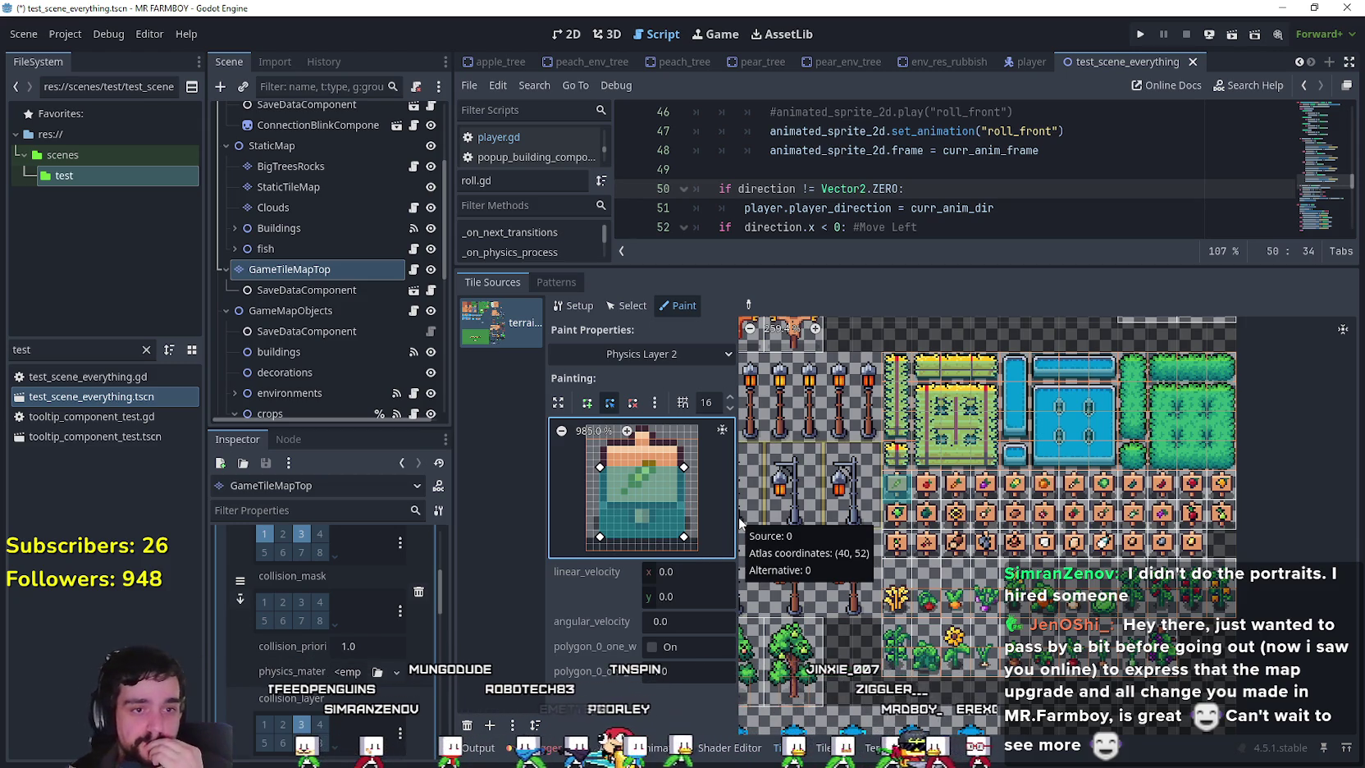
Paint the inset collision onto pot tiles two to six, then drag across the remaining pot rows.
left_click(926, 486)
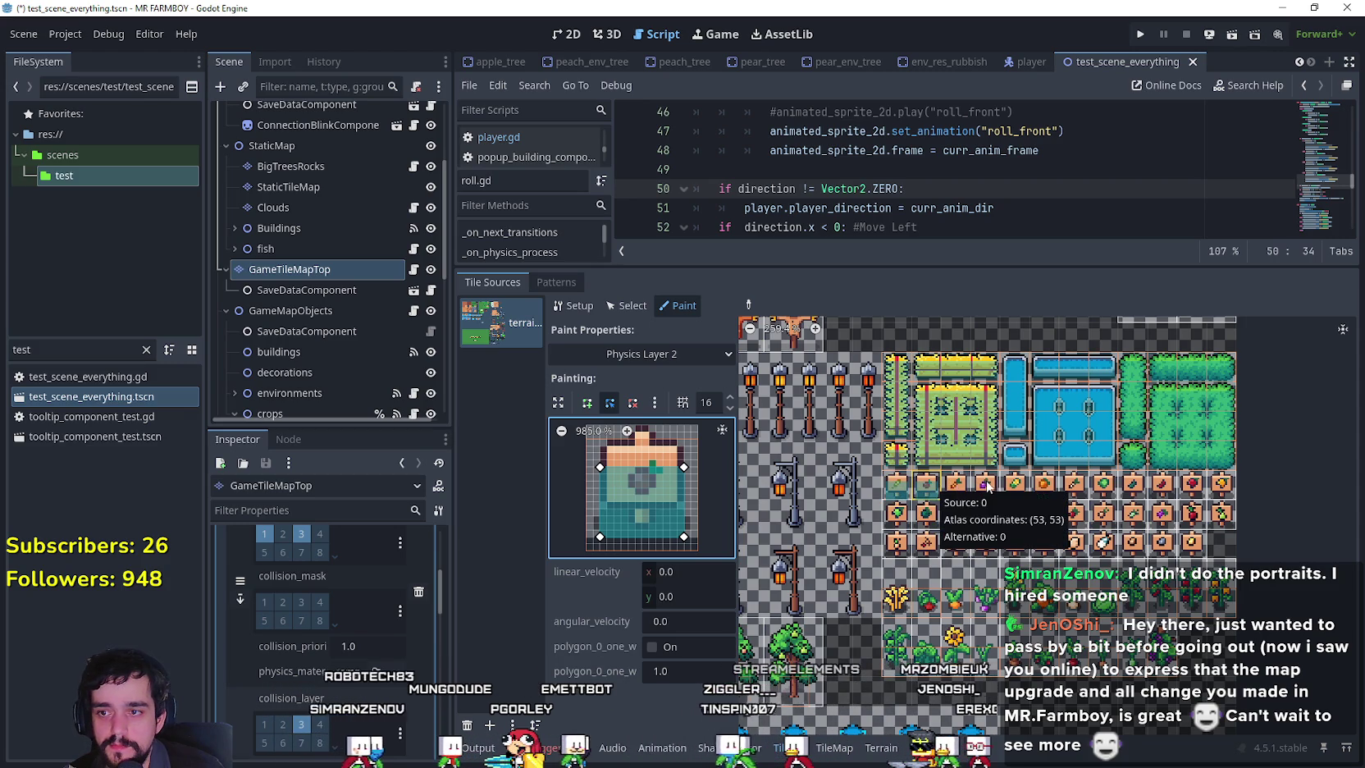
left_click(956, 486)
left_click(985, 485)
left_click(1015, 485)
left_click(1045, 485)
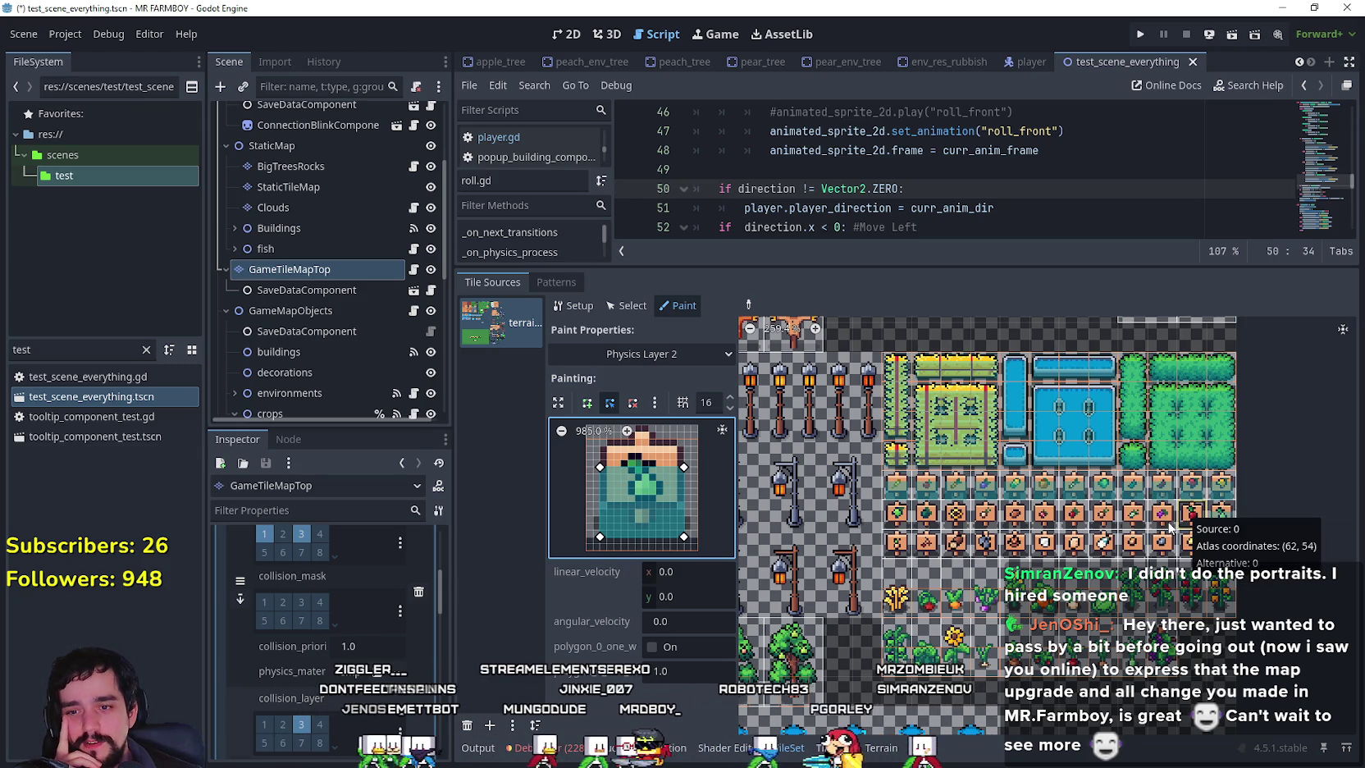
left_click_drag(1169, 527, 1081, 522)
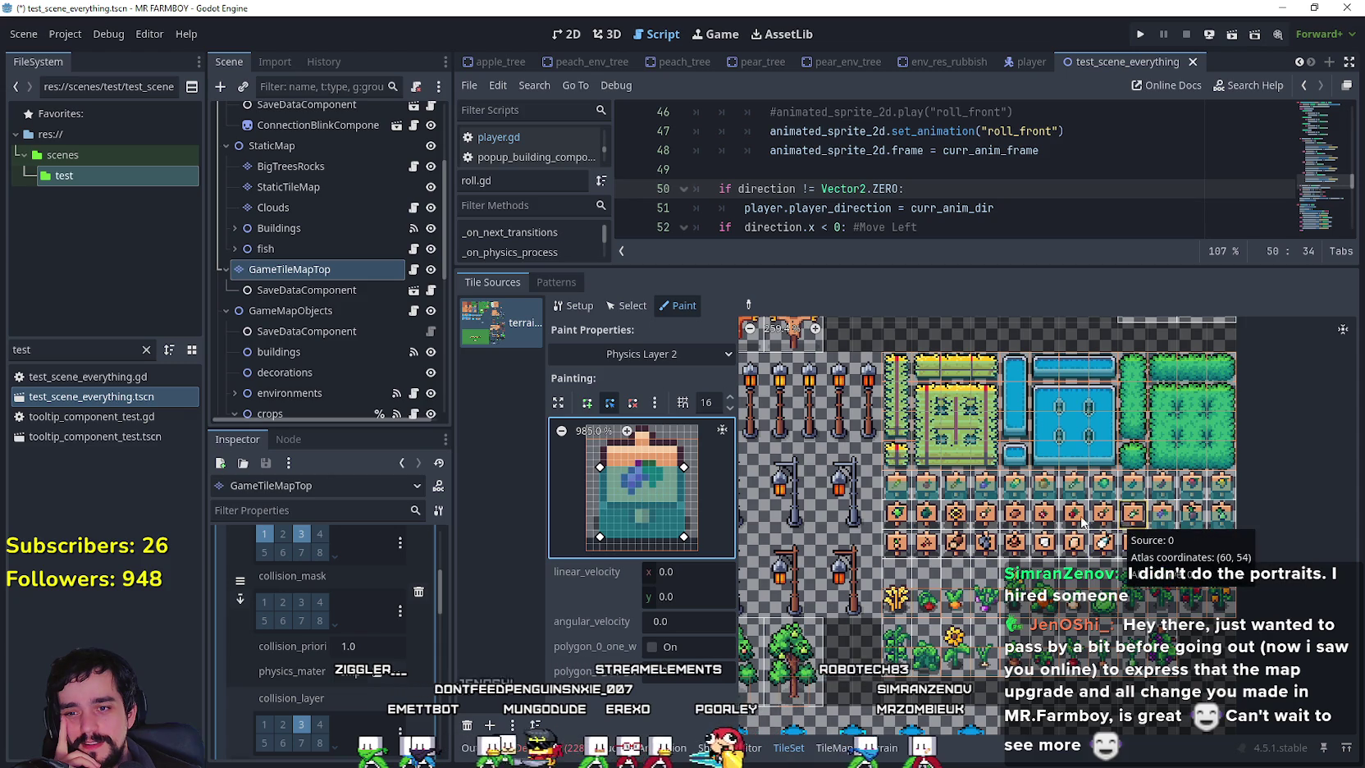
mouse_move(970, 514)
left_mouse_down()
mouse_move(906, 514)
mouse_move(927, 542)
left_mouse_up()
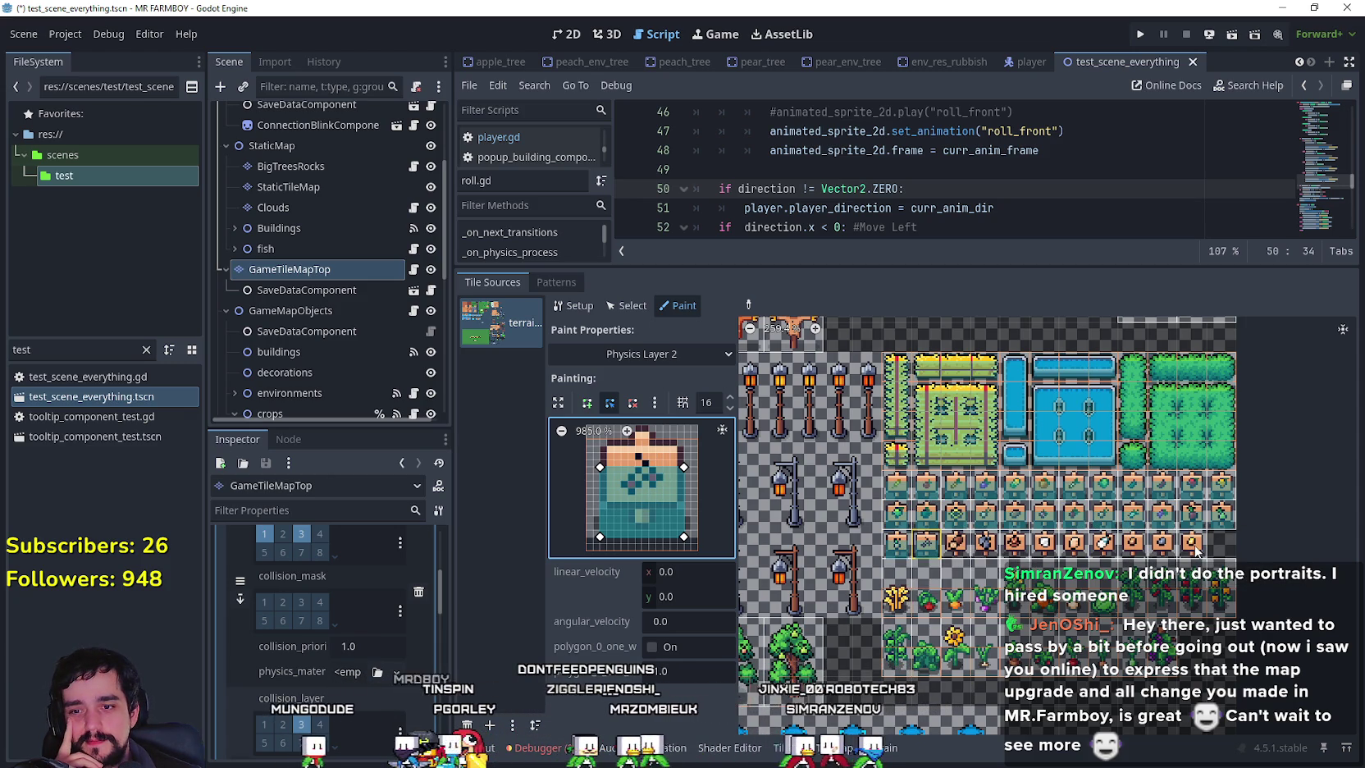
left_click_drag(1195, 551, 980, 545)
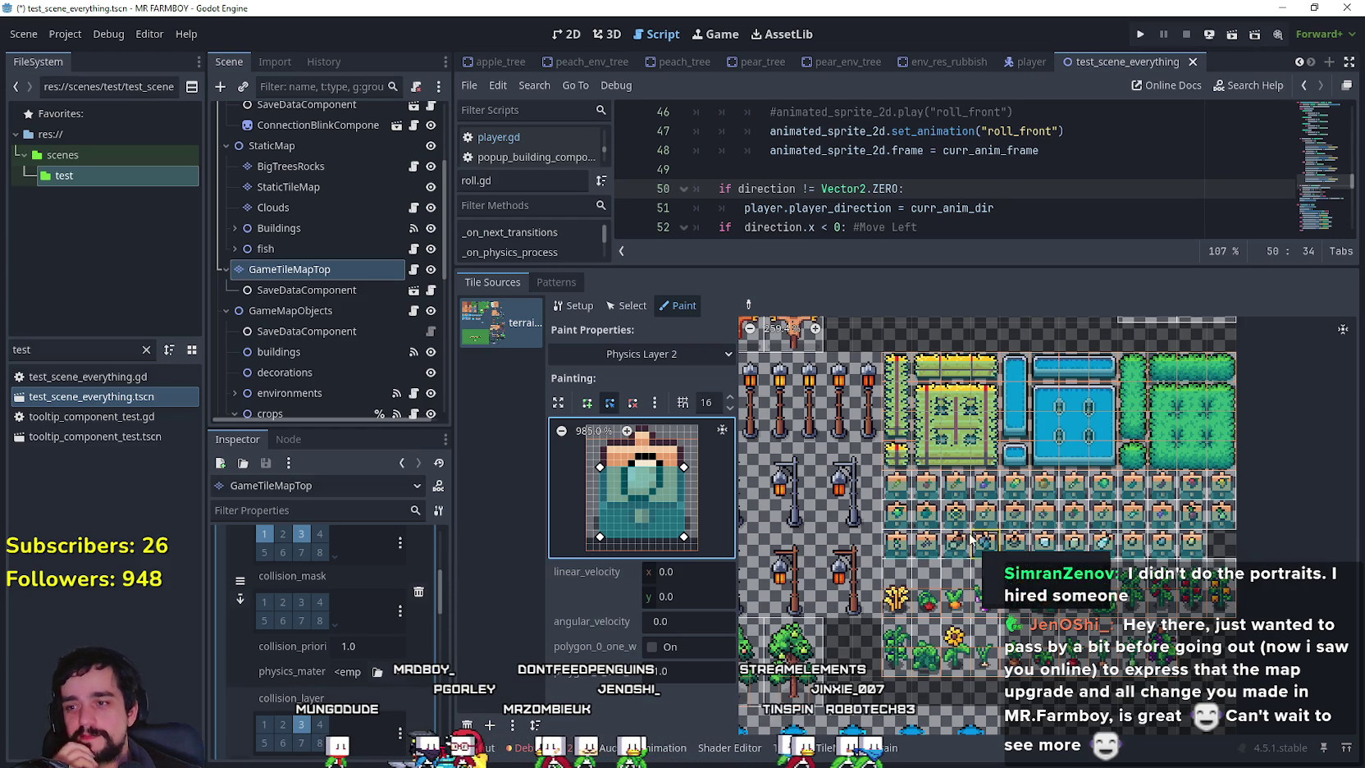
Switch painting to Physics Layer 0 and sample the berry plant tile's collision.
left_click(665, 353)
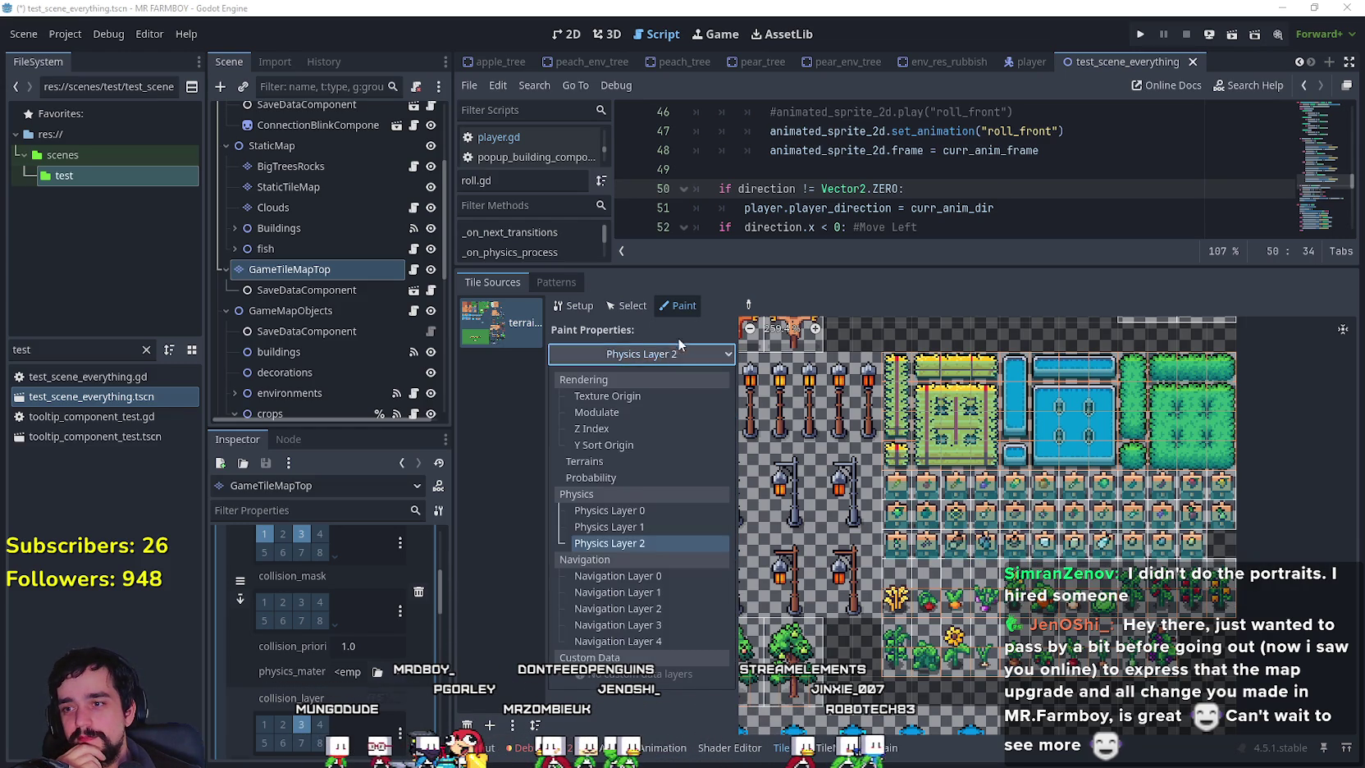
left_click(628, 497)
left_click(747, 305)
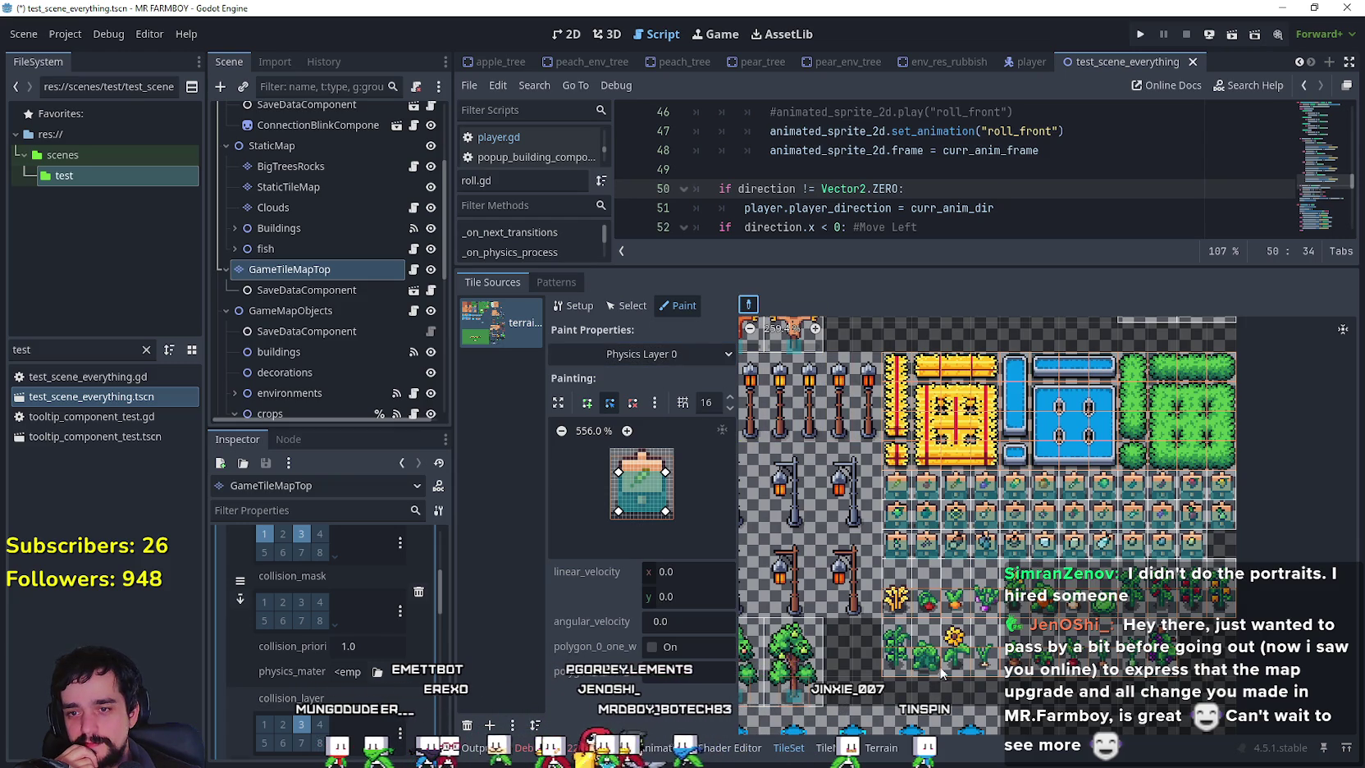
left_click(1196, 611)
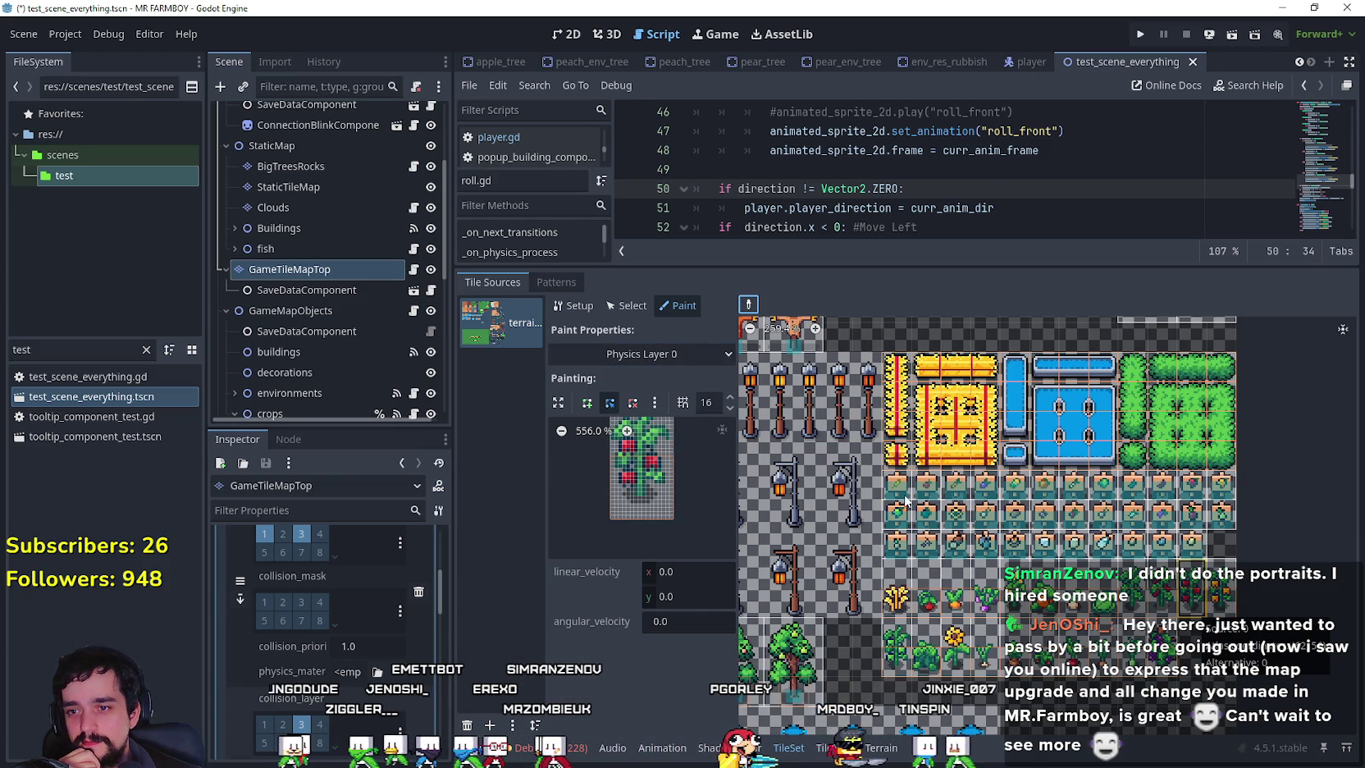
Paint the Layer 0 collision across the first and second rows of pot tiles.
left_click_drag(900, 490, 1107, 486)
left_click_drag(1222, 493, 1221, 497)
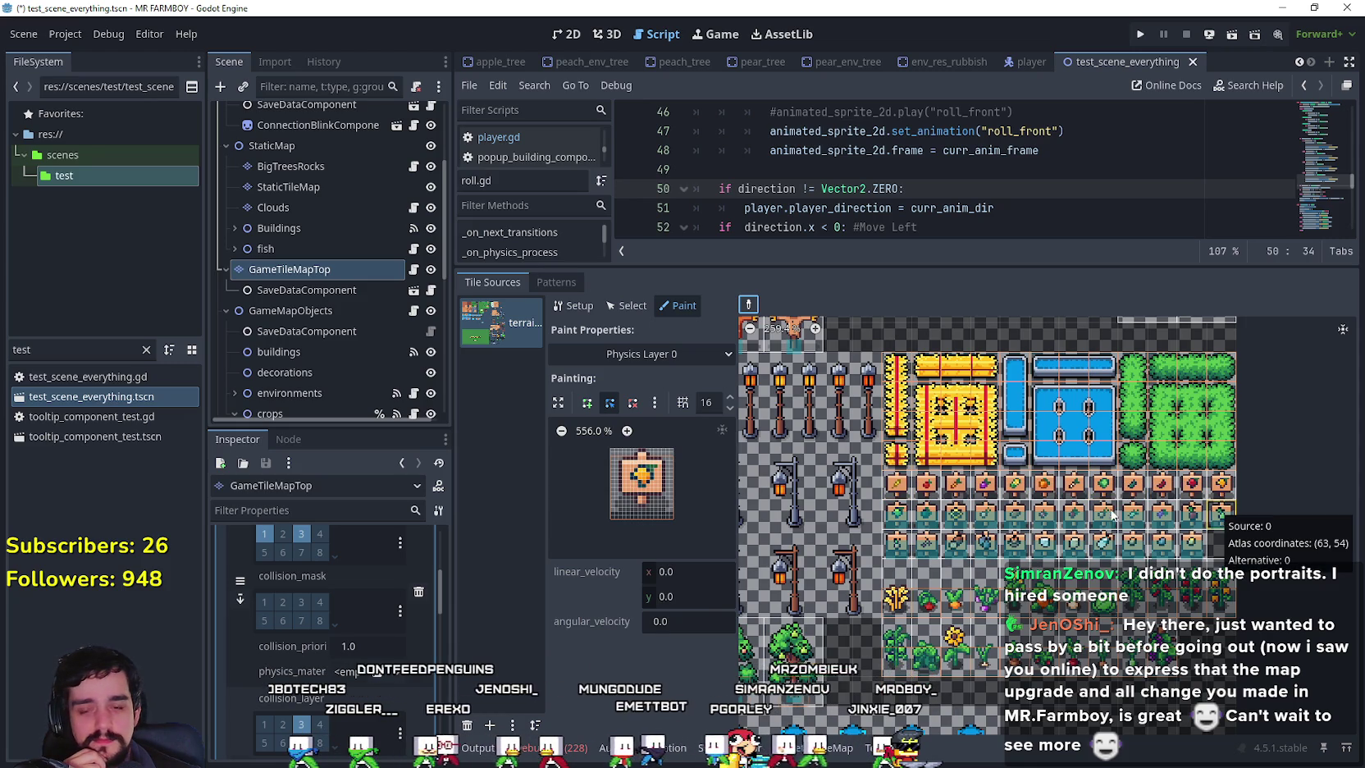
left_click_drag(965, 511, 906, 515)
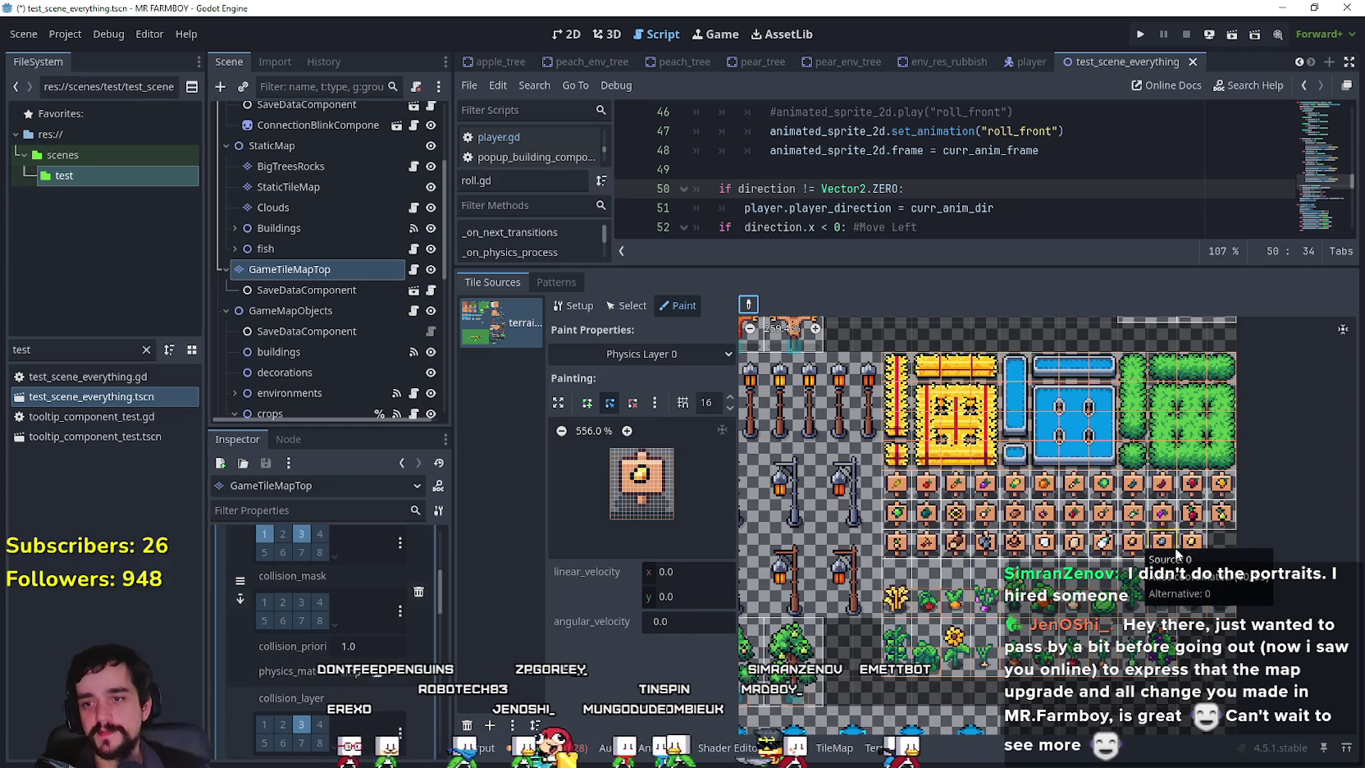
scroll(1303, 665, "up", 2)
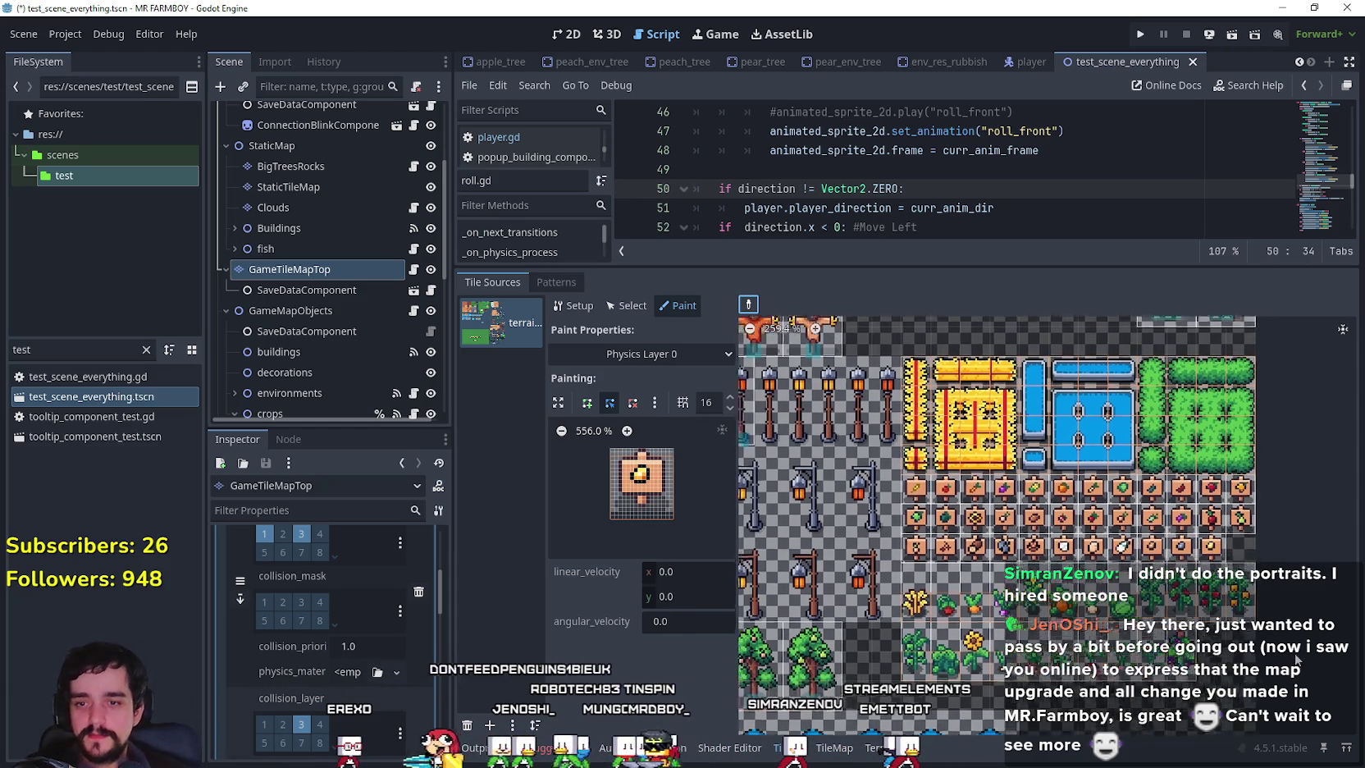
Zoom out the atlas, sample the lamp tile's Layer 0 base square, and screenshot the preview.
left_click_drag(1305, 667, 1310, 664)
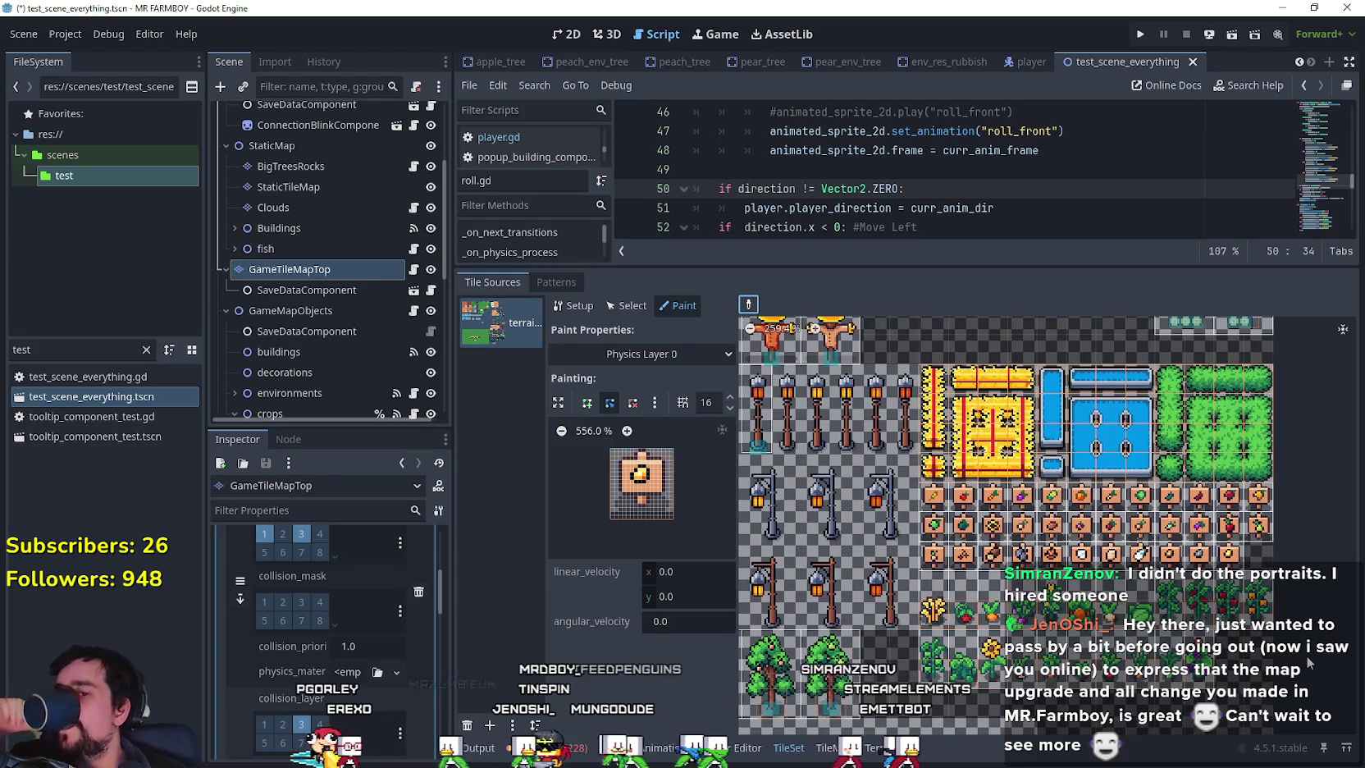
scroll(1306, 656, "down", 2)
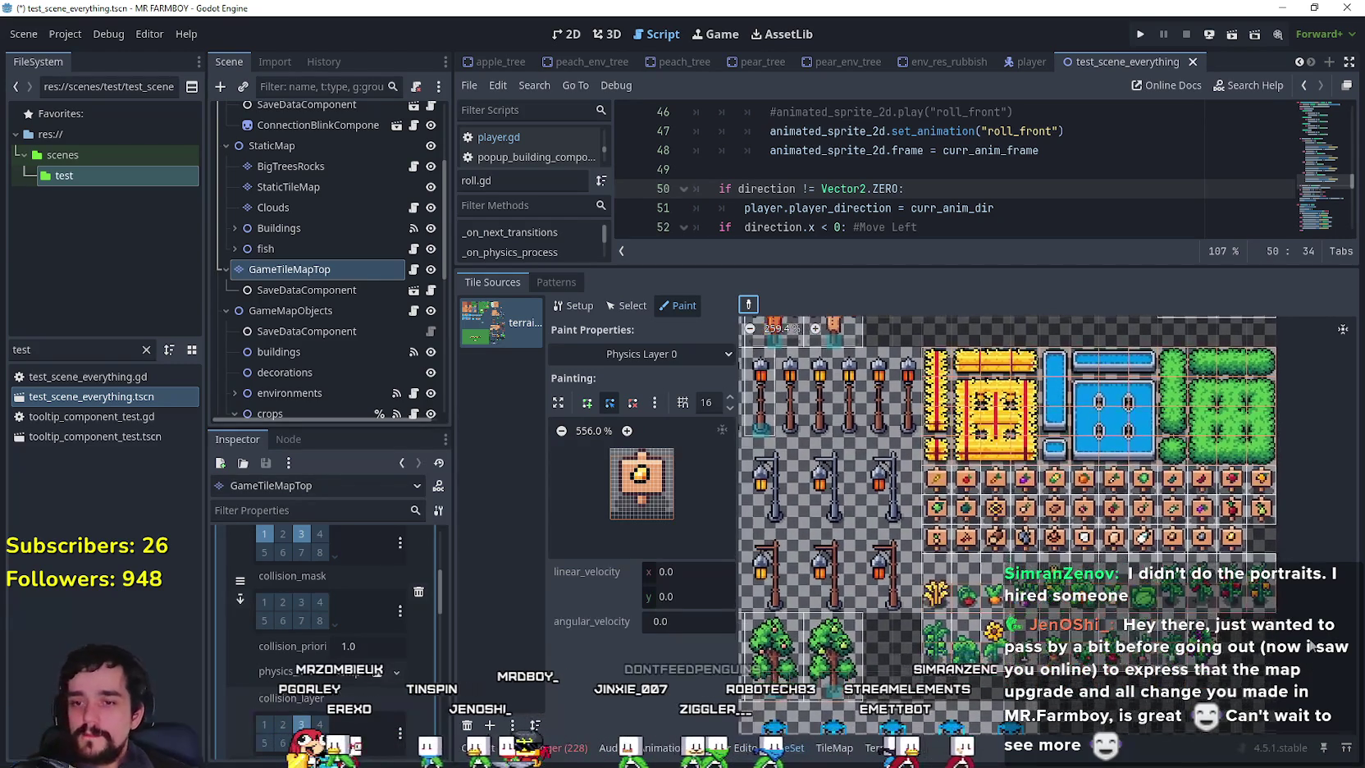
scroll(1301, 644, "down", 3)
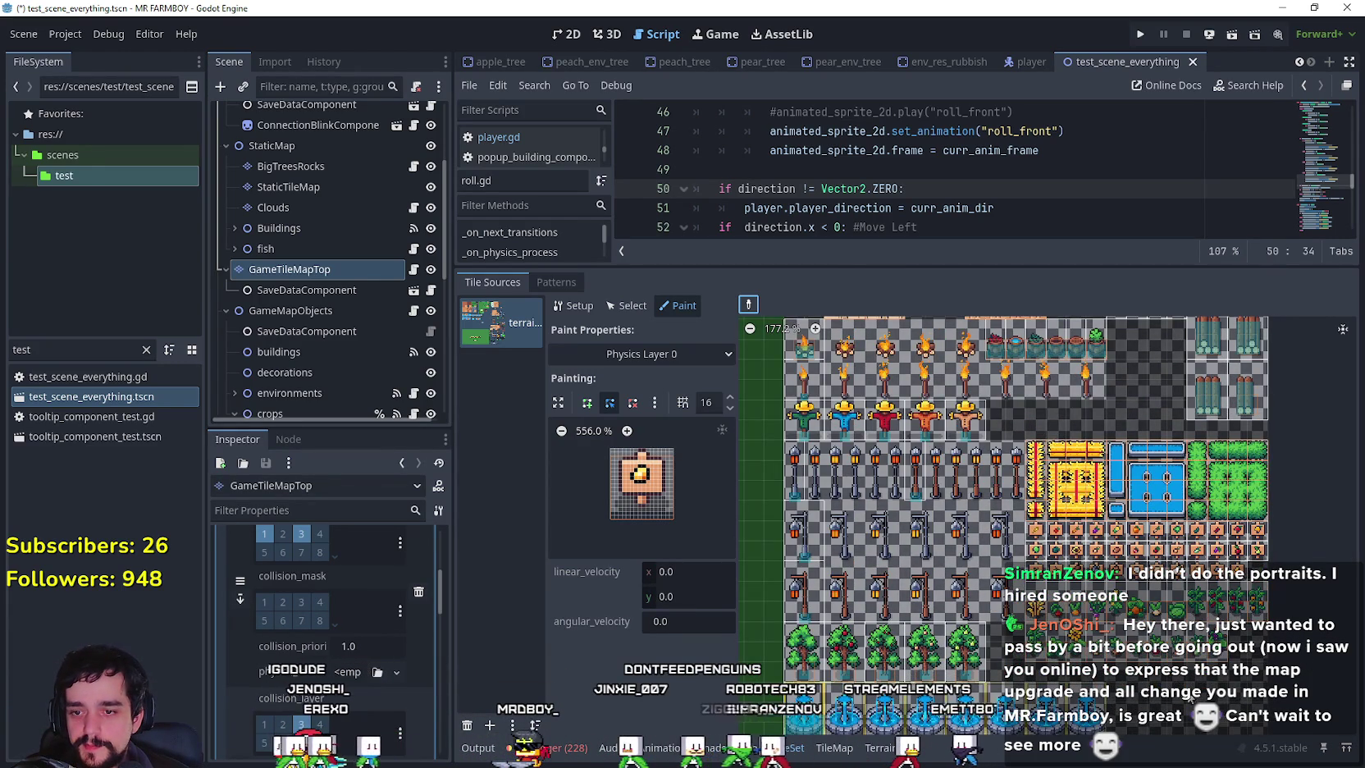
scroll(845, 428, "left", 5)
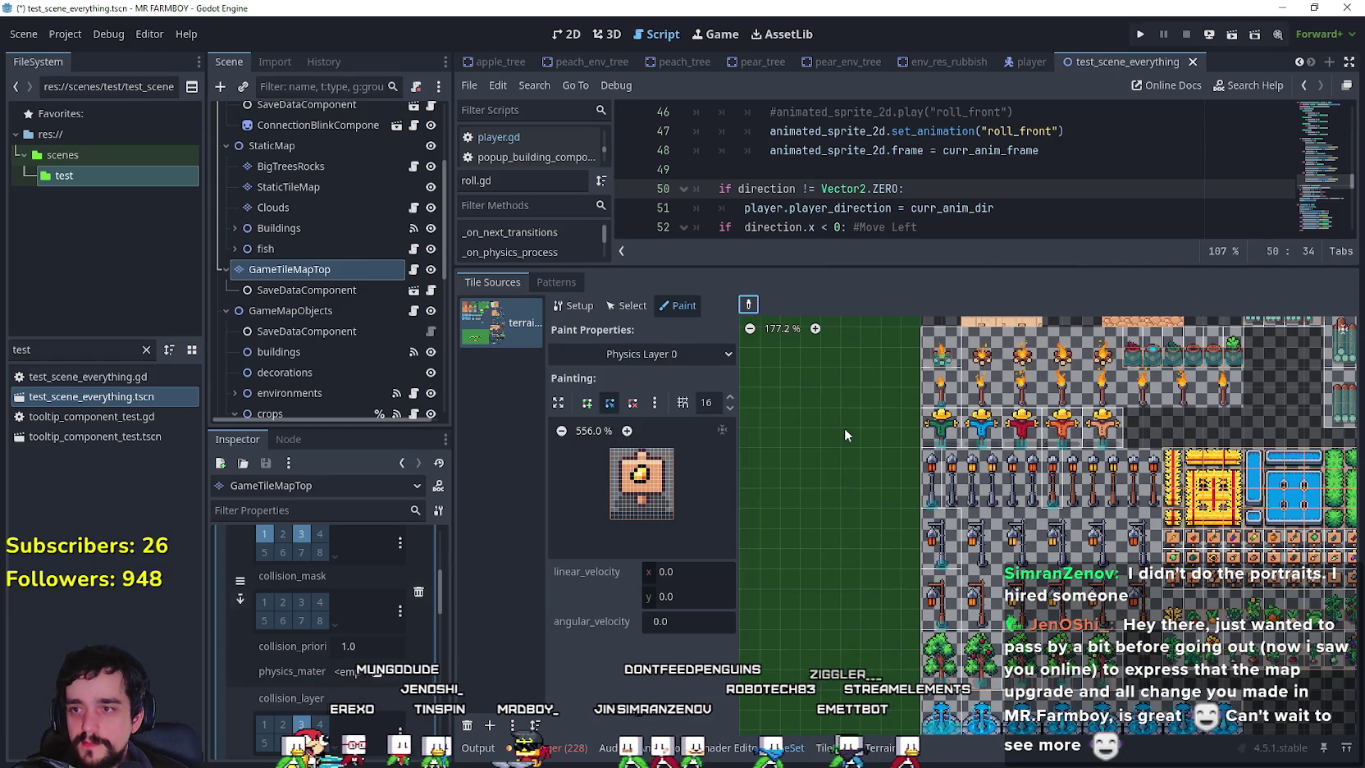
left_click(747, 305)
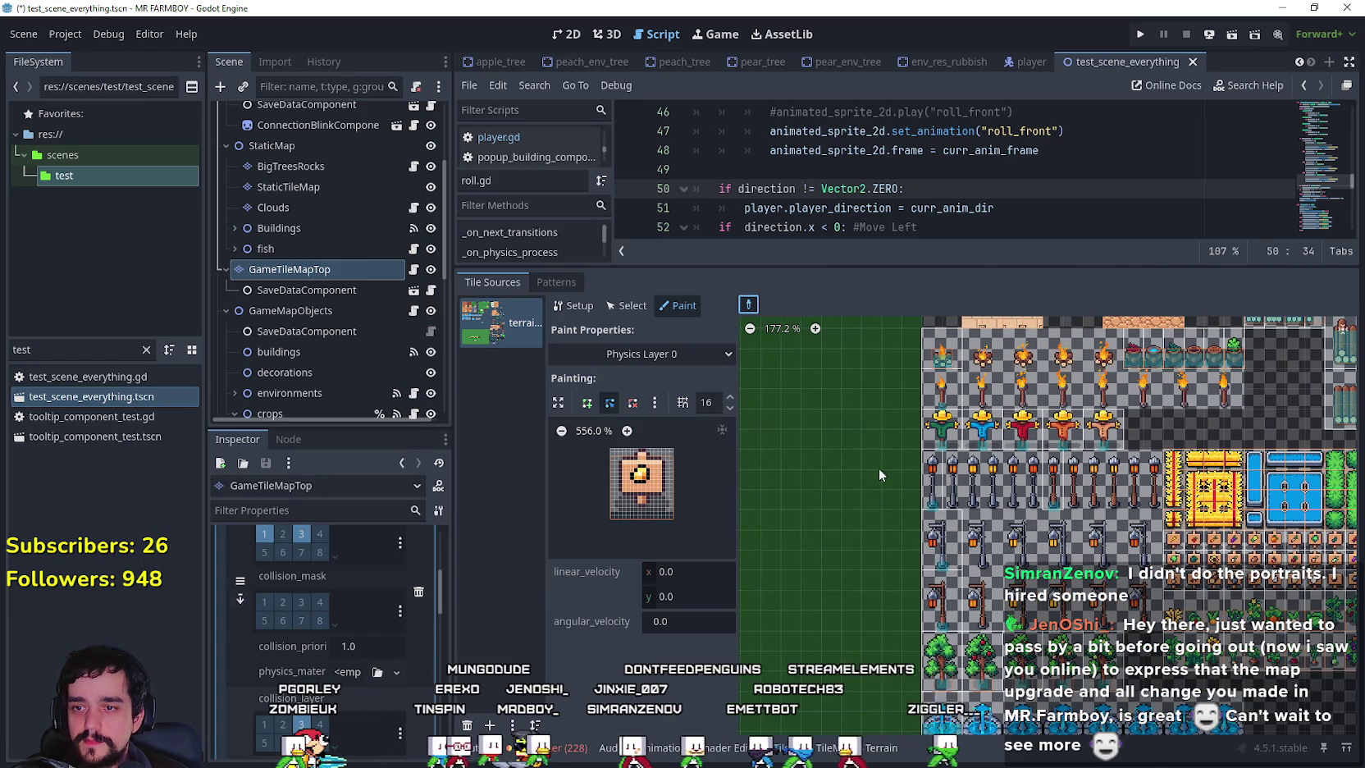
left_click(935, 503)
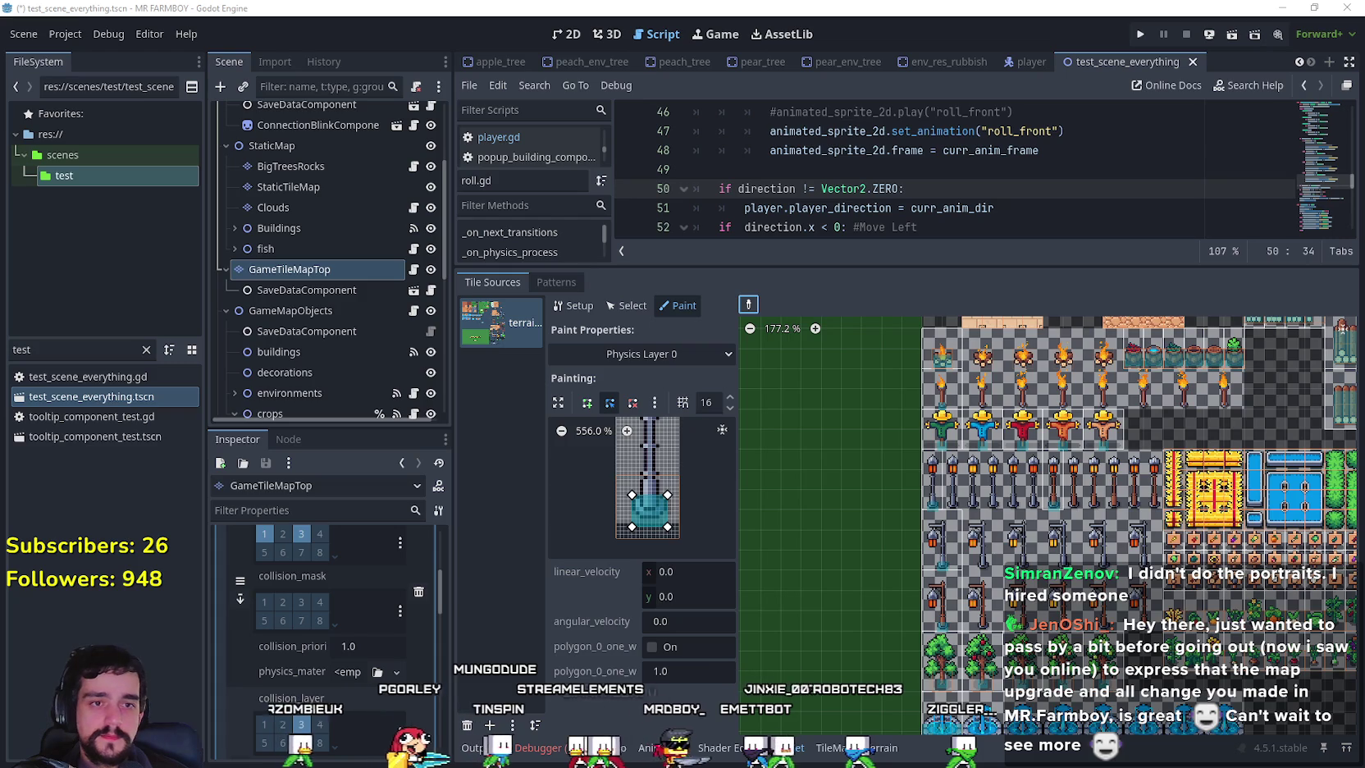
key("super+shift+s")
left_click_drag(579, 427, 747, 566)
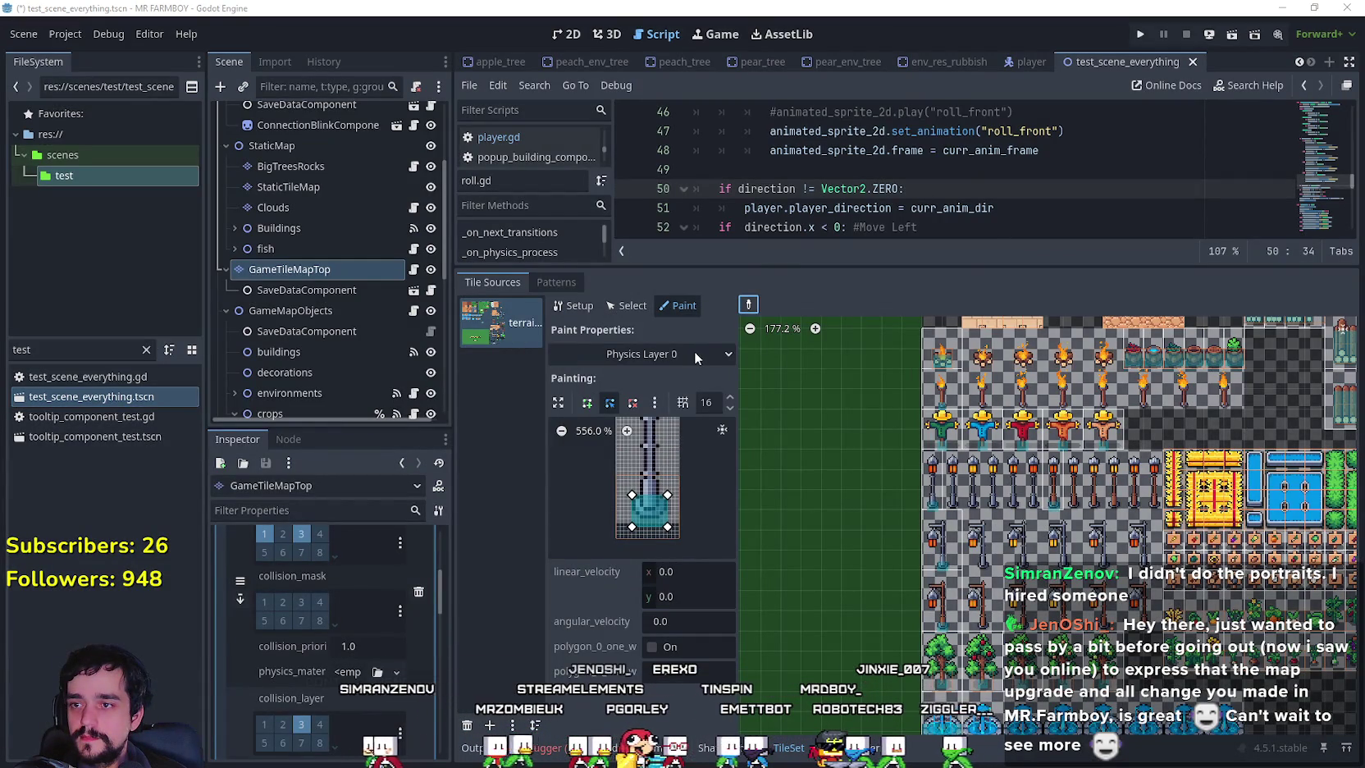
Switch painting to Physics Layer 2 and sample a lamp-post tile into the preview.
left_click(694, 353)
left_click(623, 544)
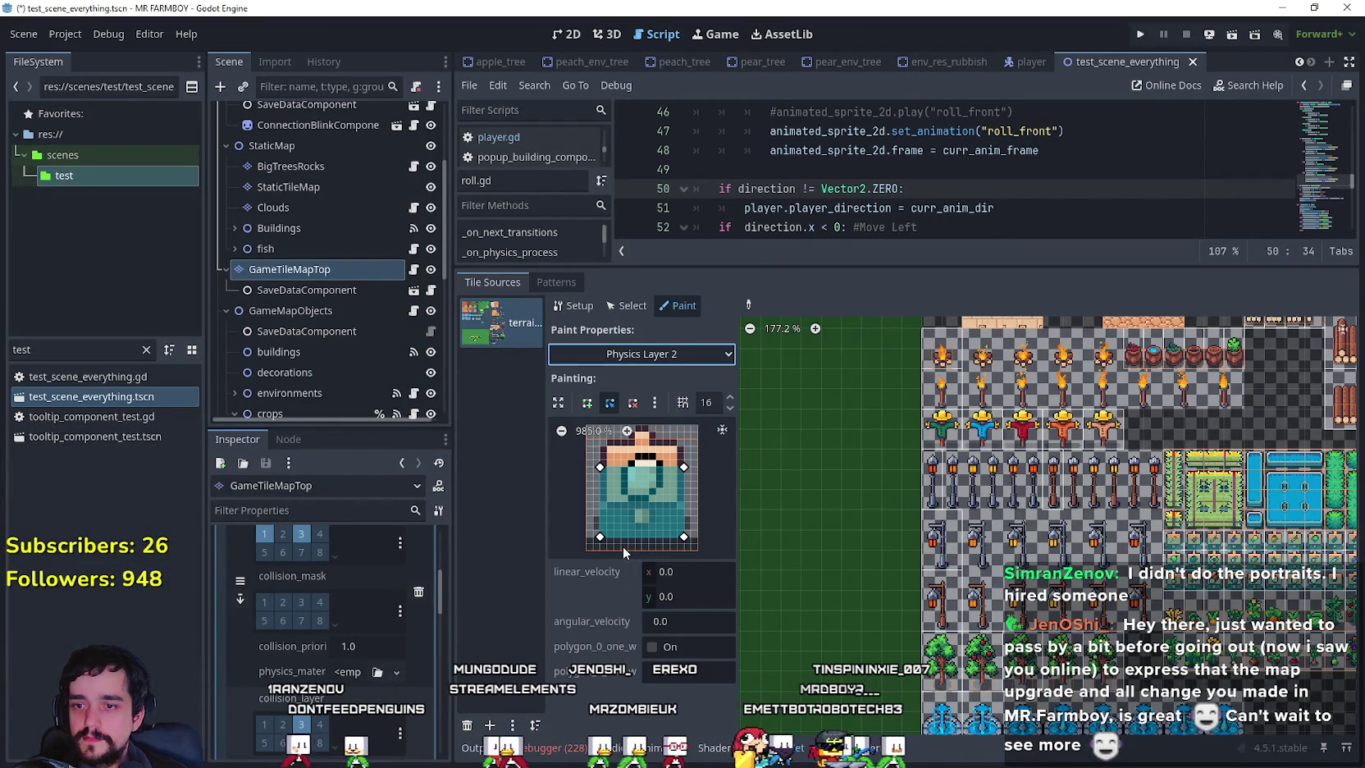
left_click(936, 534)
left_click(746, 305)
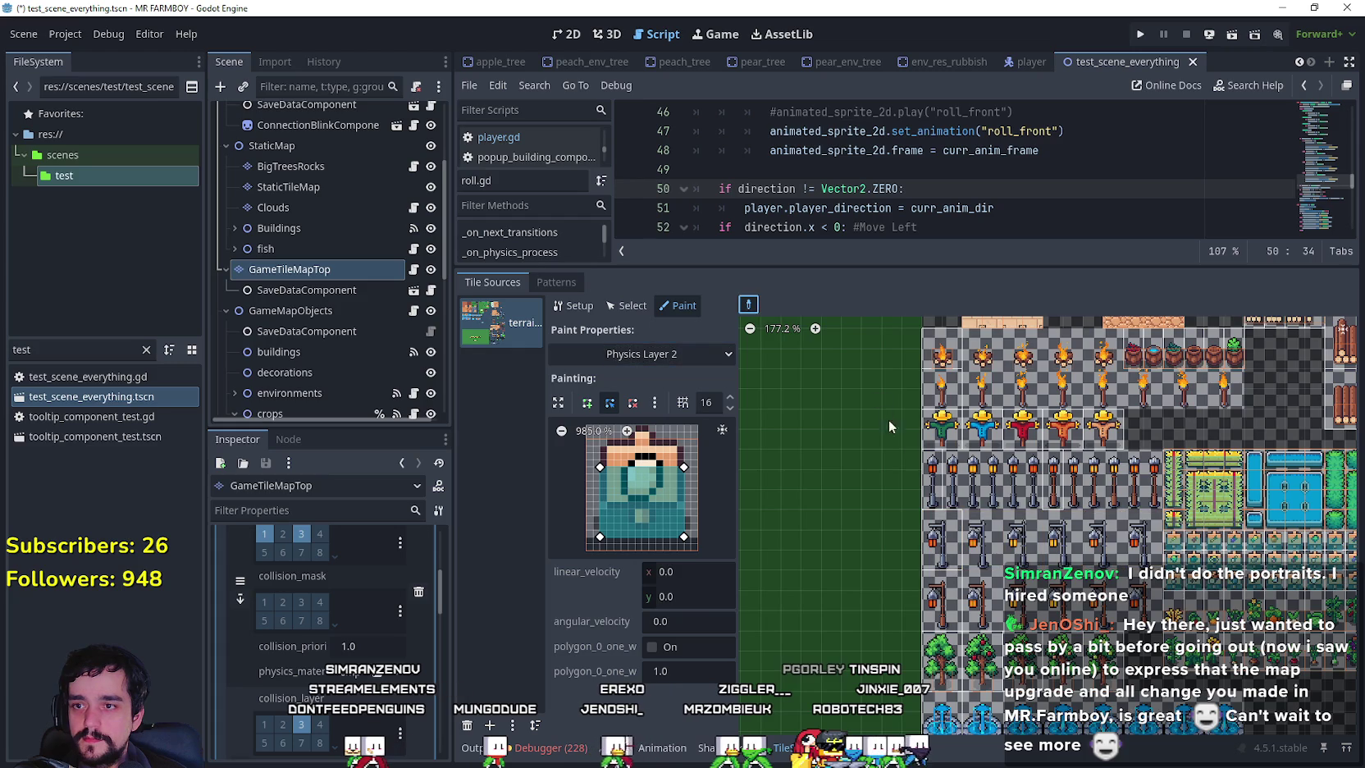
left_click(938, 497)
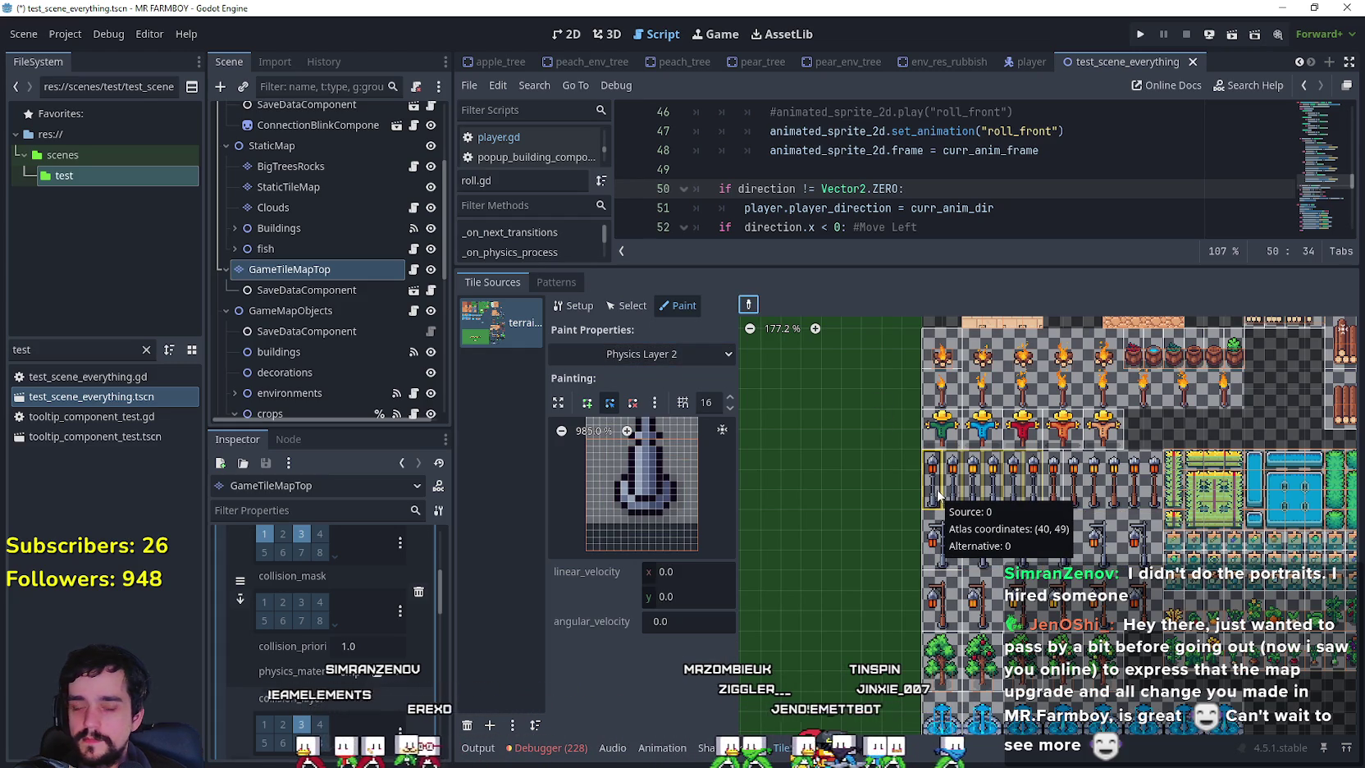
Draw a rectangle around the lamp-post base and paint it onto three lamp-post tiles, including the red one.
left_click(617, 488)
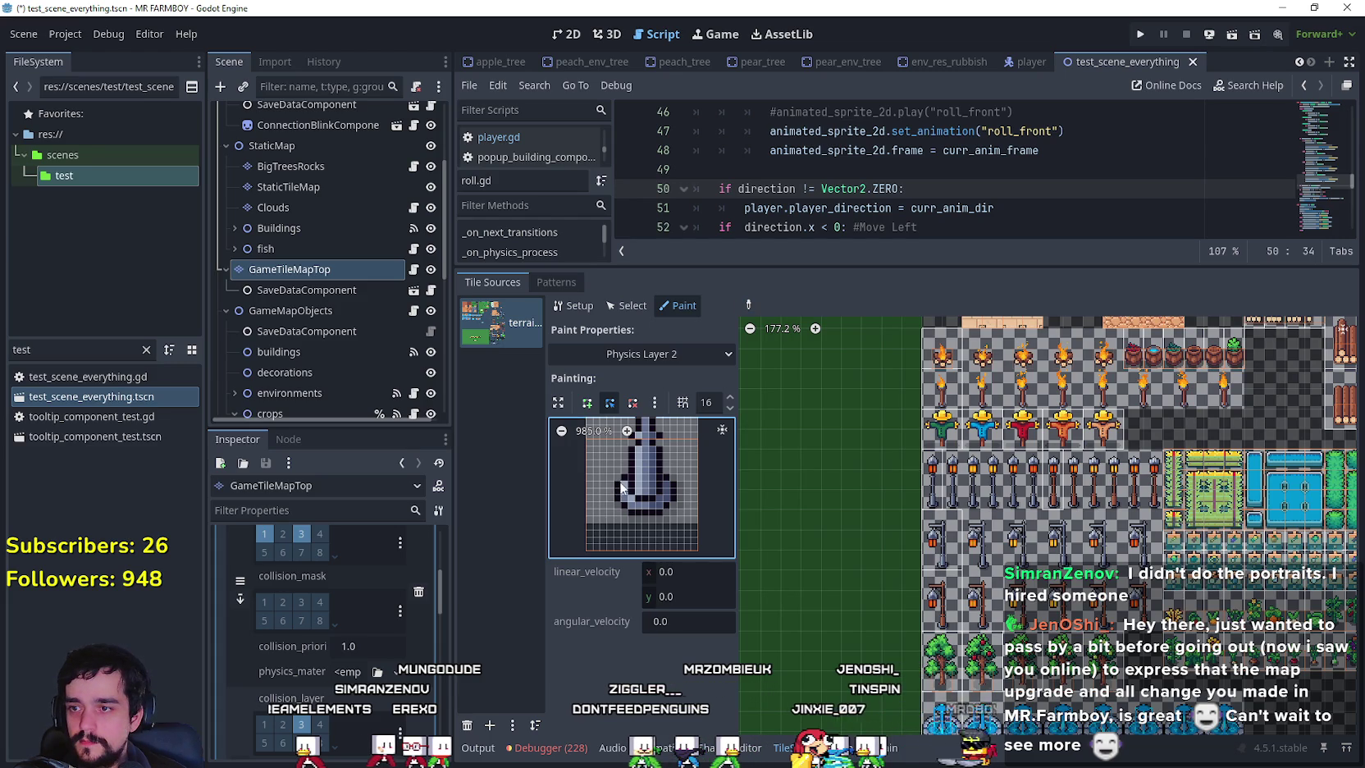
left_click(587, 402)
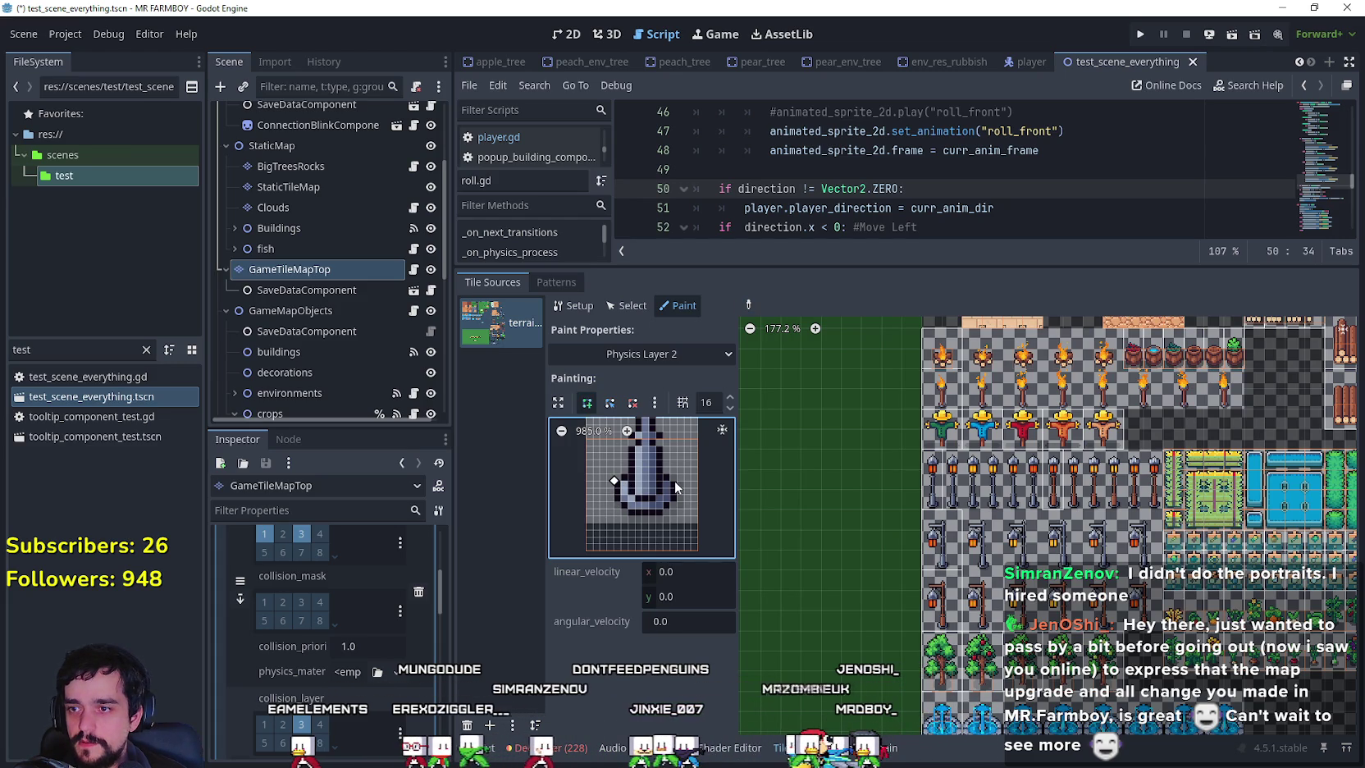
left_click(675, 531)
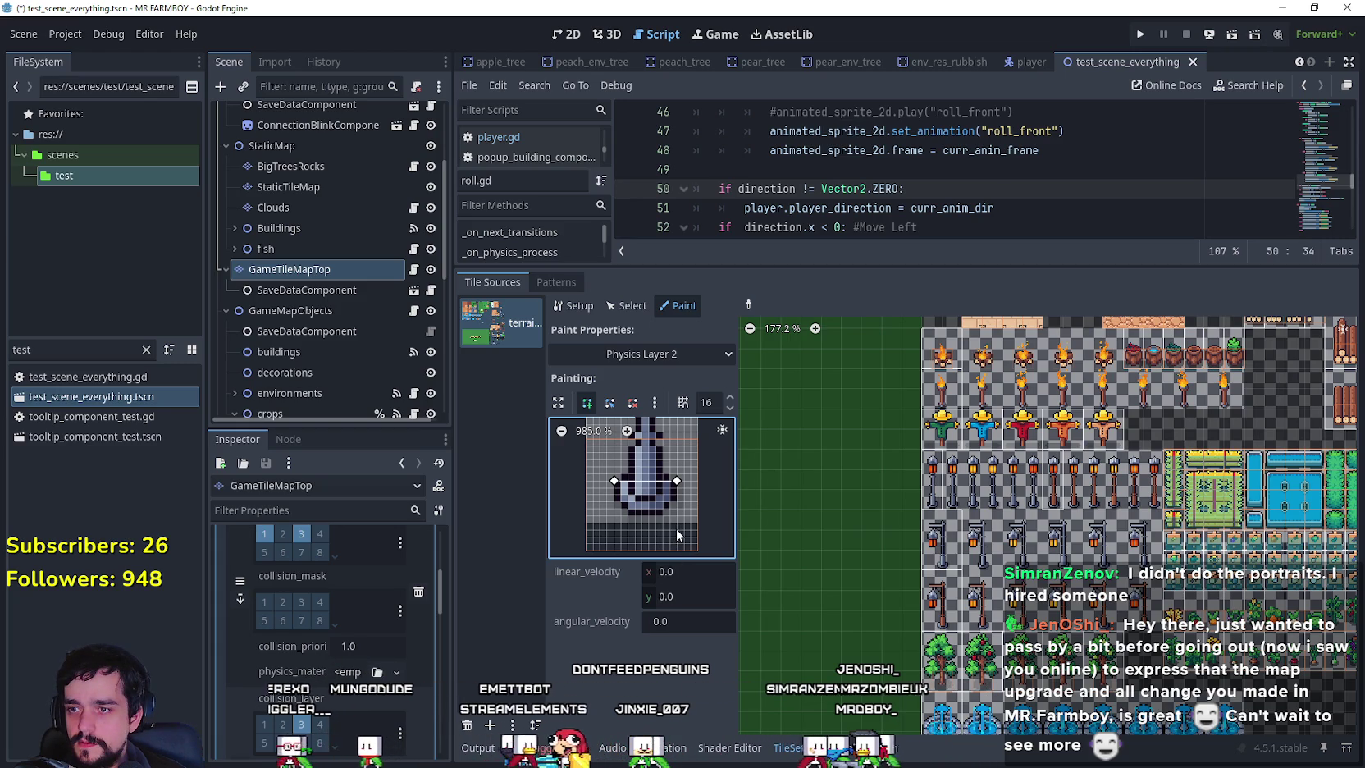
left_click(614, 529)
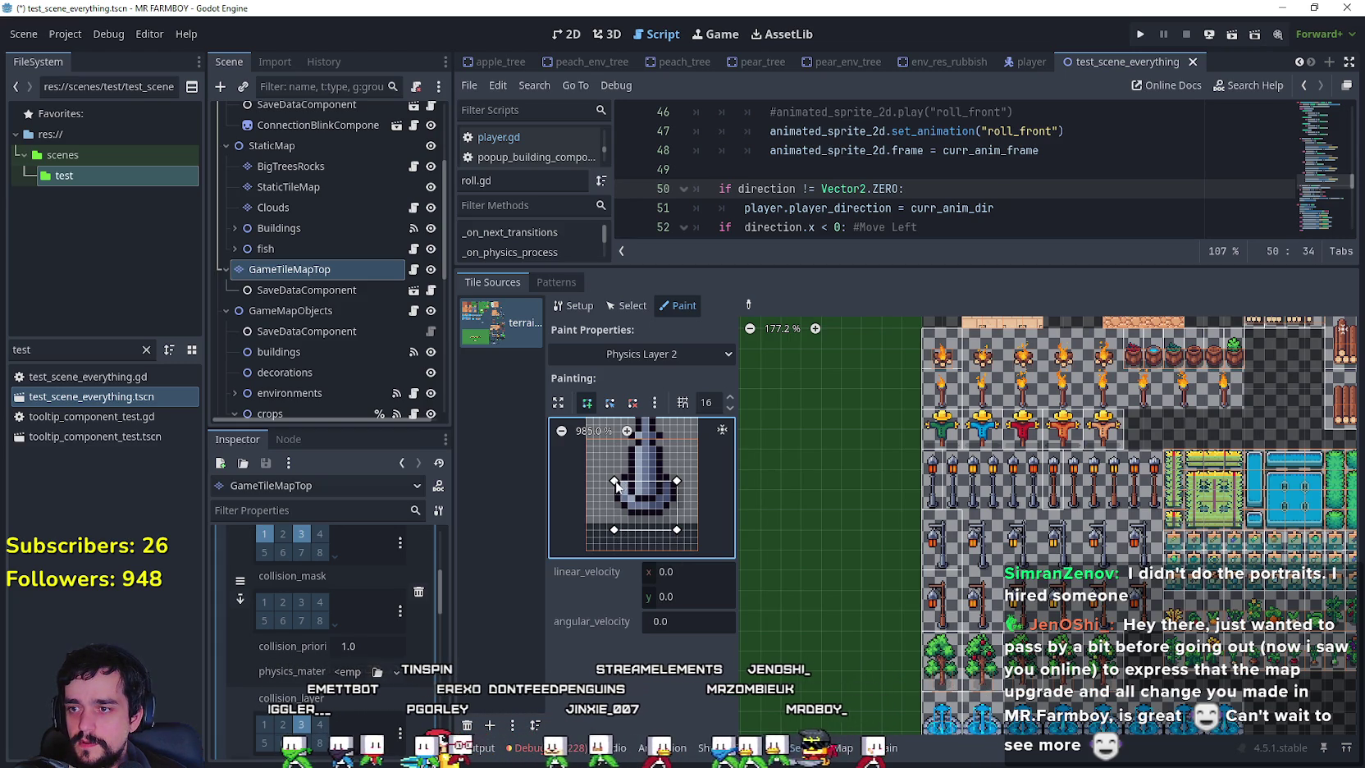
left_click(614, 481)
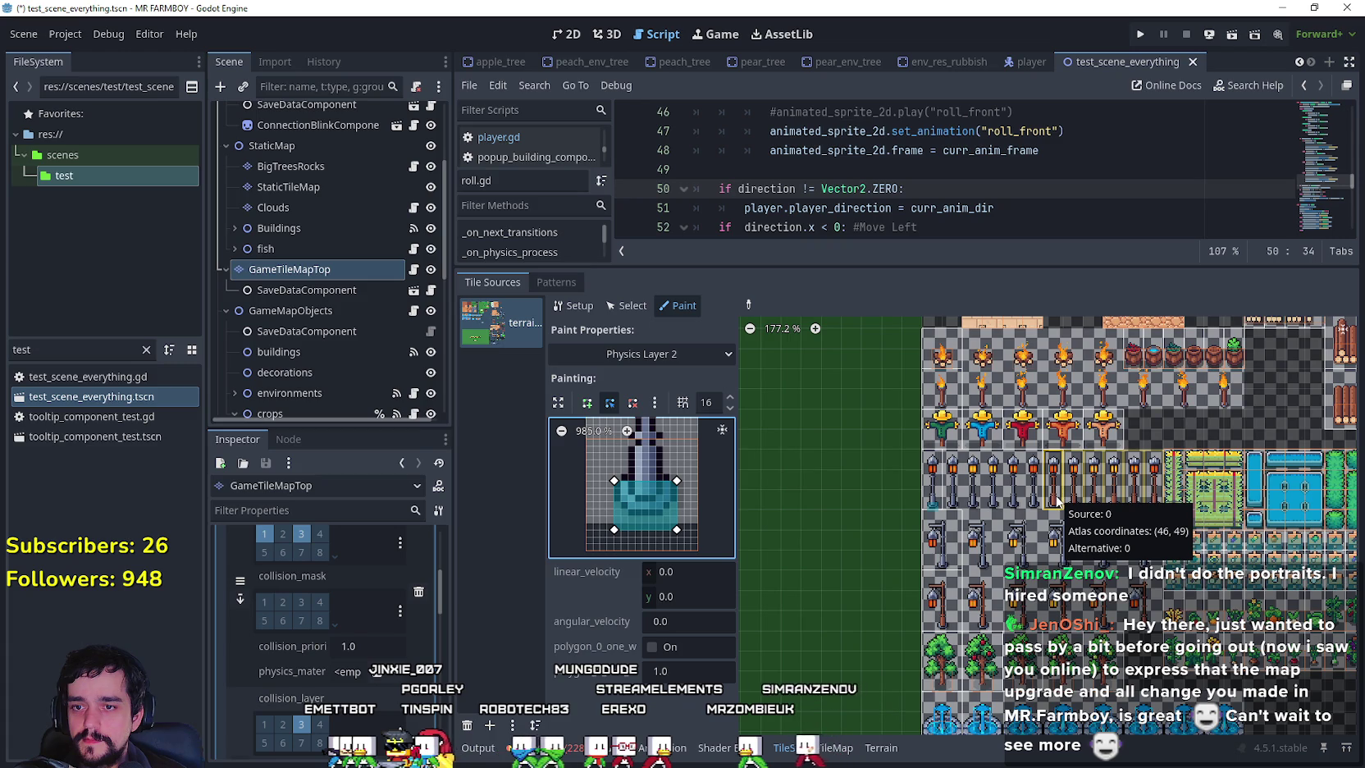
left_click(1057, 502)
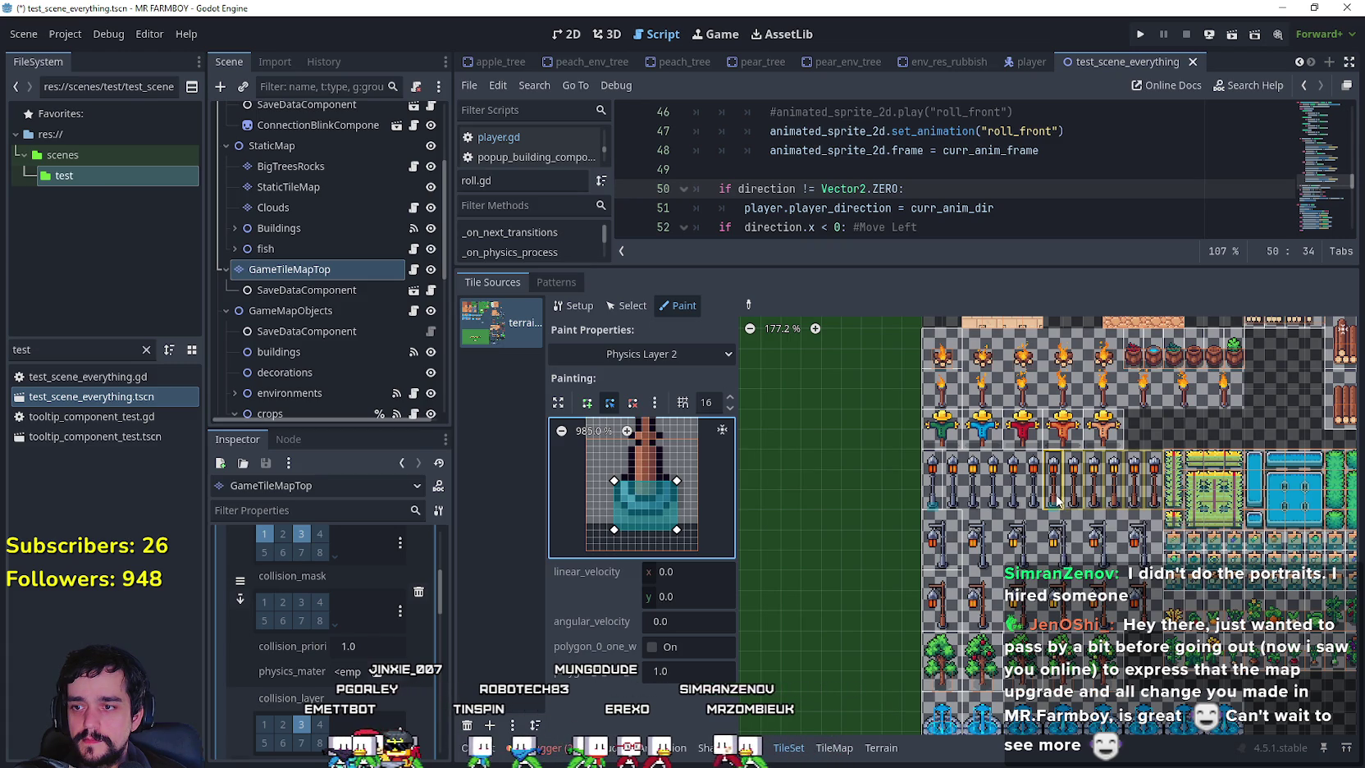
left_click(940, 562)
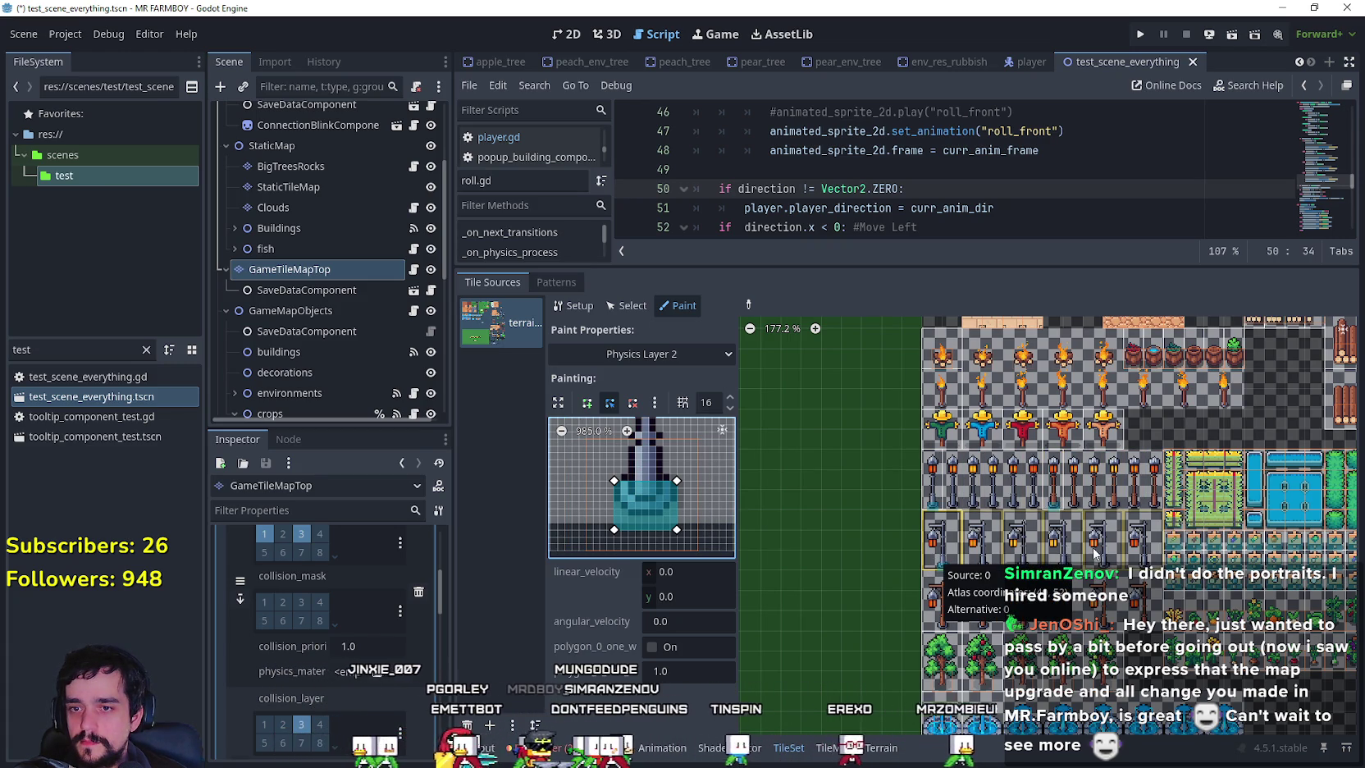
left_click(935, 613)
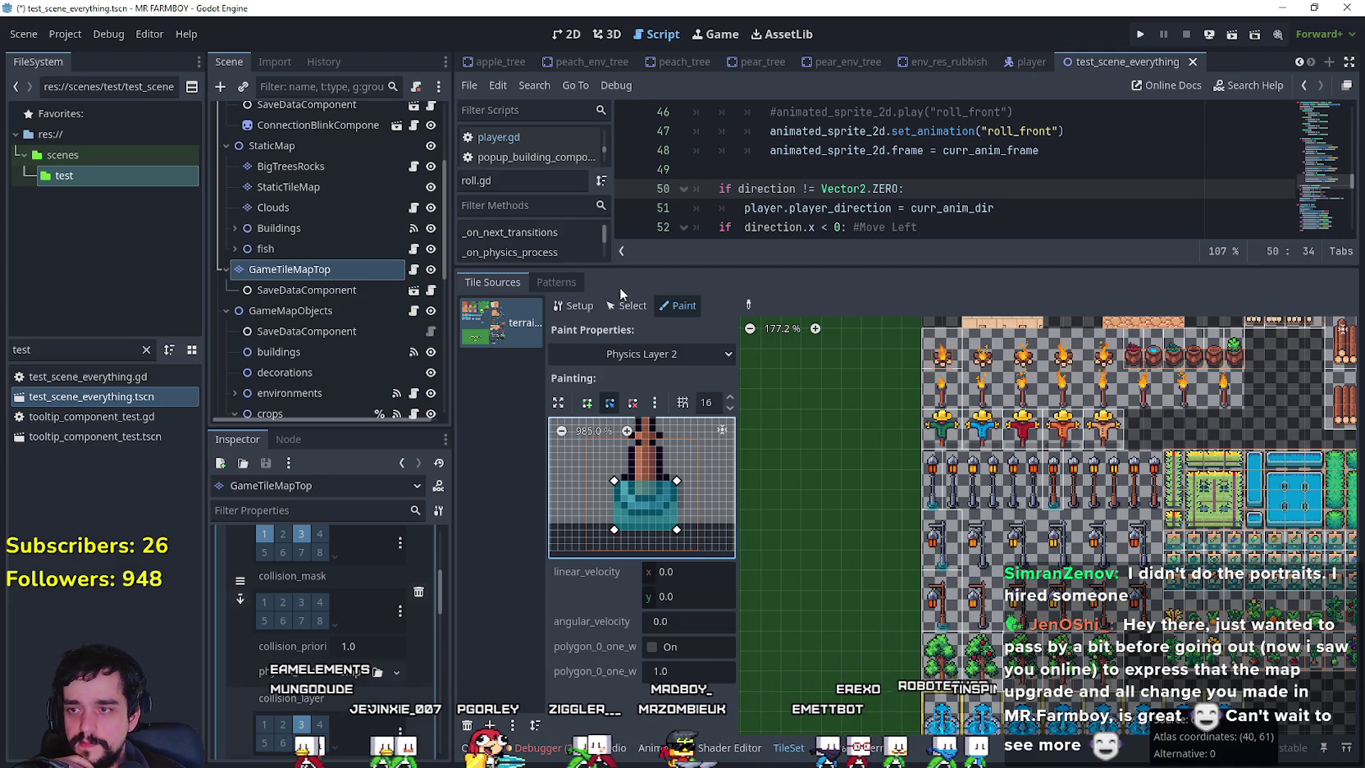
Sample the green scarecrow's Physics Layer 0 shape, screenshot it, then return to Physics Layer 2.
left_click(658, 352)
left_click(643, 507)
left_click(748, 304)
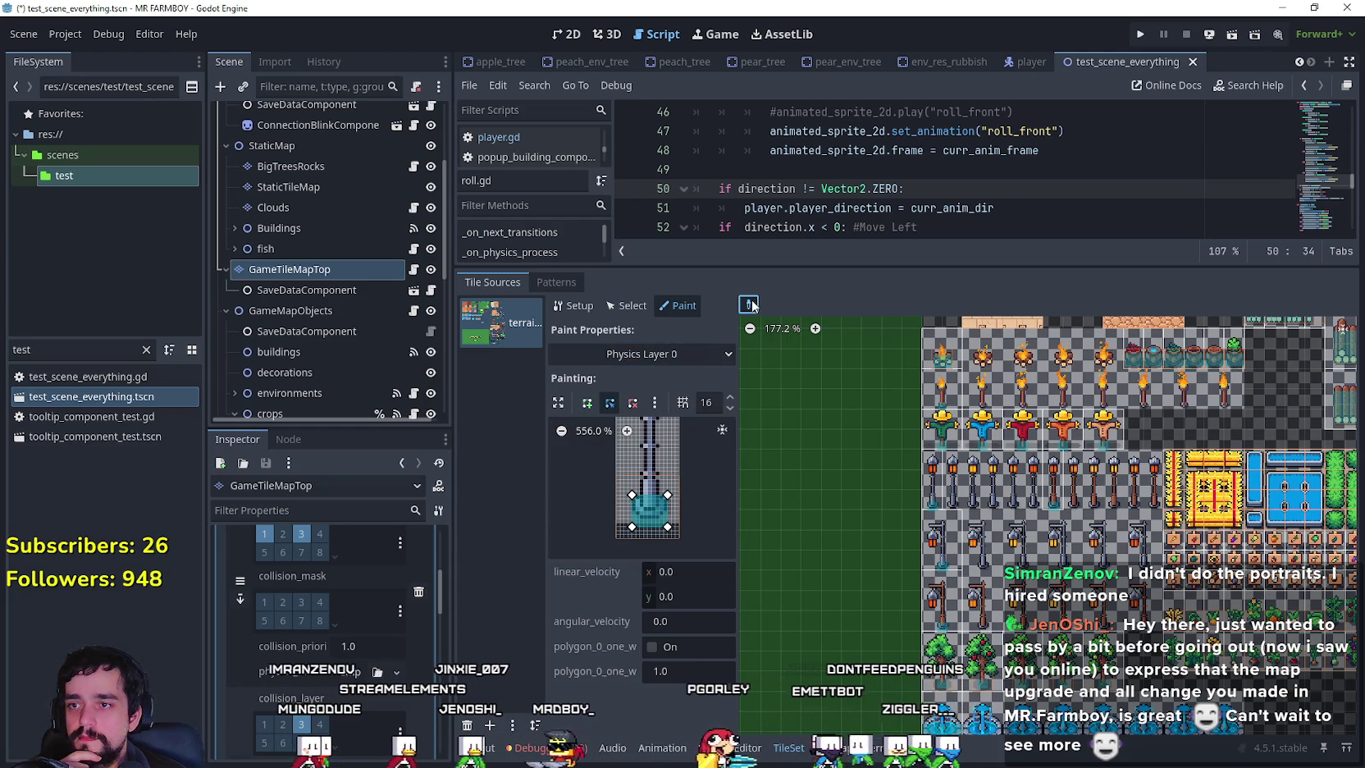
left_click(939, 429)
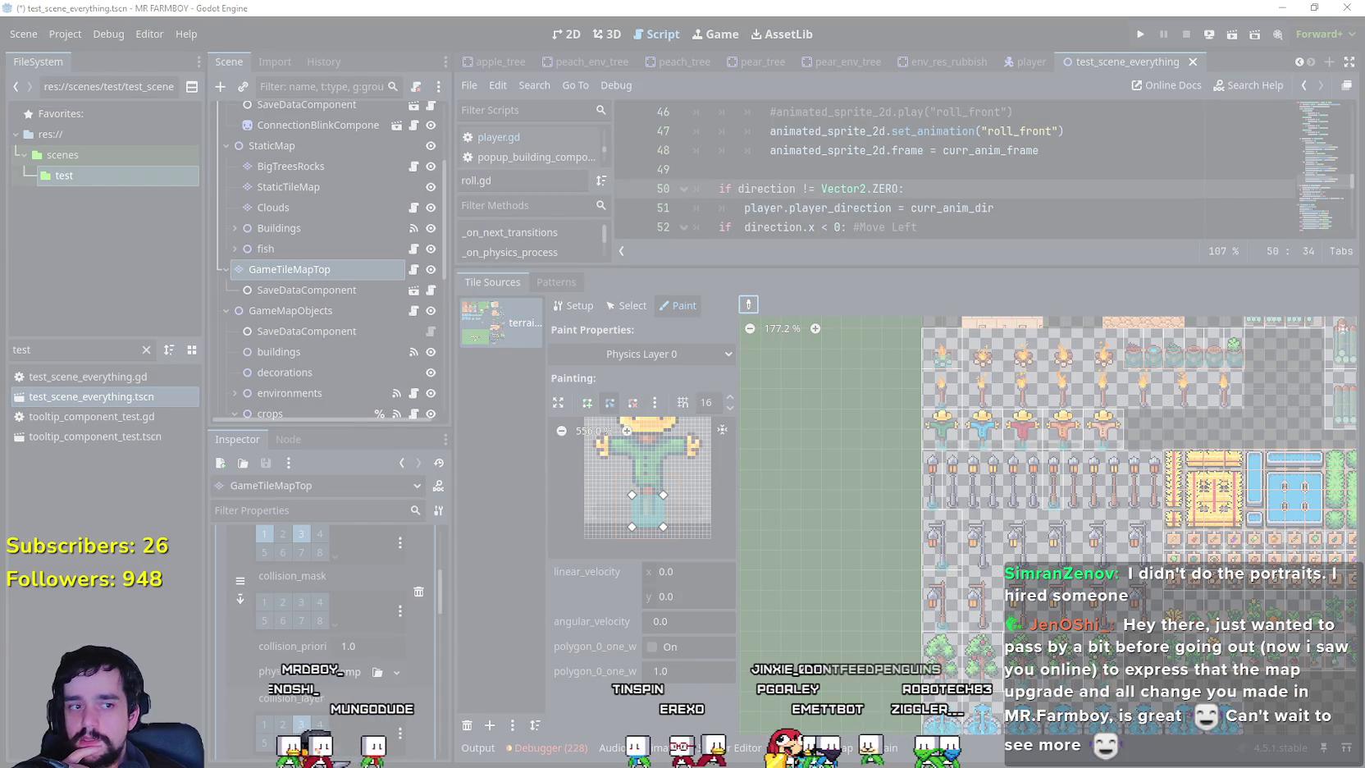
left_click(781, 613)
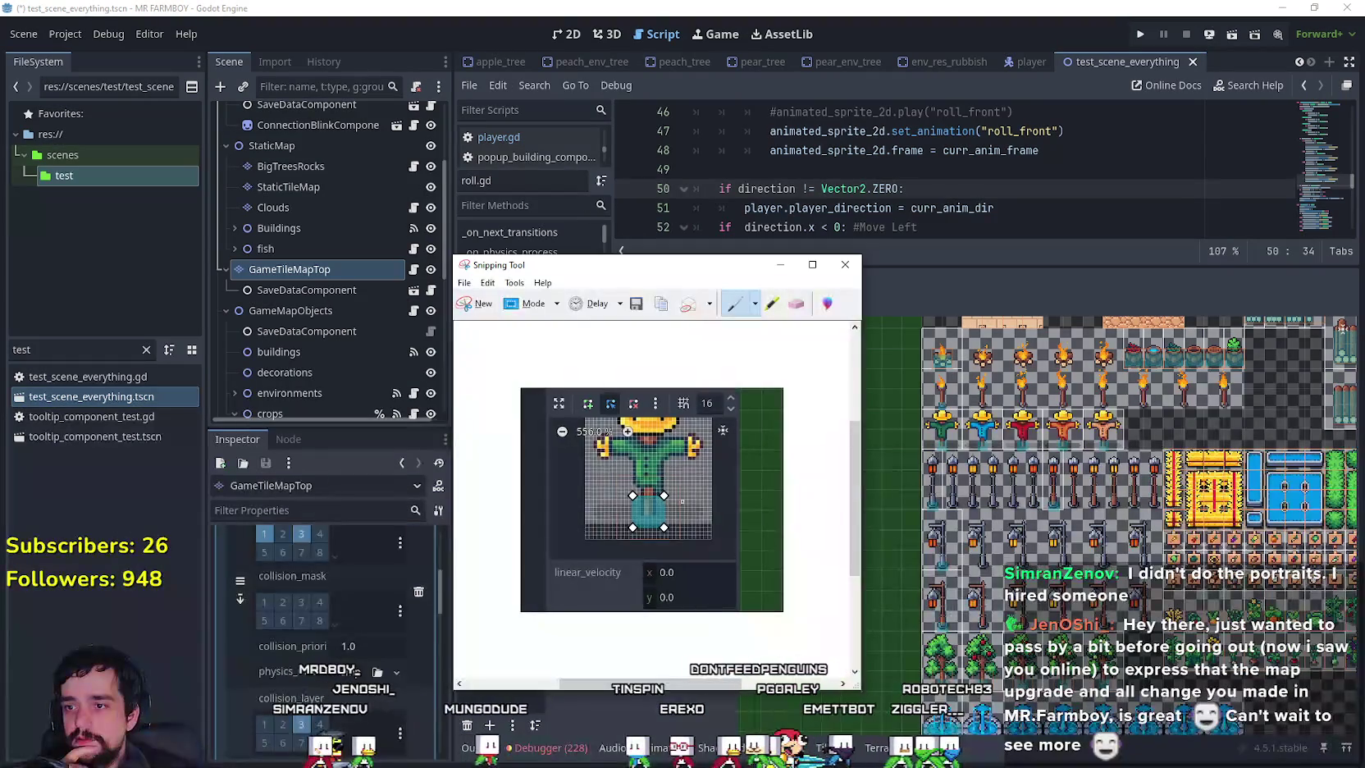
key("alt+Tab")
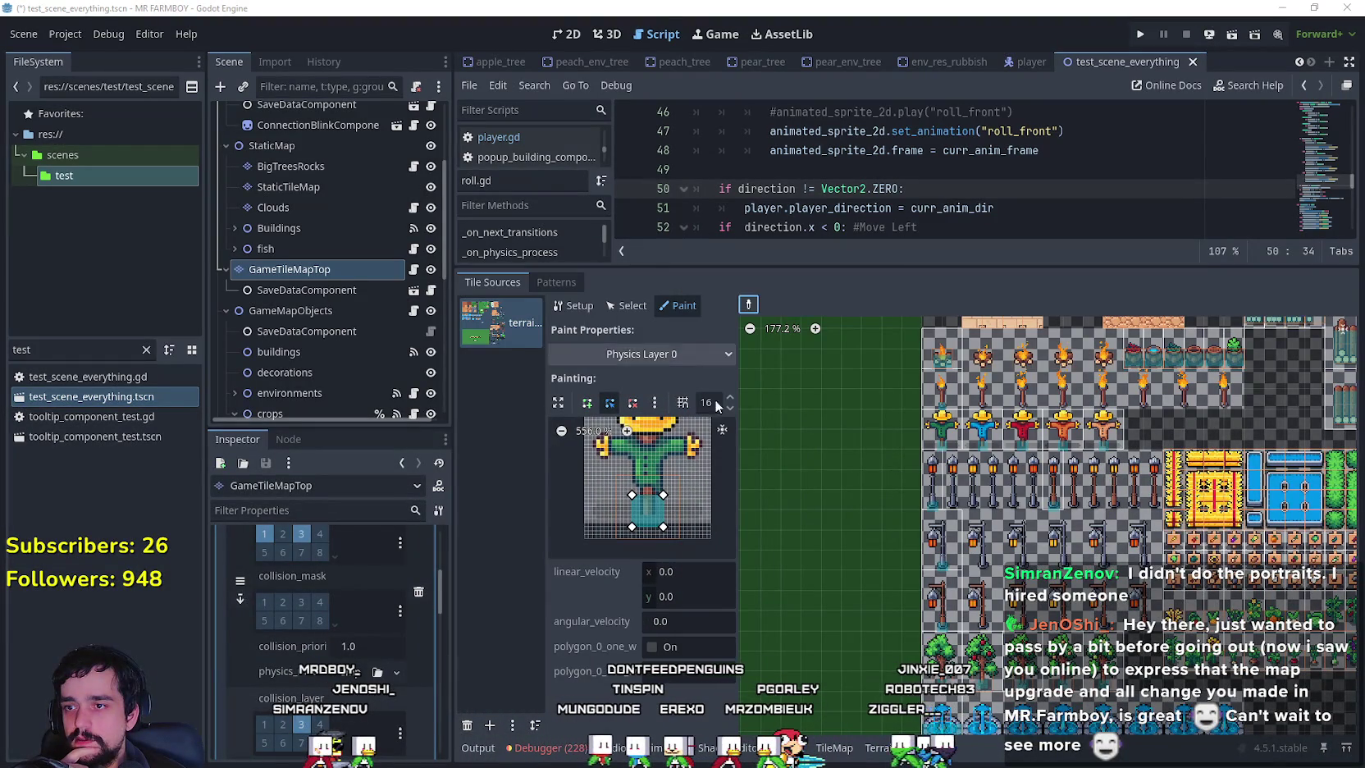
left_click(688, 360)
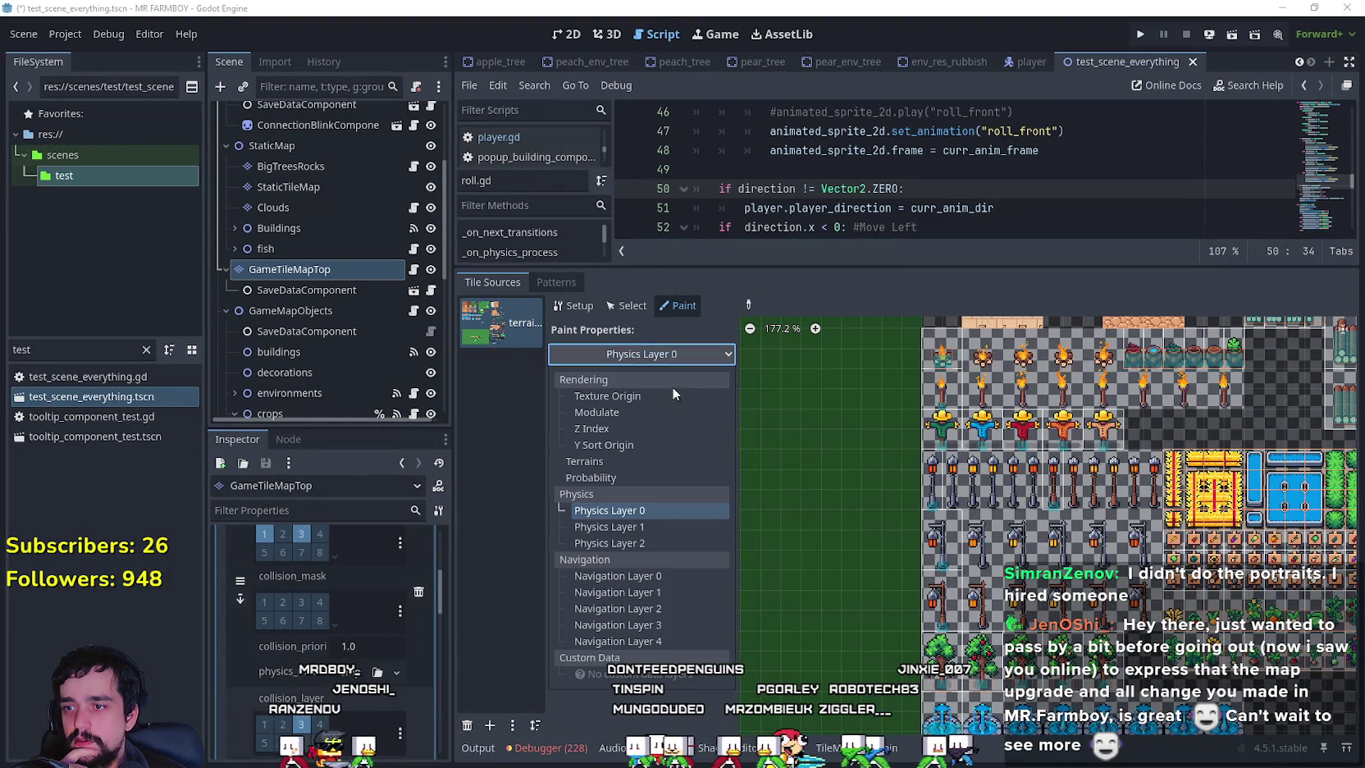
left_click(624, 543)
Draw a four-corner rectangle around the scarecrow's lower body as a new collision polygon.
left_click(750, 303)
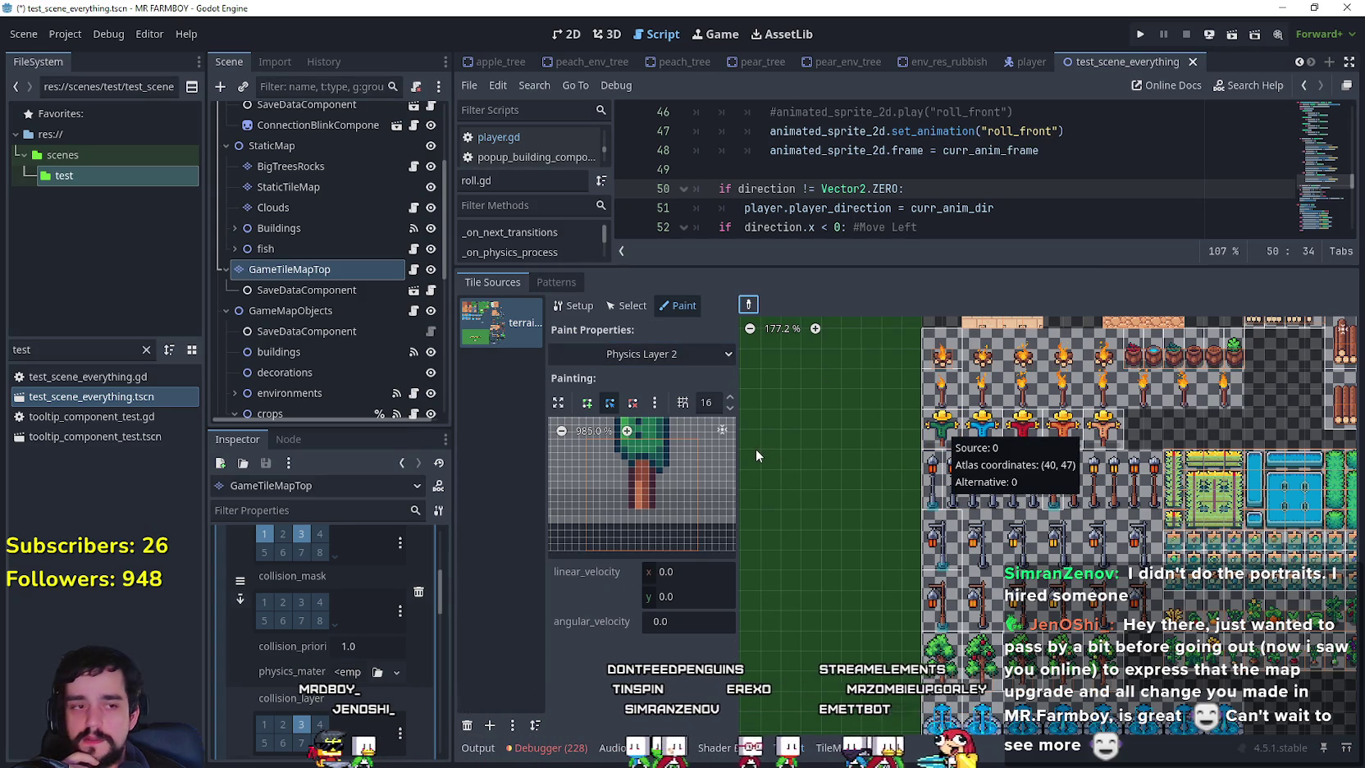
left_click(585, 404)
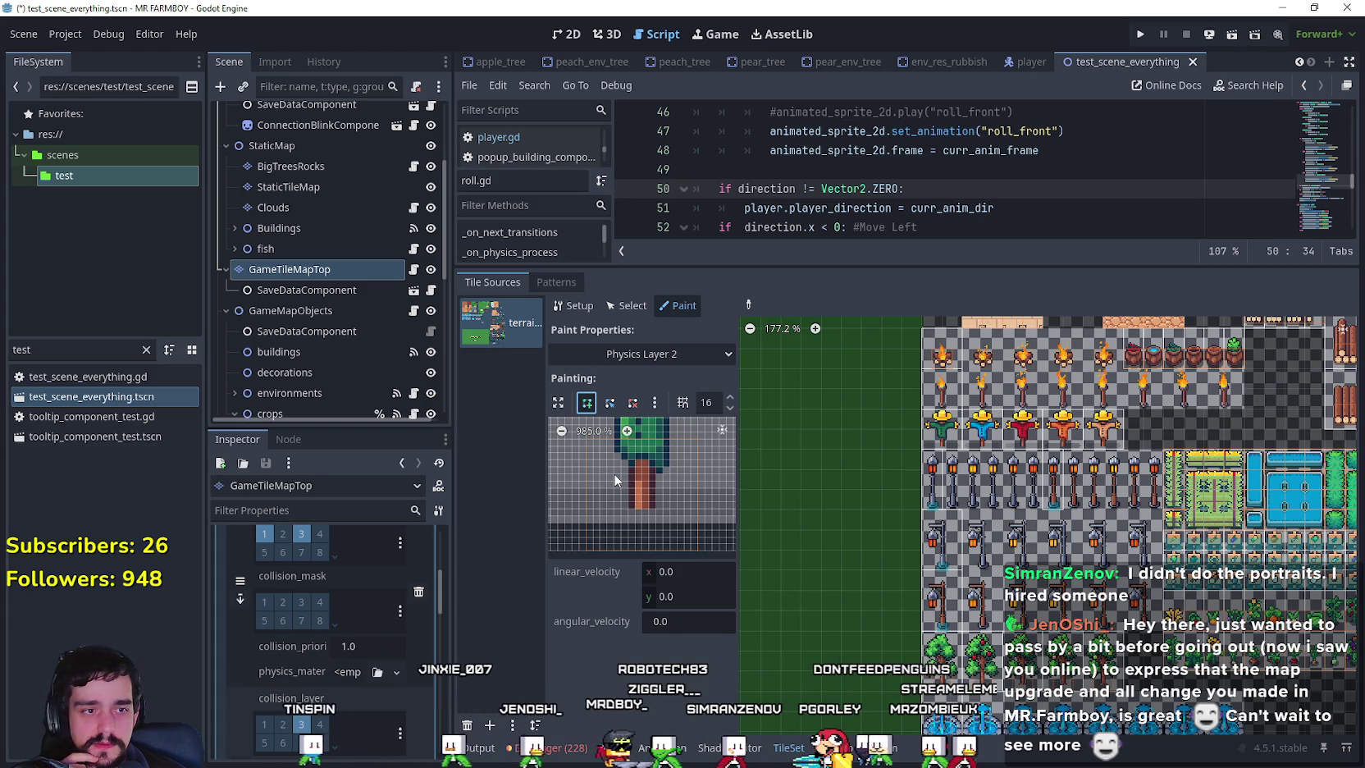
left_click(613, 473)
left_click(669, 473)
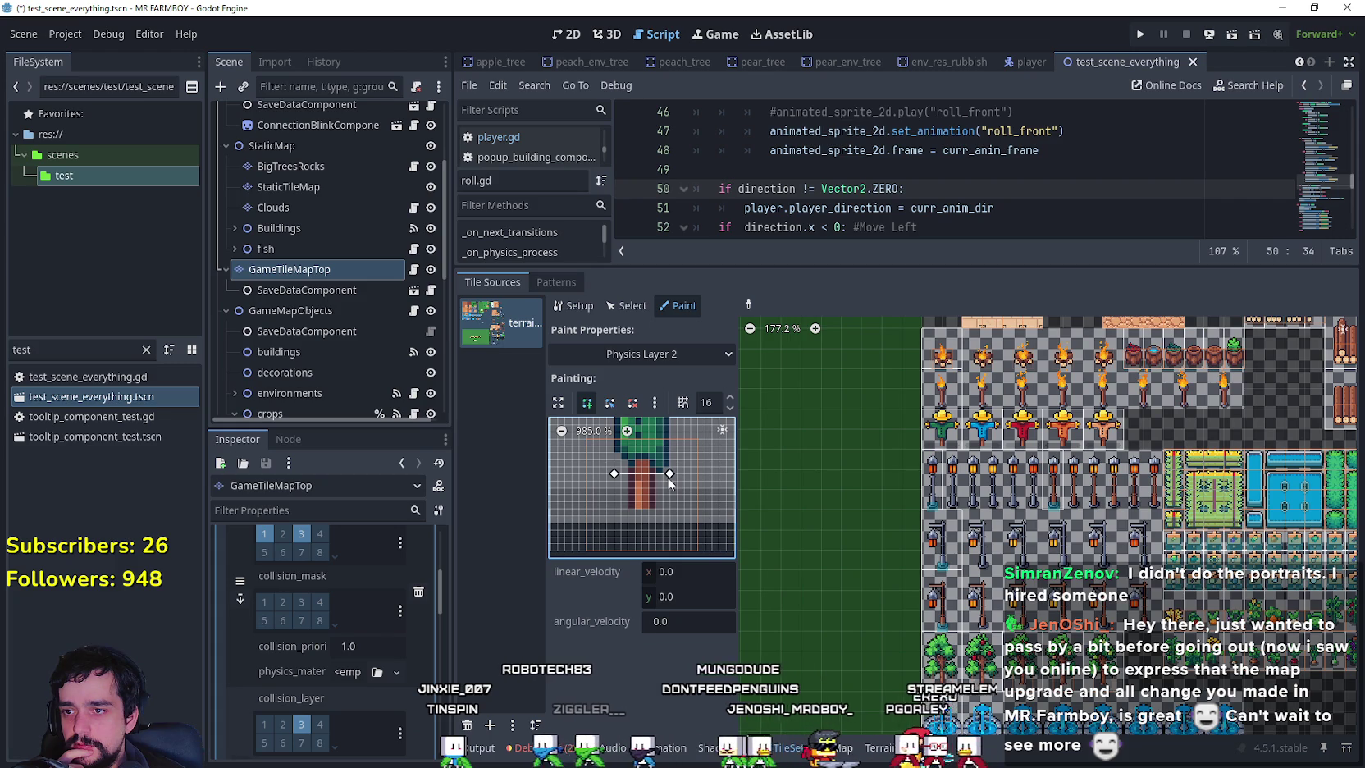
left_click(667, 529)
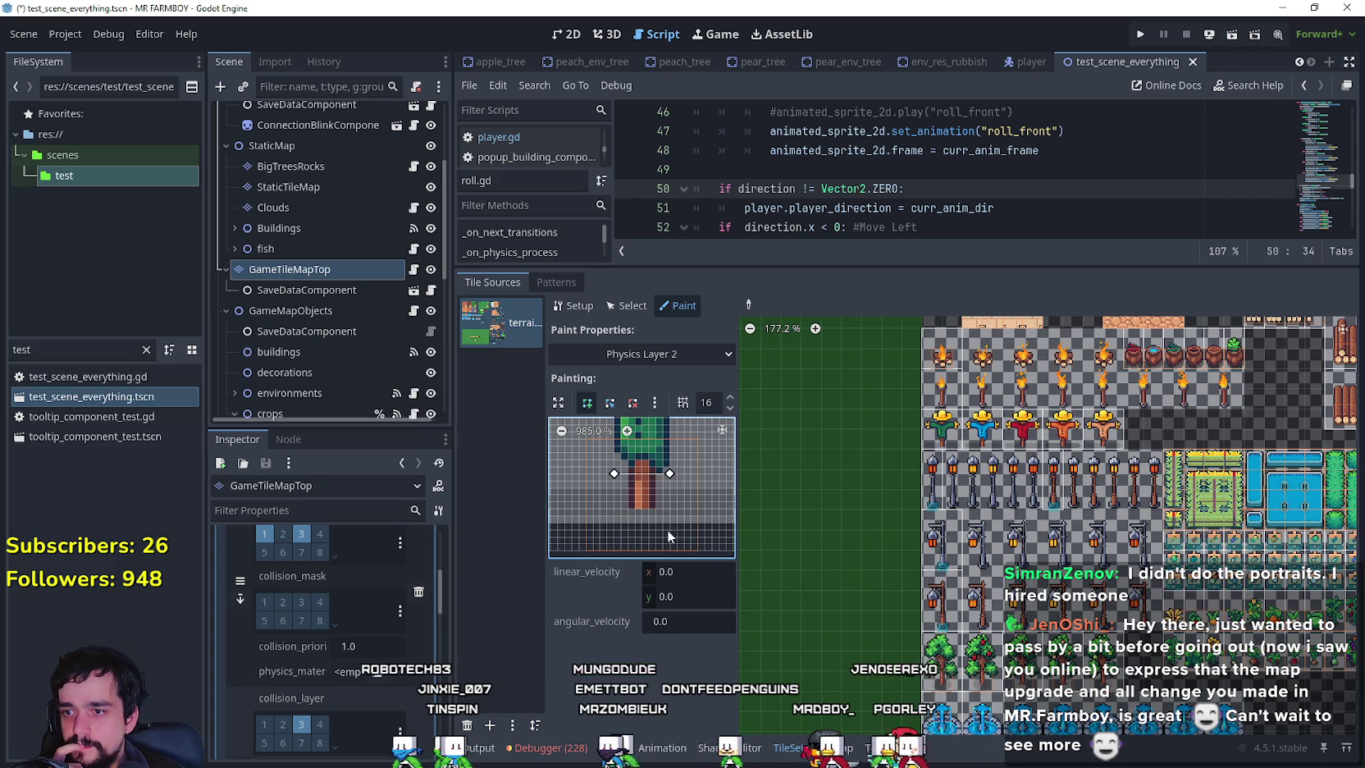
left_click(613, 529)
left_click(613, 474)
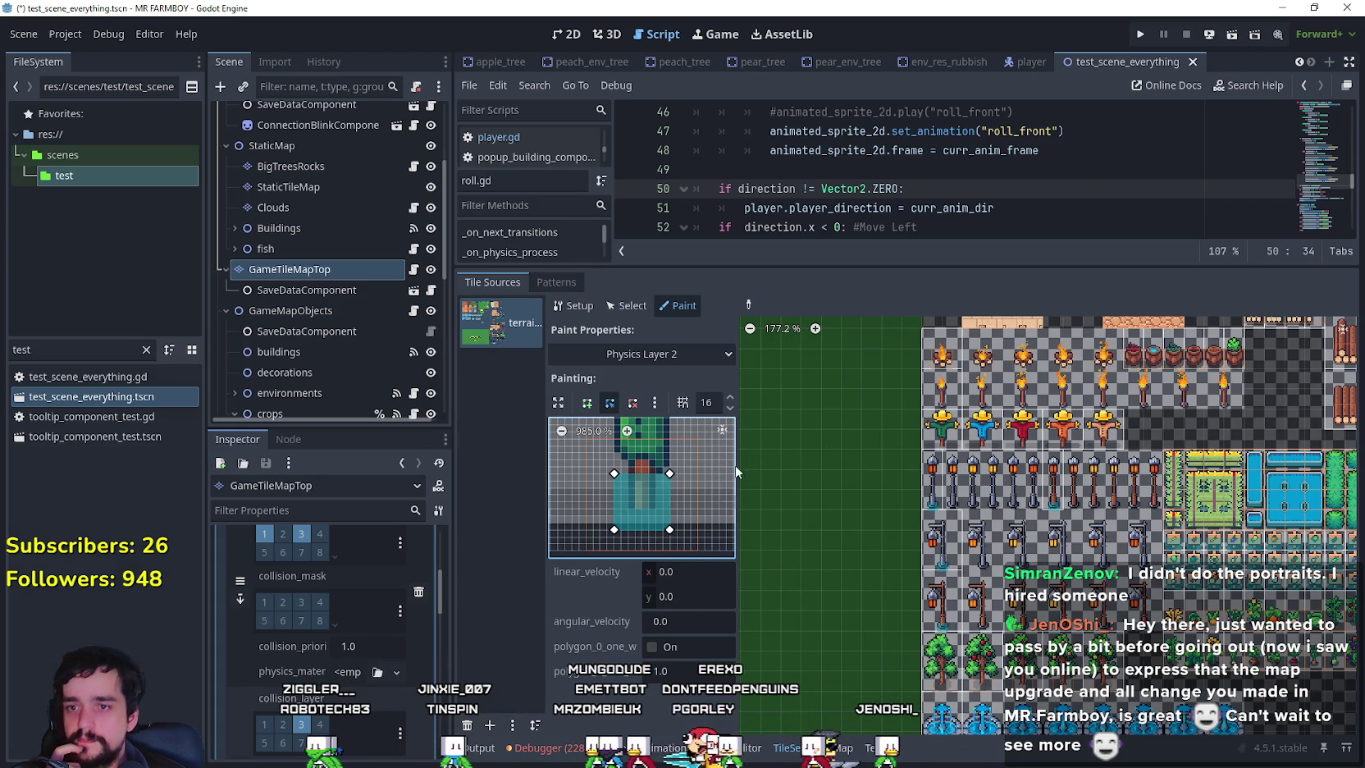
Paint the rectangle onto the blue, red and yellow scarecrow tiles.
left_click(995, 425)
left_click(1024, 426)
left_click(1063, 427)
left_click(1101, 431)
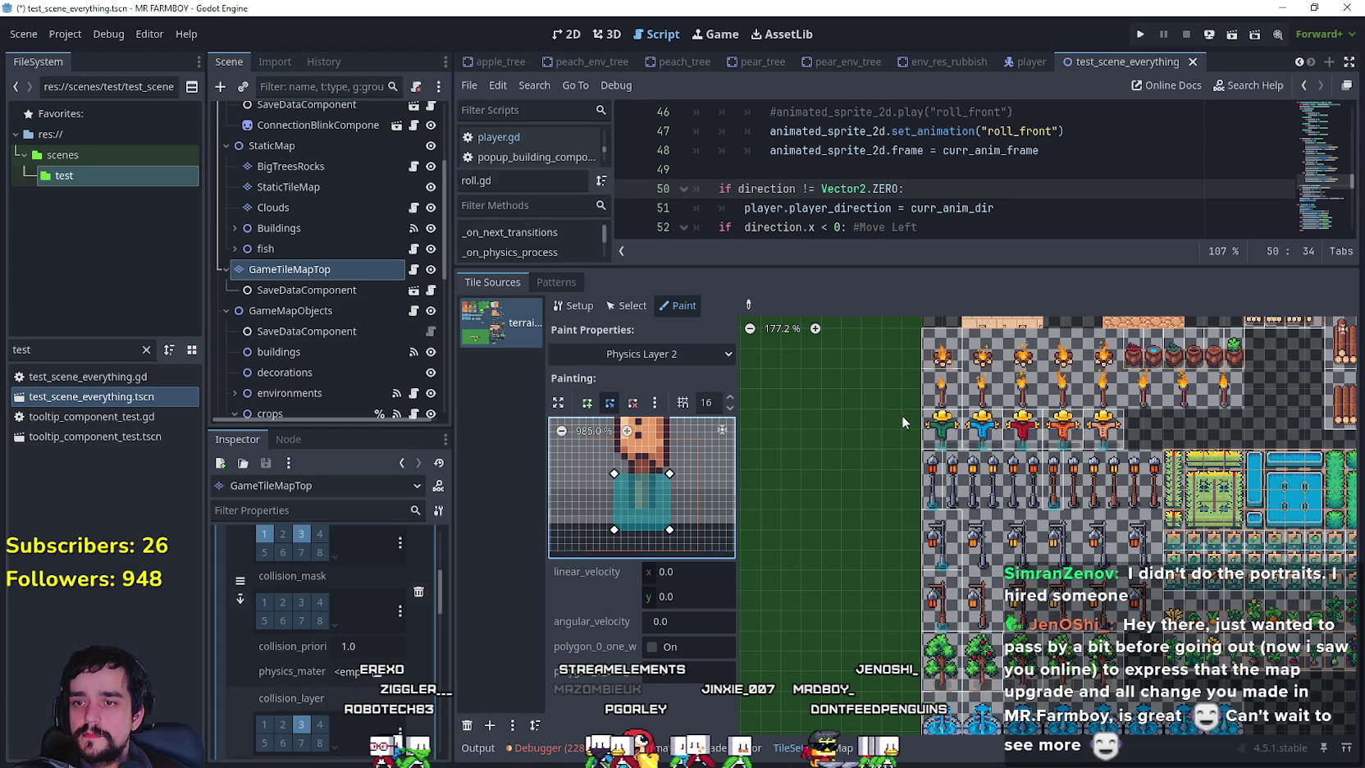
left_click(680, 350)
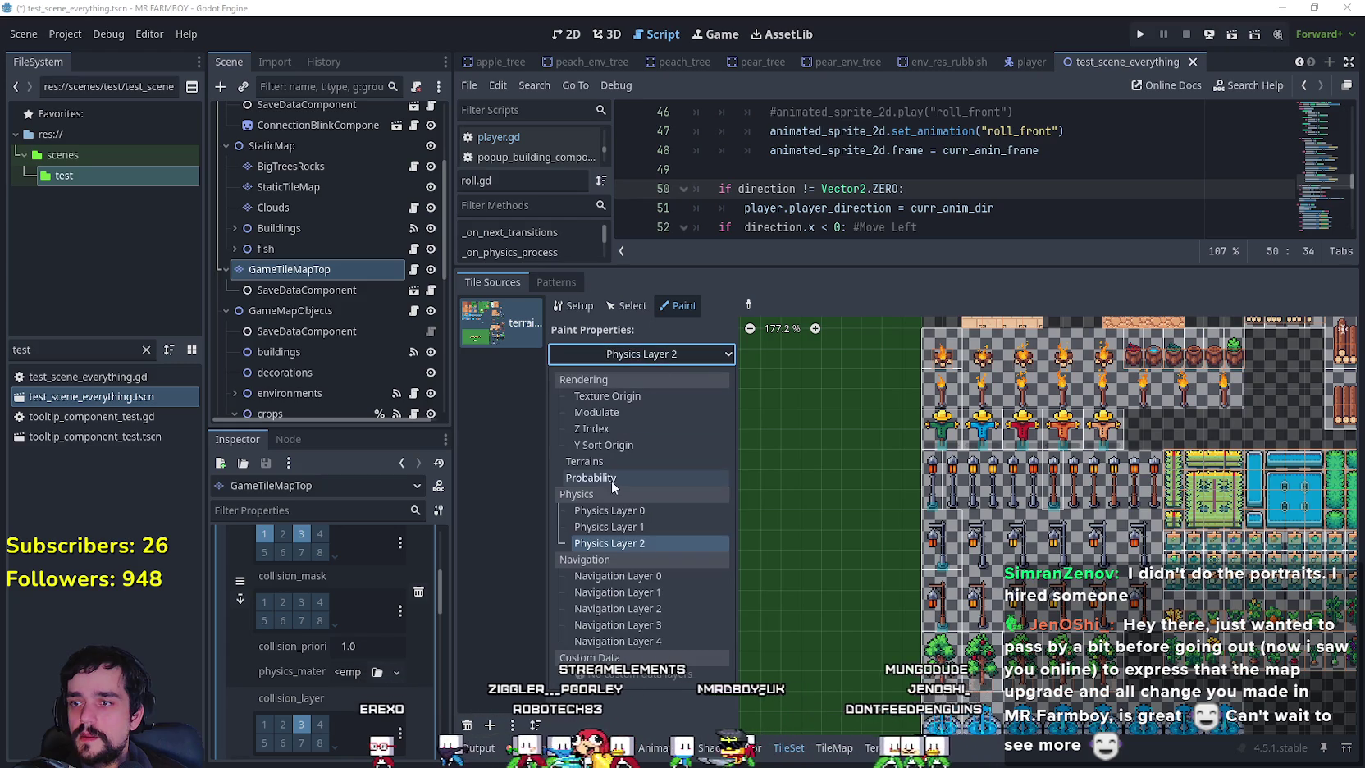
Switch back to Physics Layer 0 and inspect the wheat and lamp-post tiles' collision shapes.
left_click(641, 515)
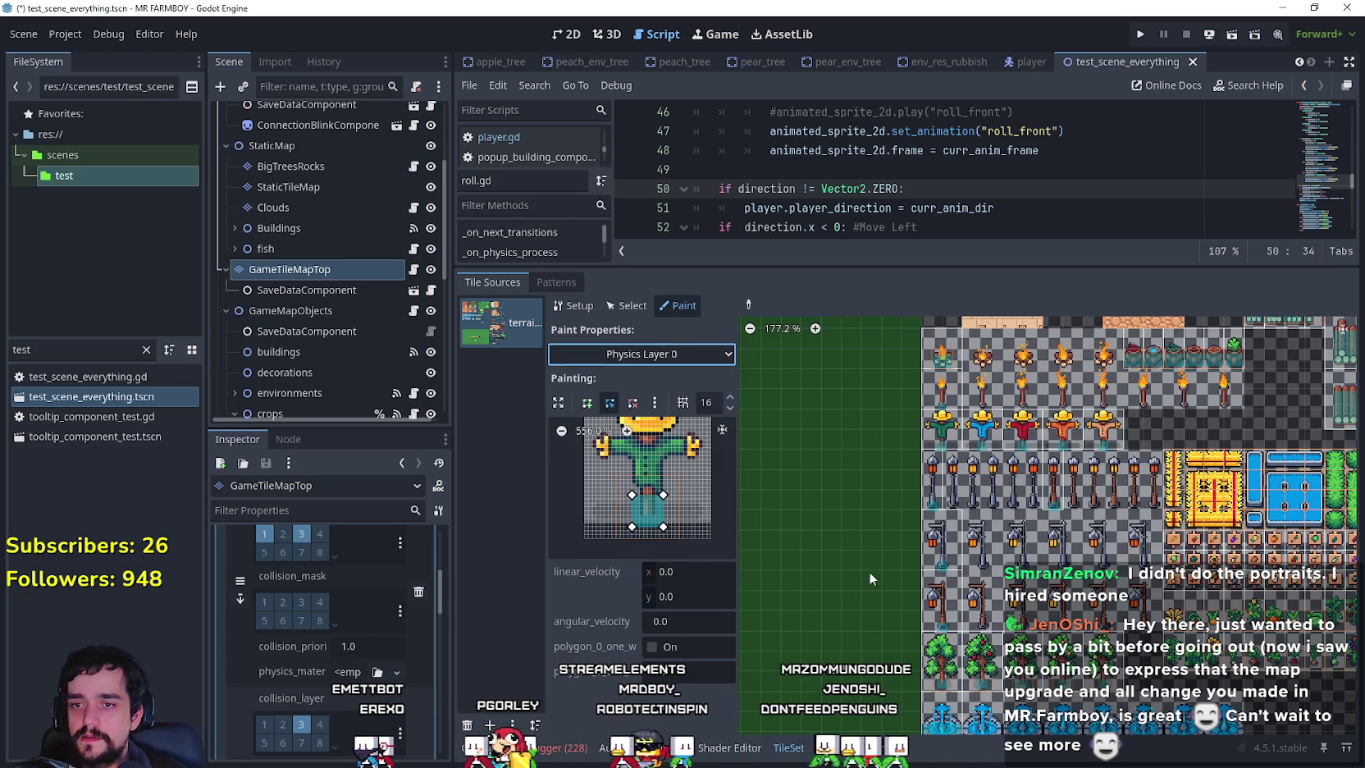
left_click(747, 306)
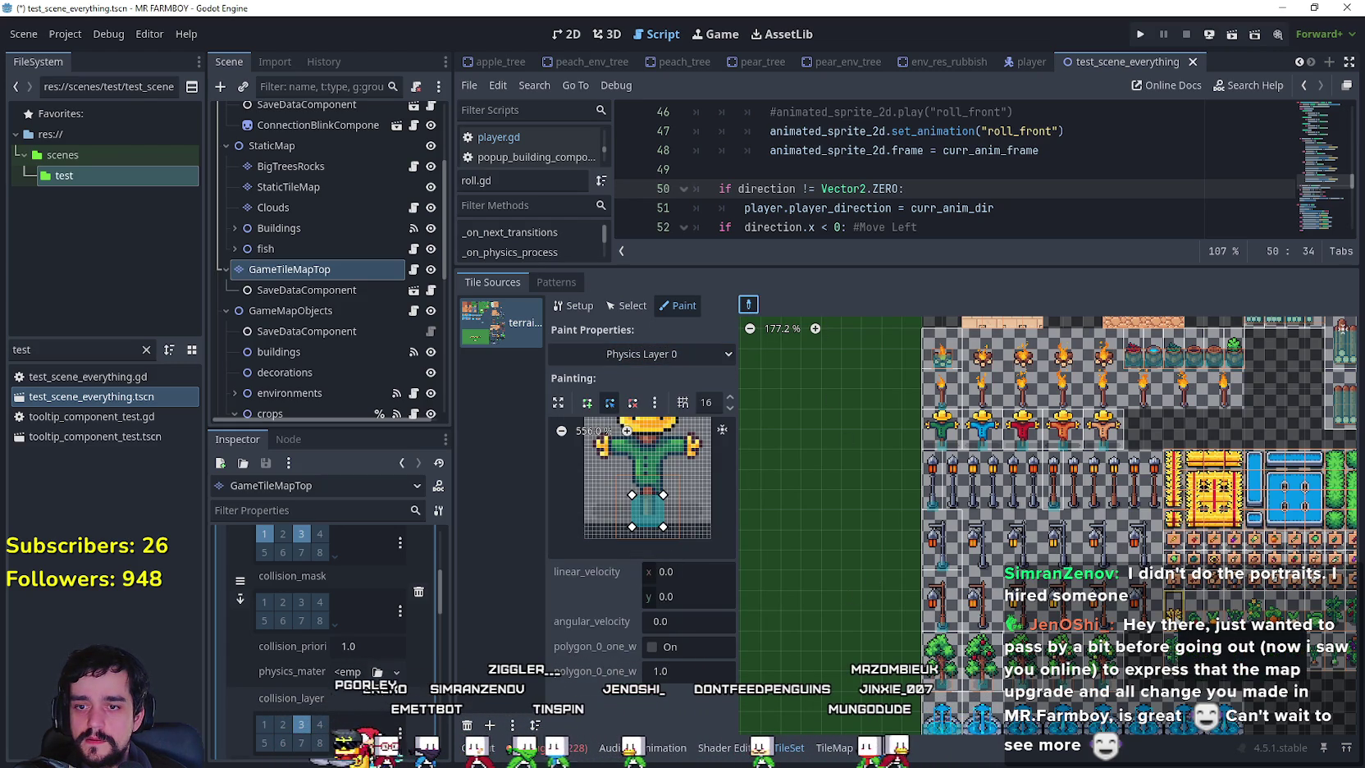
left_click(1200, 622)
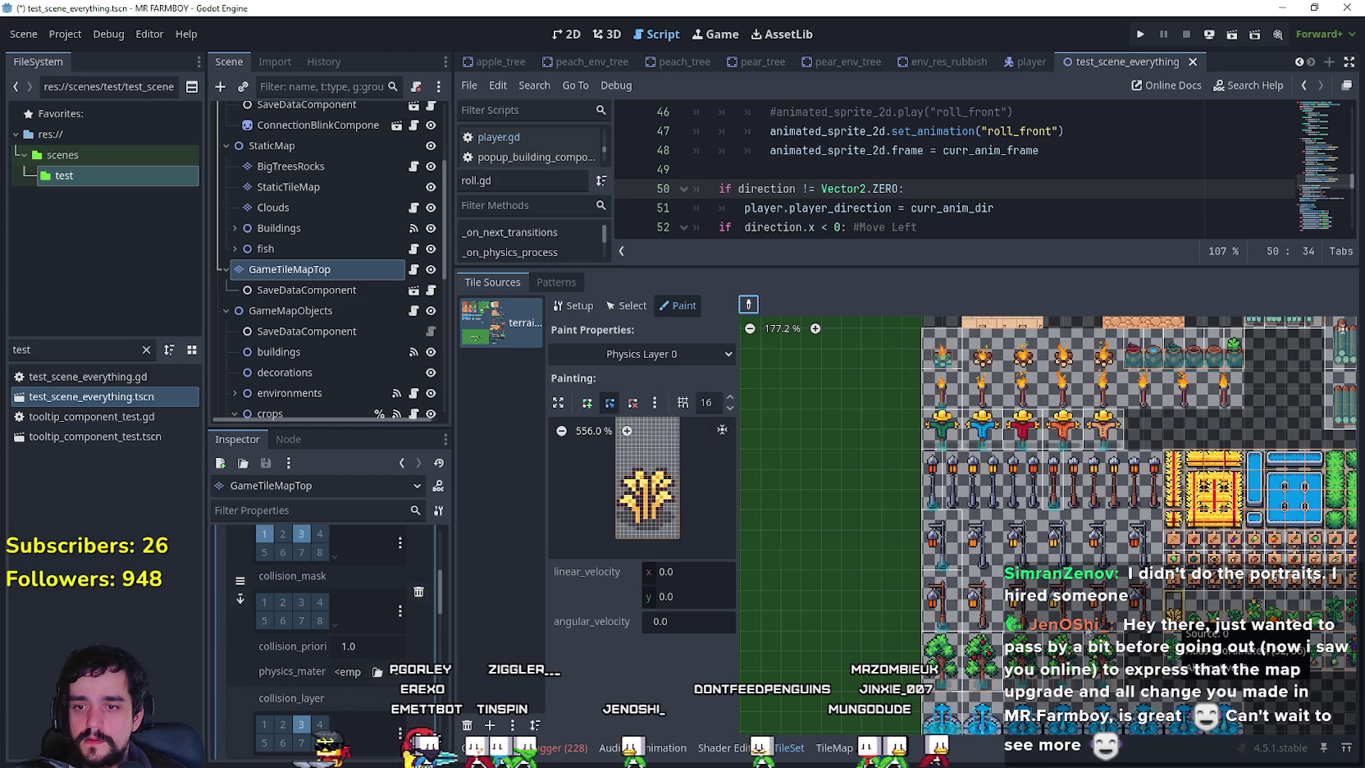
left_click(948, 625)
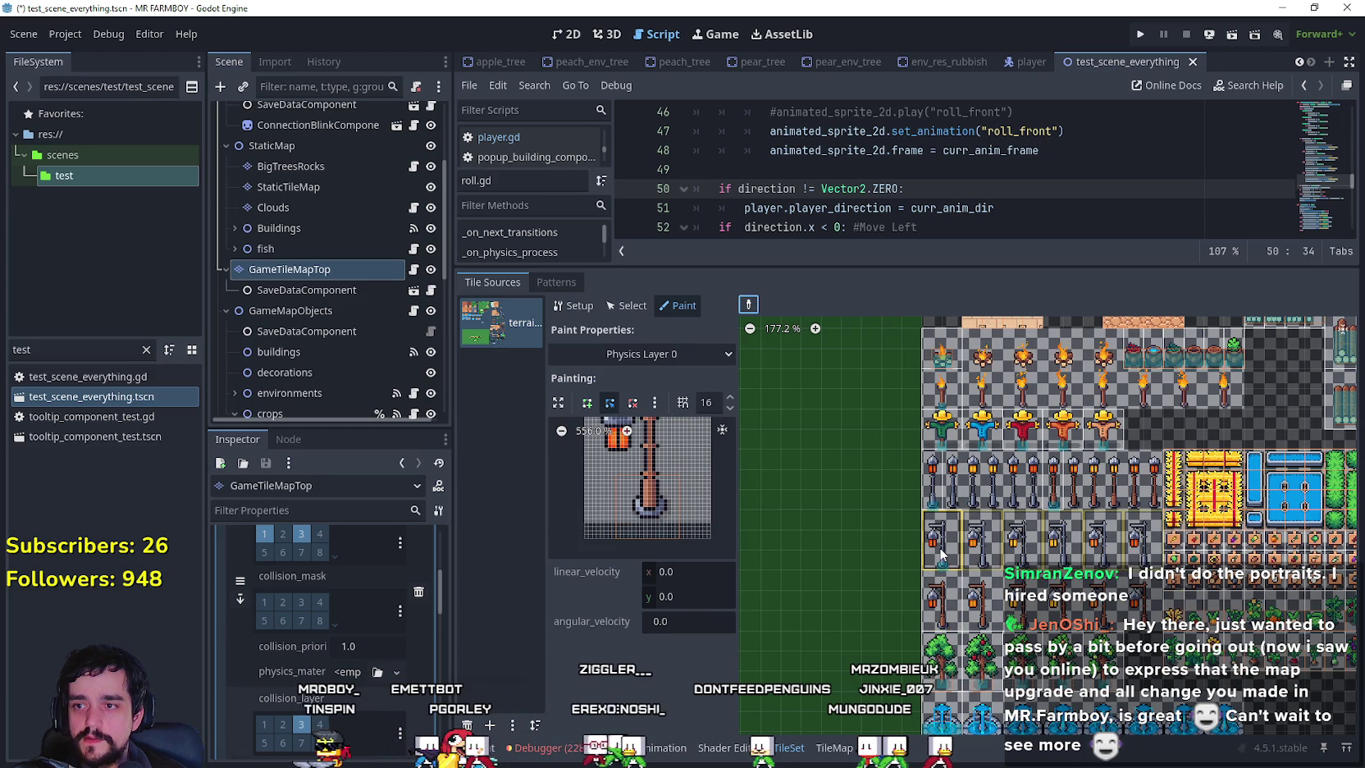
left_click(943, 505)
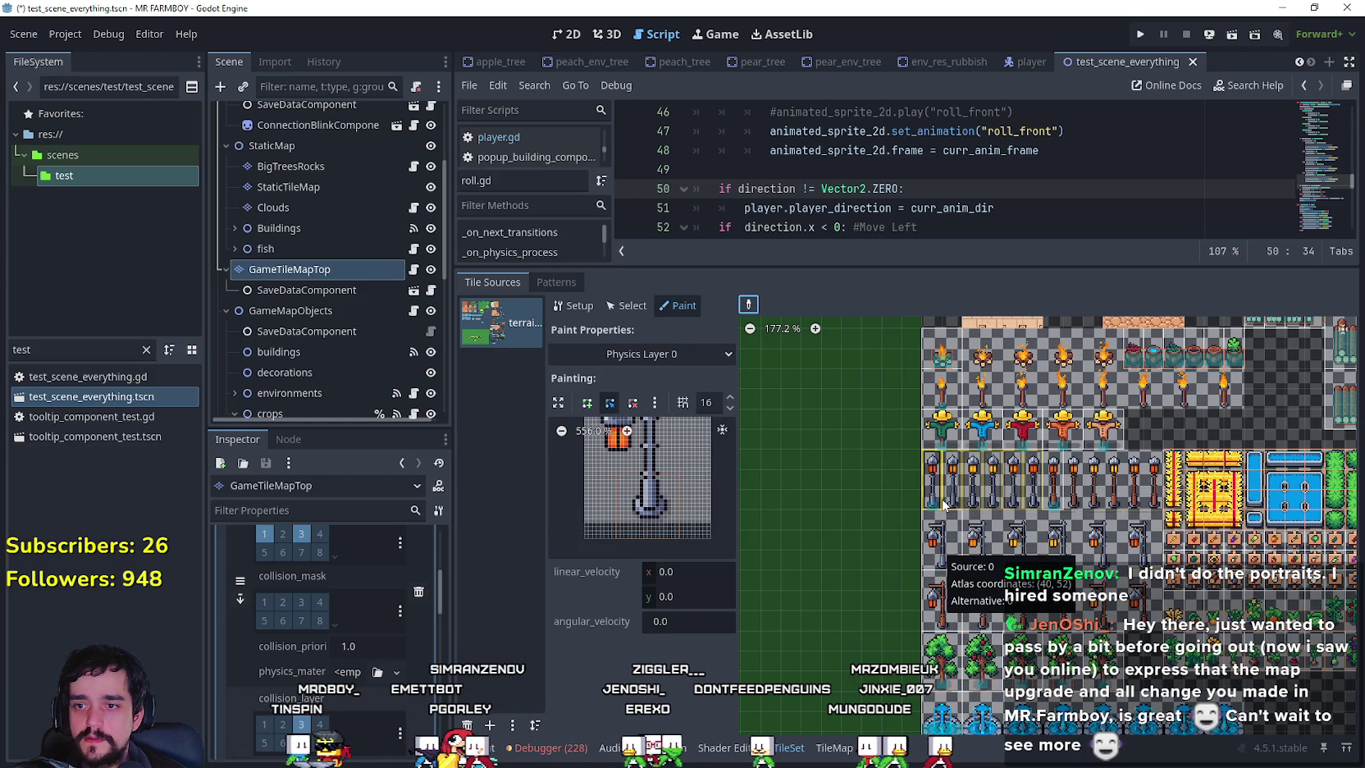
left_click(1054, 494)
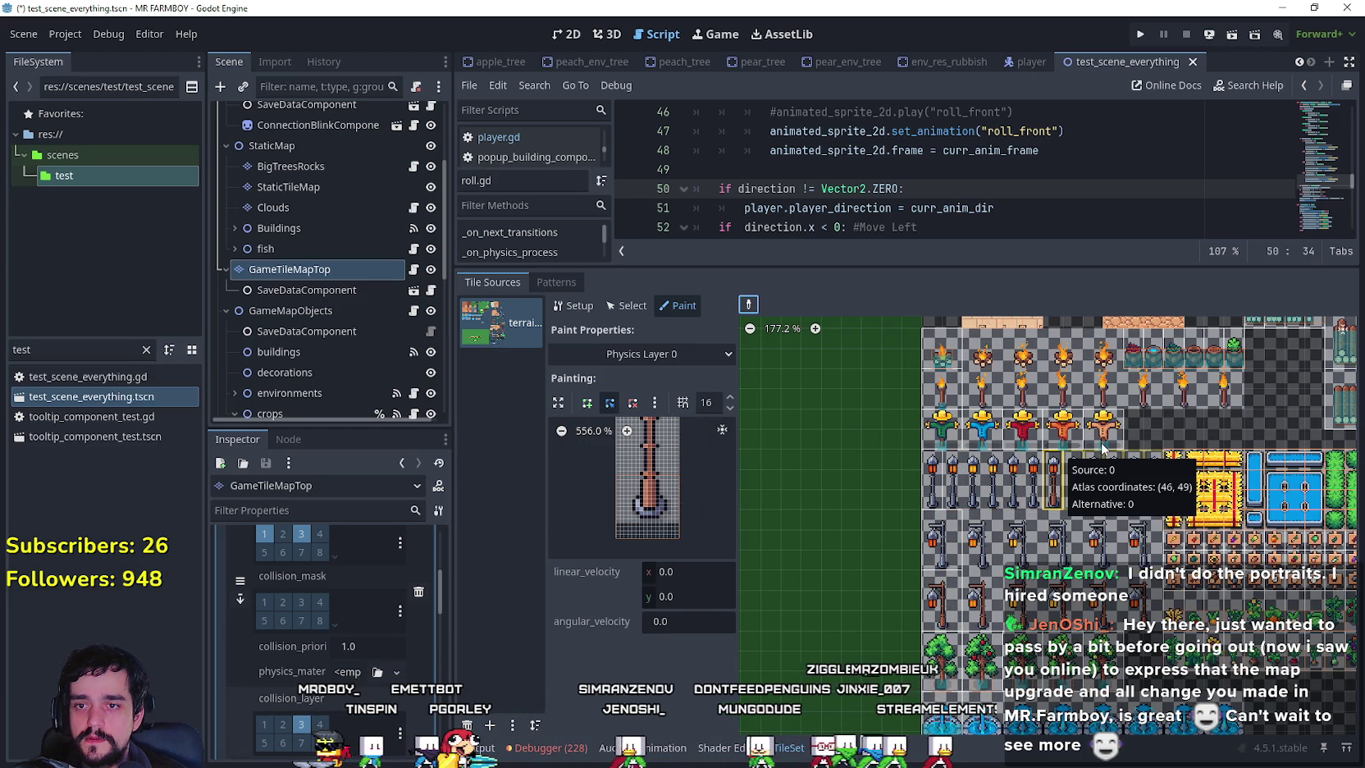
Check the orange, green and blue scarecrow shapes, then save test_scene_everything.tscn.
left_click(1063, 431)
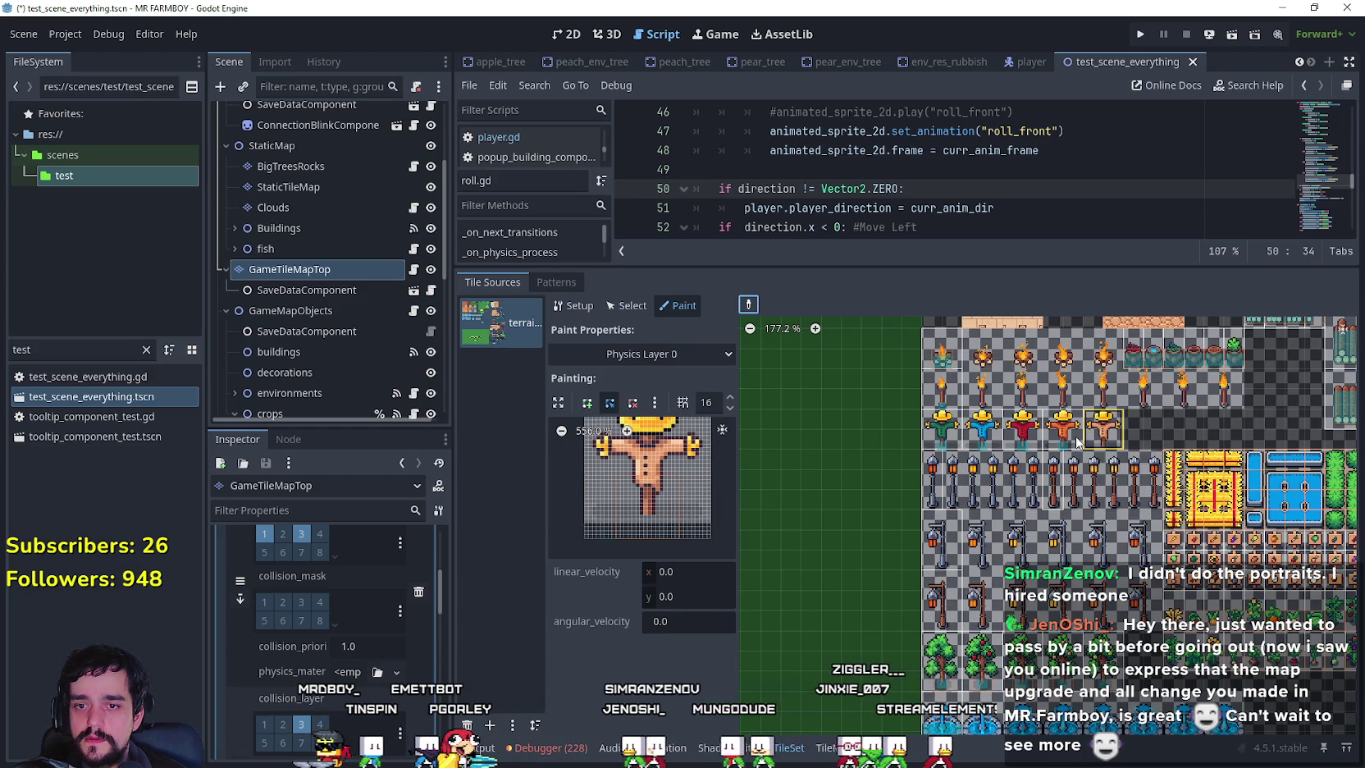
left_click(945, 442)
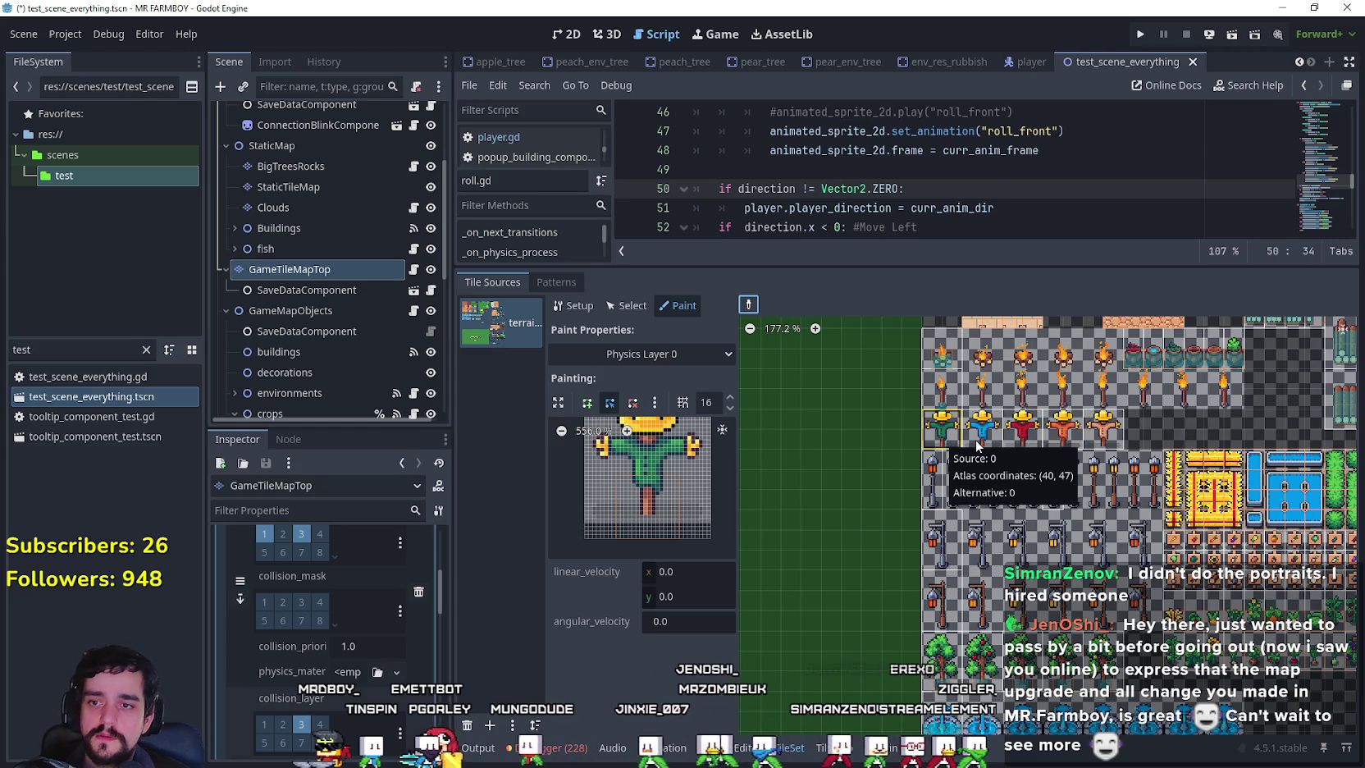
left_click(976, 440)
key("ctrl+s")
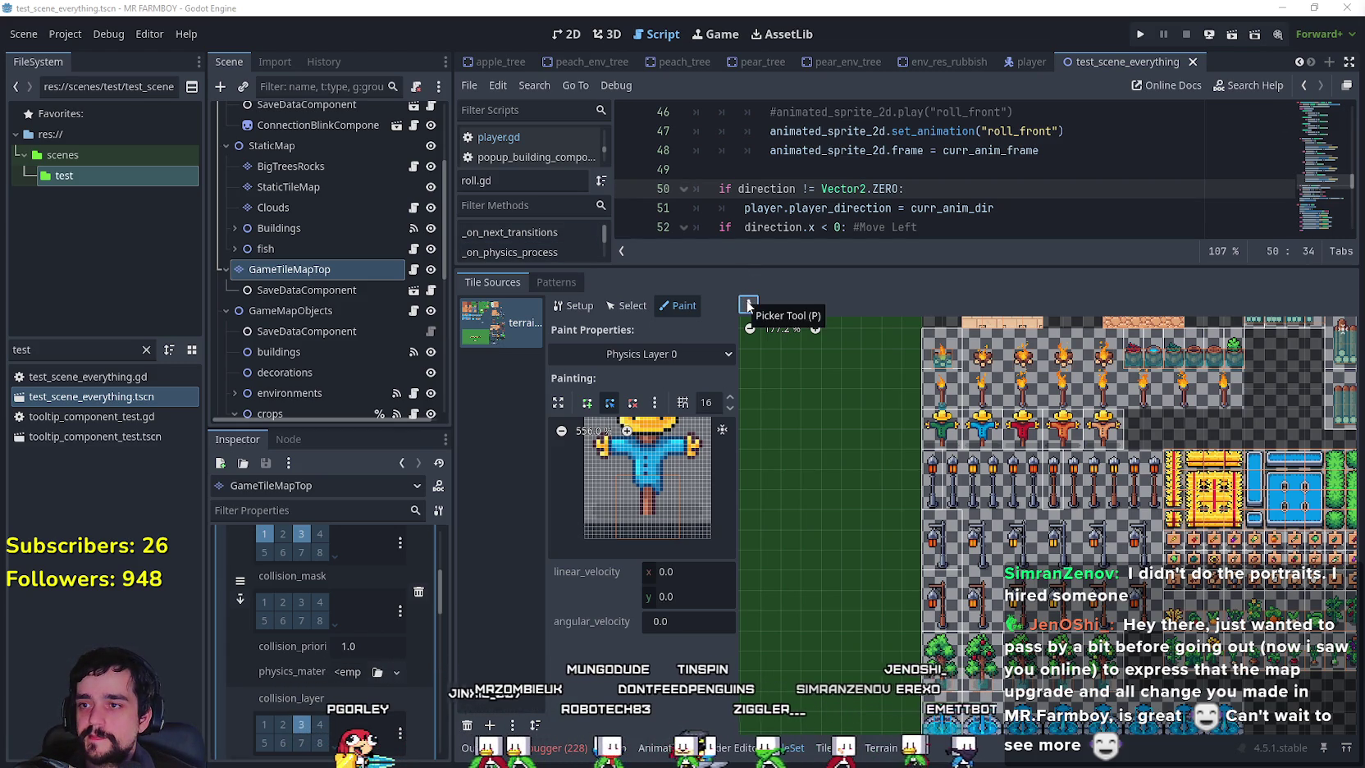
Show the tree tile's collision polygon and turn on Grid Snap.
left_click(949, 673)
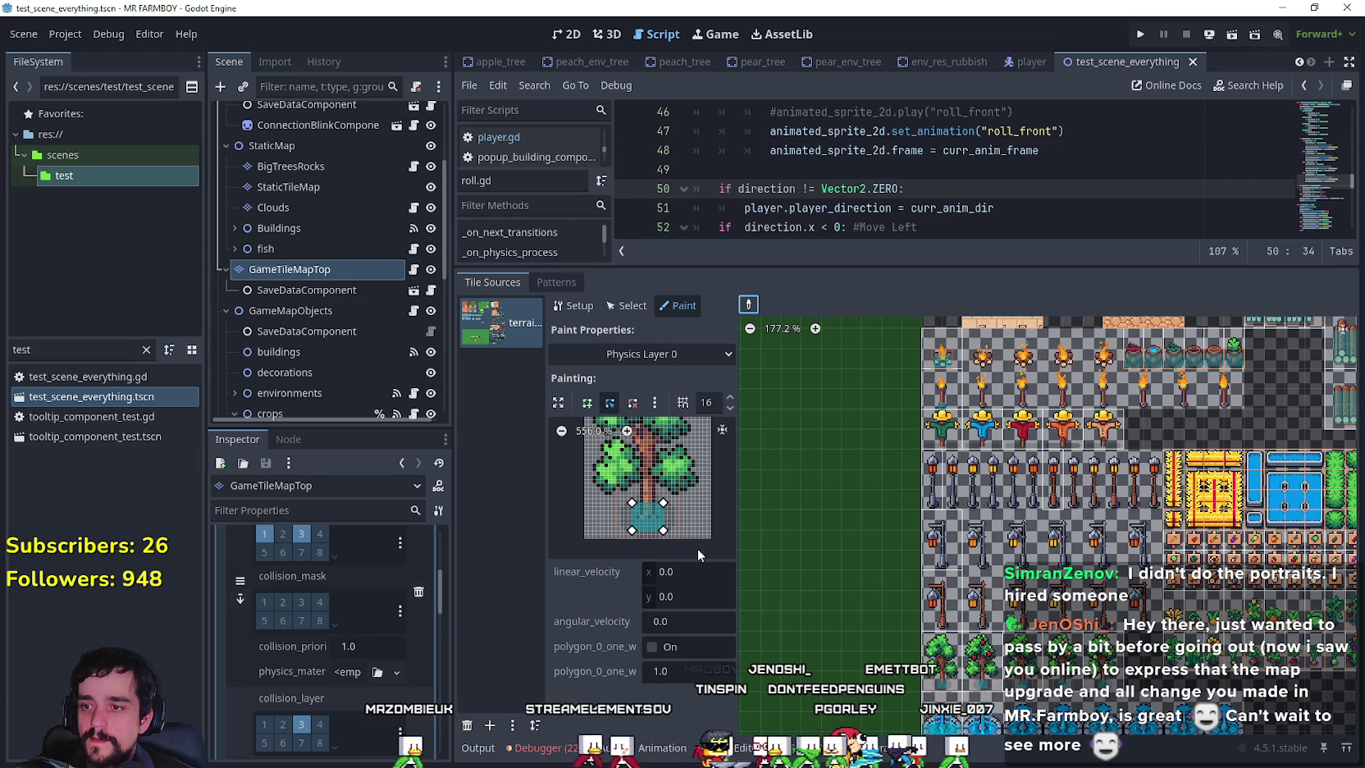
left_click(686, 401)
left_click(685, 401)
left_click(685, 398)
left_click(707, 465)
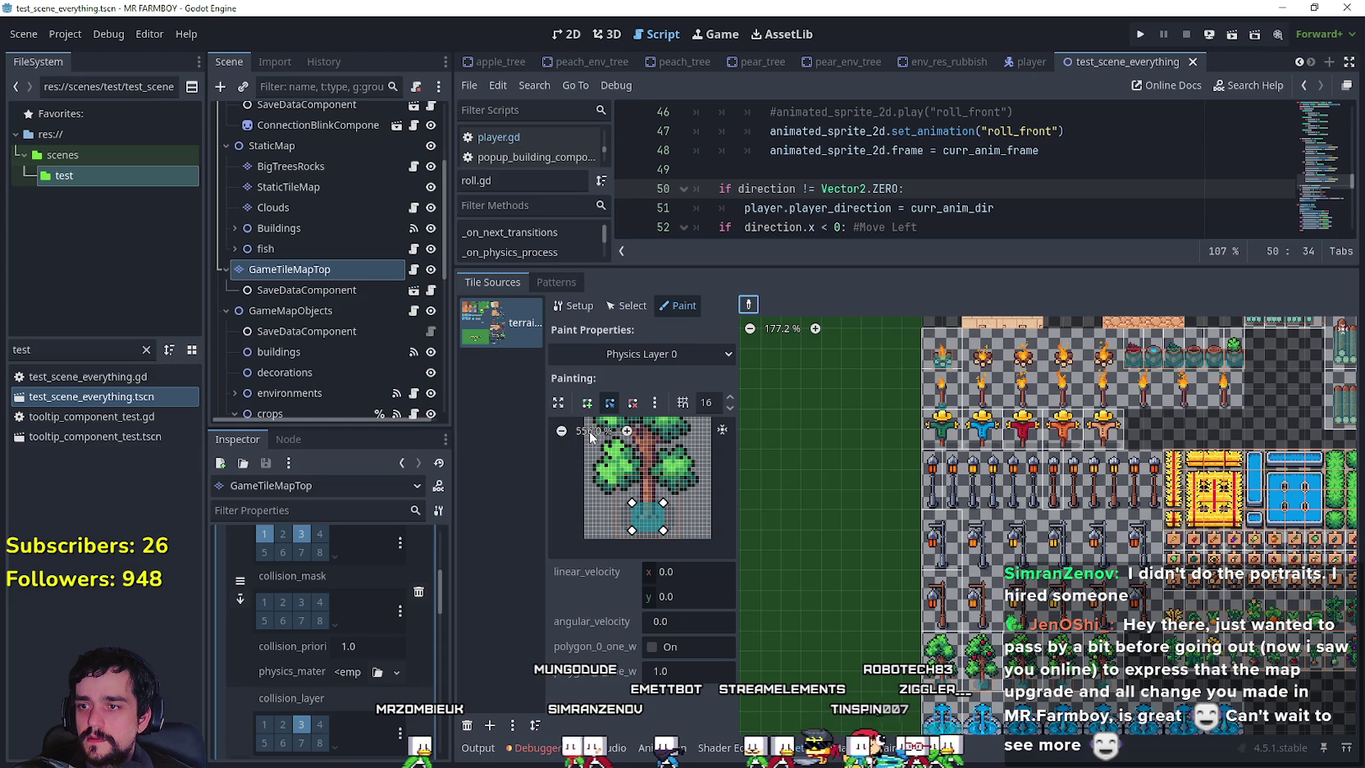
Zoom in on the tree tile and compare its Physics Layer 2 and Layer 0 shapes.
left_click(562, 431)
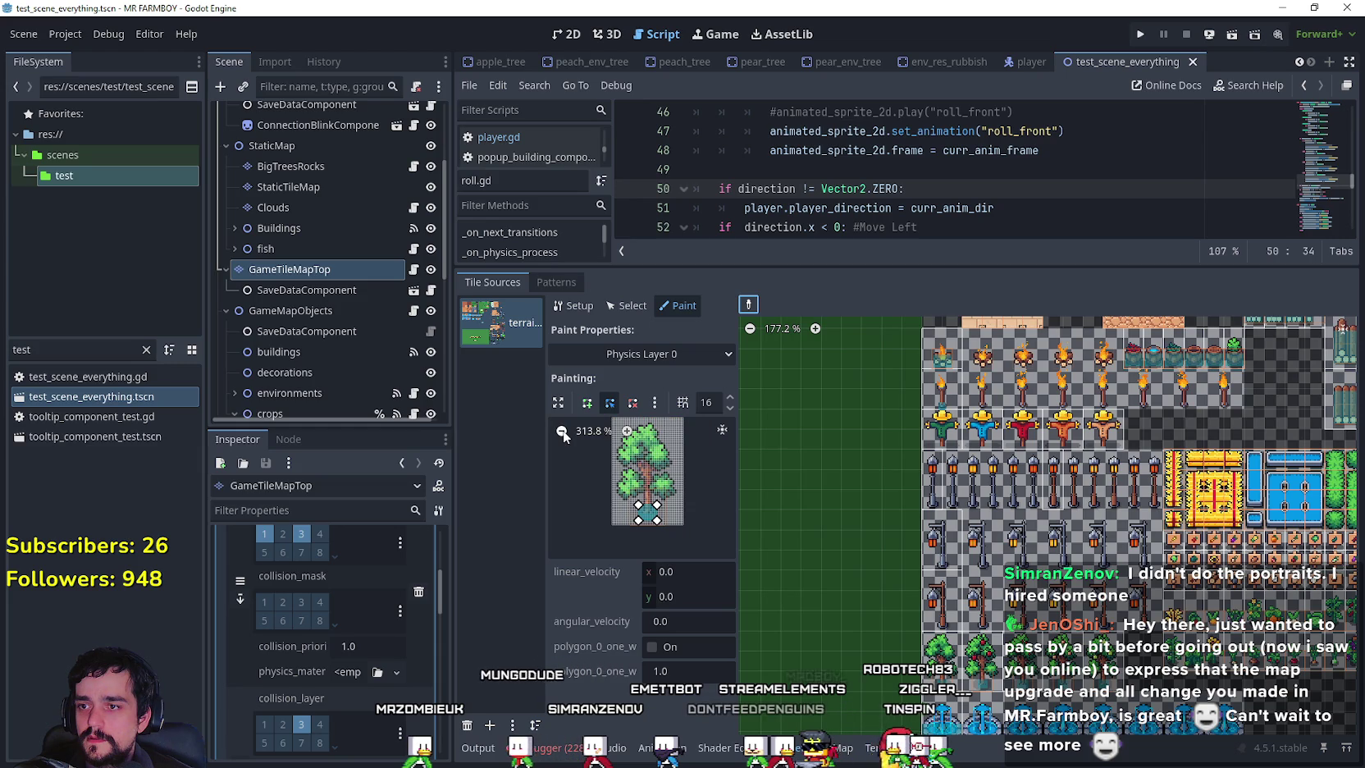
left_click(626, 432)
left_click(626, 432)
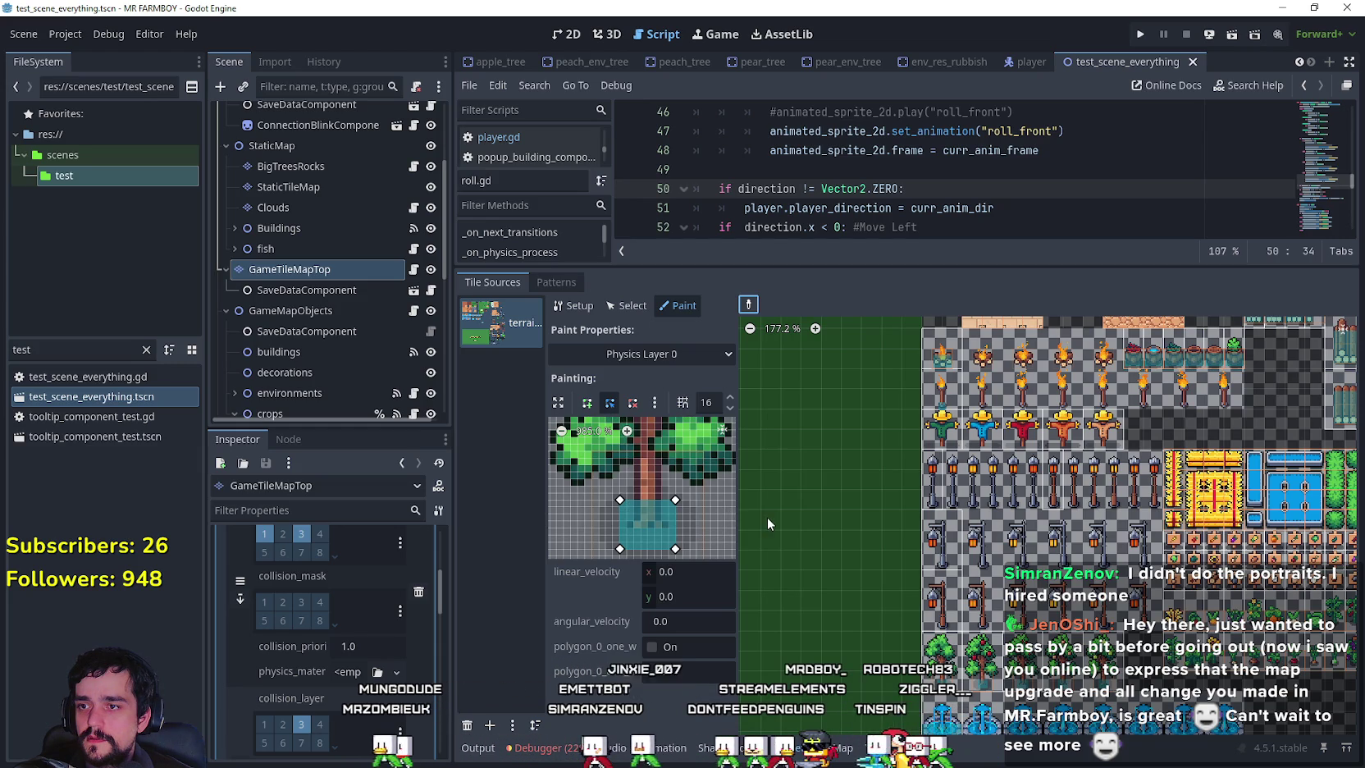
left_click(614, 355)
left_click(642, 530)
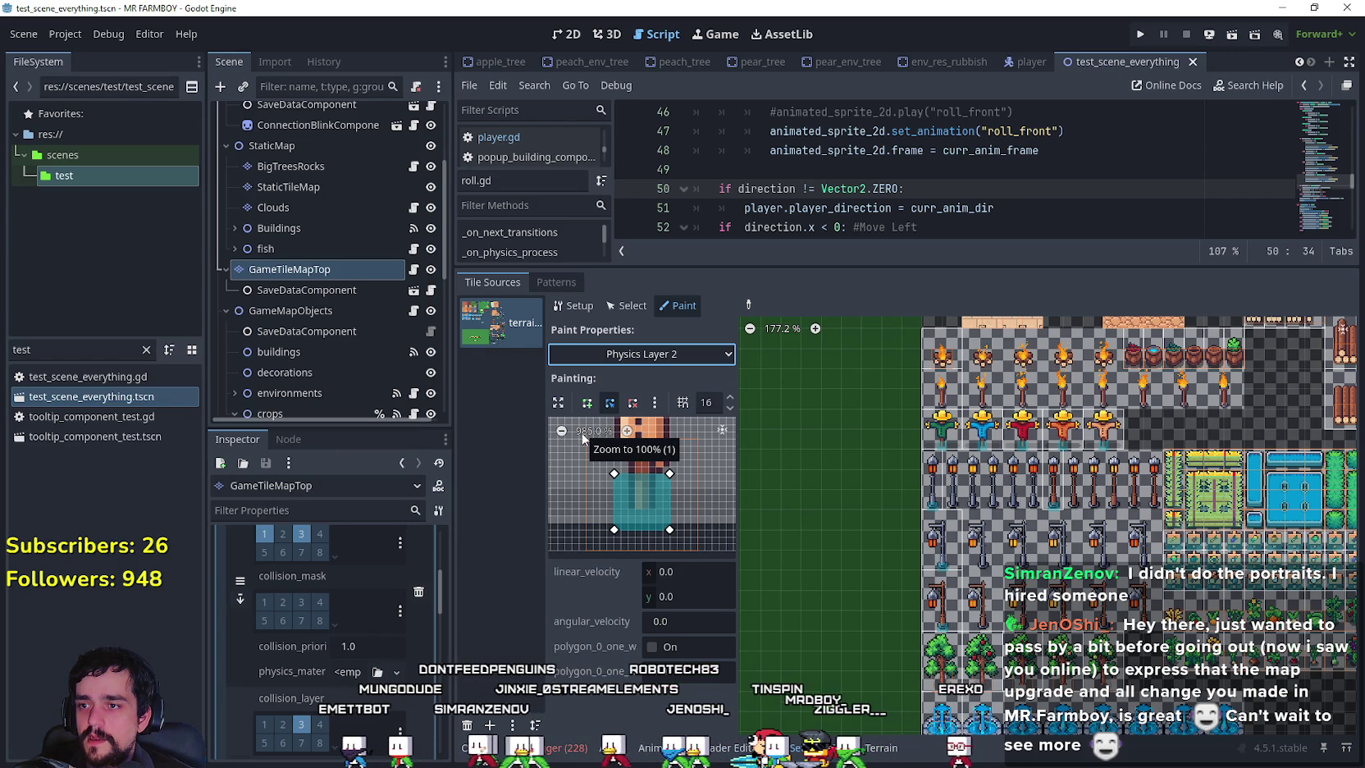
left_click(662, 354)
left_click(615, 492)
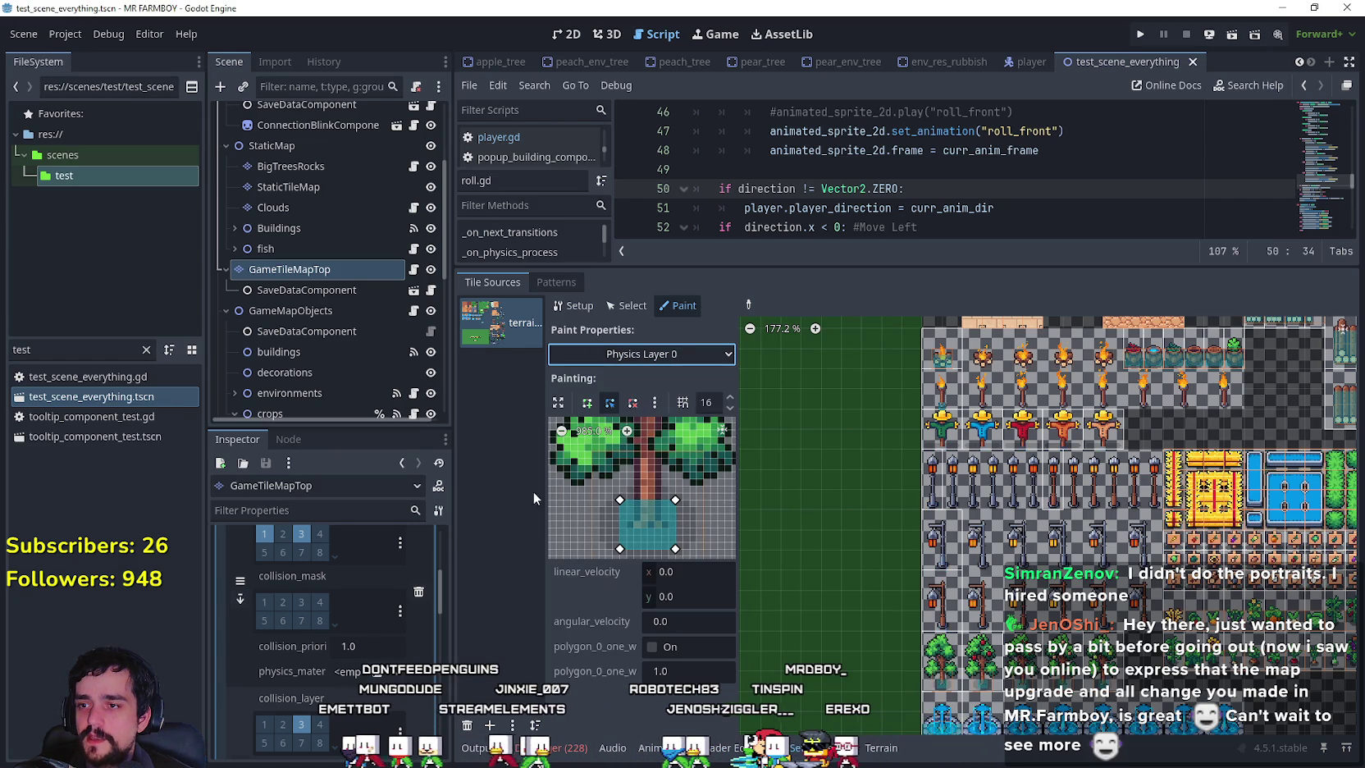
left_click(659, 354)
left_click(652, 533)
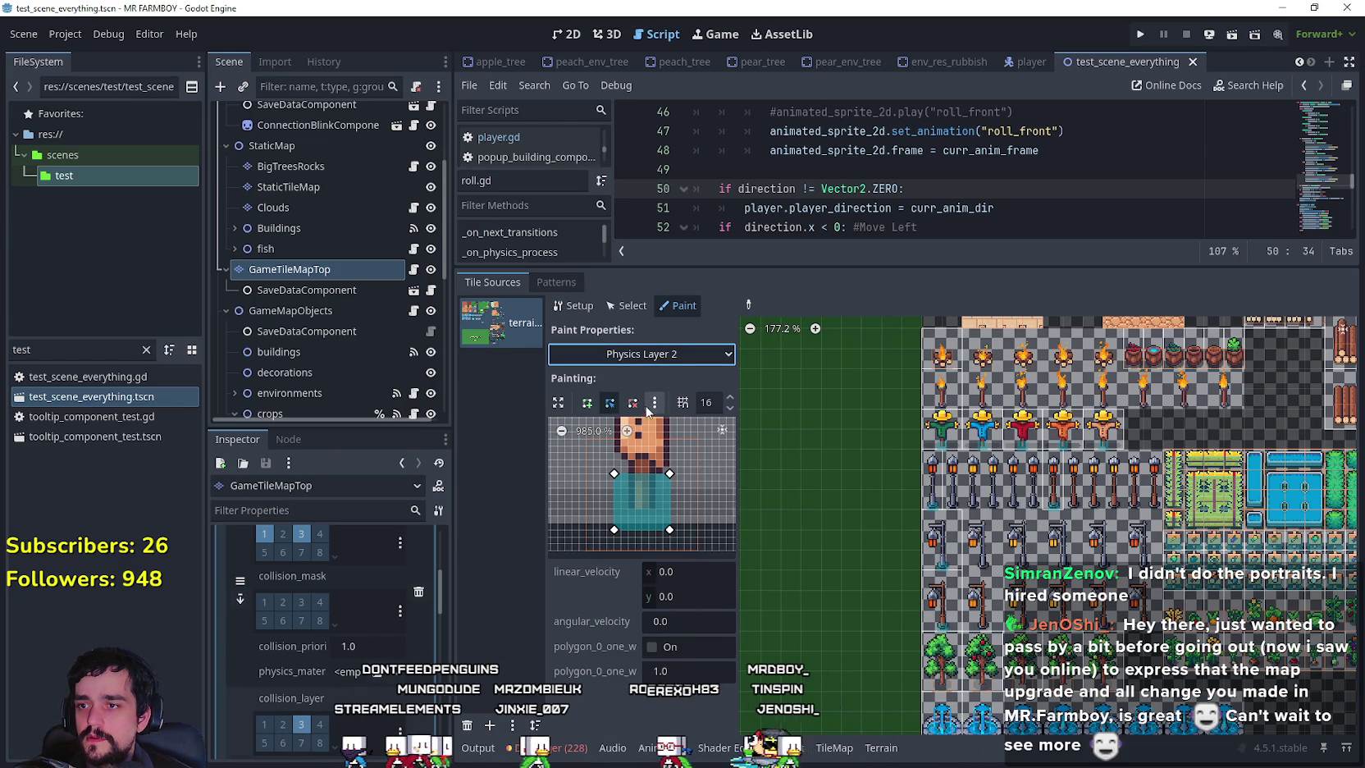
left_click(654, 358)
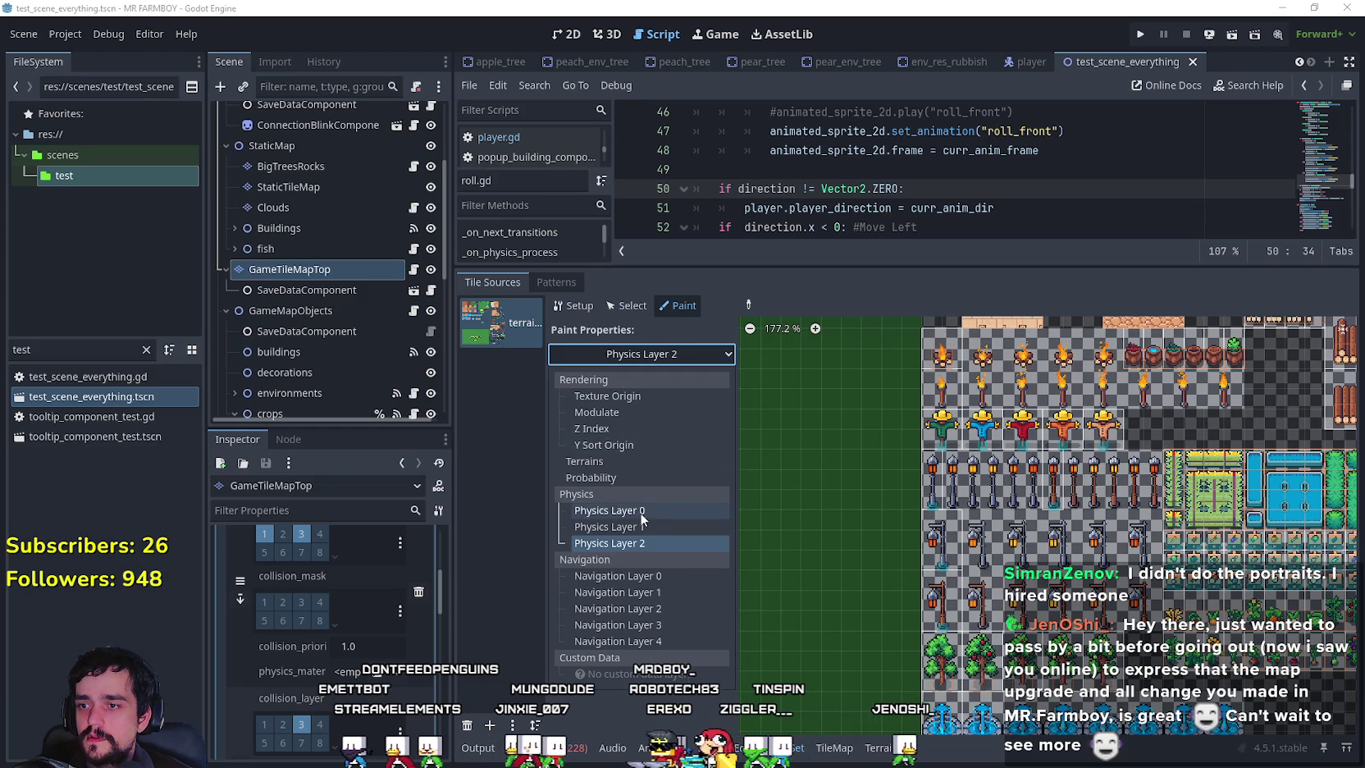
left_click(615, 507)
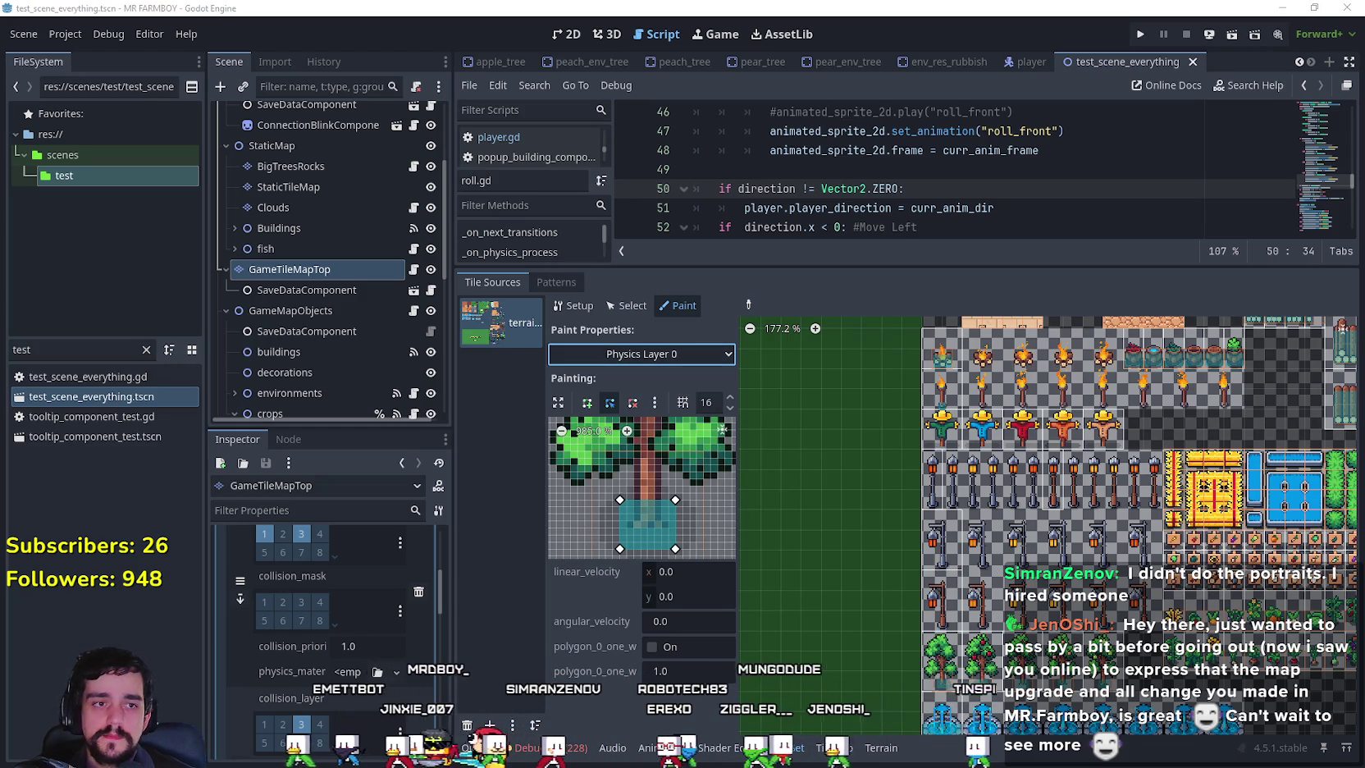
Screenshot the tile preview, then set painting to Physics Layer 2 with the tree tile selected.
key("super+shift+s")
left_click_drag(523, 377, 761, 622)
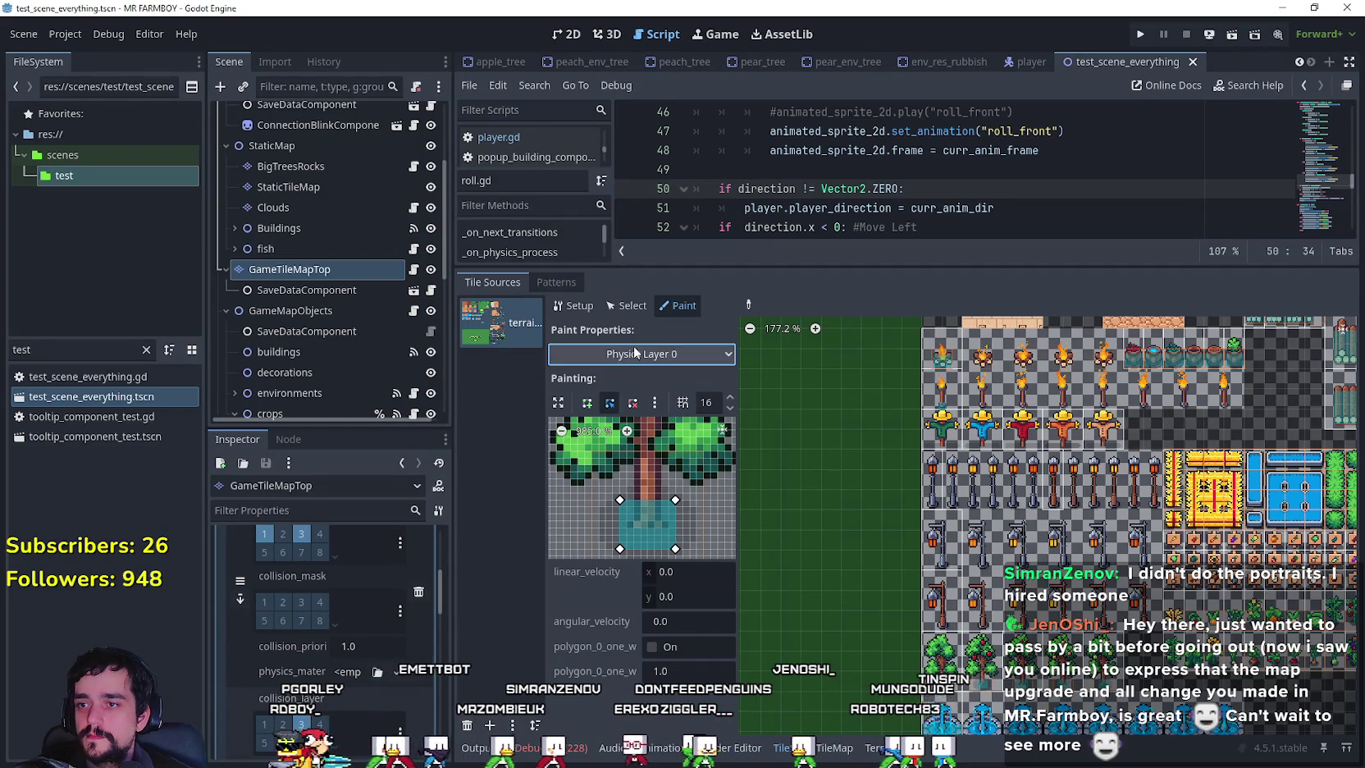
left_click(648, 353)
left_click(623, 543)
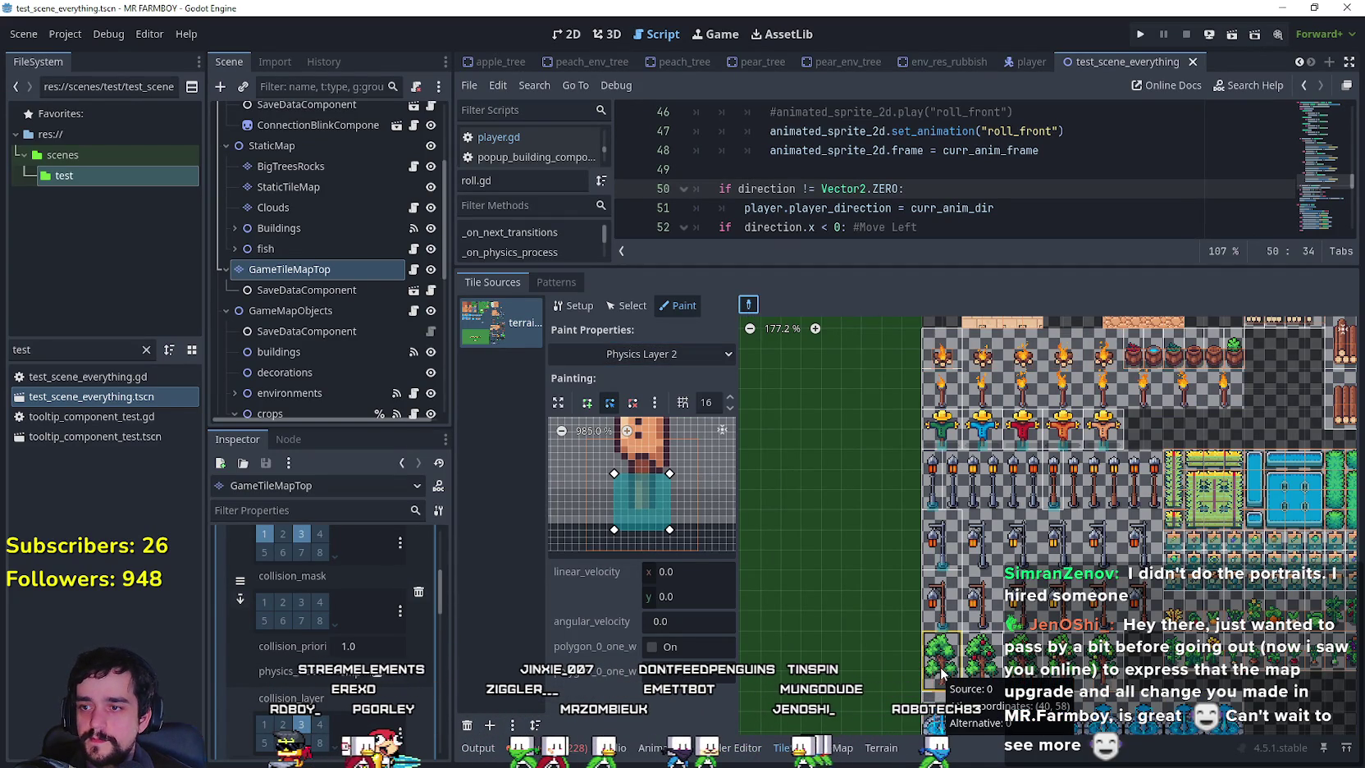
left_click(942, 673)
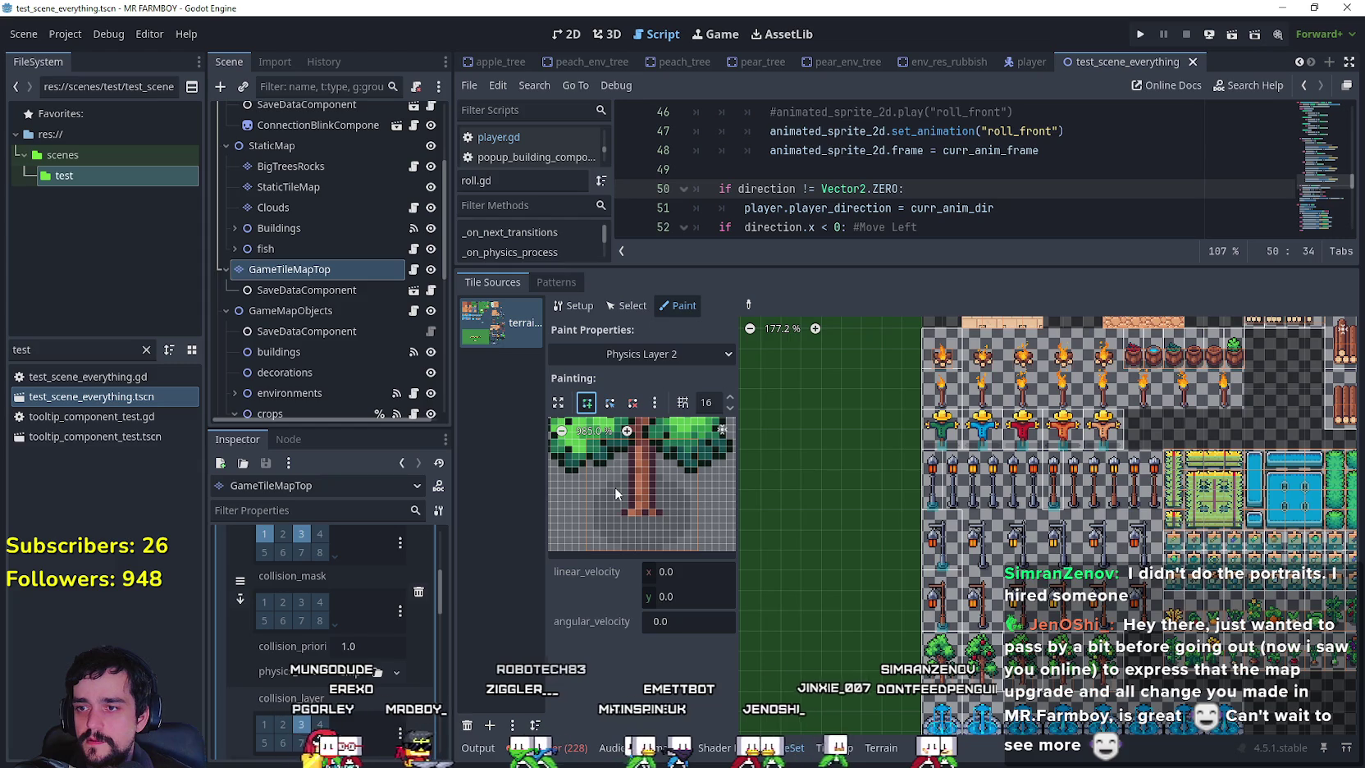
Outline the tree trunk's base with a rectangular Layer 2 polygon, closing it on the first corner.
left_click(614, 486)
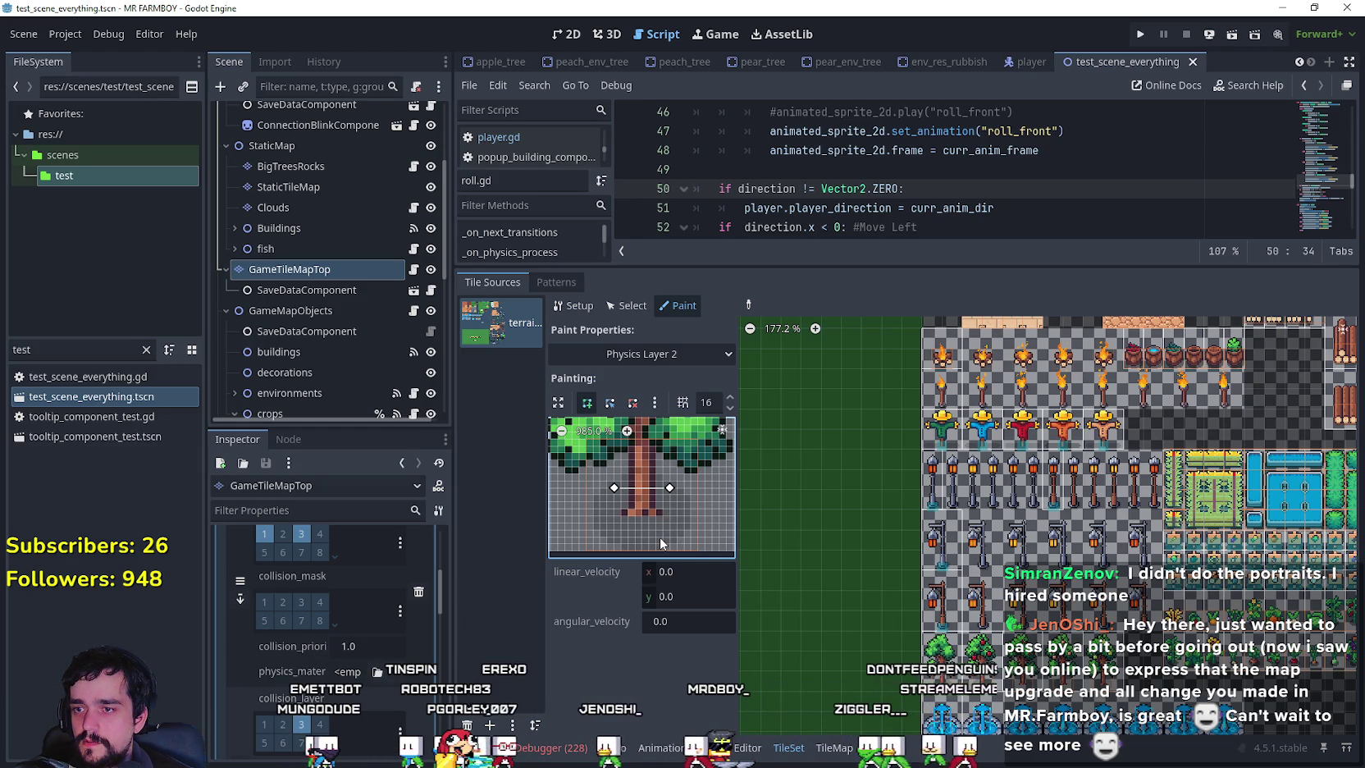
left_click(611, 536)
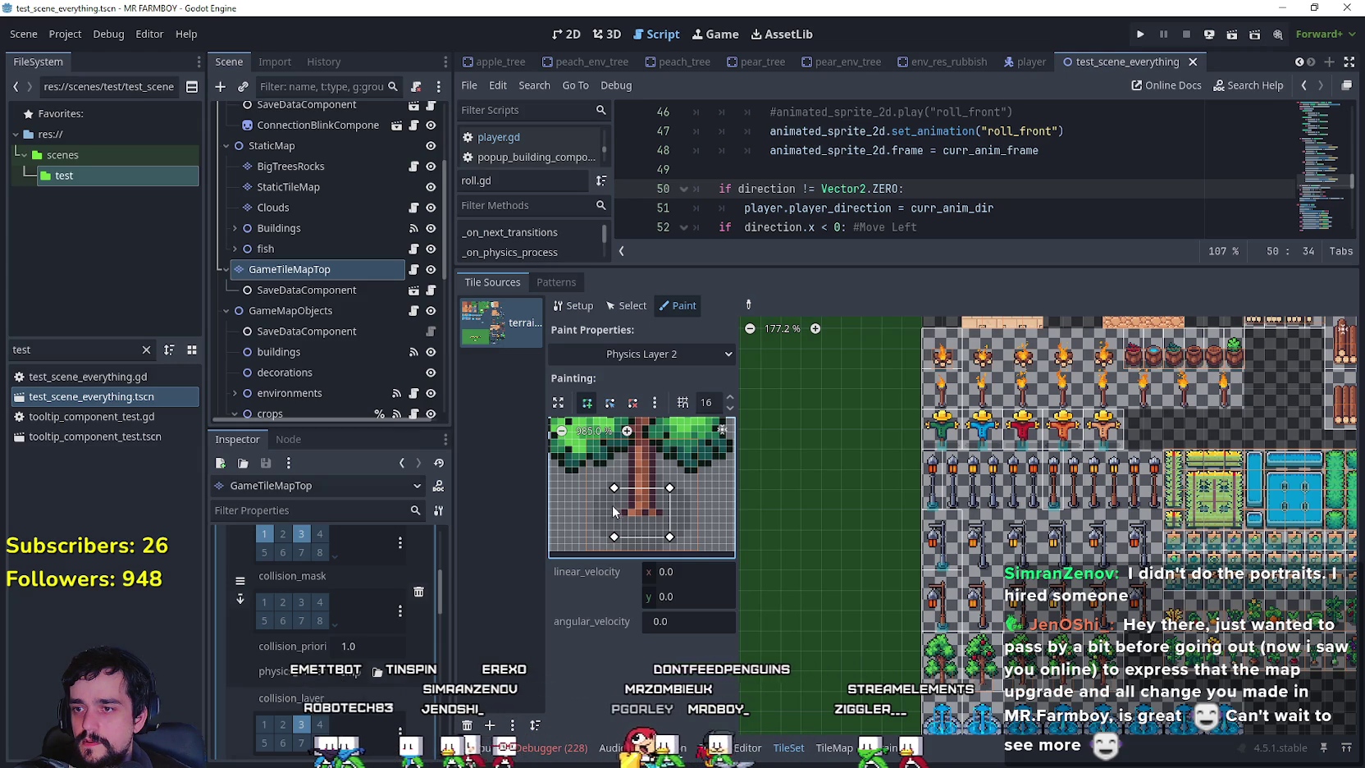
left_click(613, 488)
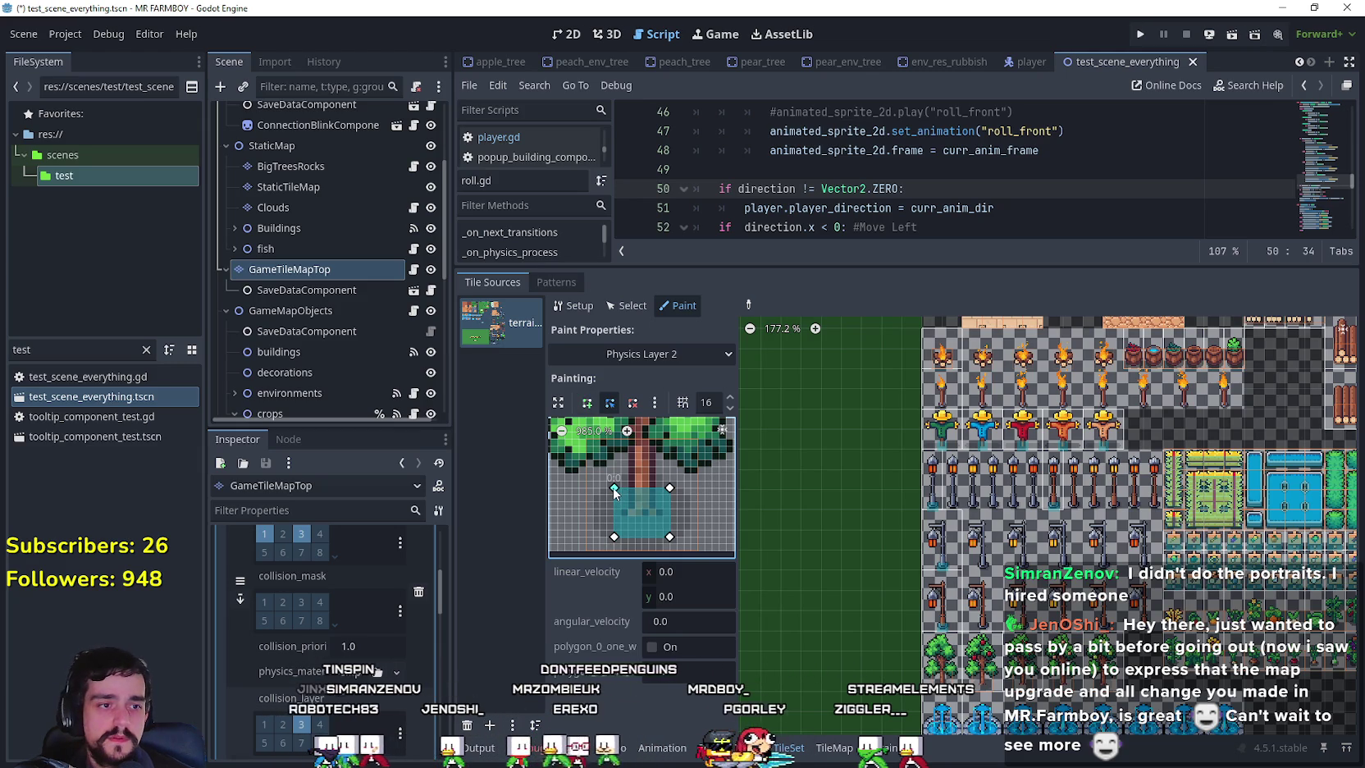
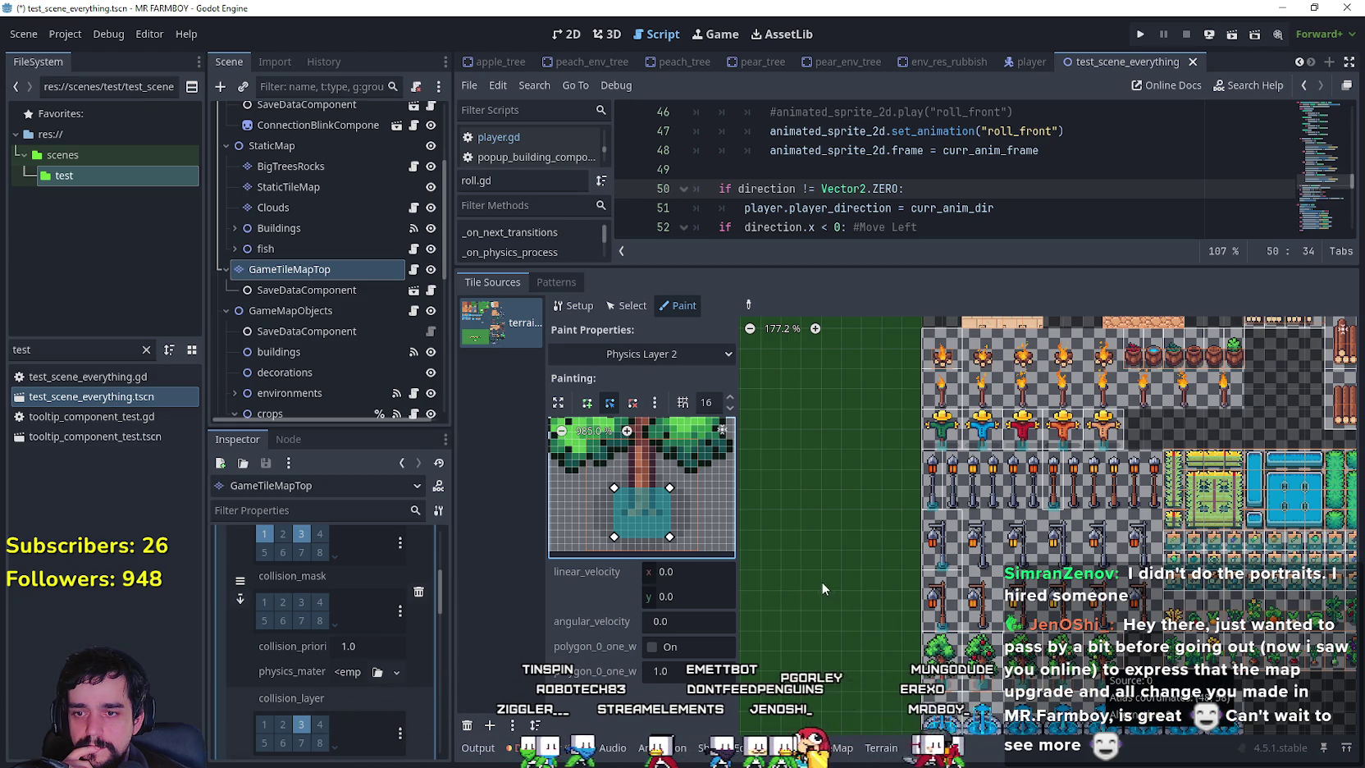
Set the Paint Properties target to Physics Layer 0.
scroll(815, 563, "down", 2)
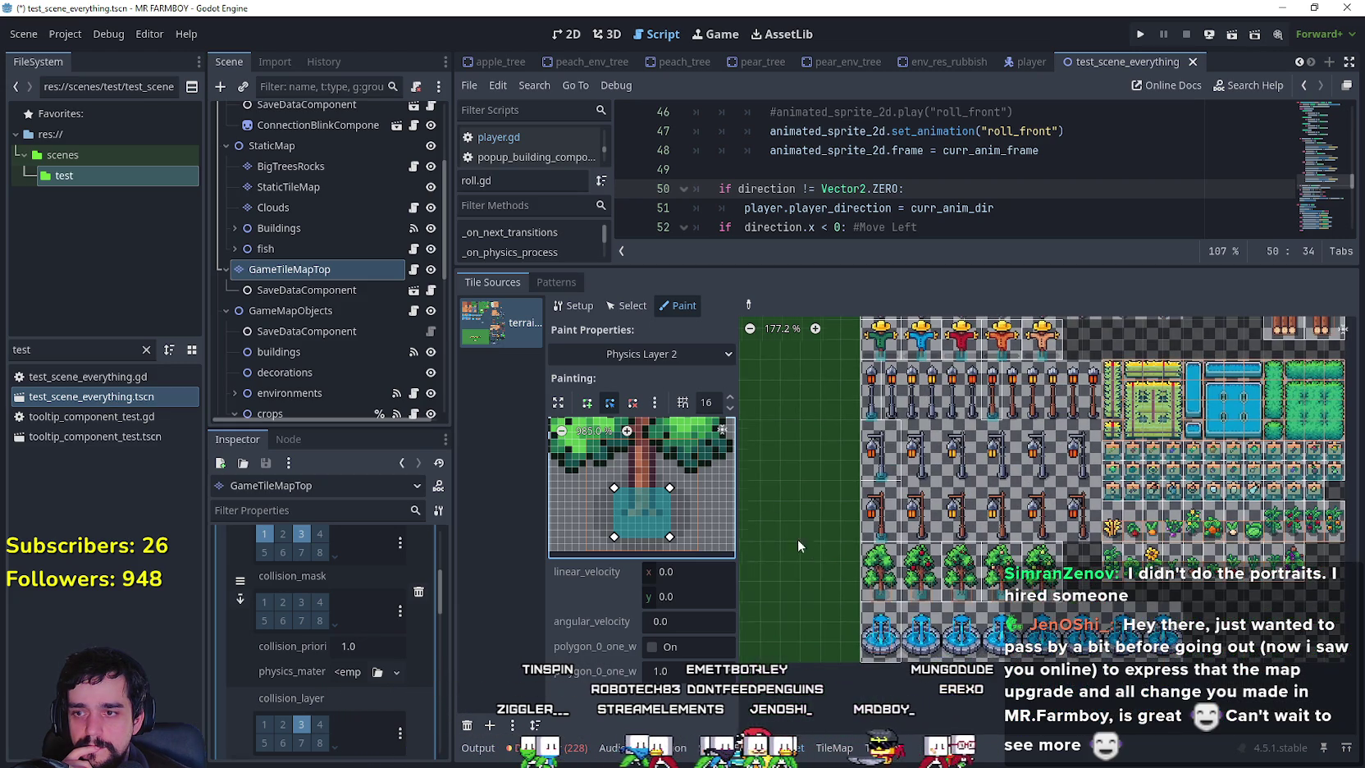
left_click(649, 353)
left_click(642, 512)
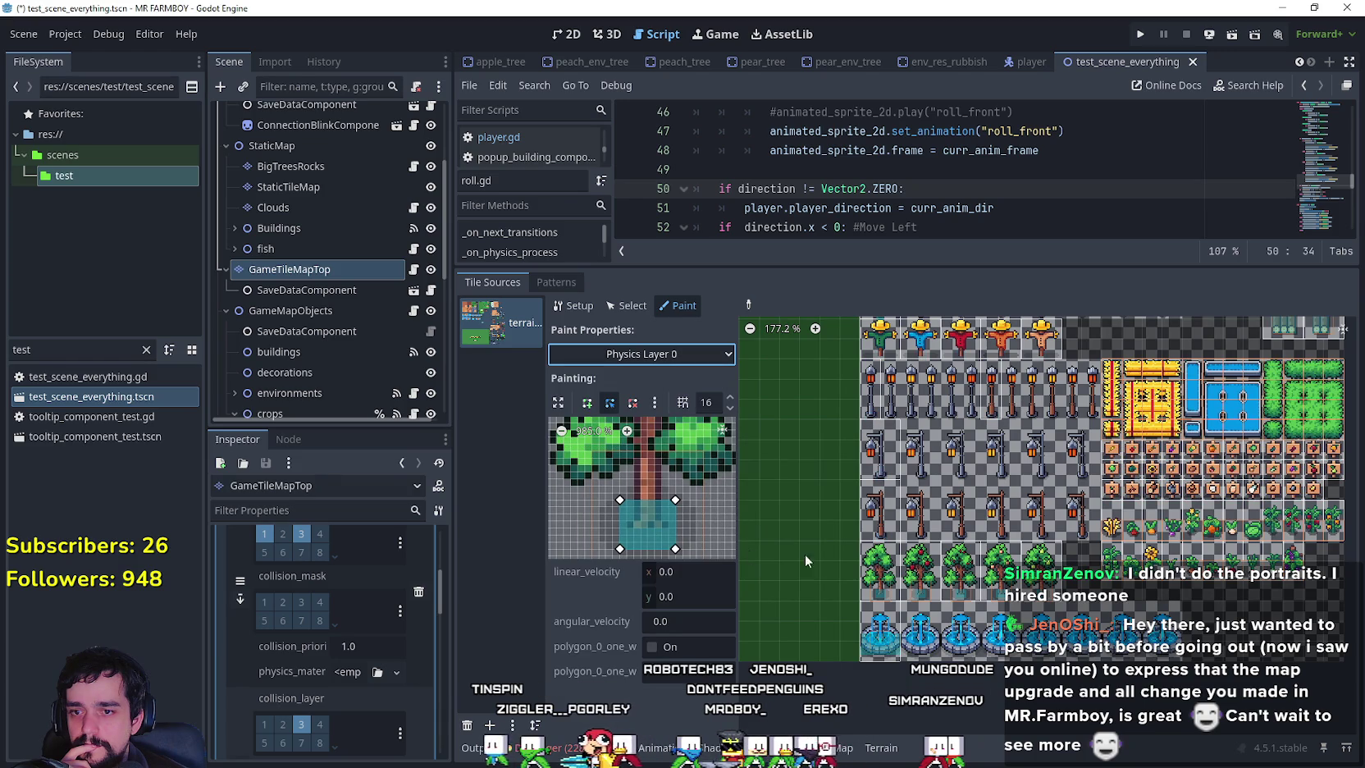
Load the whole fountain tile into the paint preview and snip its collision shape.
left_click(1114, 529)
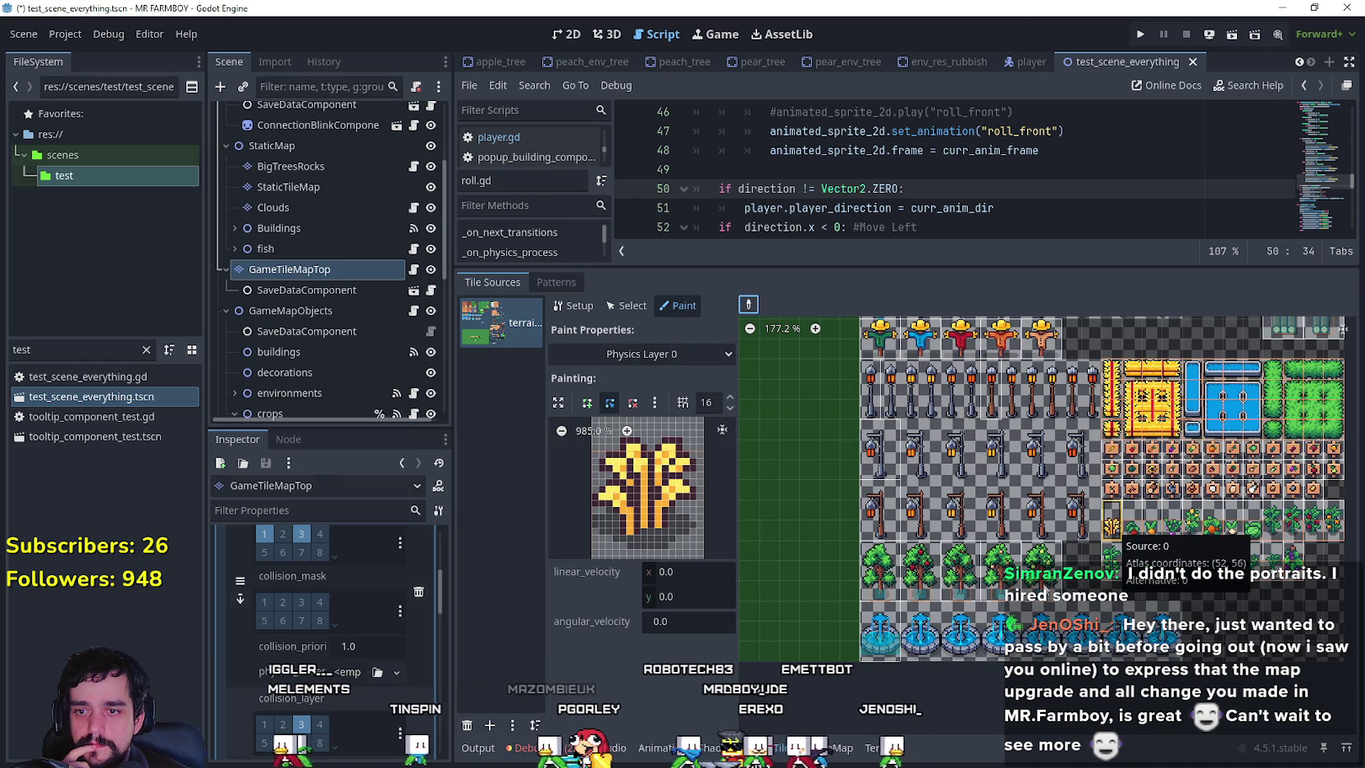
left_click(959, 574)
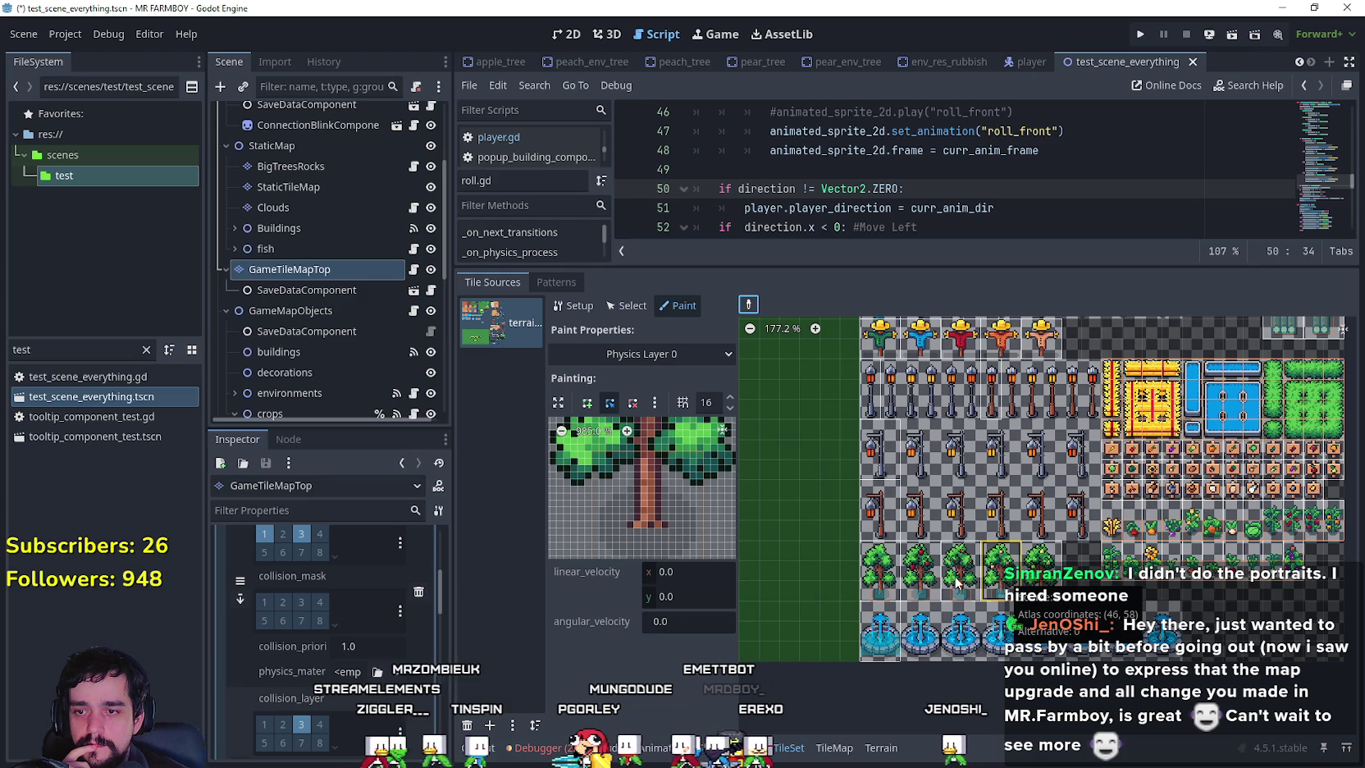
left_click(880, 577)
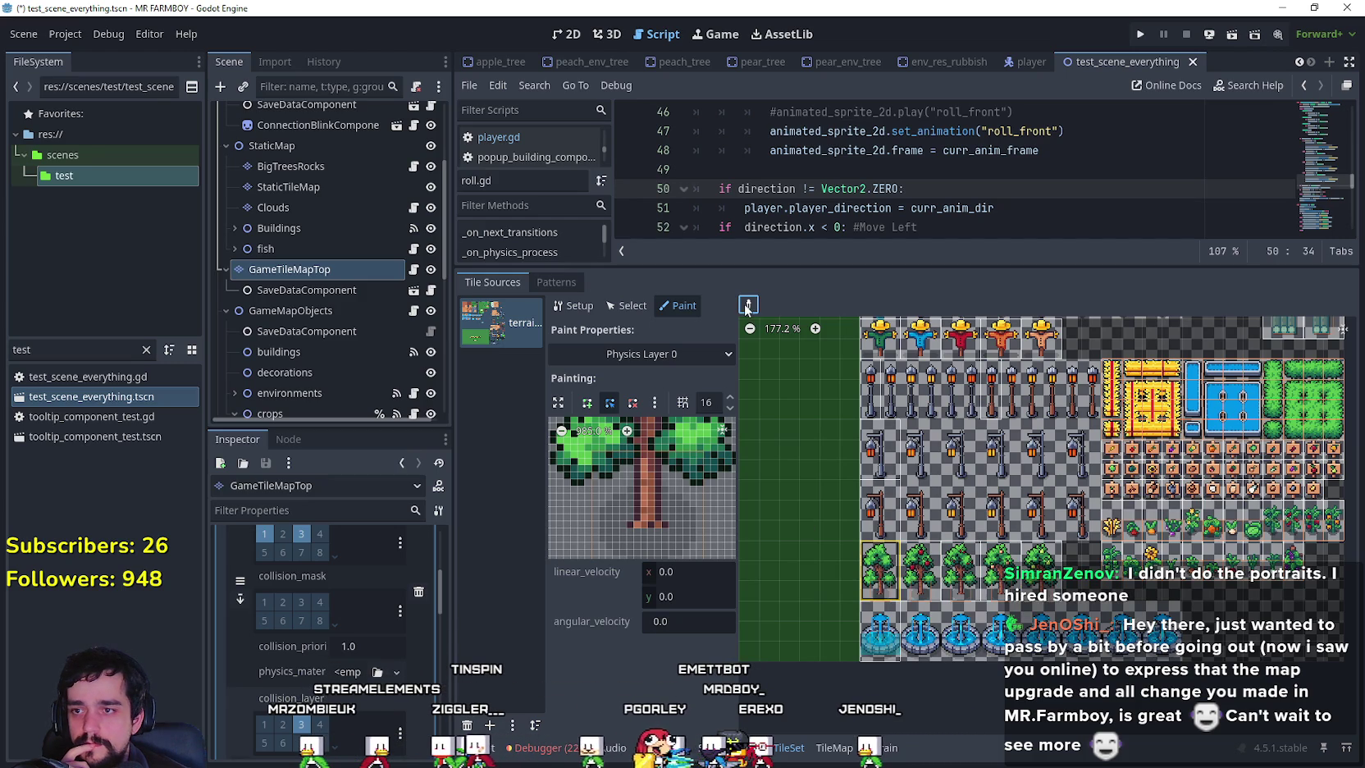
left_click(879, 648)
left_click(884, 648)
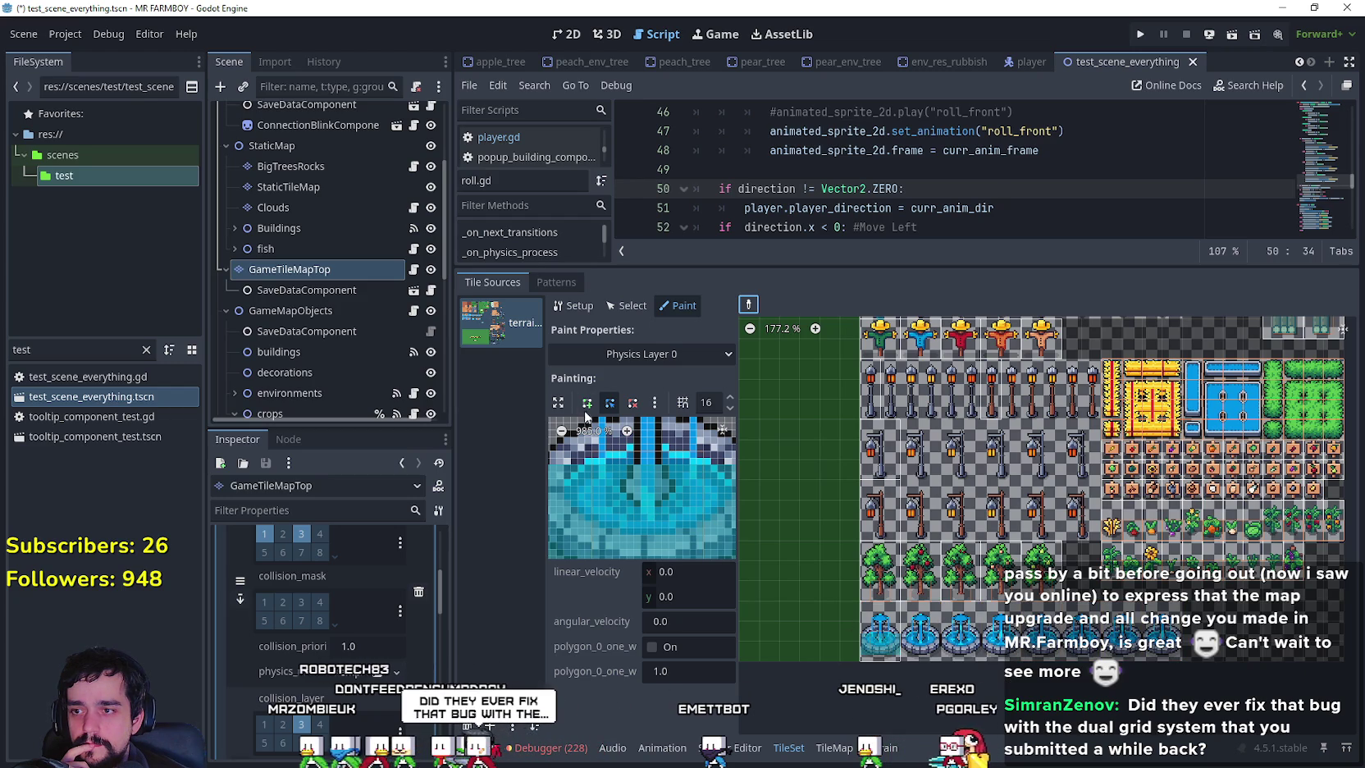
left_click(561, 431)
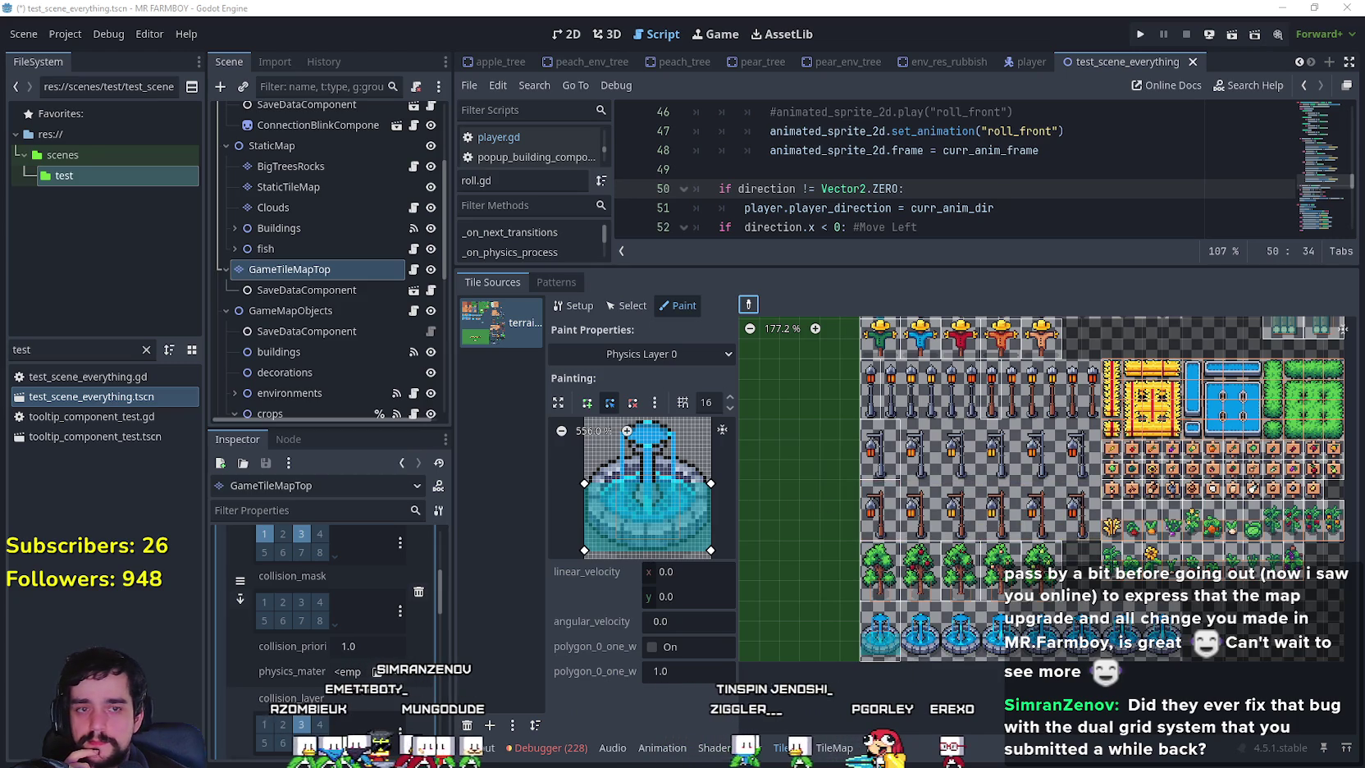
key("super+shift+s")
left_click_drag(509, 390, 721, 585)
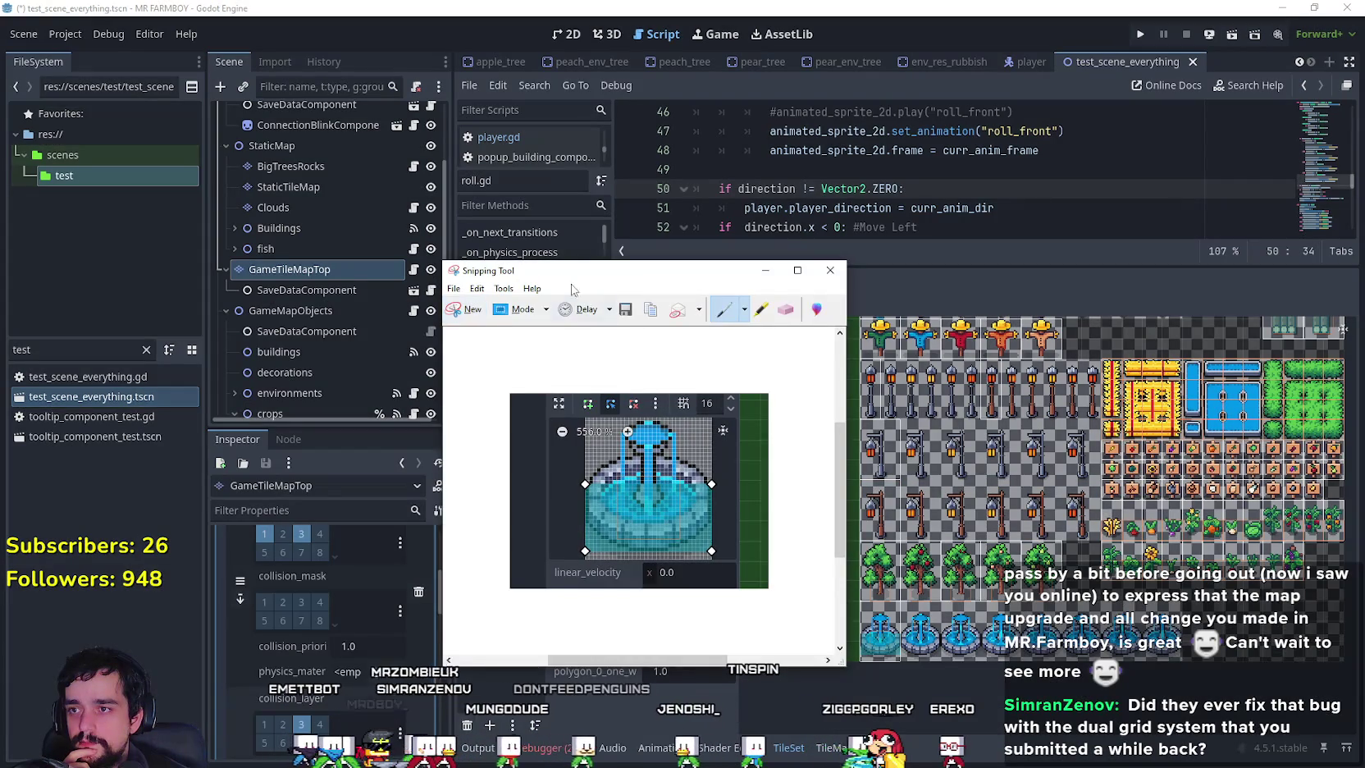
Switch painting to Physics Layer 2 and load the zoomed-out fountain tile into the preview.
left_click(676, 354)
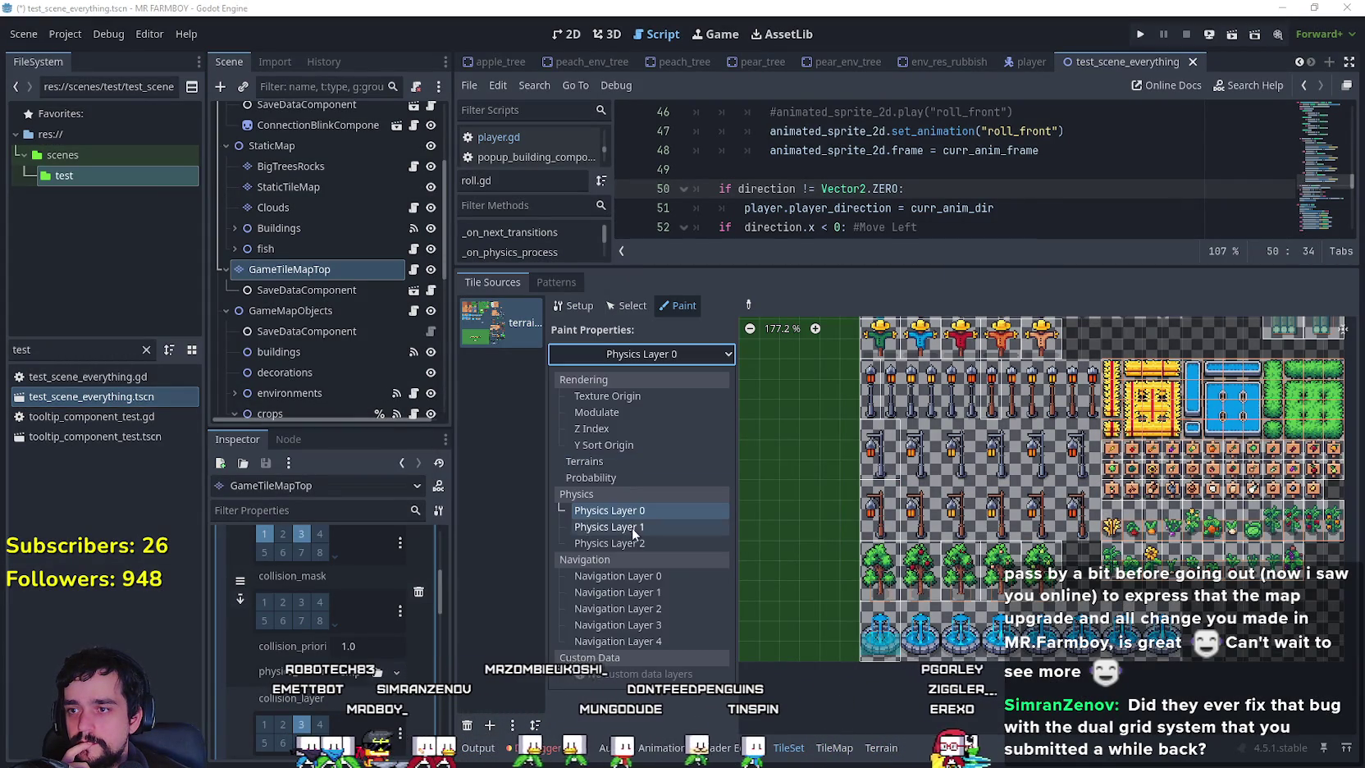
left_click(623, 542)
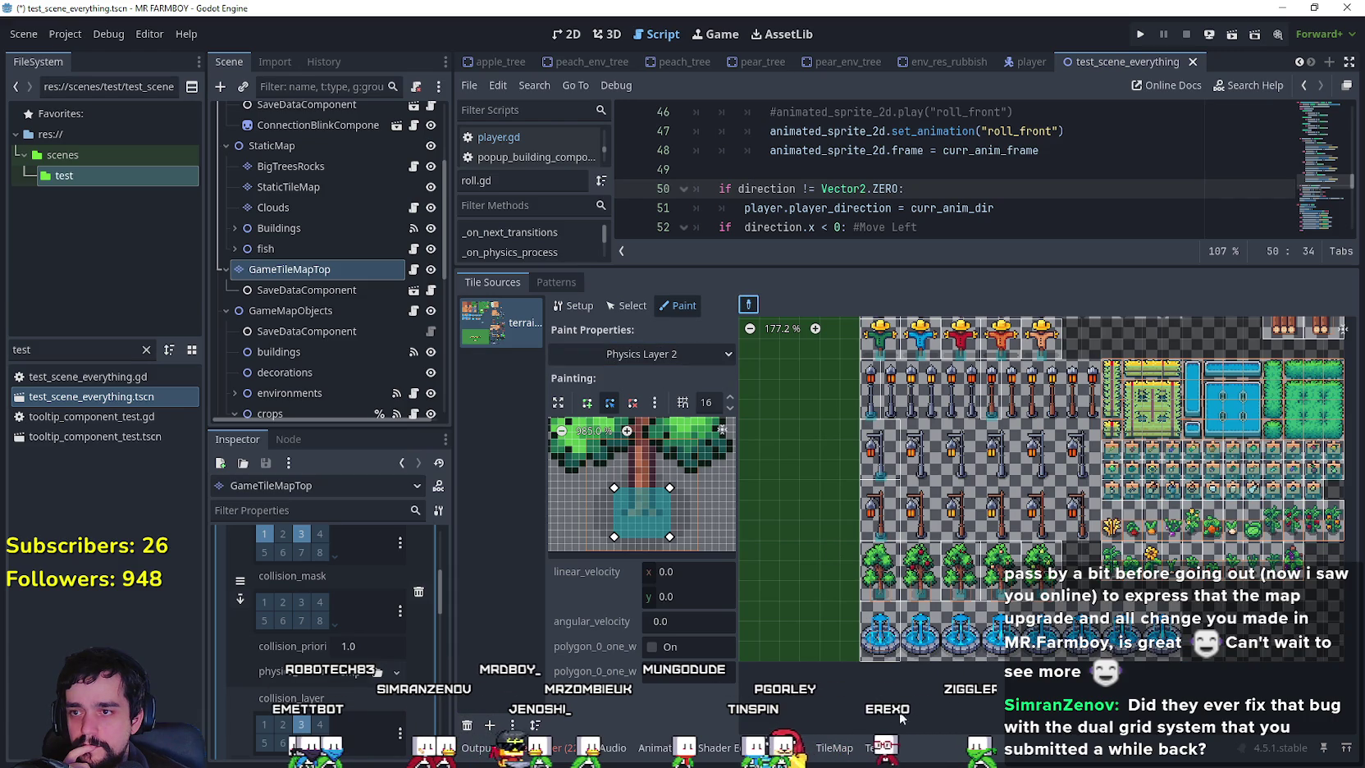
left_click(884, 646)
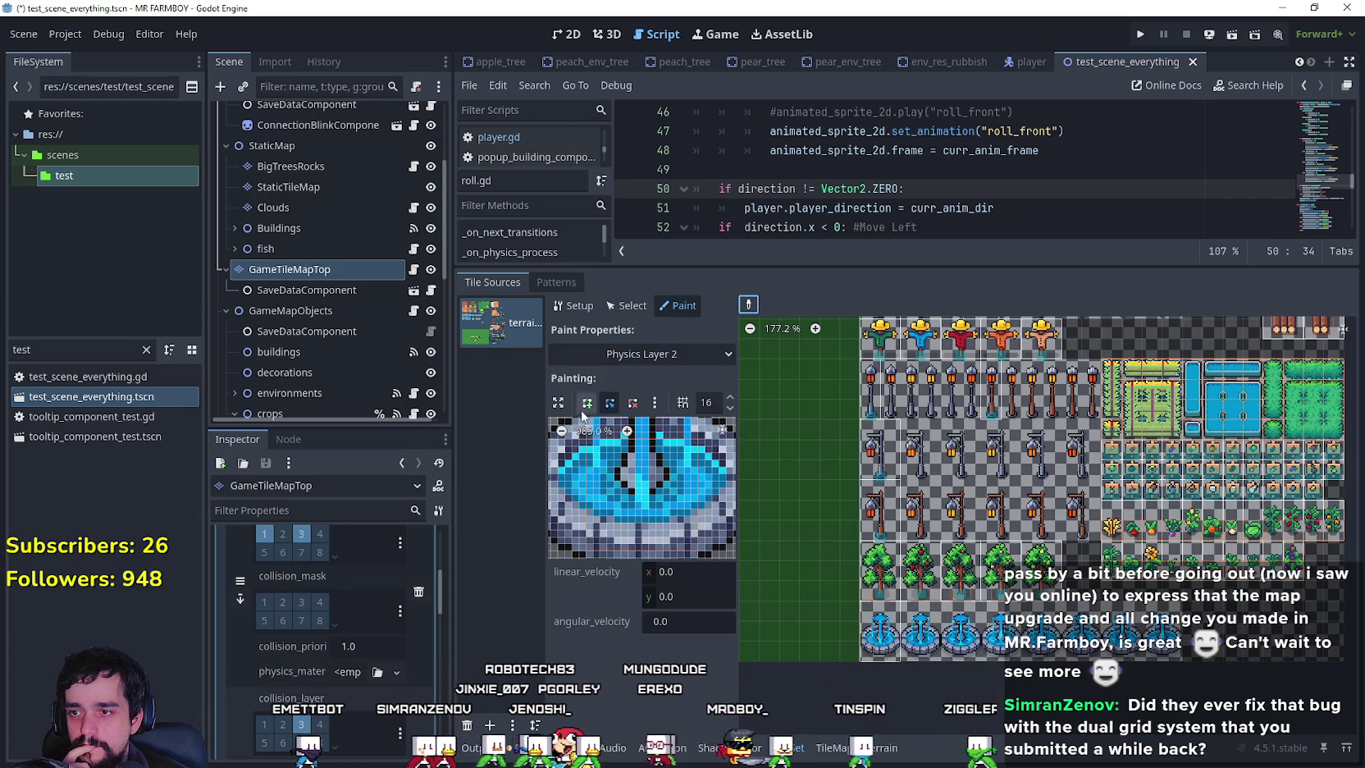
left_click(561, 430)
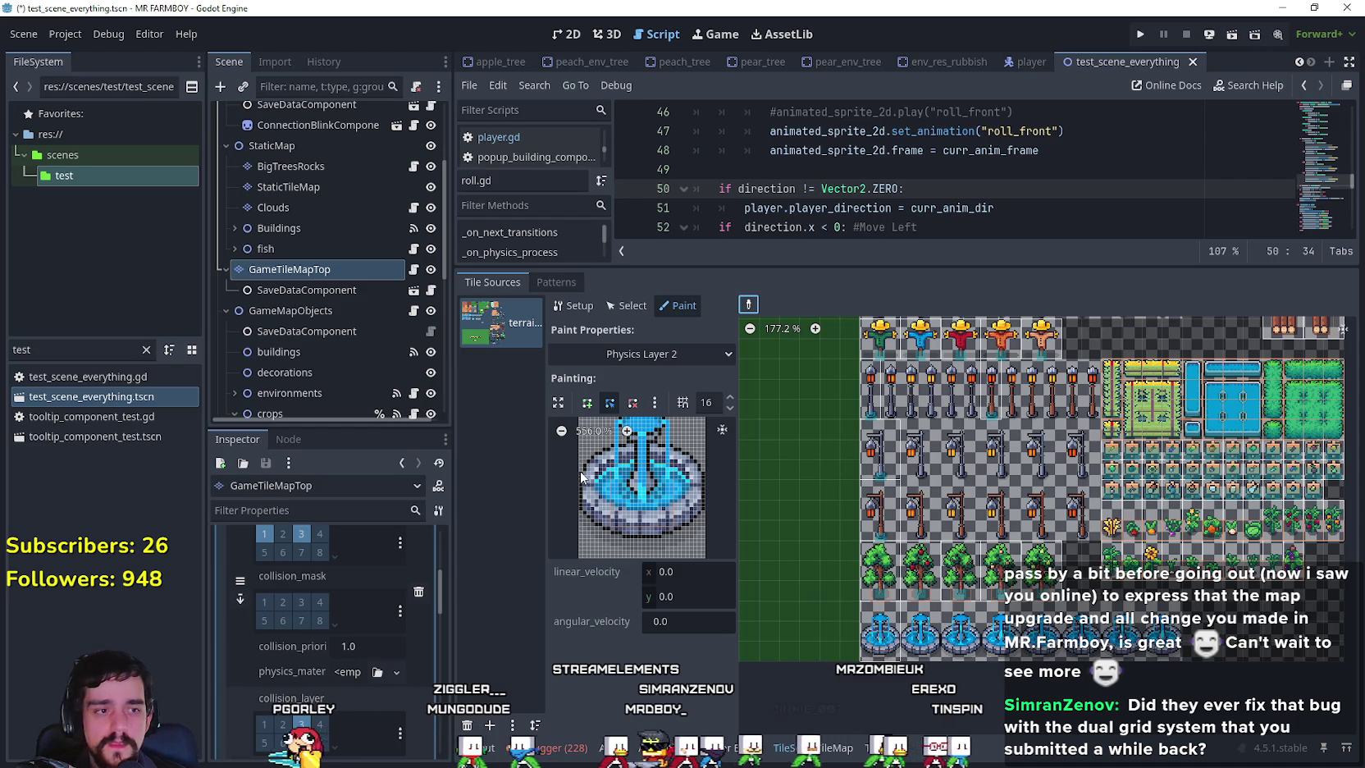
left_click(586, 402)
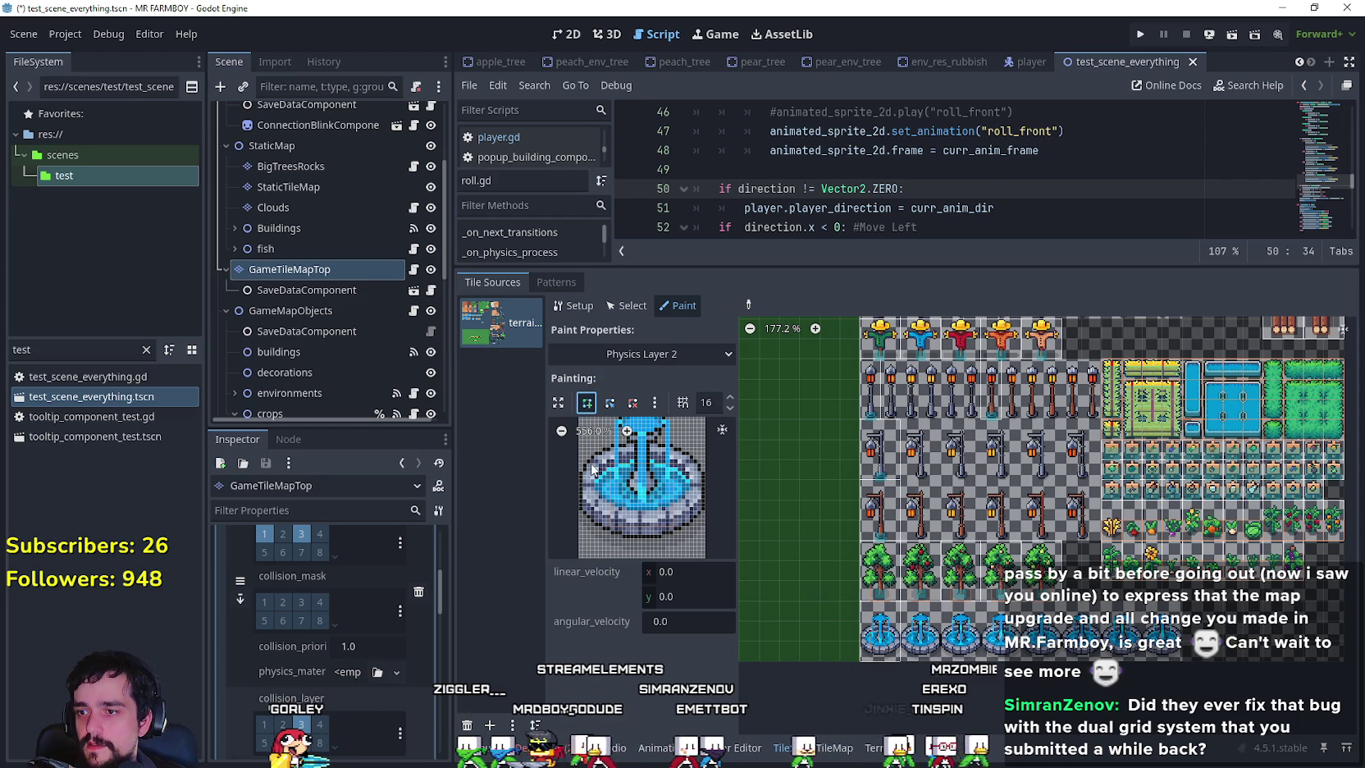
Draw a four-corner polygon over the fountain basin, then retarget painting to Physics Layer 0.
left_click(578, 471)
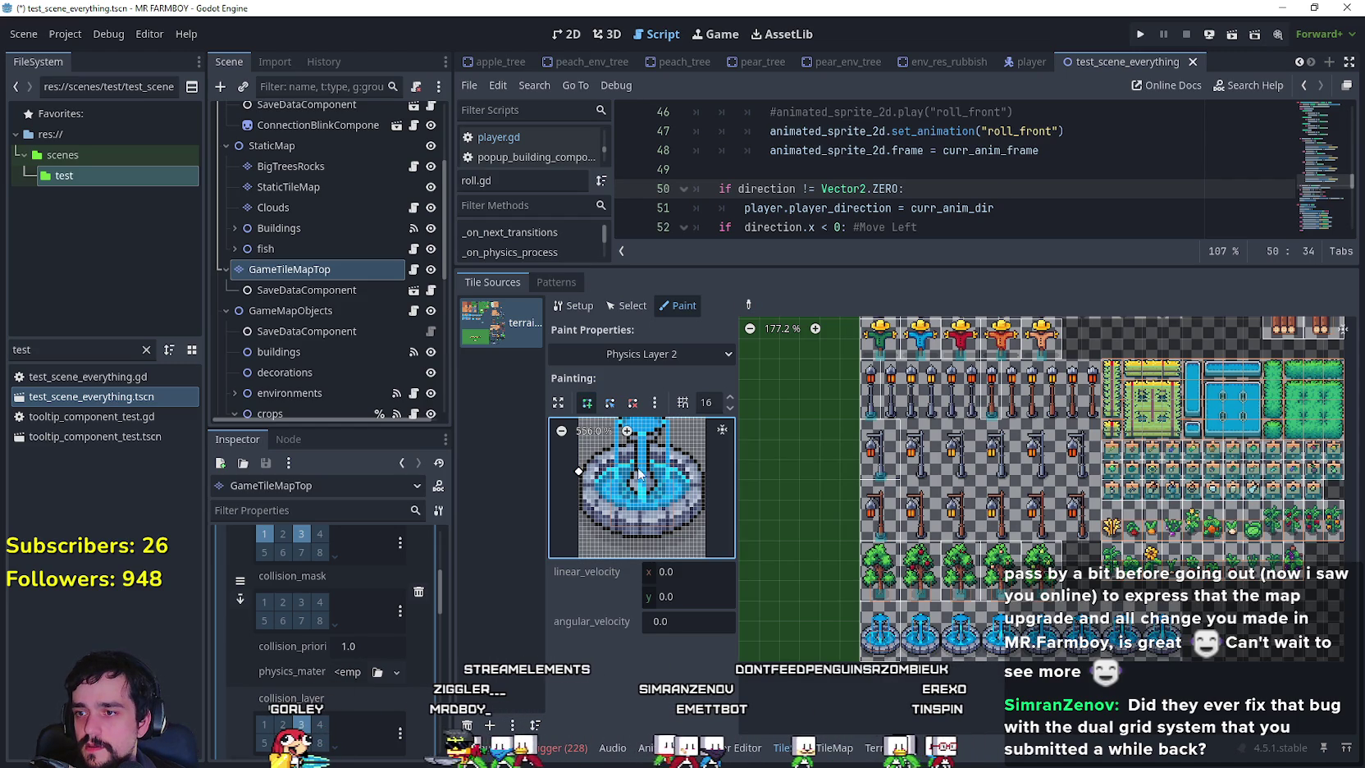
left_click(704, 472)
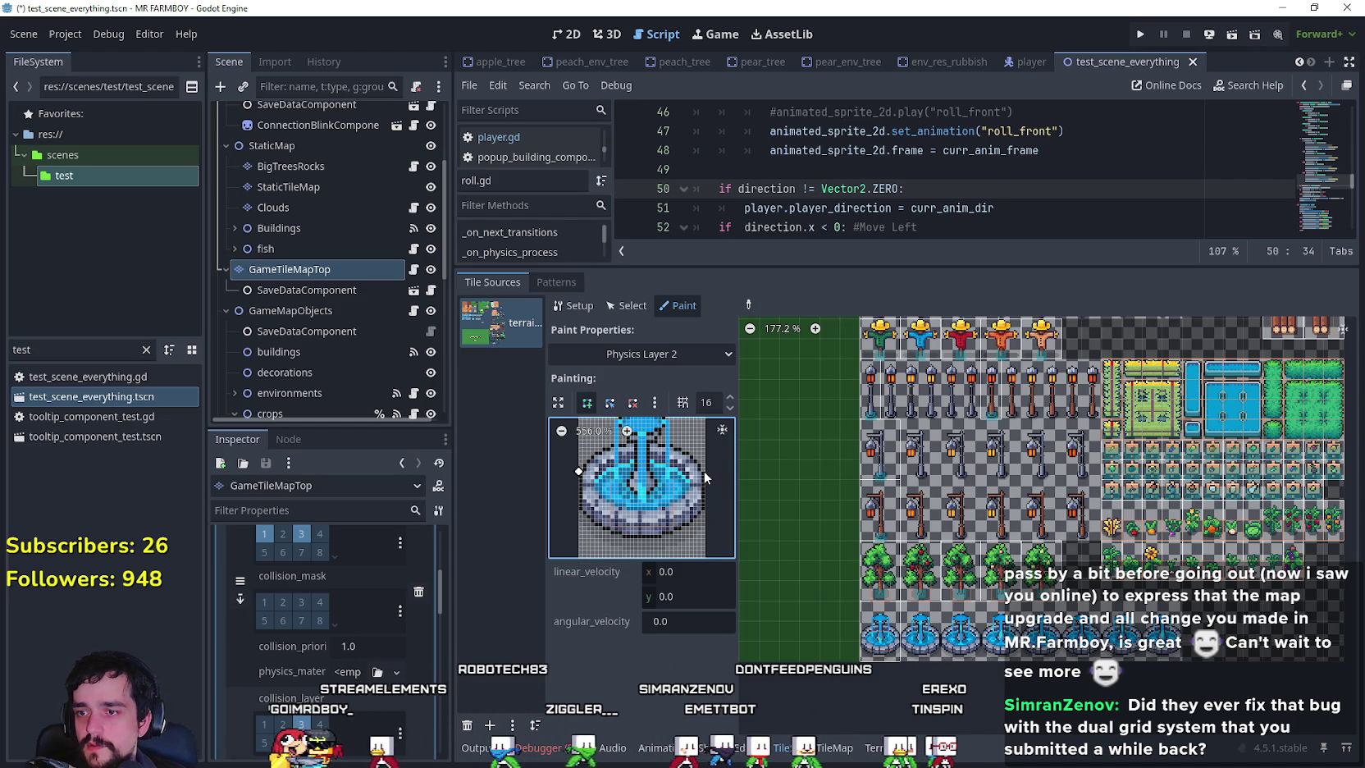
left_click(702, 535)
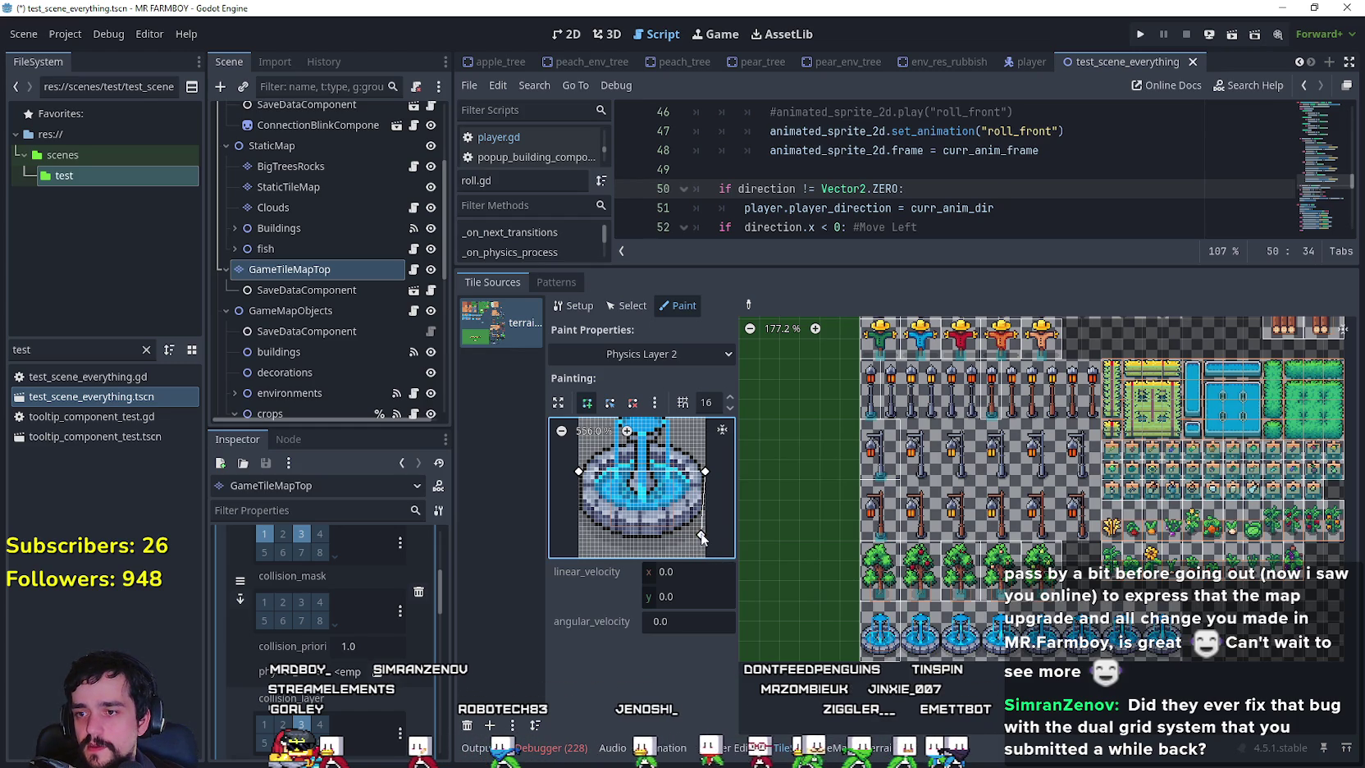
left_click(578, 535)
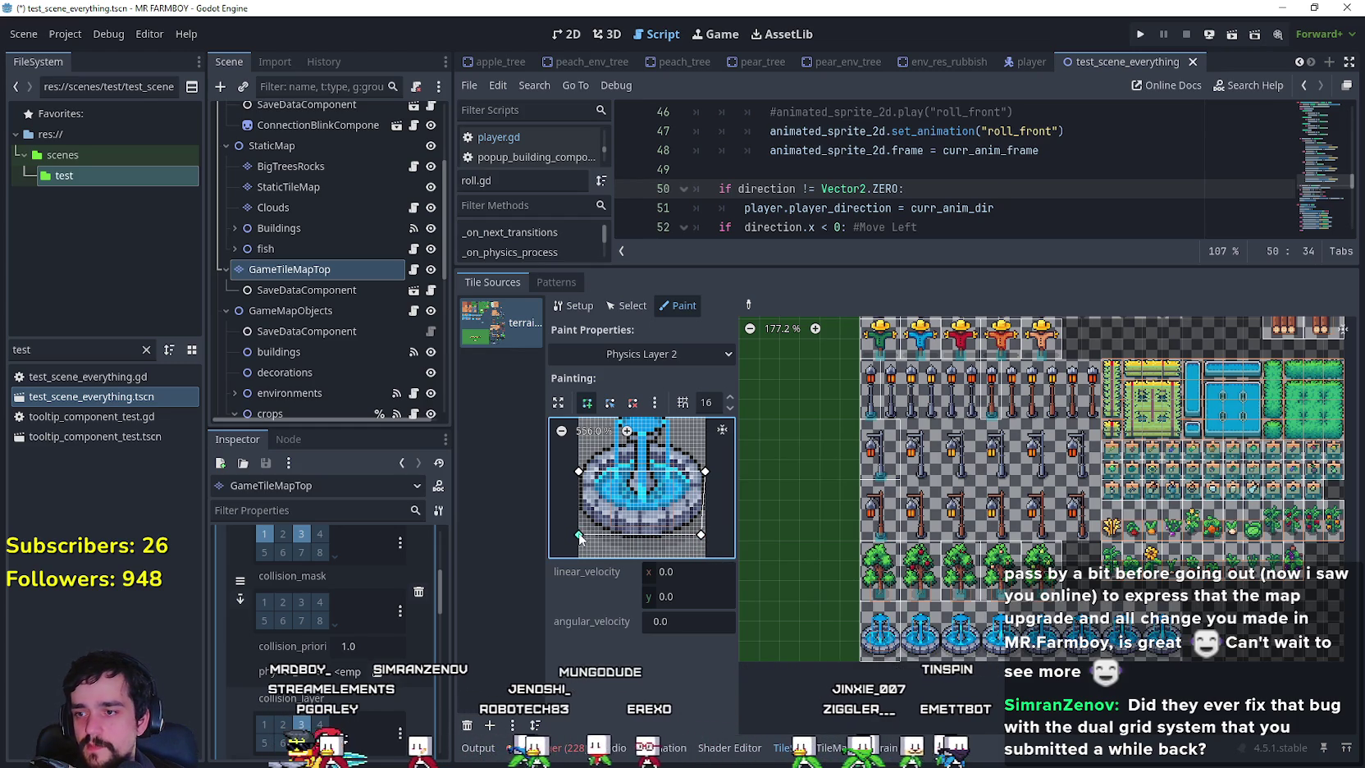
left_click(579, 472)
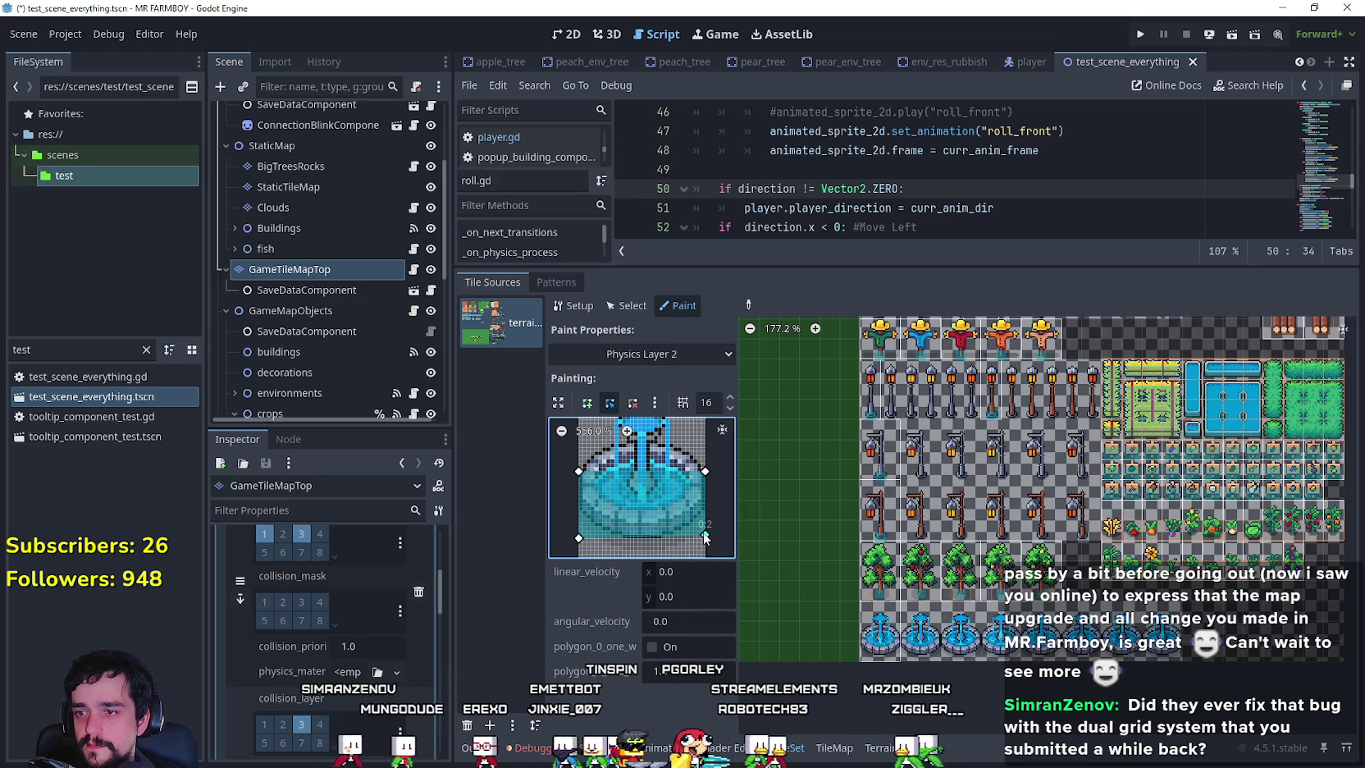
left_click(641, 354)
left_click(642, 374)
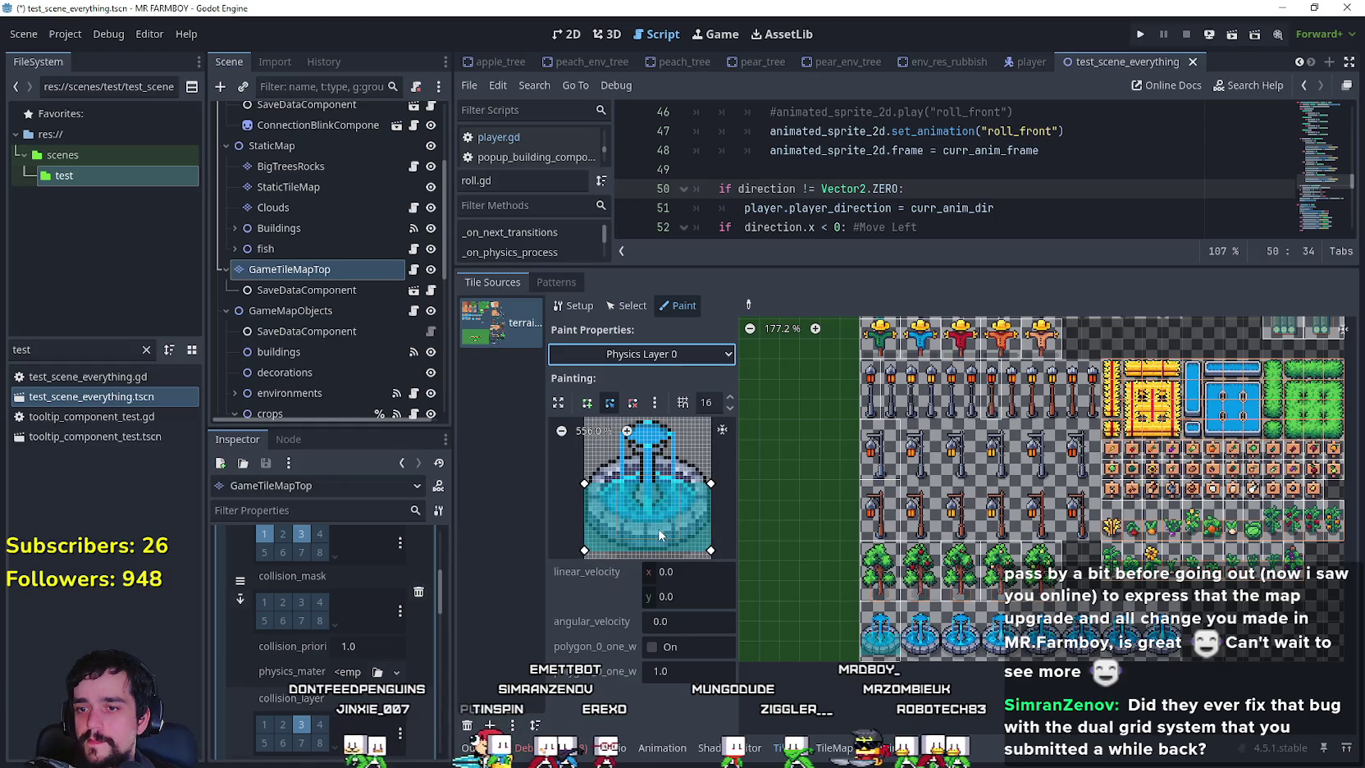
With the Picker, sample the wheat tile and then the fountain tile.
left_click(750, 308)
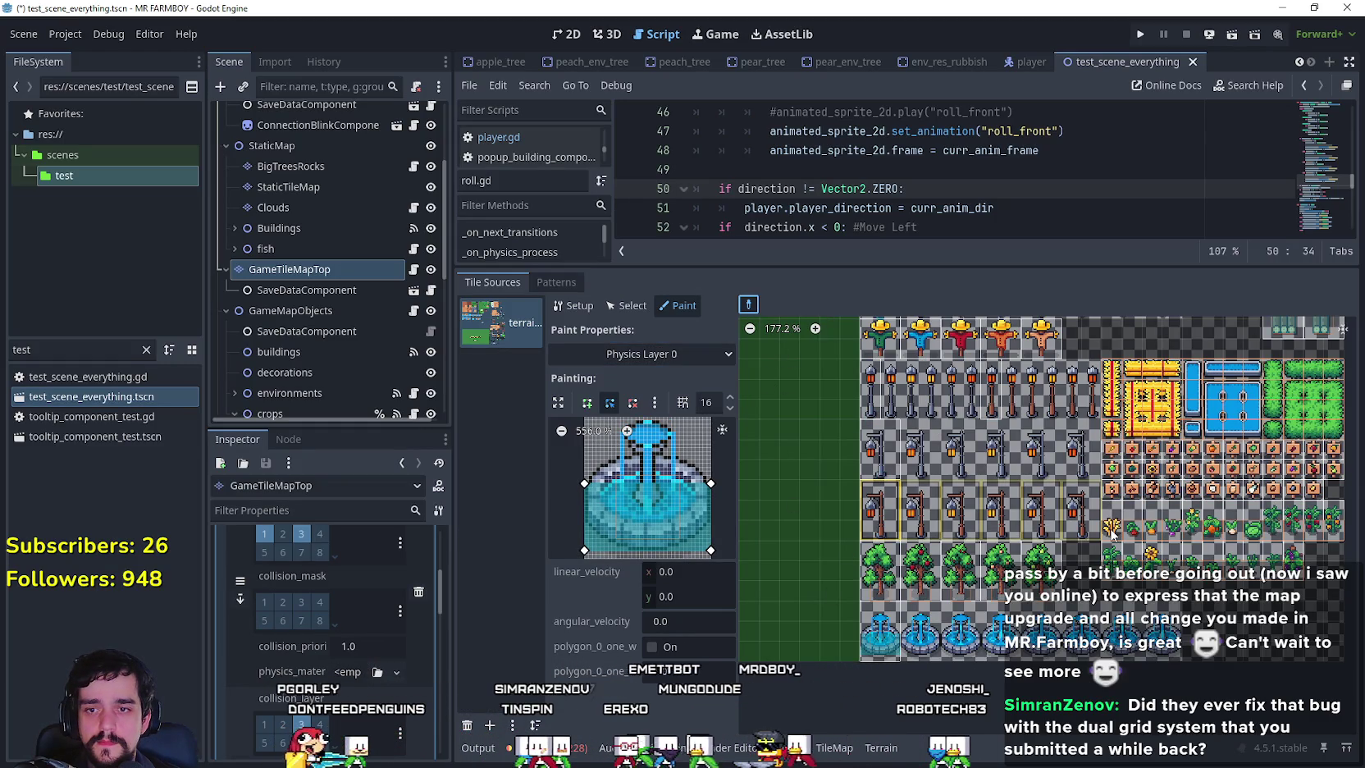
left_click(1113, 532)
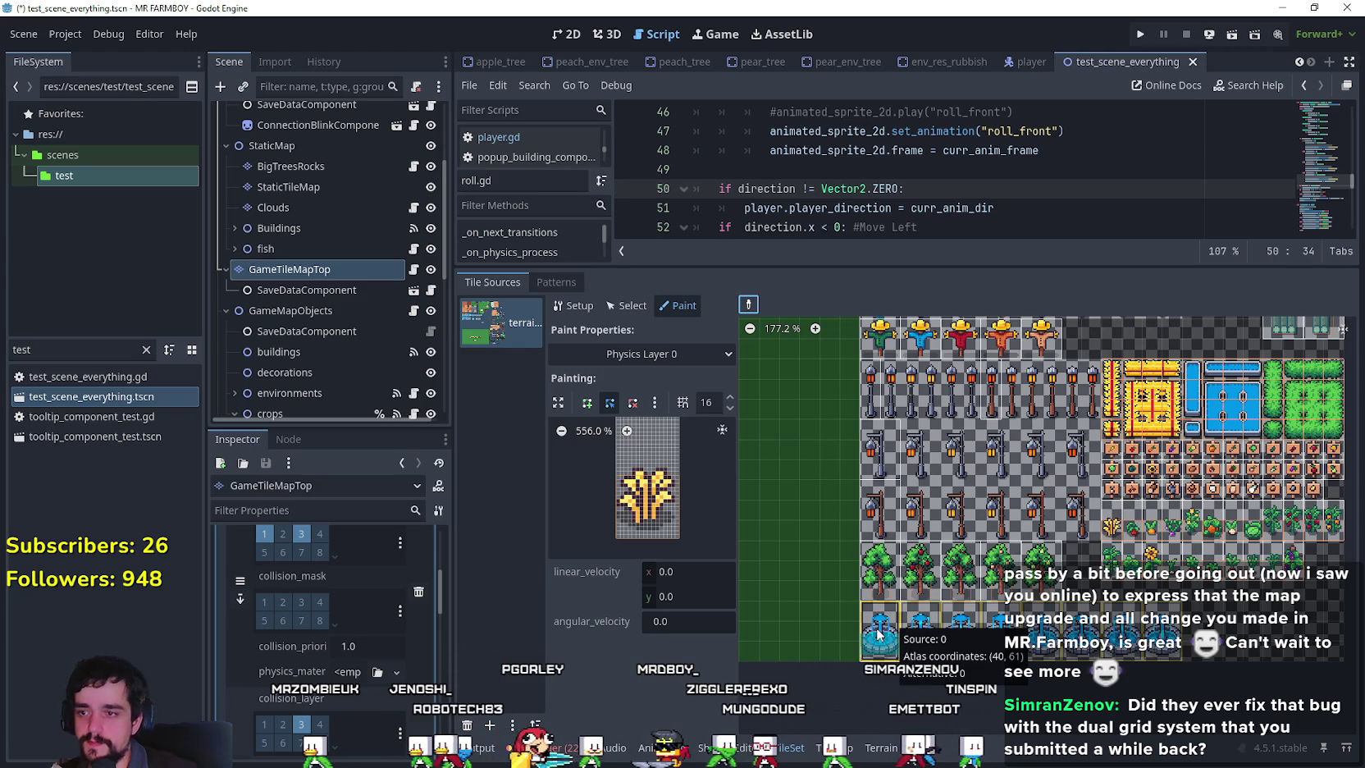
left_click(879, 633)
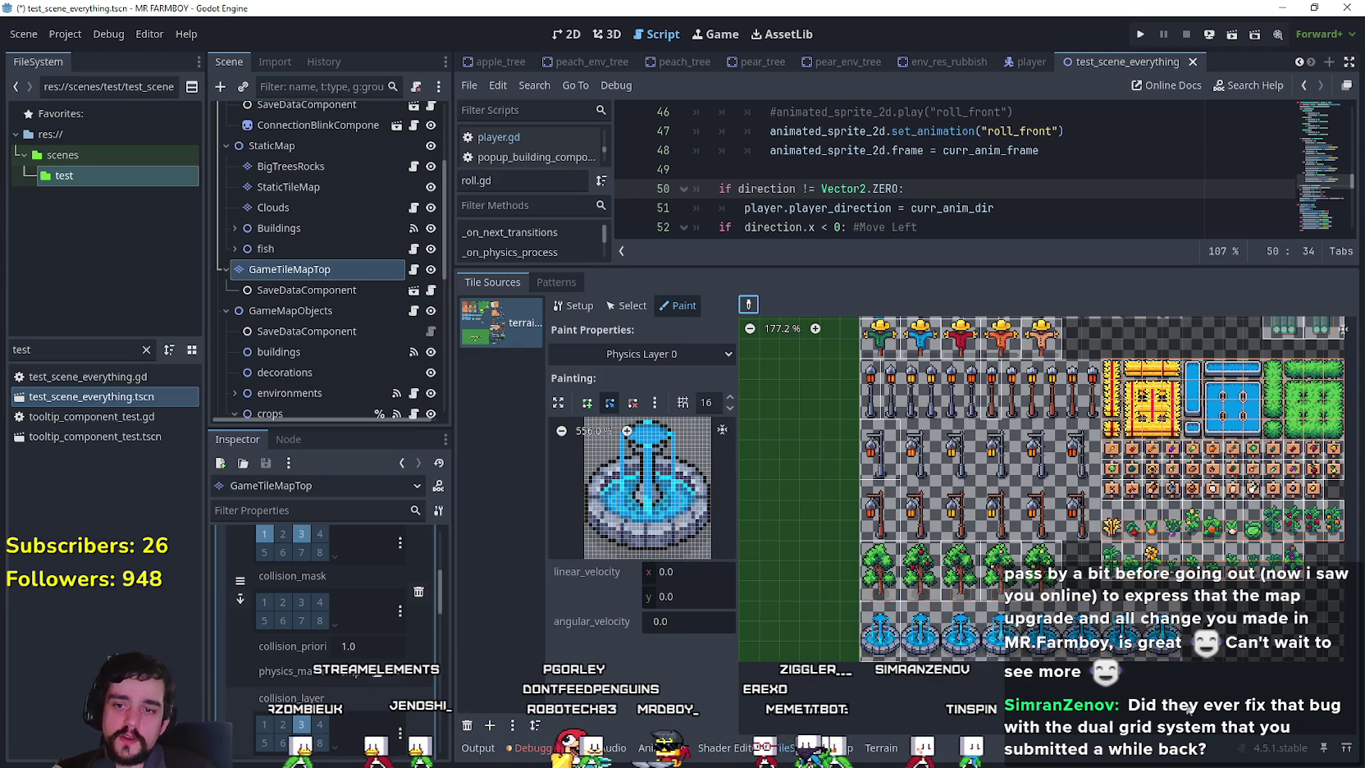
scroll(1230, 672, "up", 2)
scroll(1230, 672, "right", 3)
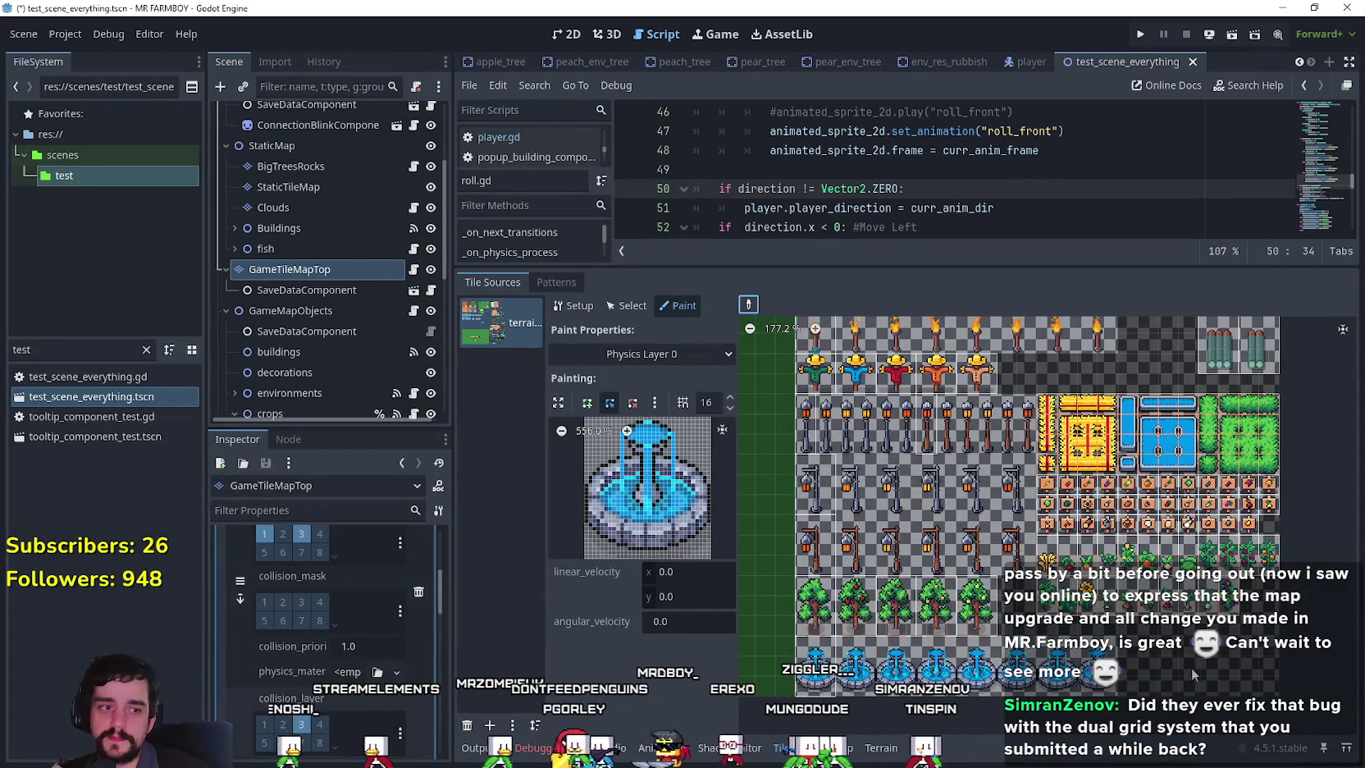
Save the scene.
scroll(1185, 660, "down", 1)
scroll(1187, 658, "right", 2)
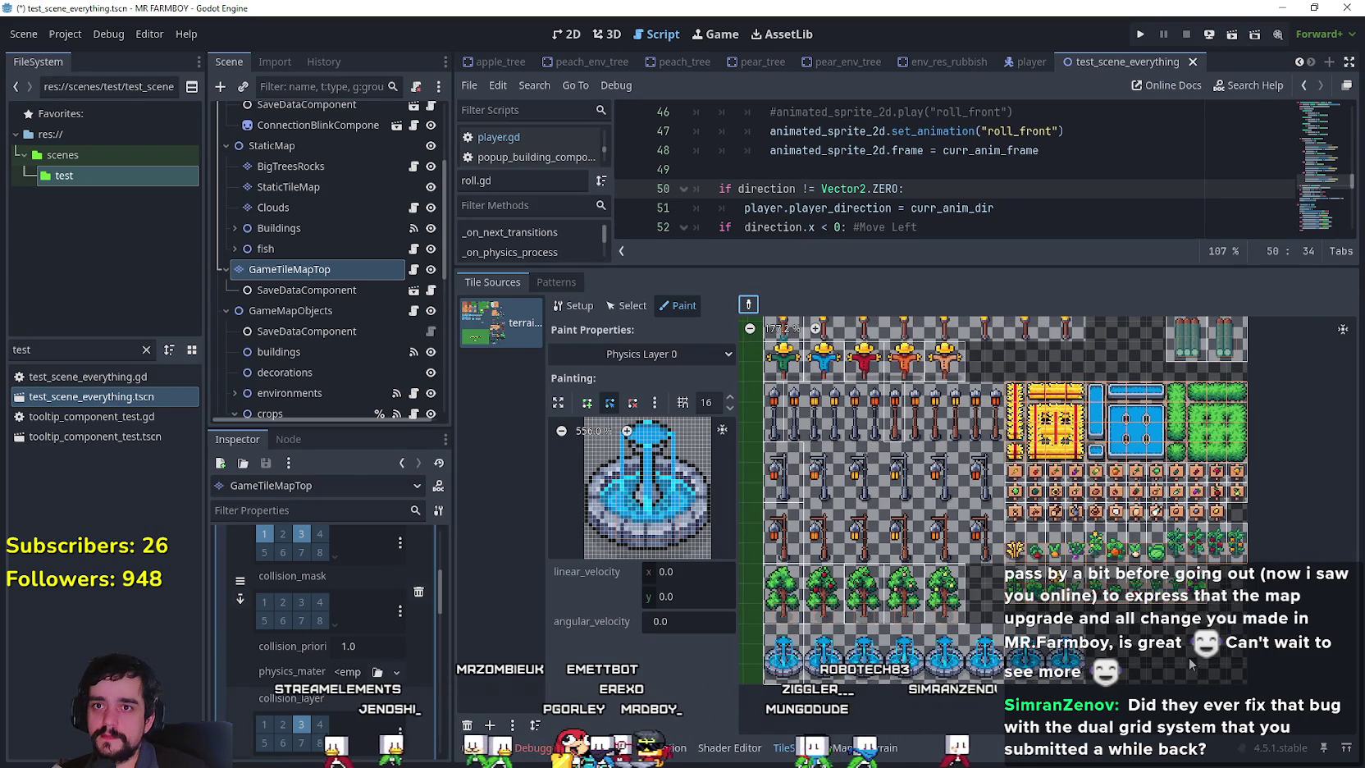
key("ctrl+s")
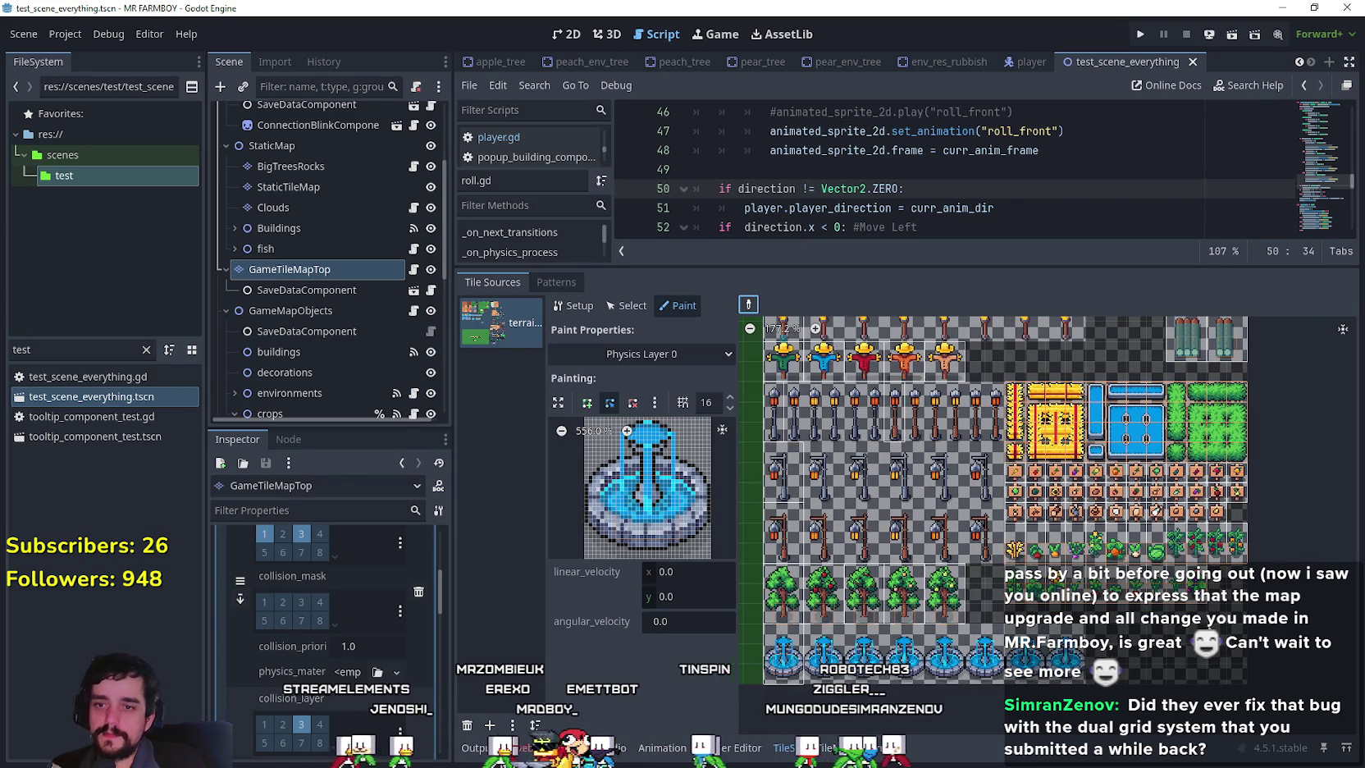
Zoom the atlas to about 235% and pan to the torch and scarecrow rows.
scroll(1275, 483, "up", 5)
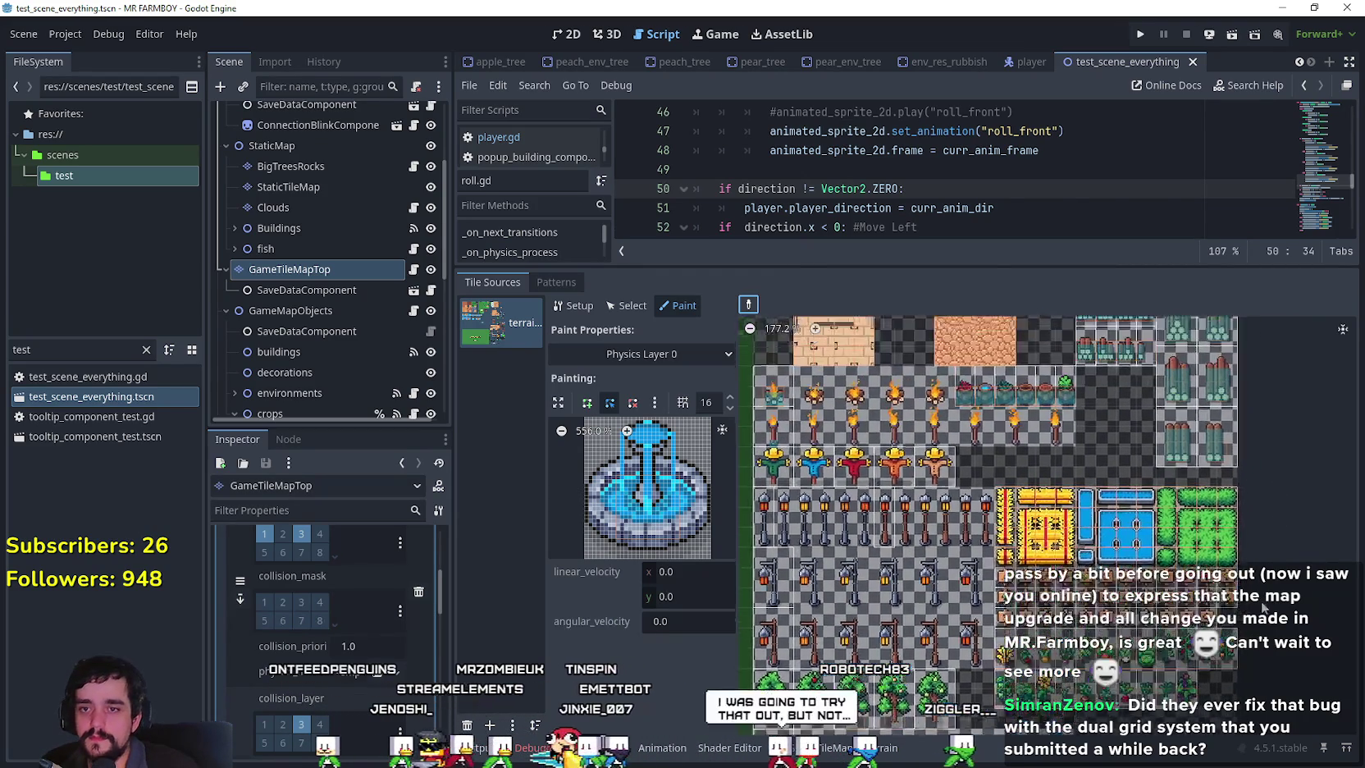
mouse_move(1257, 504)
left_mouse_down()
mouse_move(1311, 395)
mouse_move(1209, 498)
mouse_move(1305, 653)
left_mouse_up()
scroll(1283, 604, "down", 5)
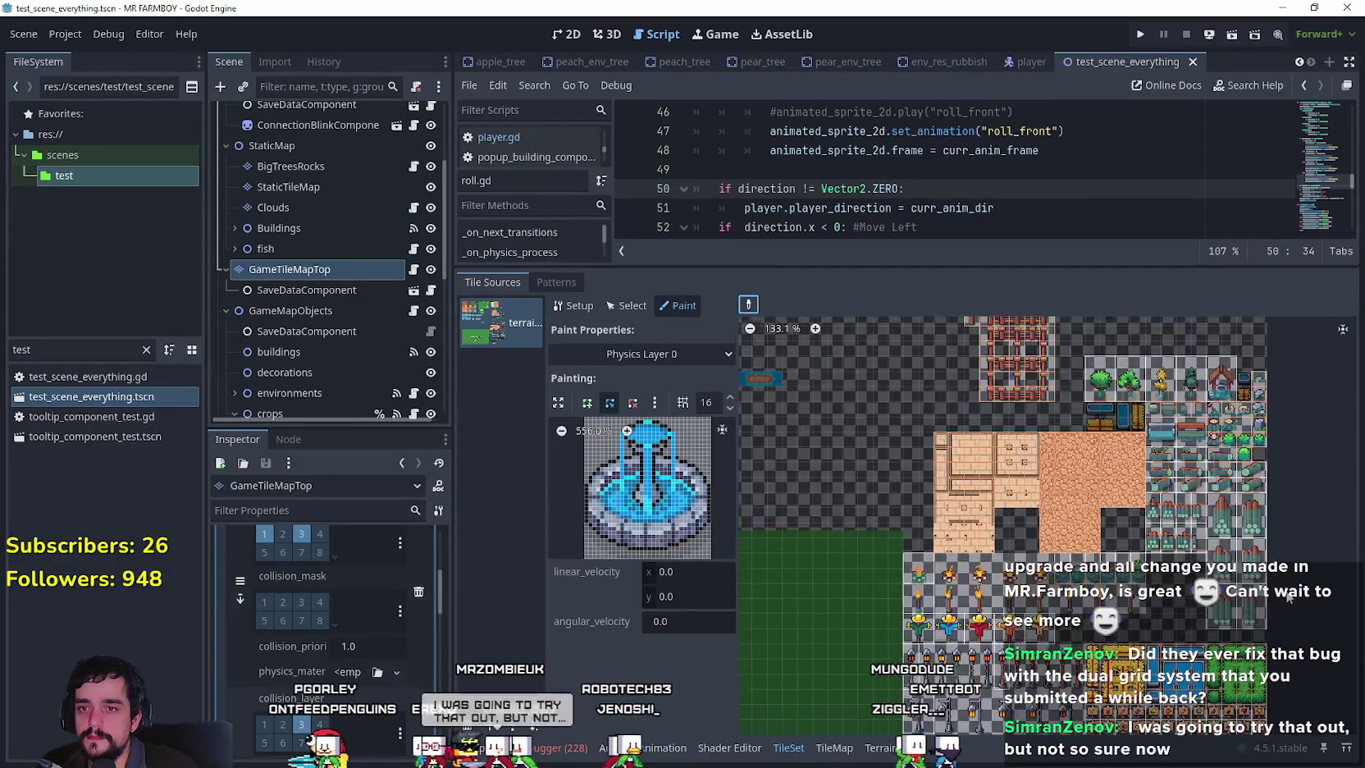
scroll(1256, 572, "down", 2)
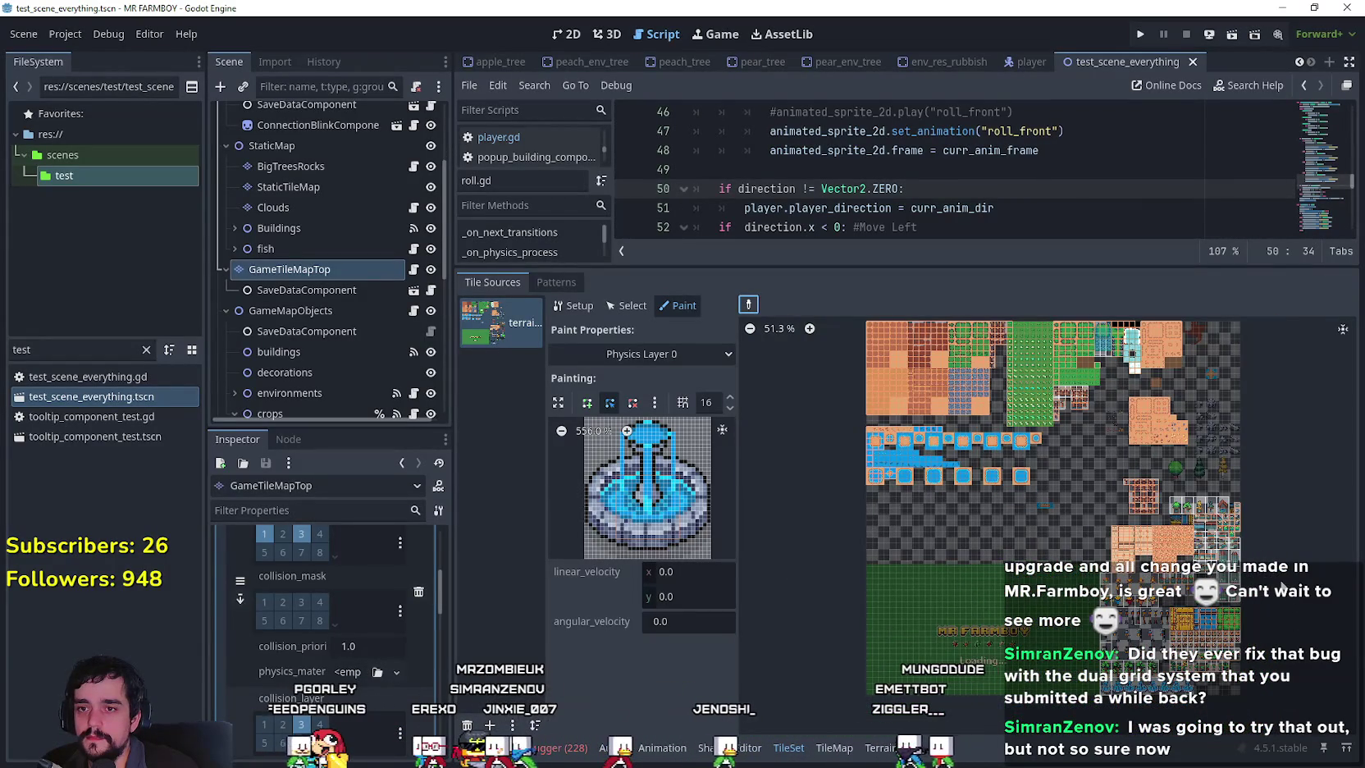
scroll(1284, 599, "up", 6)
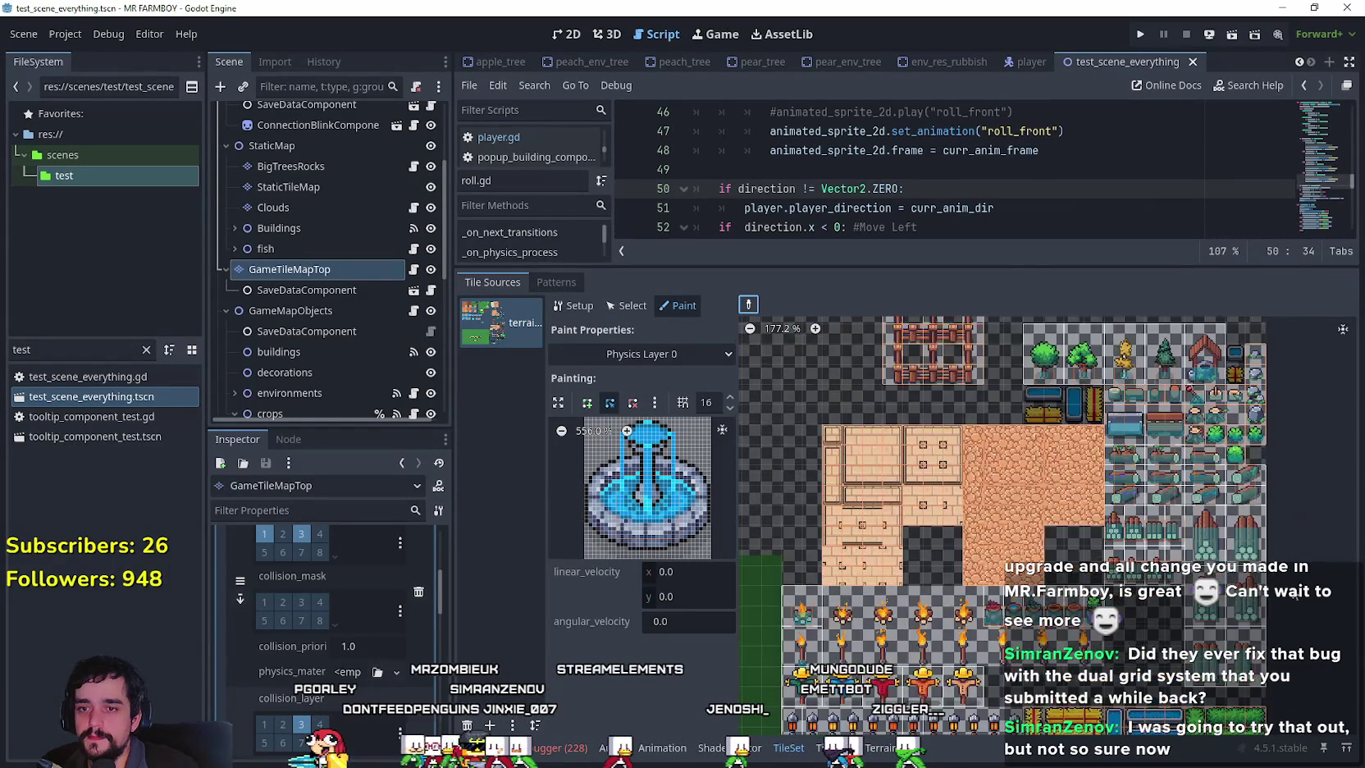
scroll(1243, 627, "up", 1)
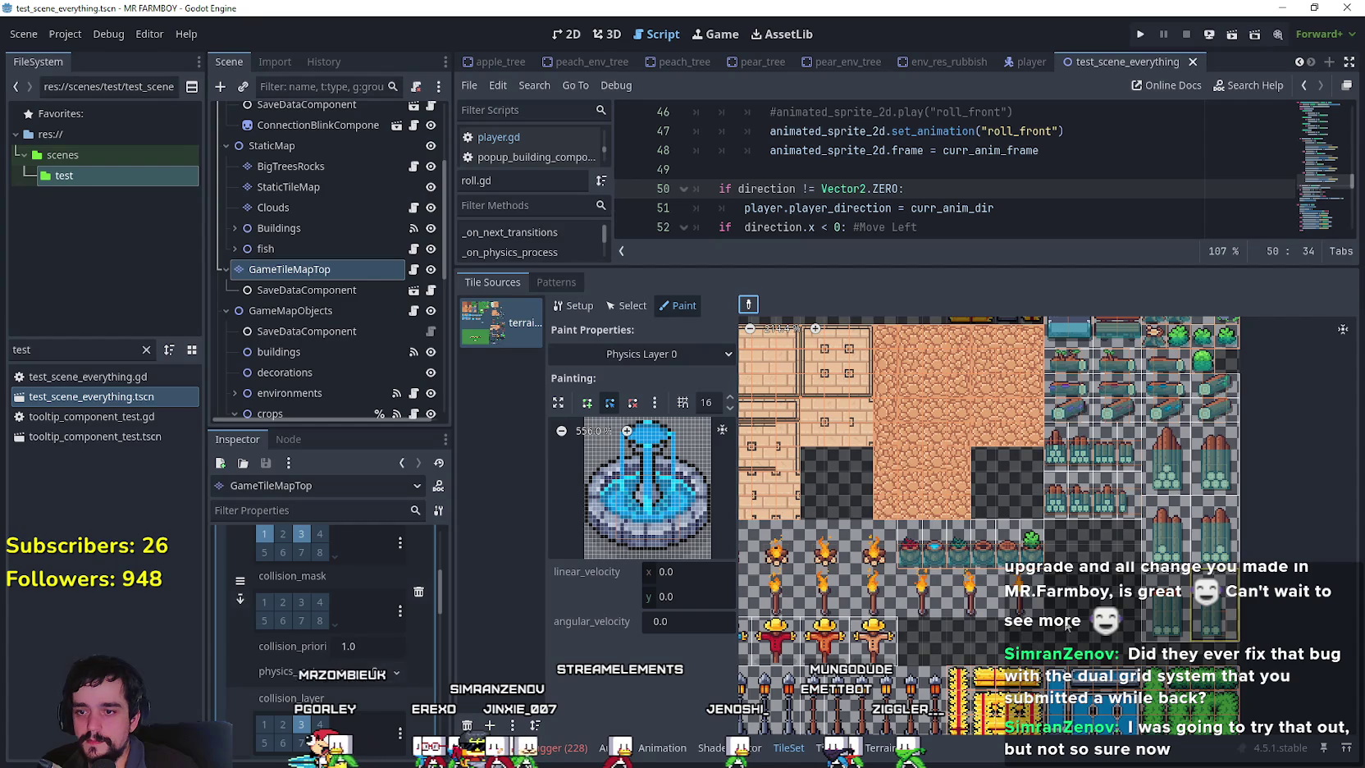
scroll(1126, 502, "up", 1)
scroll(1099, 505, "up", 1)
scroll(1034, 521, "up", 1)
scroll(1023, 528, "left", 3)
scroll(1153, 555, "up", 3)
scroll(1153, 554, "left", 3)
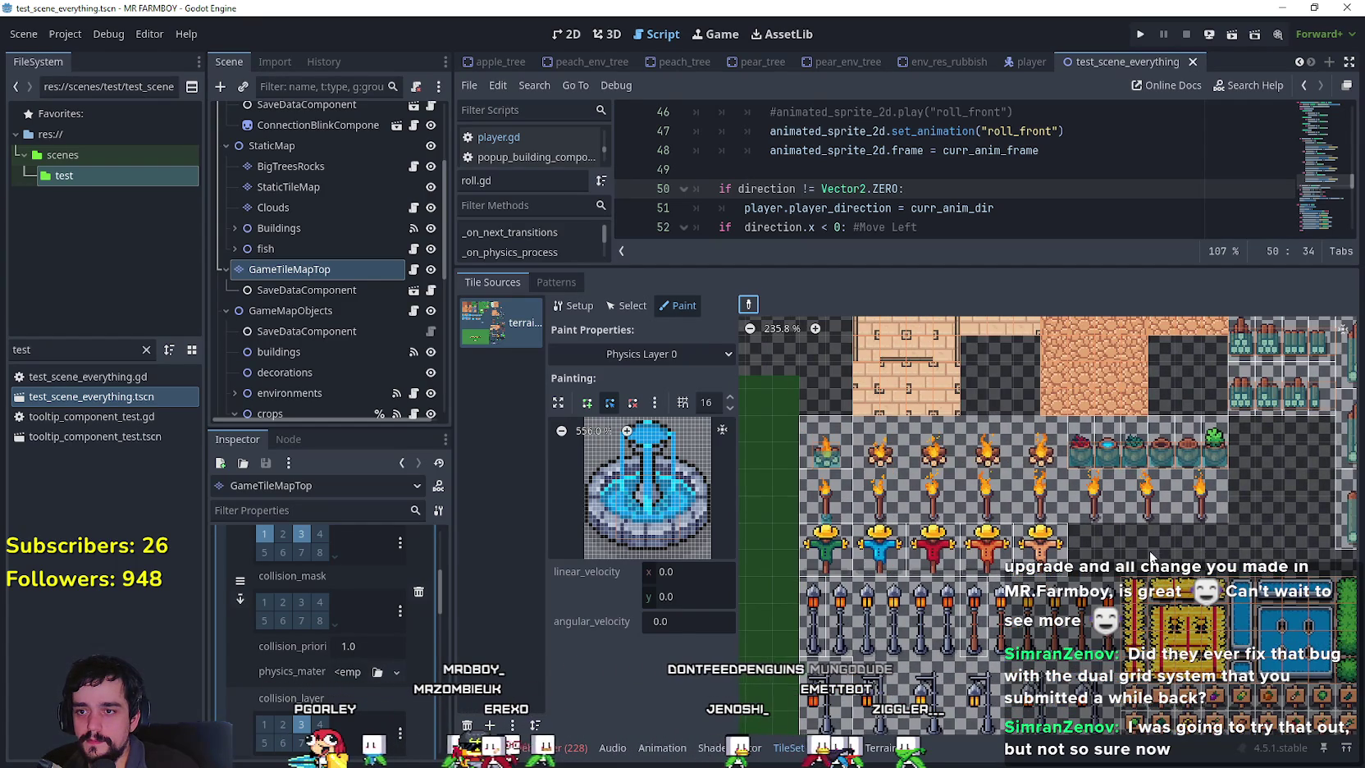
left_click(816, 515)
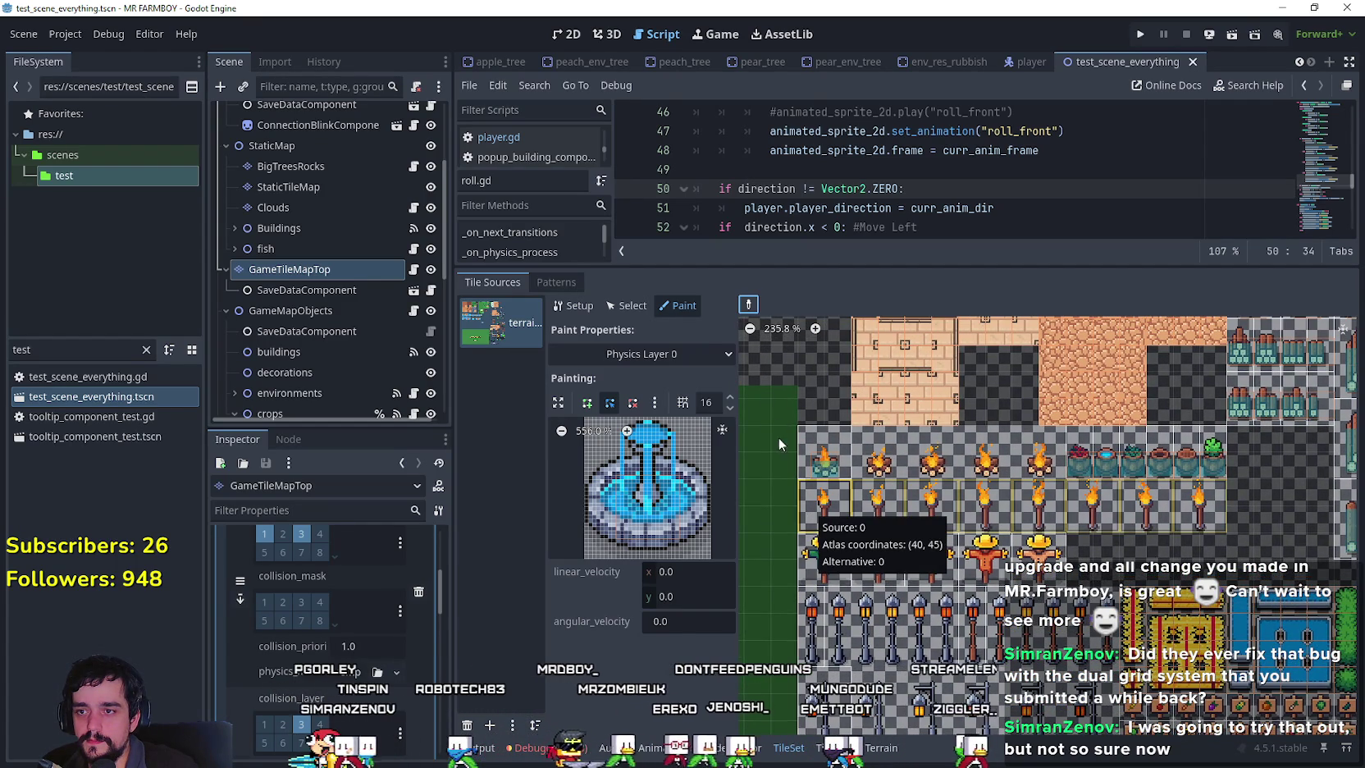
Pick the torch tile's Physics Layer 0 shape, enlarge it, and snip the paint settings.
left_click(748, 306)
left_click(824, 558)
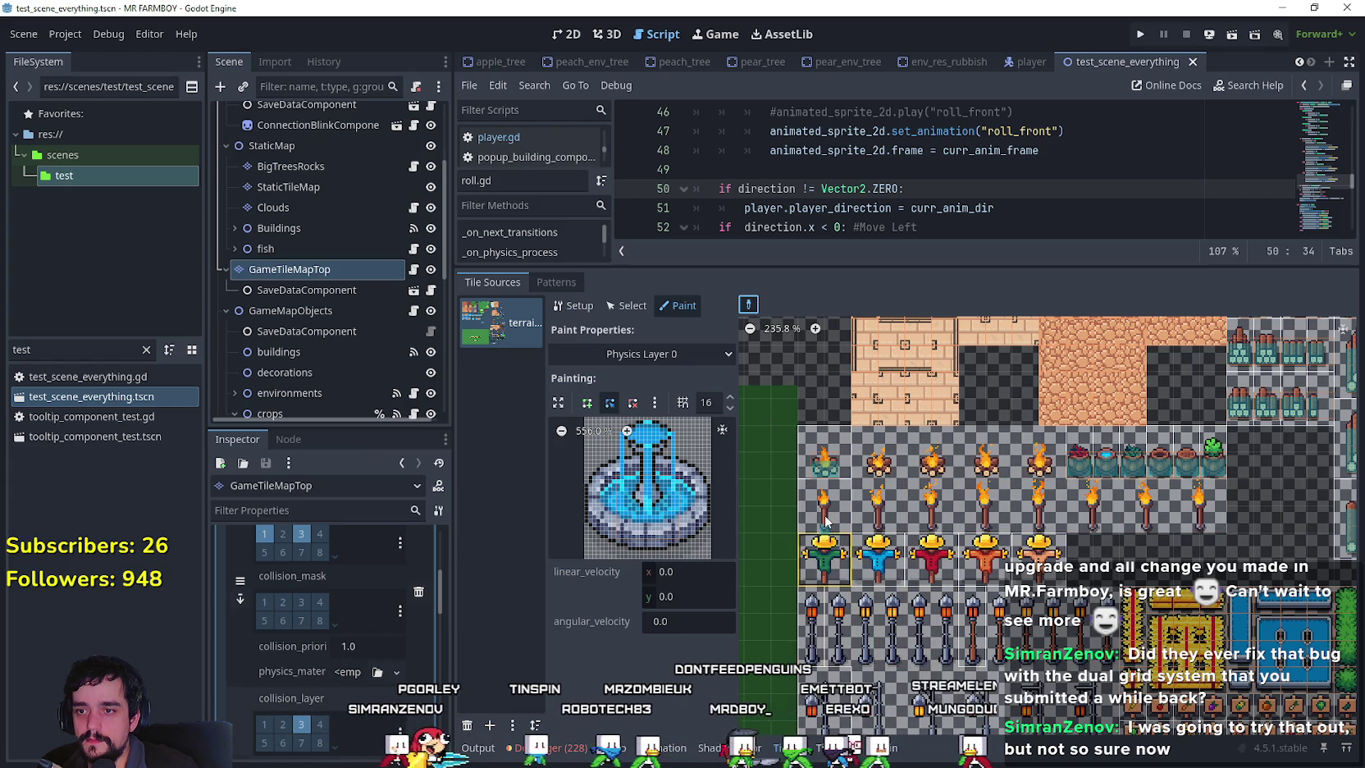
left_click(824, 520)
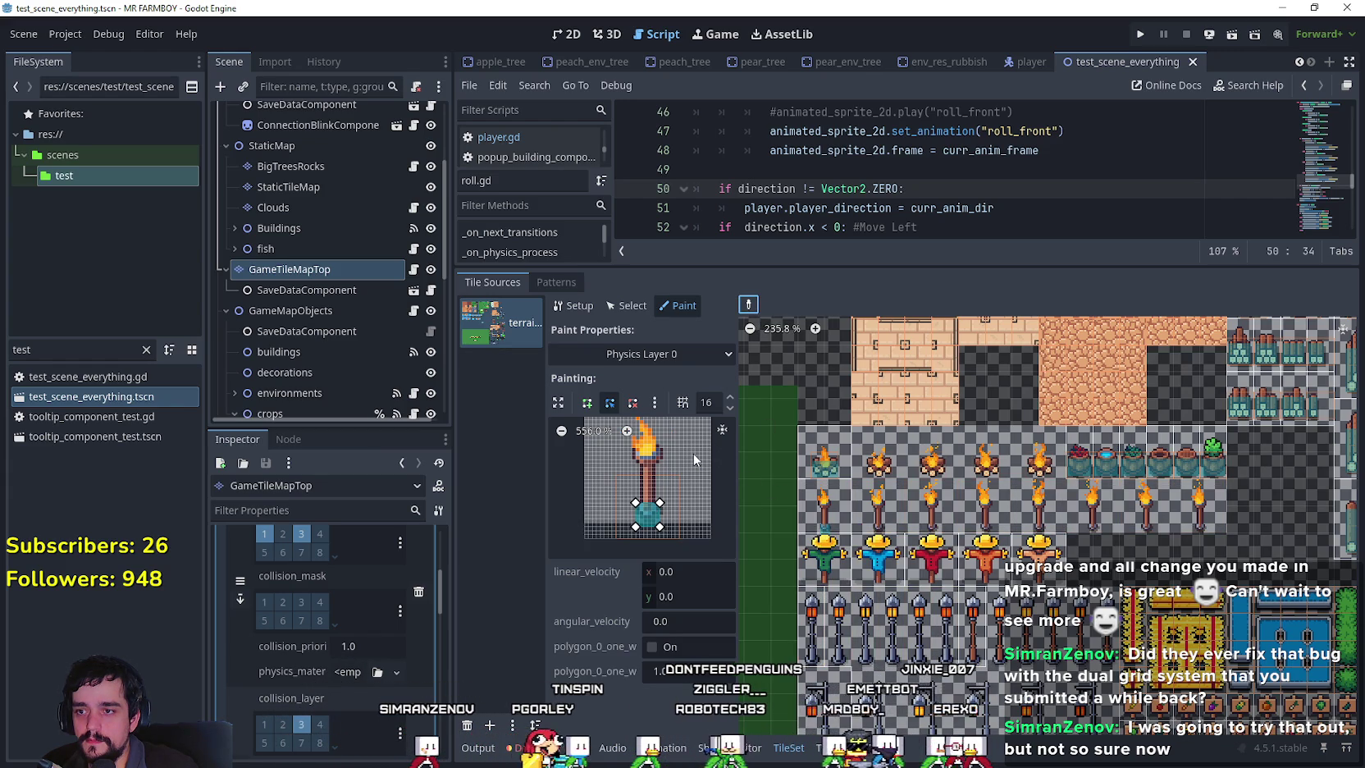
left_click(627, 431)
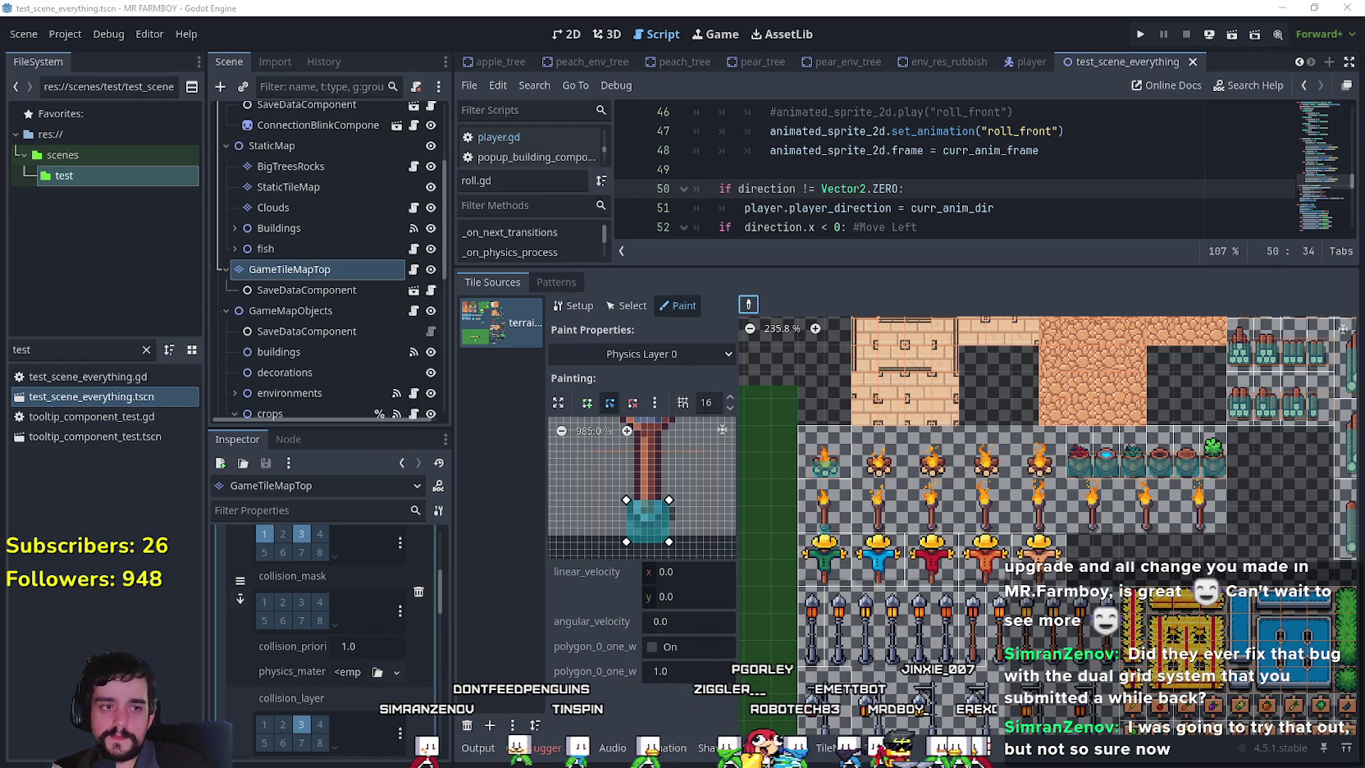
mouse_move(518, 318)
left_mouse_down()
mouse_move(587, 431)
mouse_move(844, 619)
left_mouse_up()
key("alt+Tab")
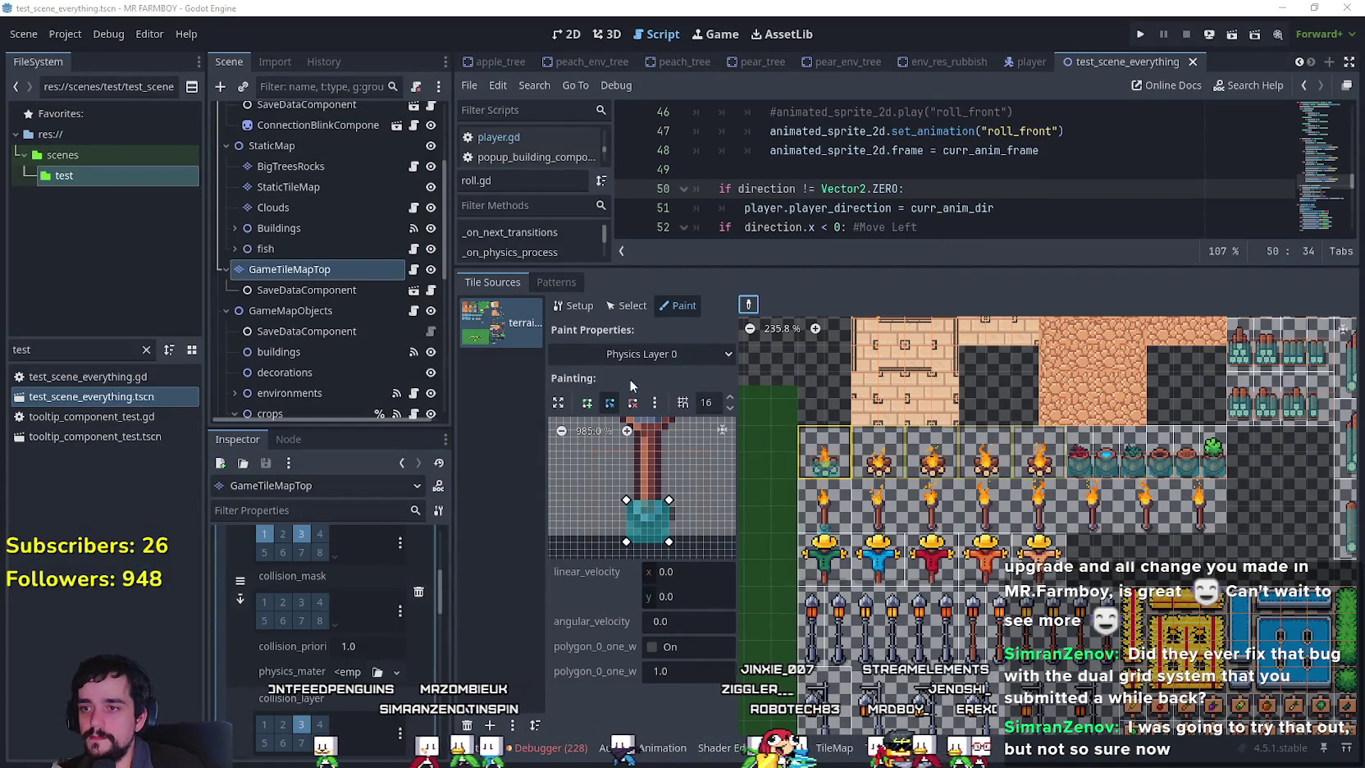
Switch painting to Physics Layer 2 and pick up the torch tile.
left_click(623, 349)
left_click(632, 544)
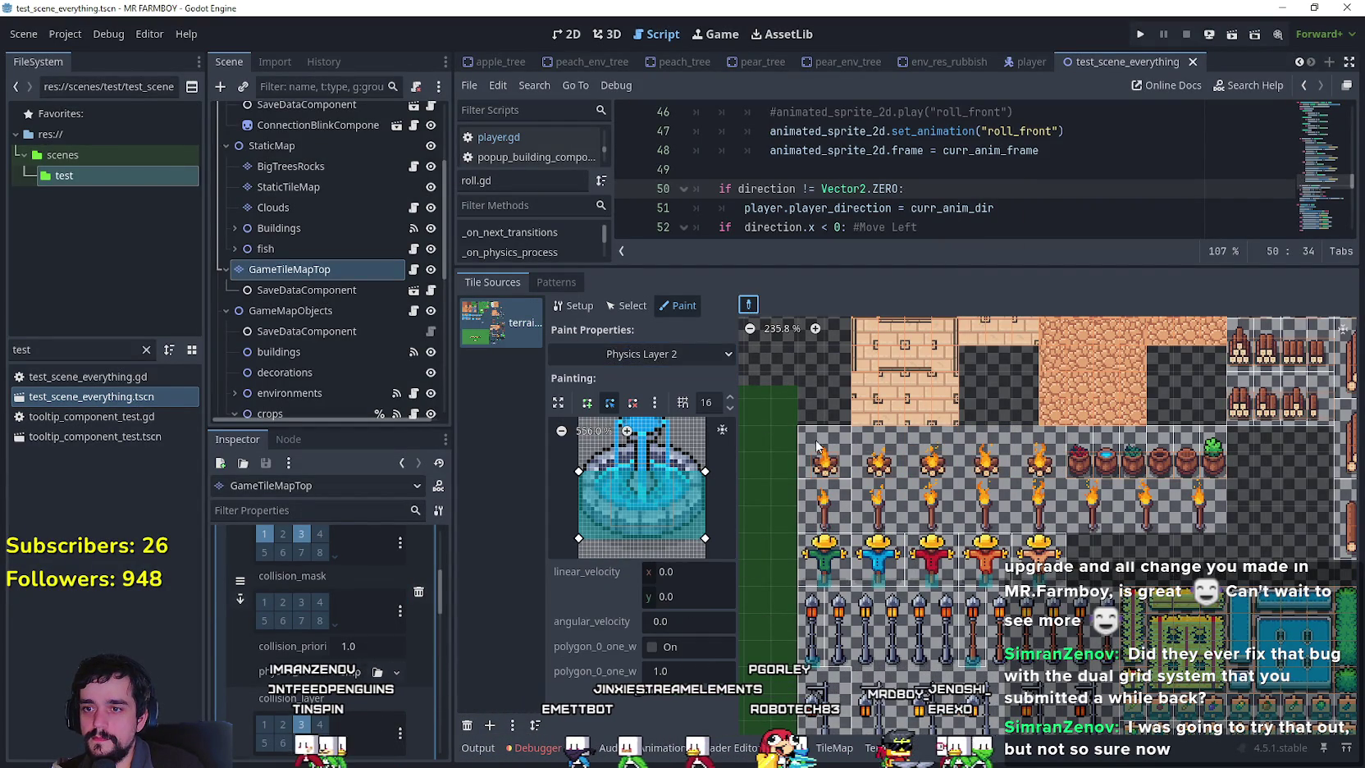
left_click_drag(1198, 505, 822, 509)
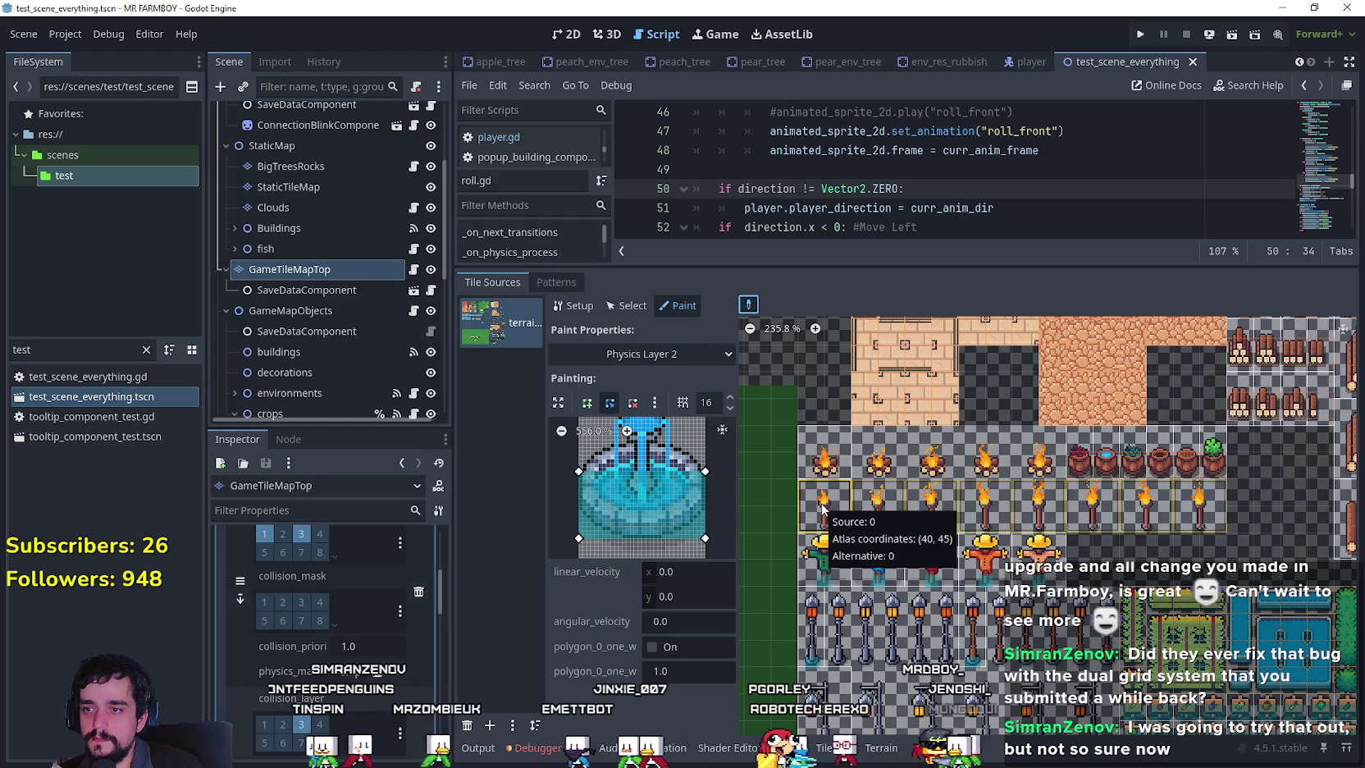
left_click(823, 509, "ctrl")
scroll(648, 484, "up", 3)
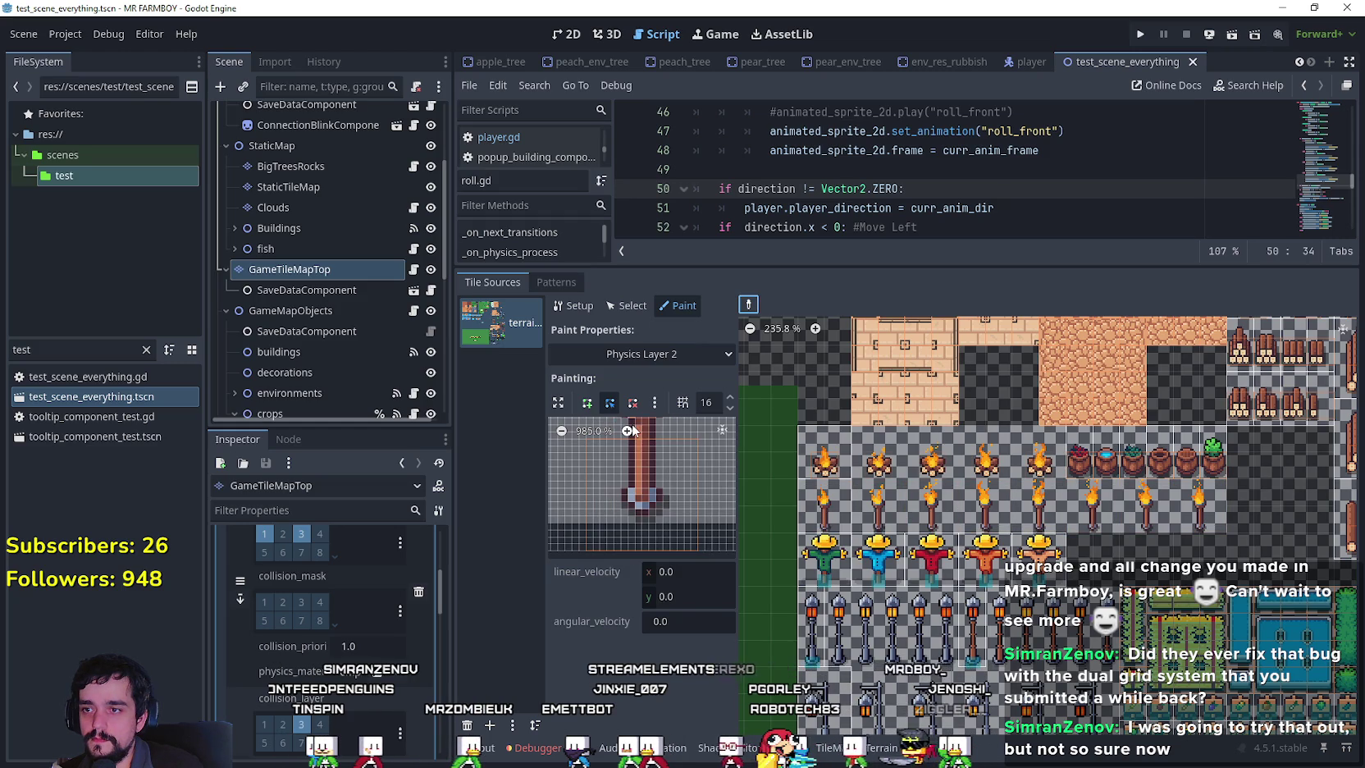
Draw a small square four-point collision polygon around the torch's base.
left_click(588, 404)
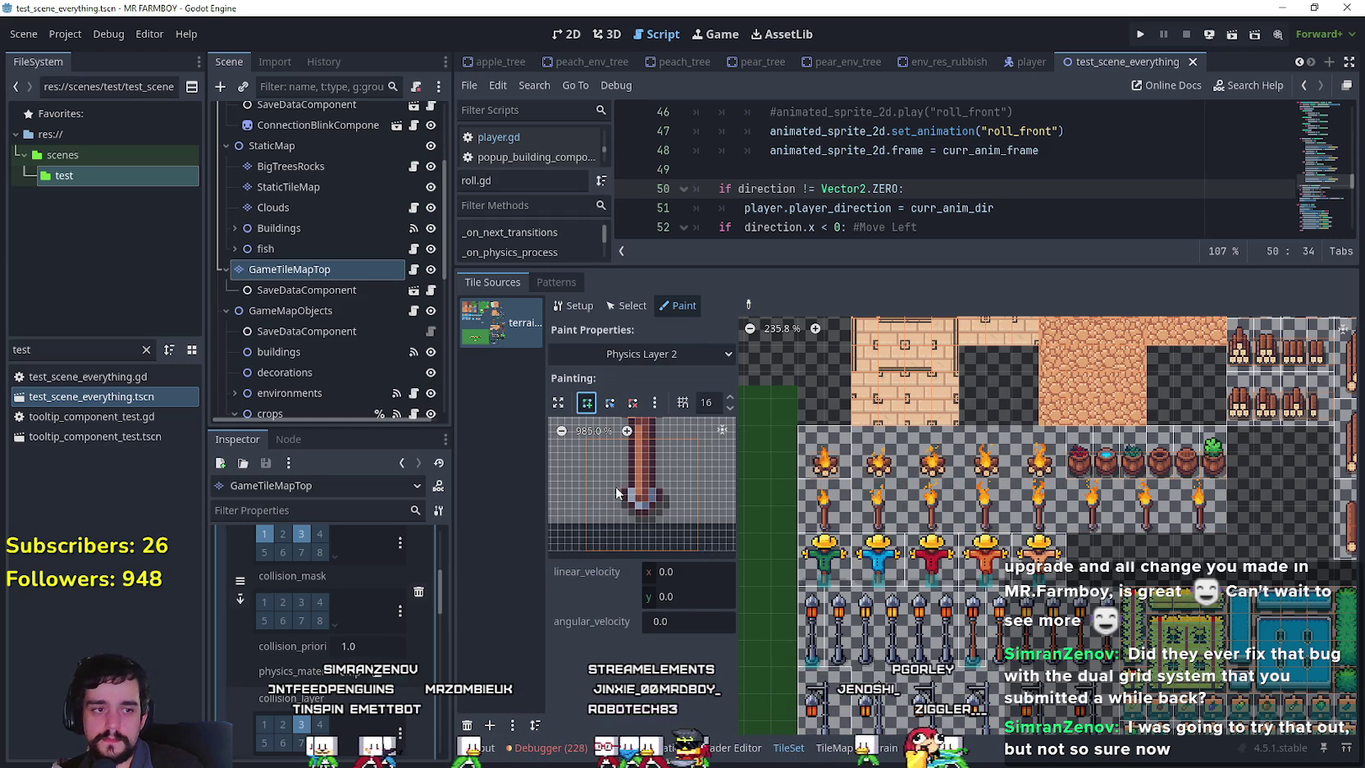
left_click(621, 488)
left_click(663, 488)
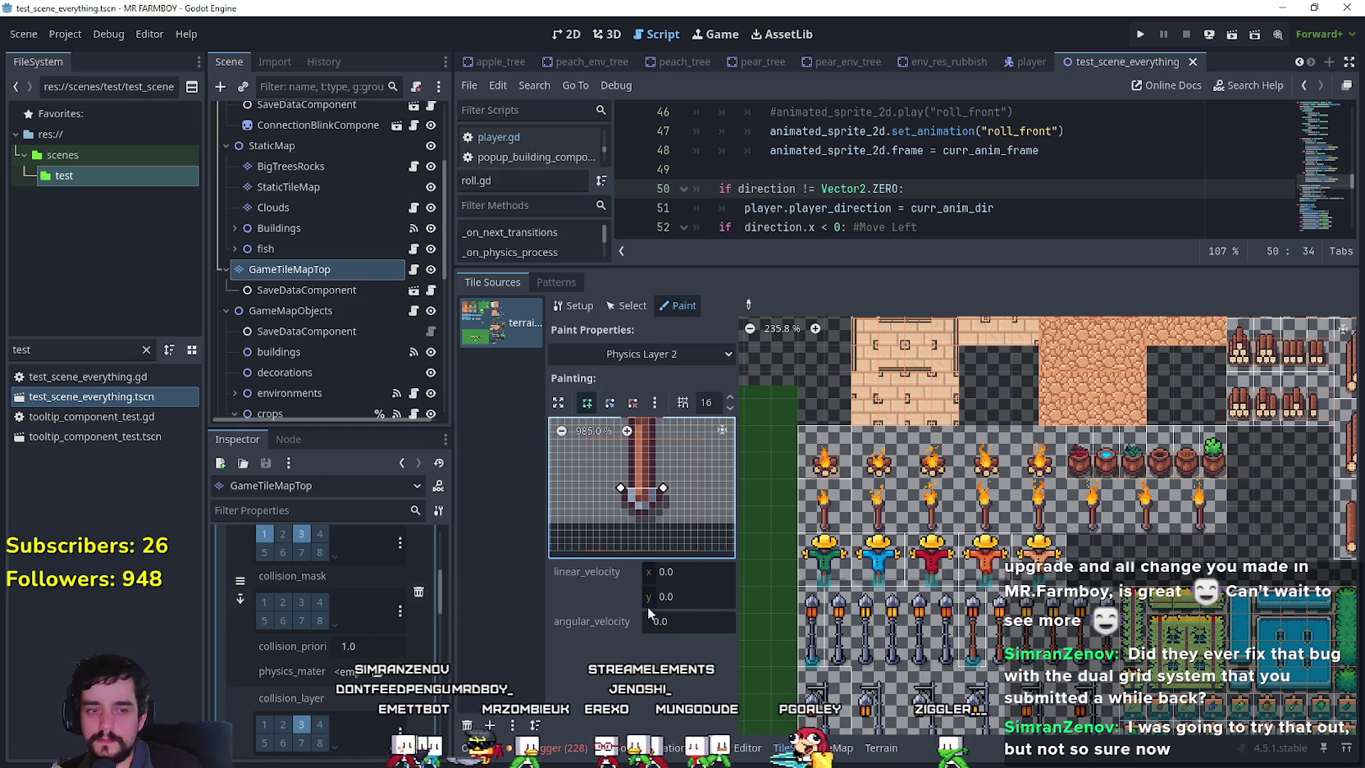
left_click(662, 529)
left_click(620, 529)
left_click(620, 488)
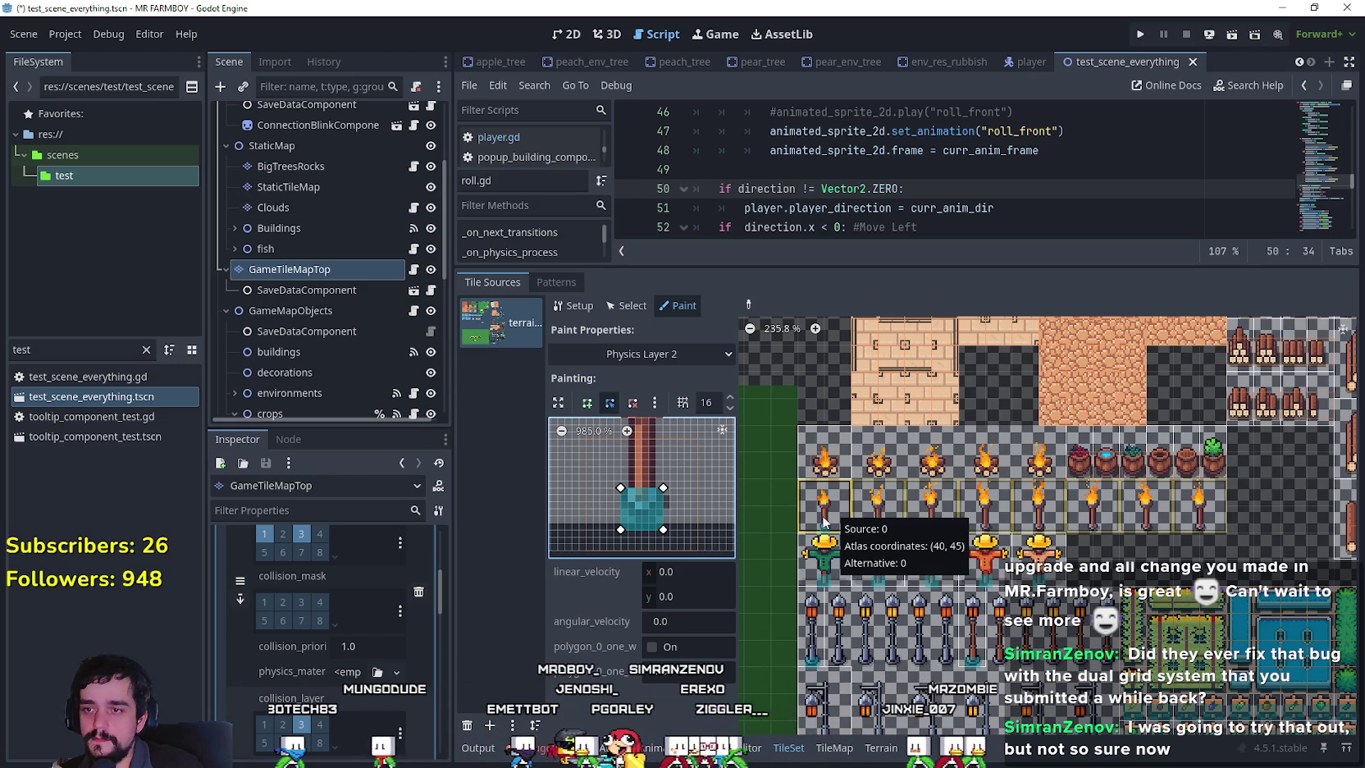
Snip the campfire tile's Physics Layer 0 shape, then retarget painting to Physics Layer 2.
left_click(653, 353)
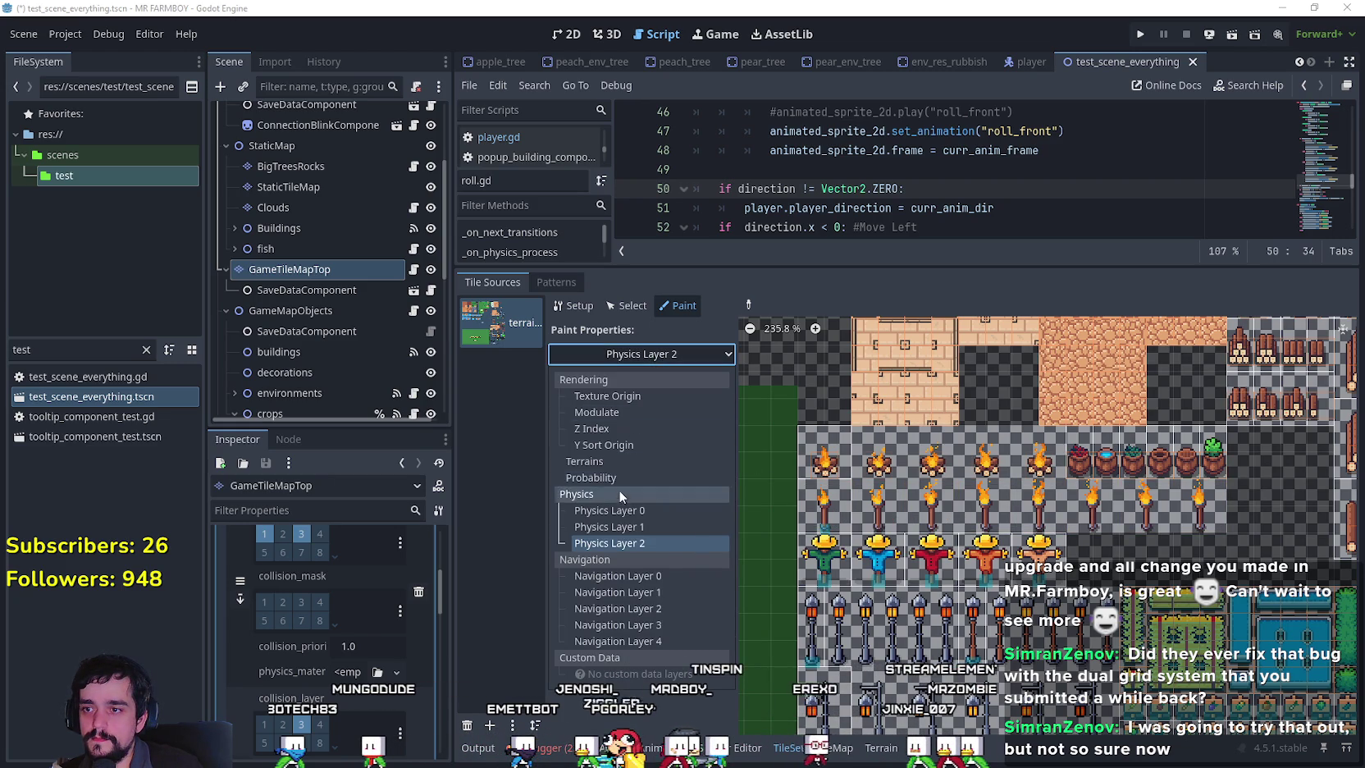
left_click(612, 510)
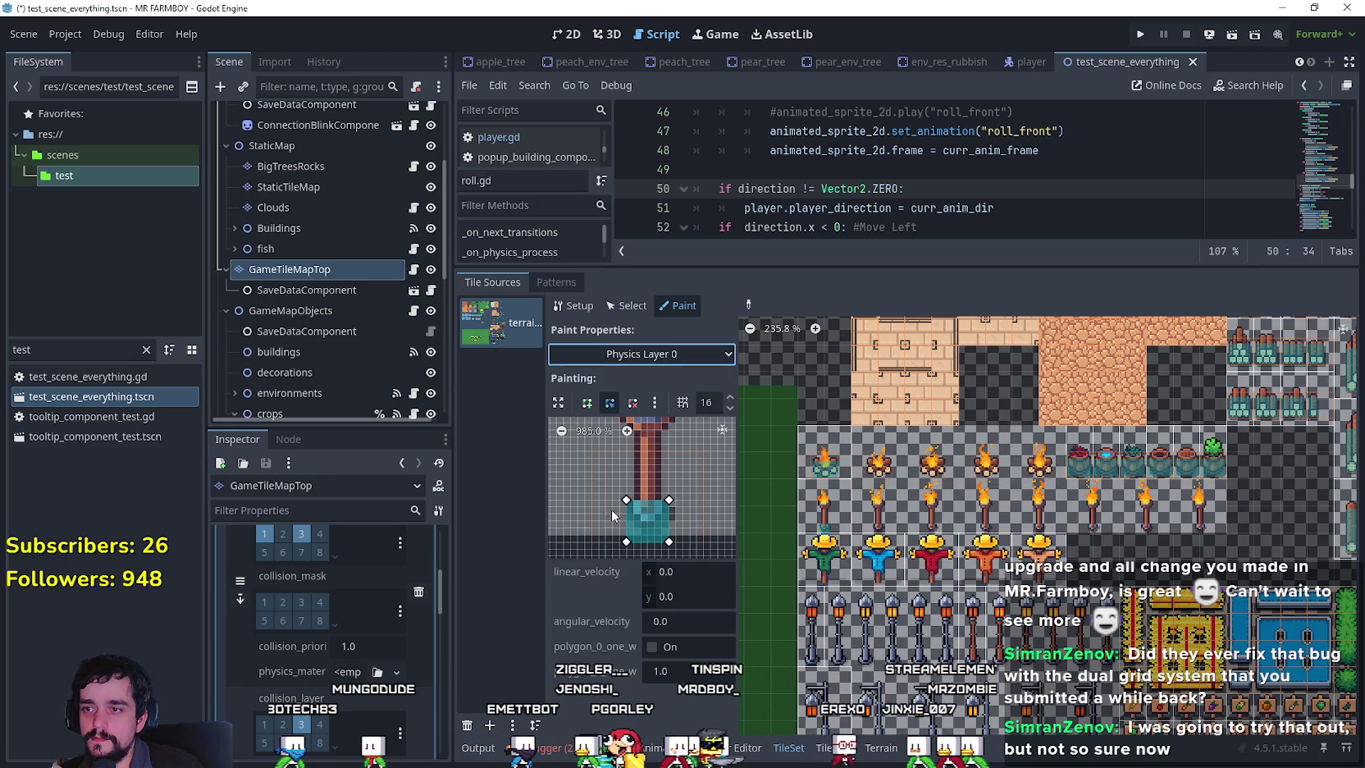
left_click(748, 305)
left_click(834, 462)
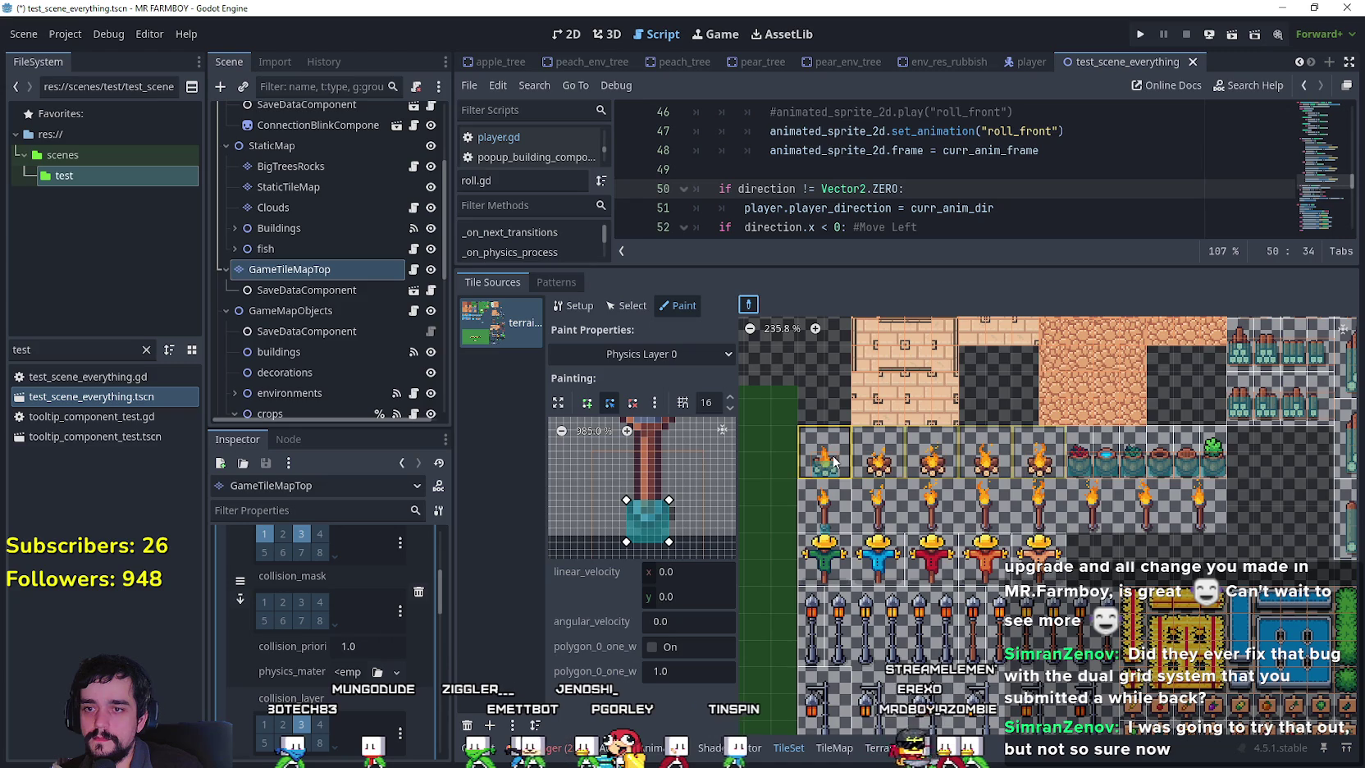
left_click(829, 466)
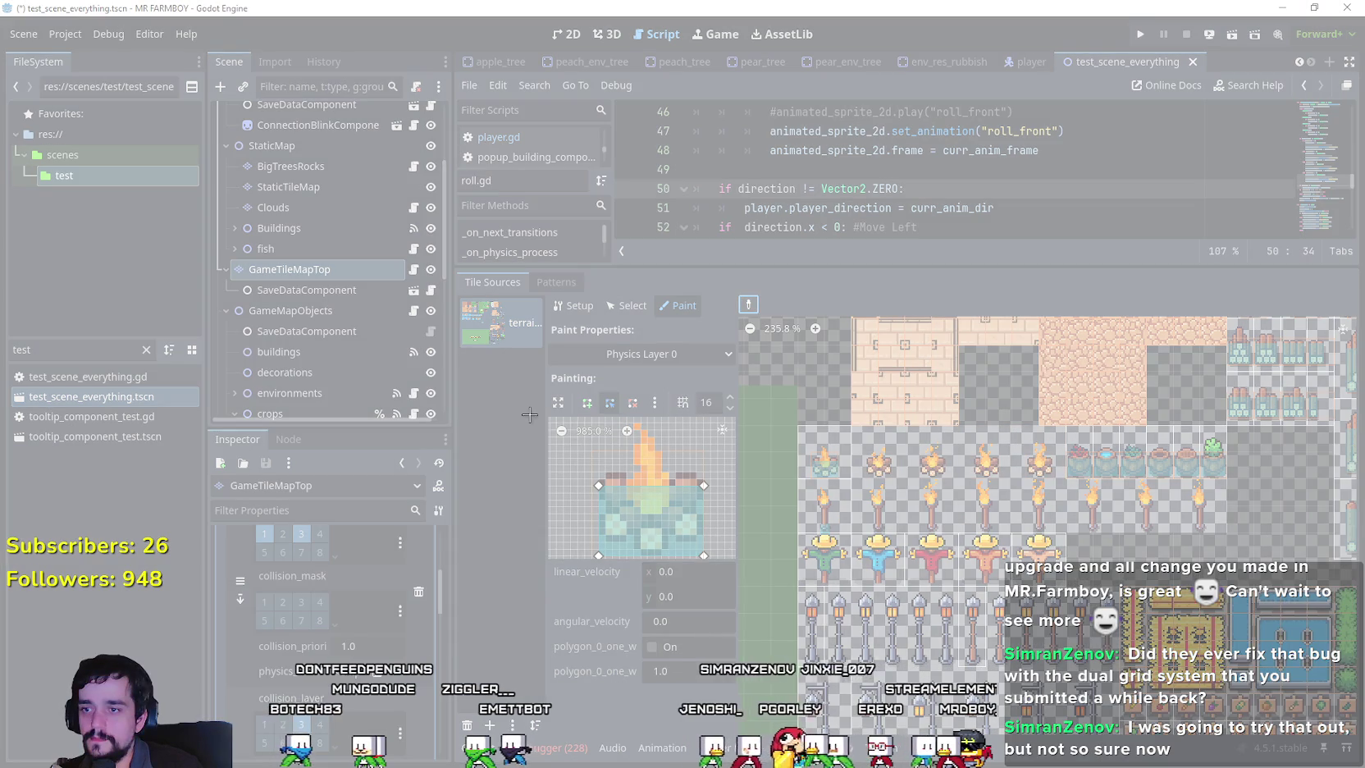
left_click_drag(540, 410, 773, 598)
left_click(780, 288)
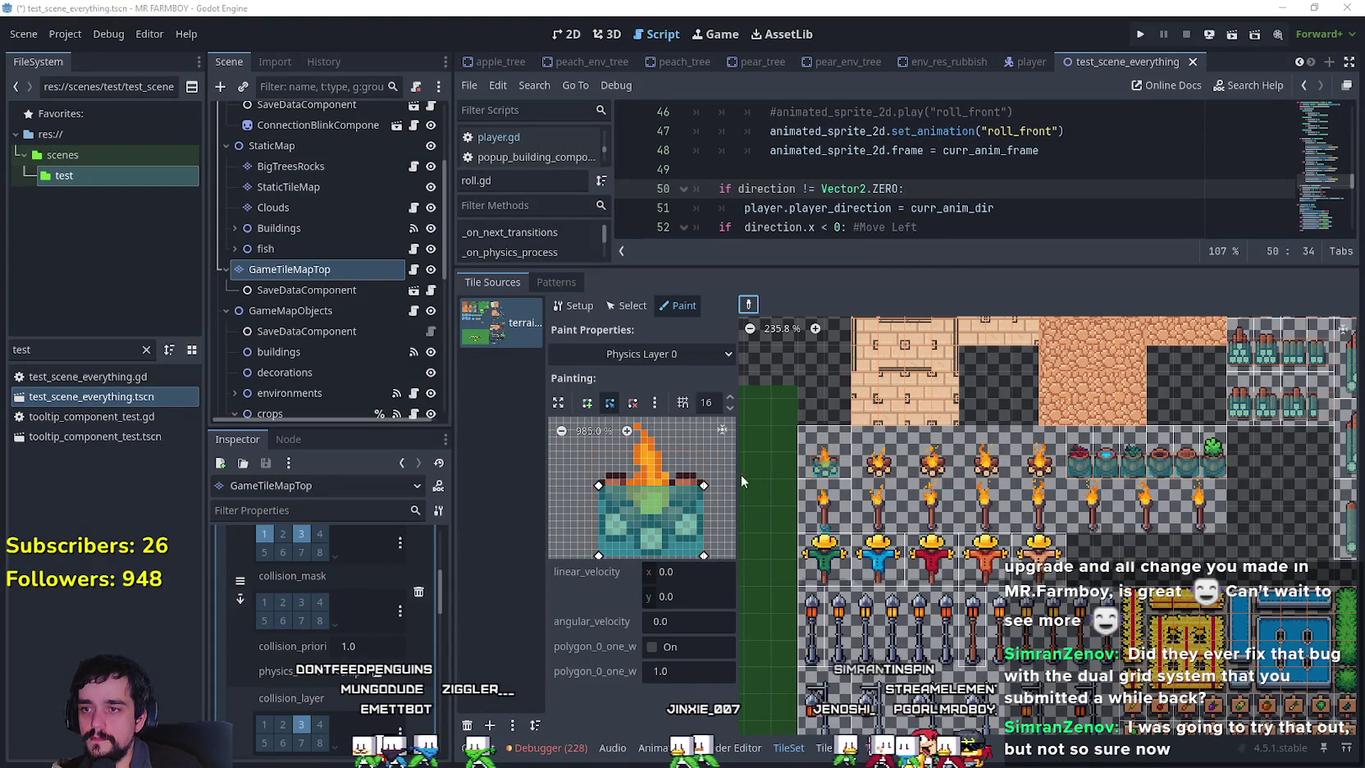
left_click(676, 363)
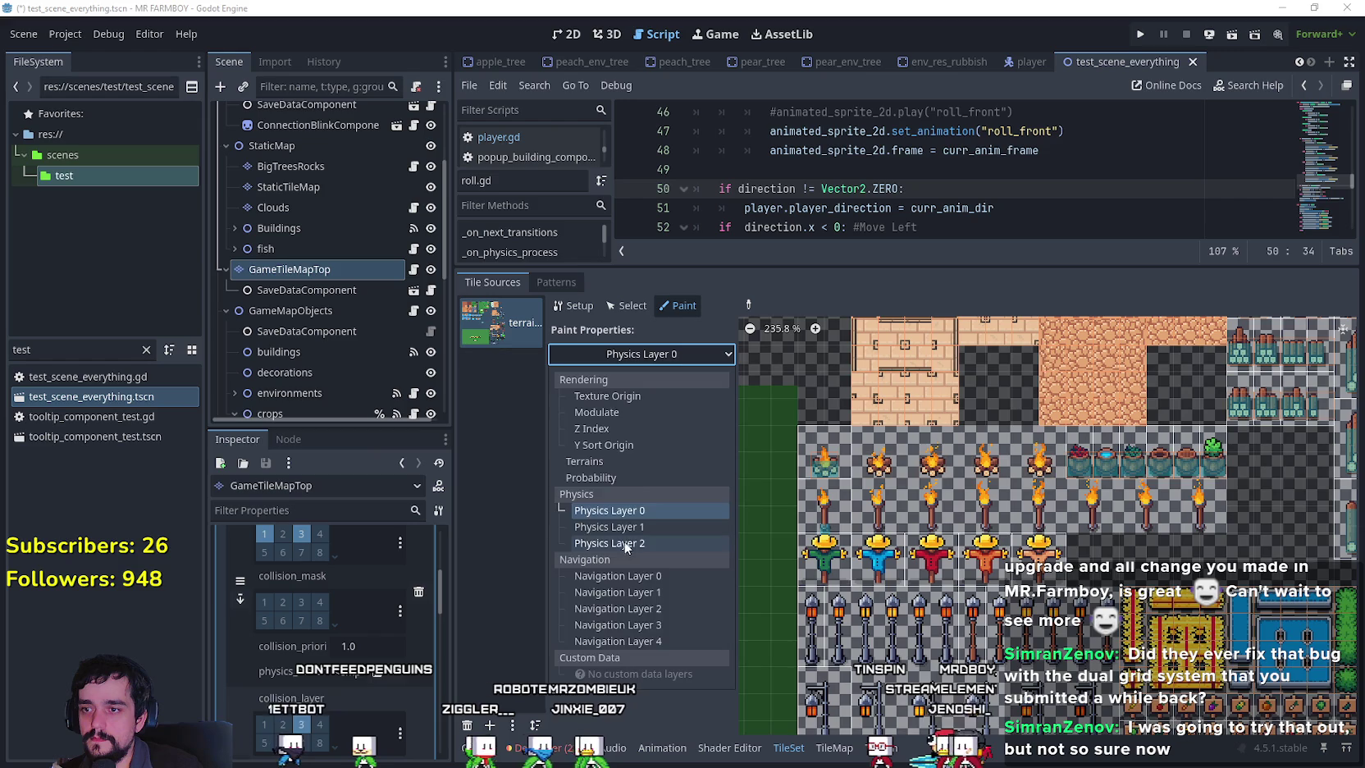
left_click(607, 497)
Pick the campfire tile and draw a four-point collision box over its lower part.
left_click(746, 305)
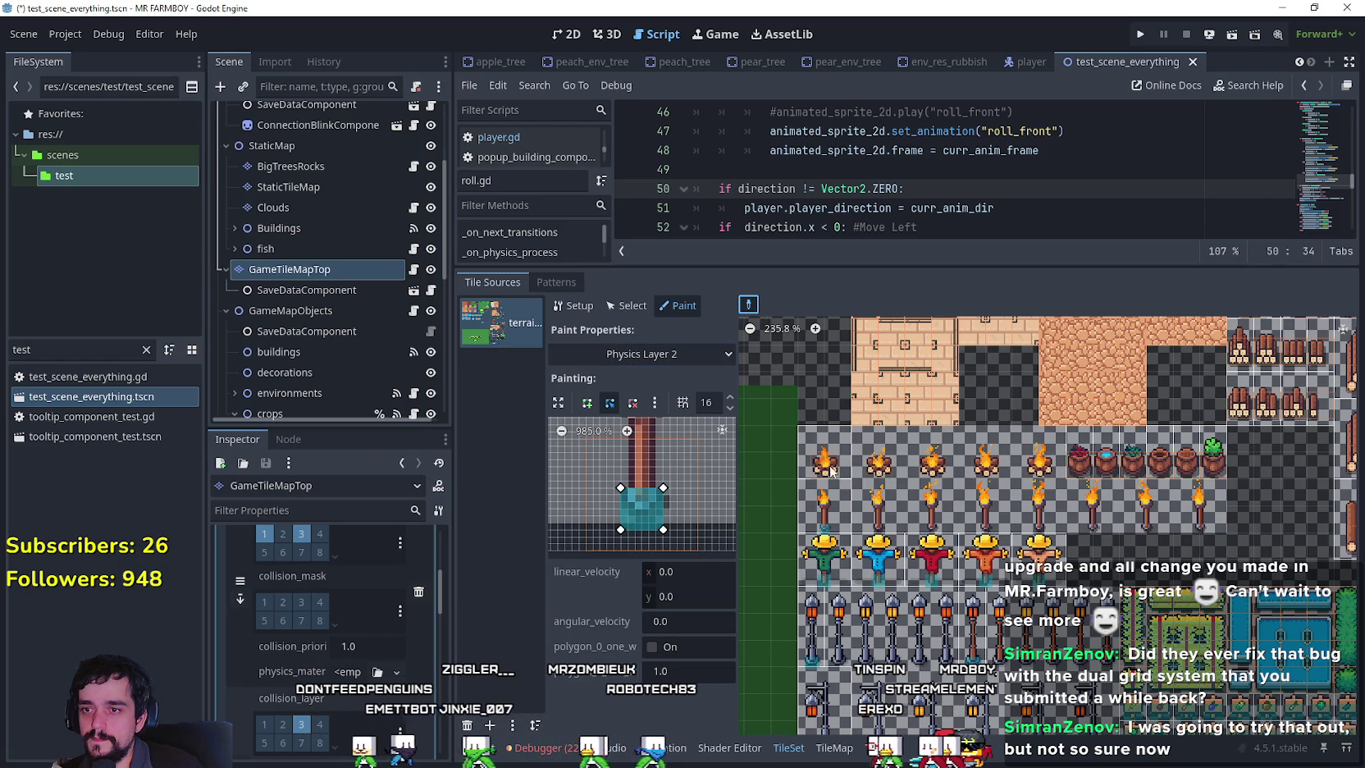
right_click(823, 467)
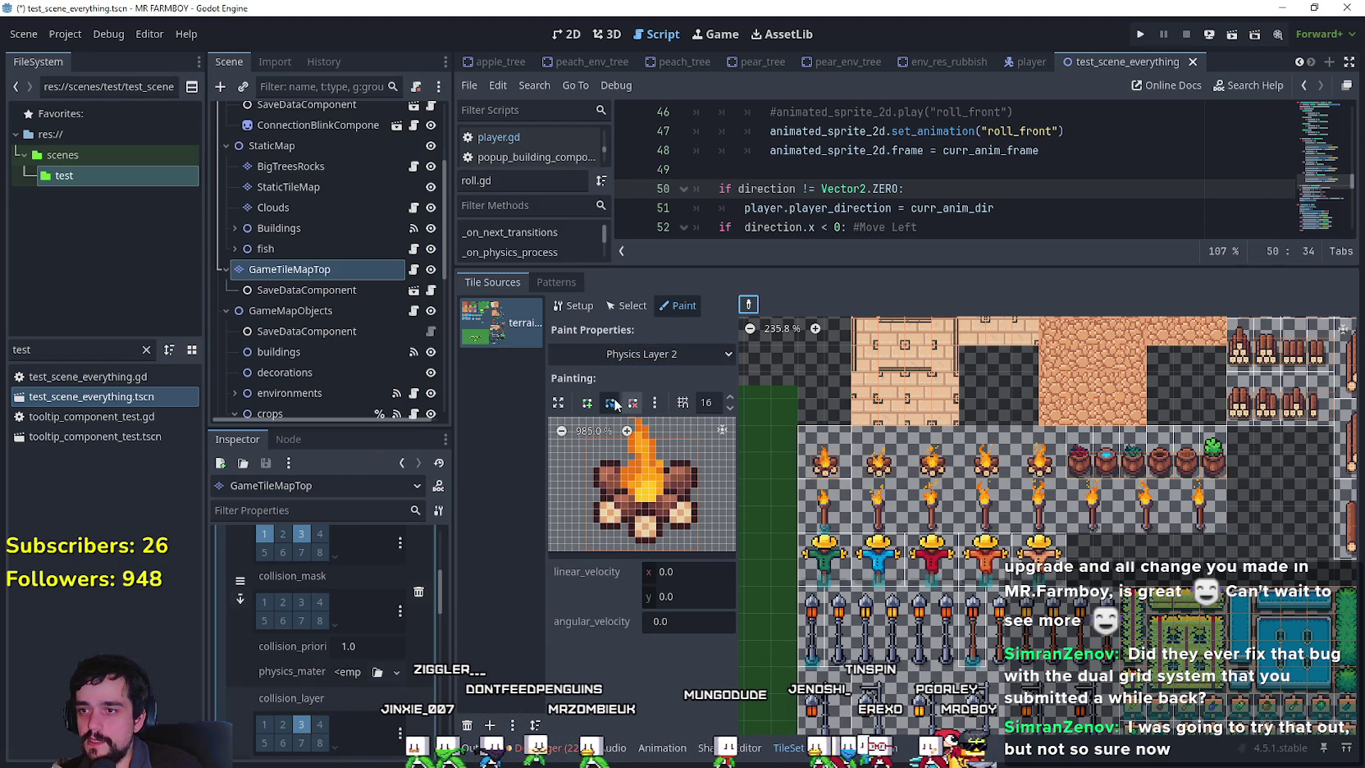
left_click(586, 401)
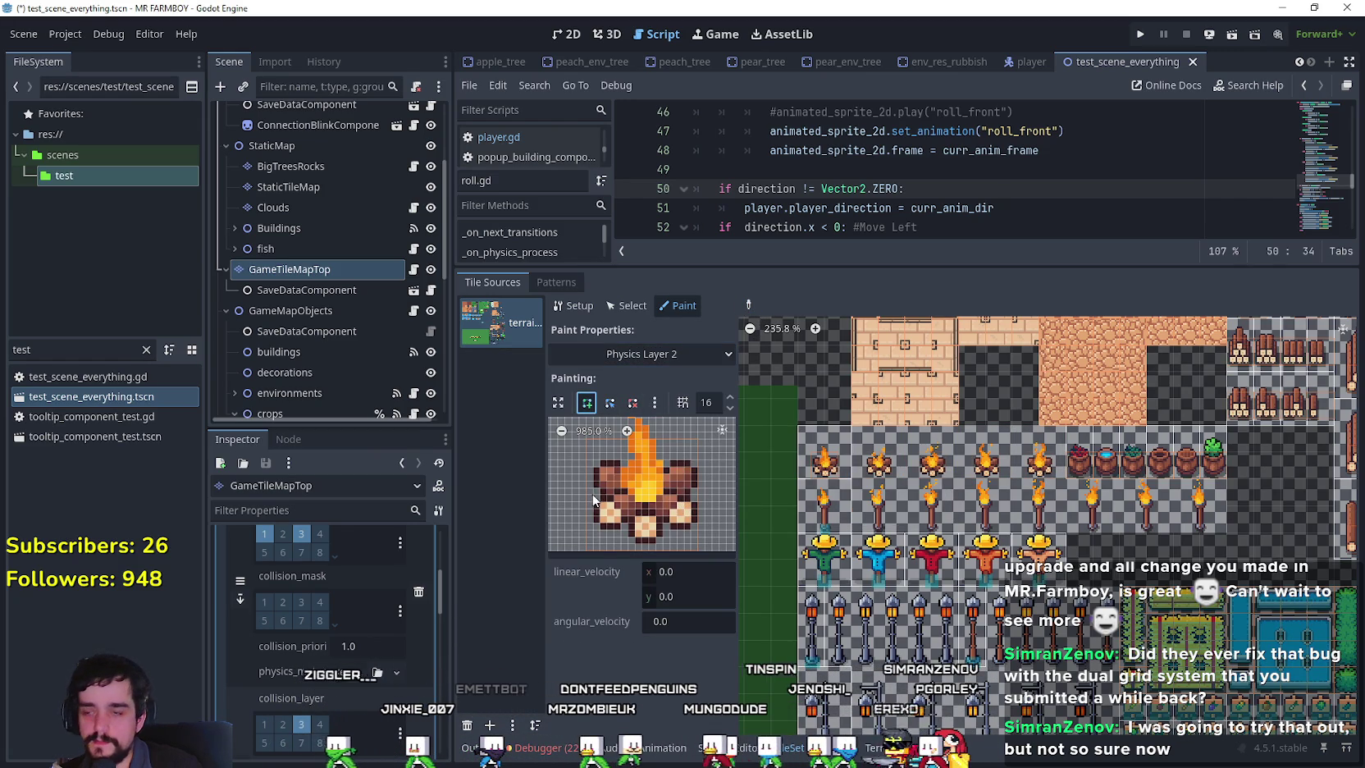
left_click(593, 475)
left_click(699, 474)
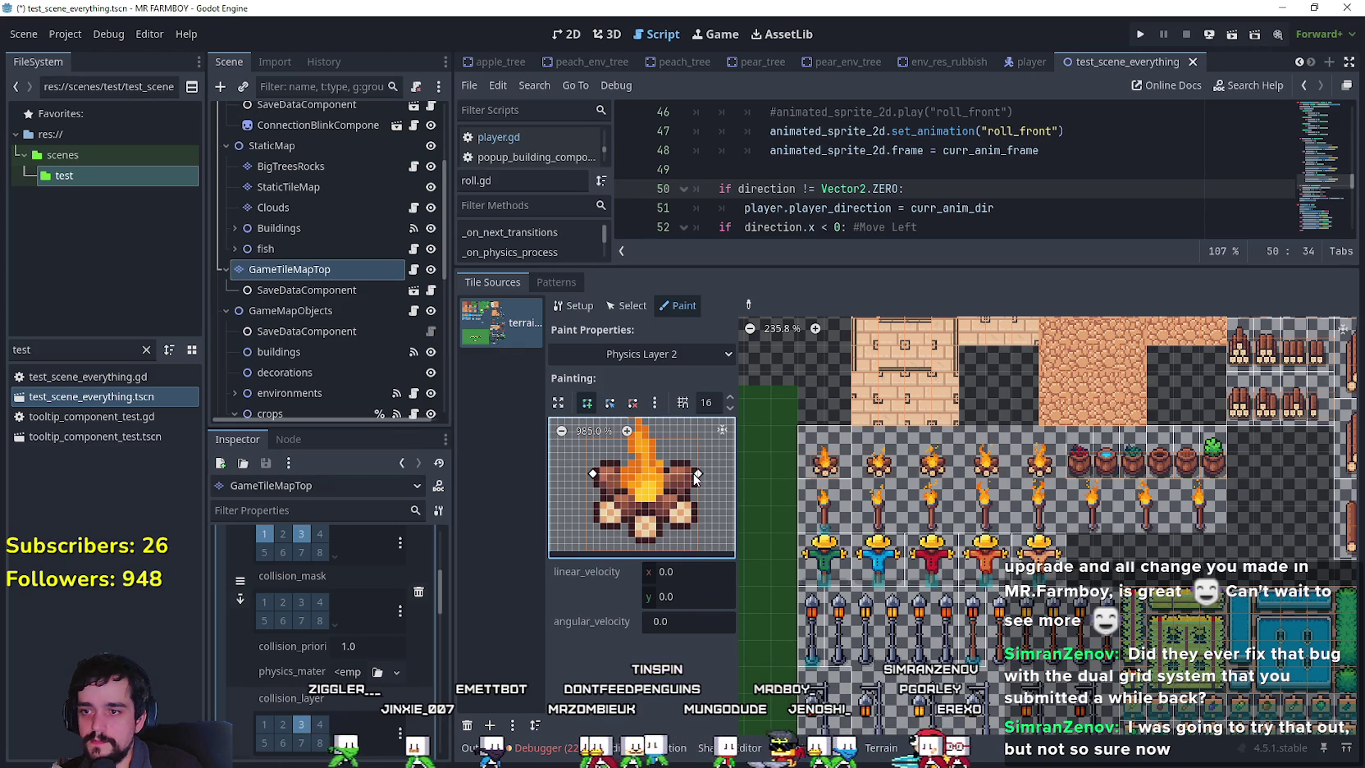
left_click(697, 537)
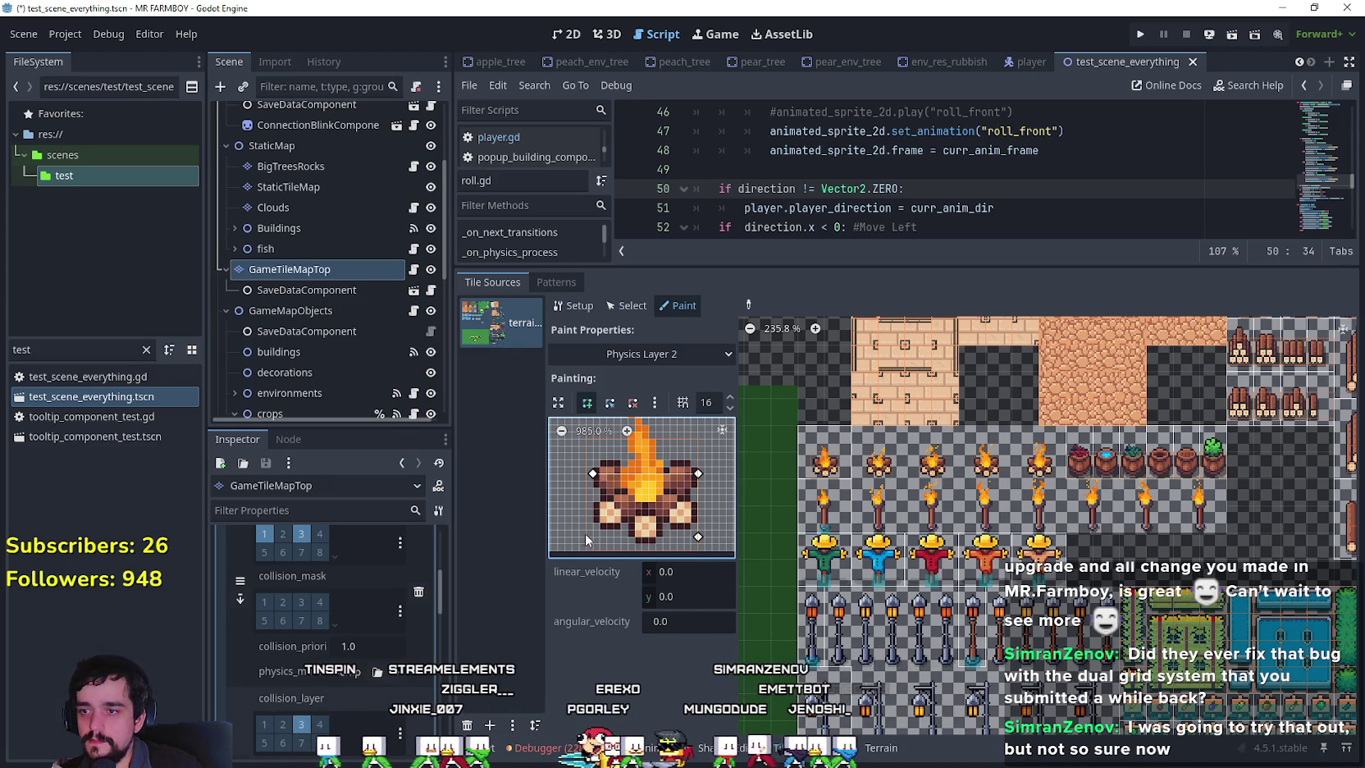
left_click(594, 543)
left_click(593, 473)
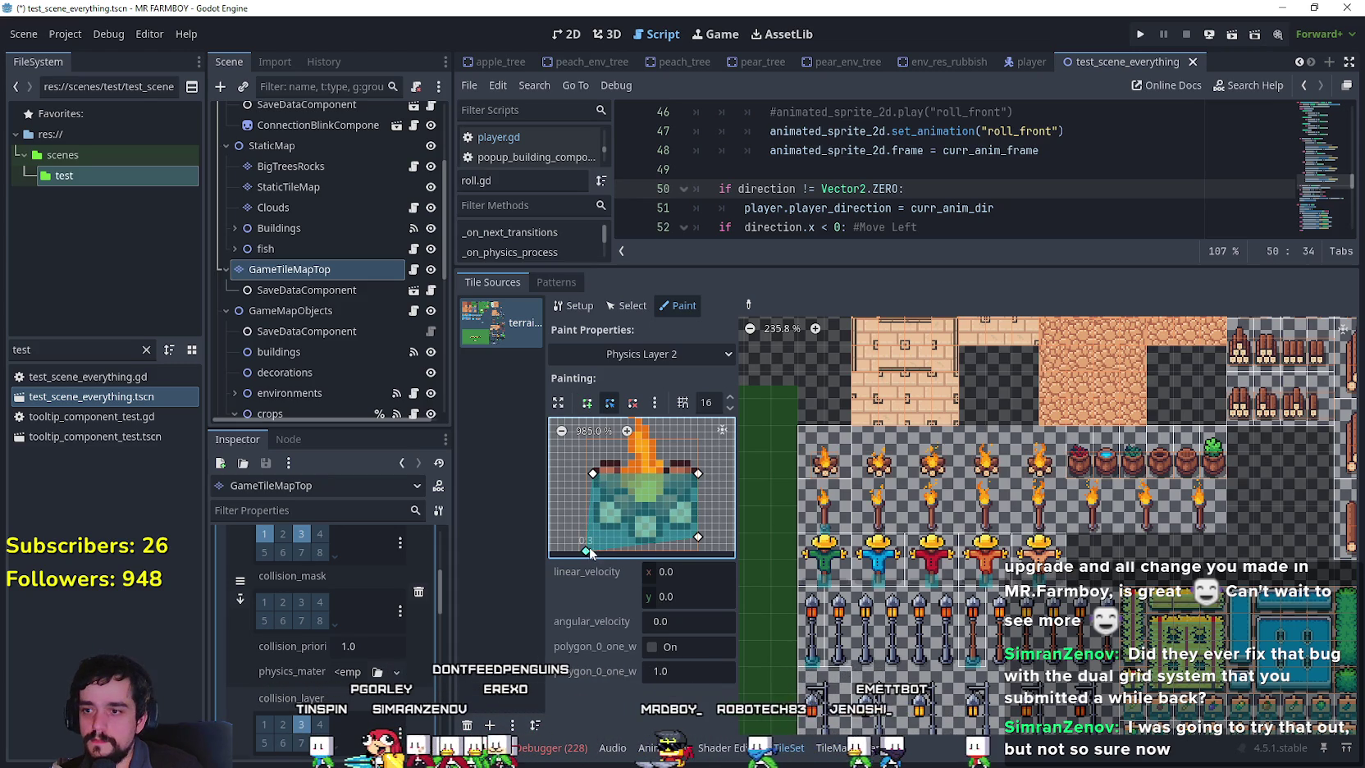
Align the polygon's bottom corners and apply the shape to the first campfire tile.
left_click_drag(586, 544, 592, 543)
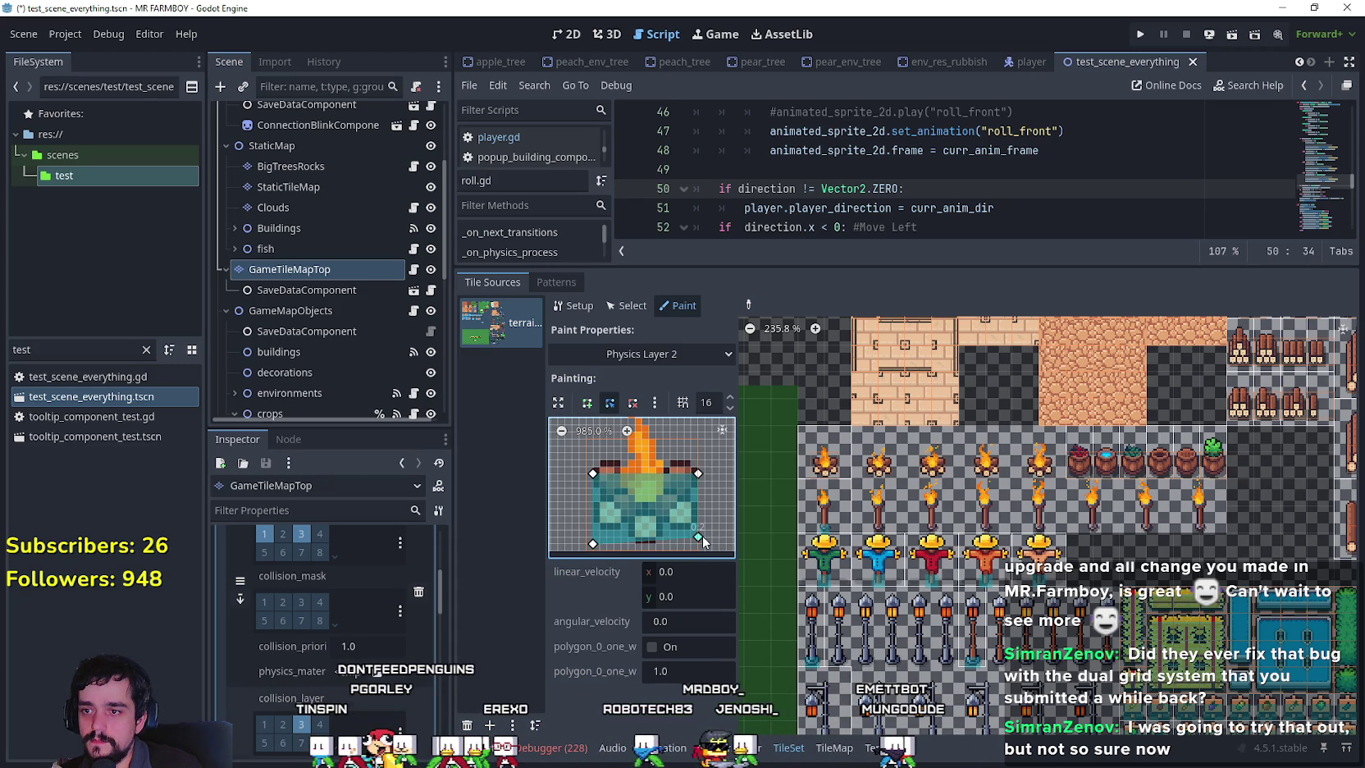
left_click_drag(701, 541, 698, 542)
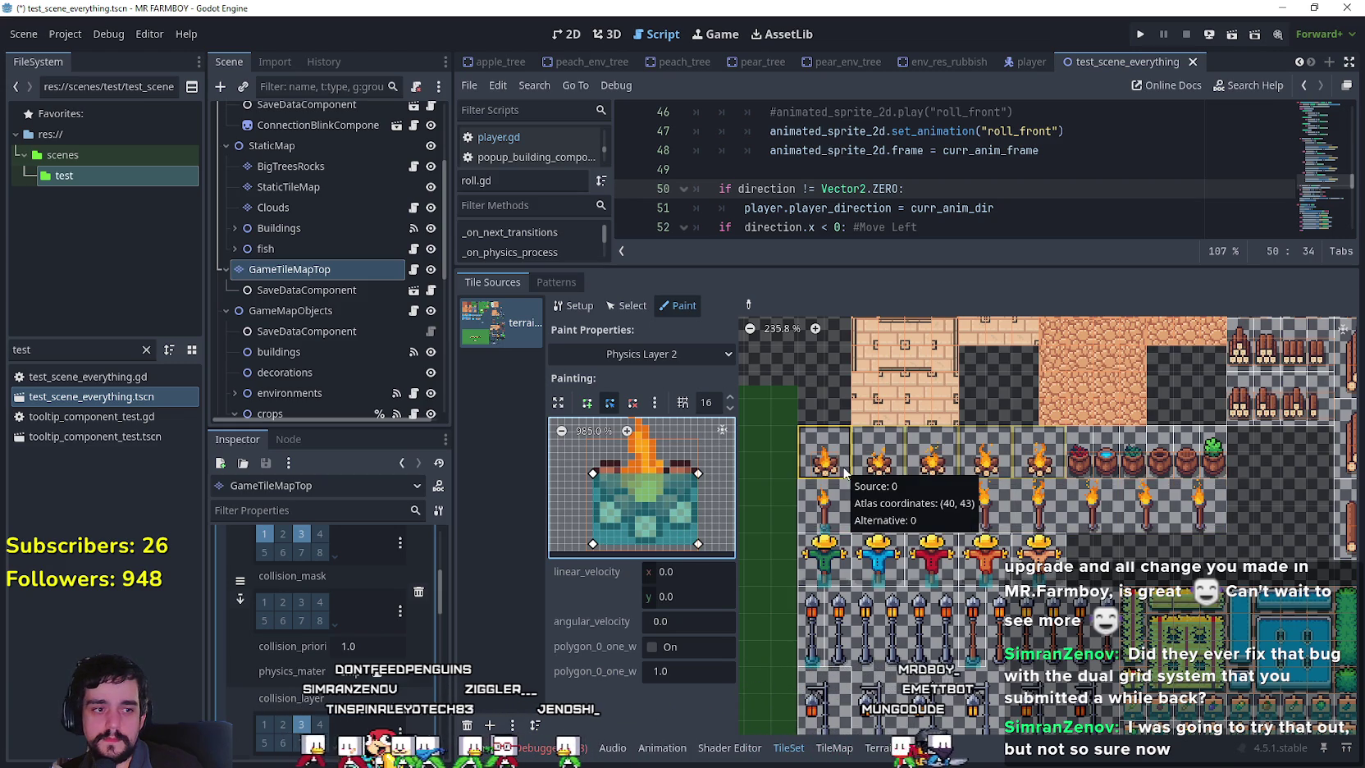
left_click(826, 469)
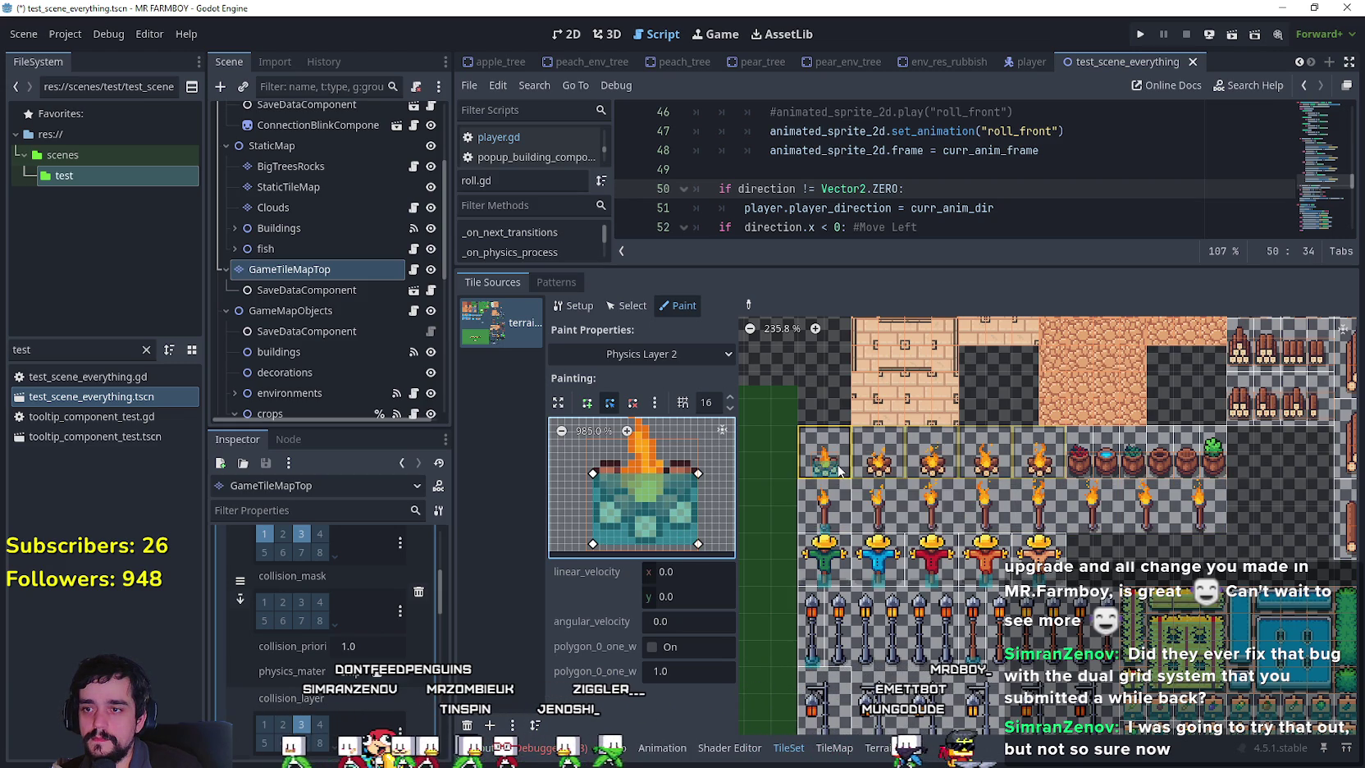
left_click(665, 356)
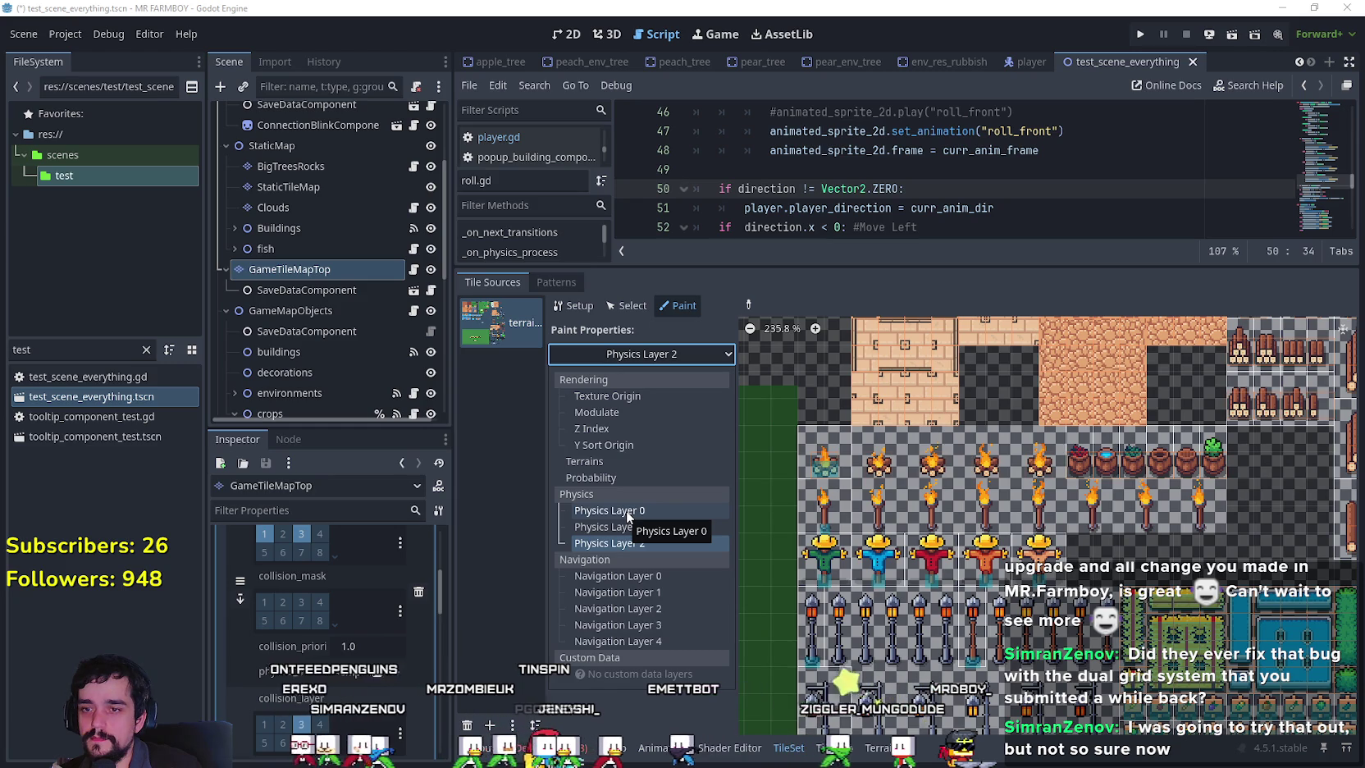
On Physics Layer 0, pick the red-topped pot tile's shape and snip it.
left_click(626, 510)
left_click(746, 304)
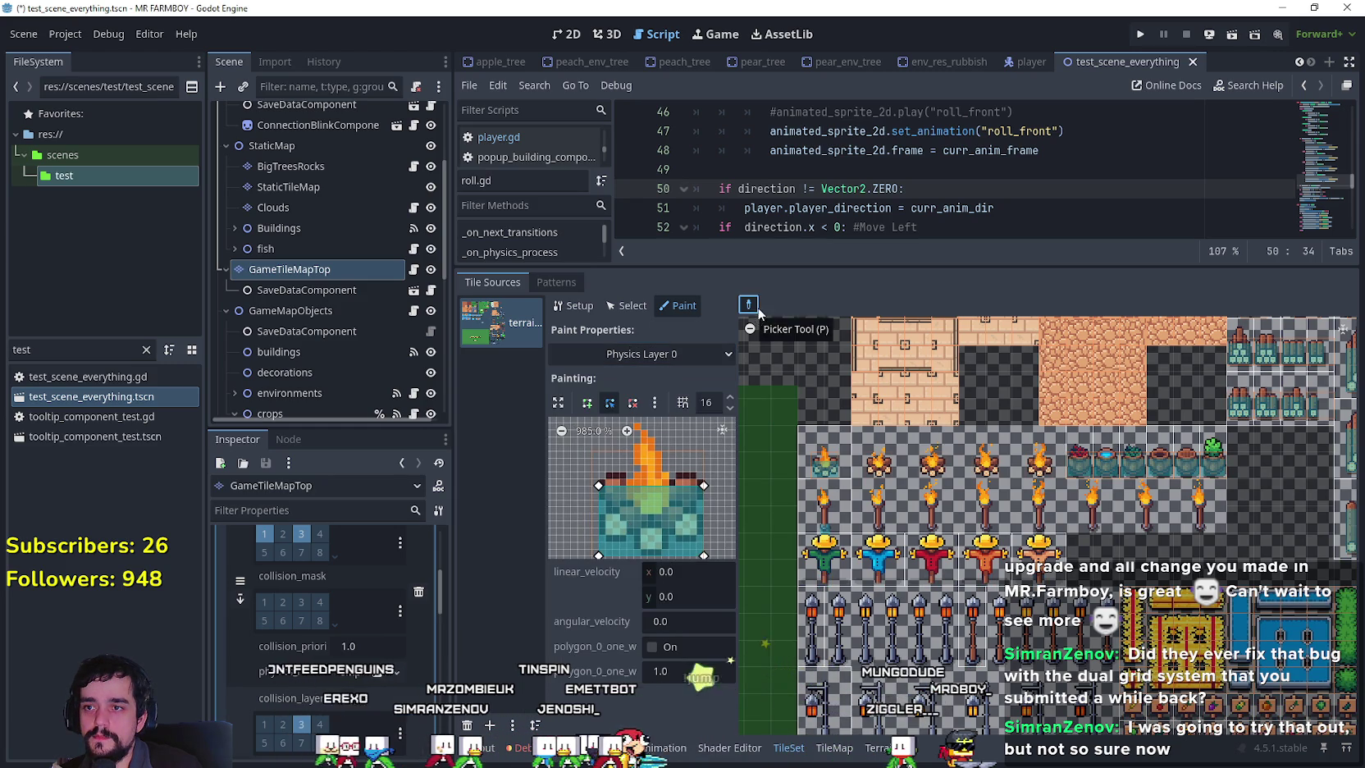
left_click(1079, 455)
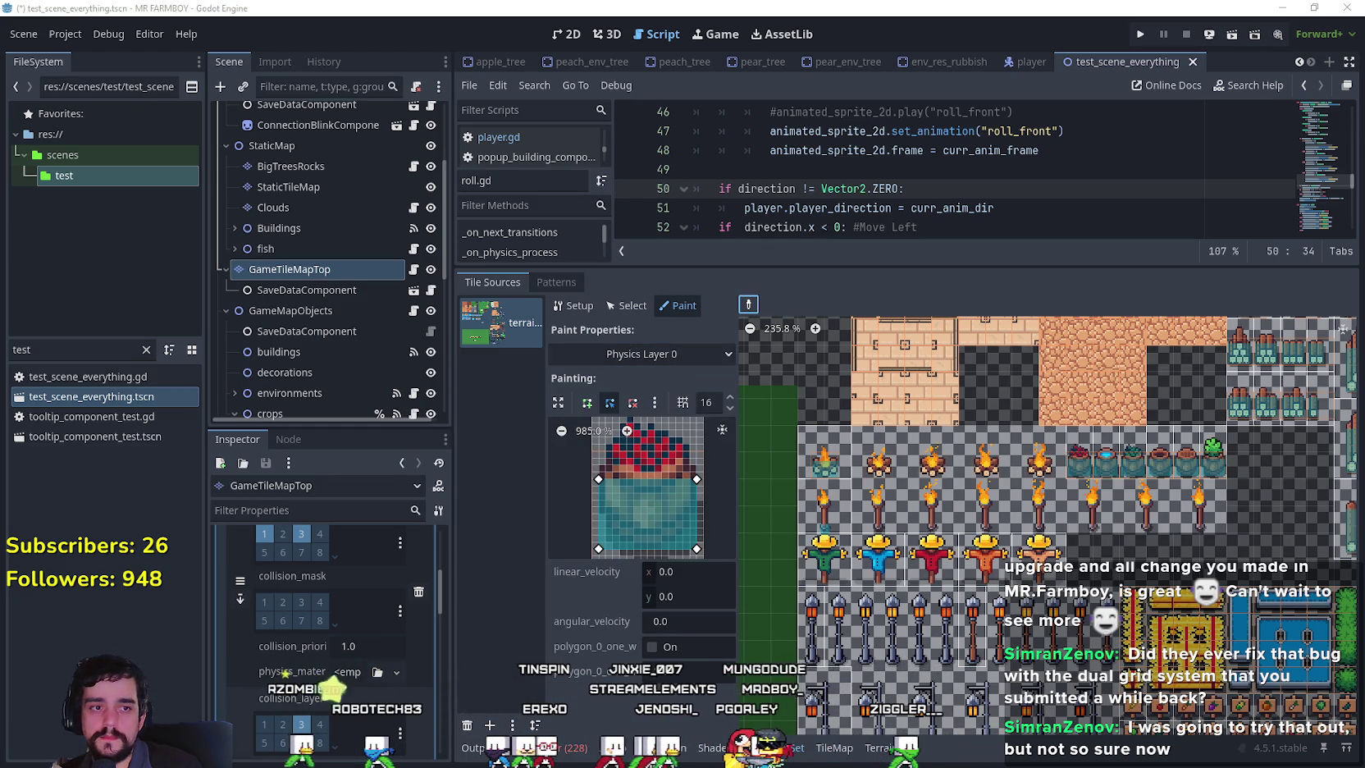
left_click_drag(532, 398, 738, 566)
left_click(699, 319)
Switch painting to Physics Layer 2 and load the red-topped pot tile.
left_click(644, 354)
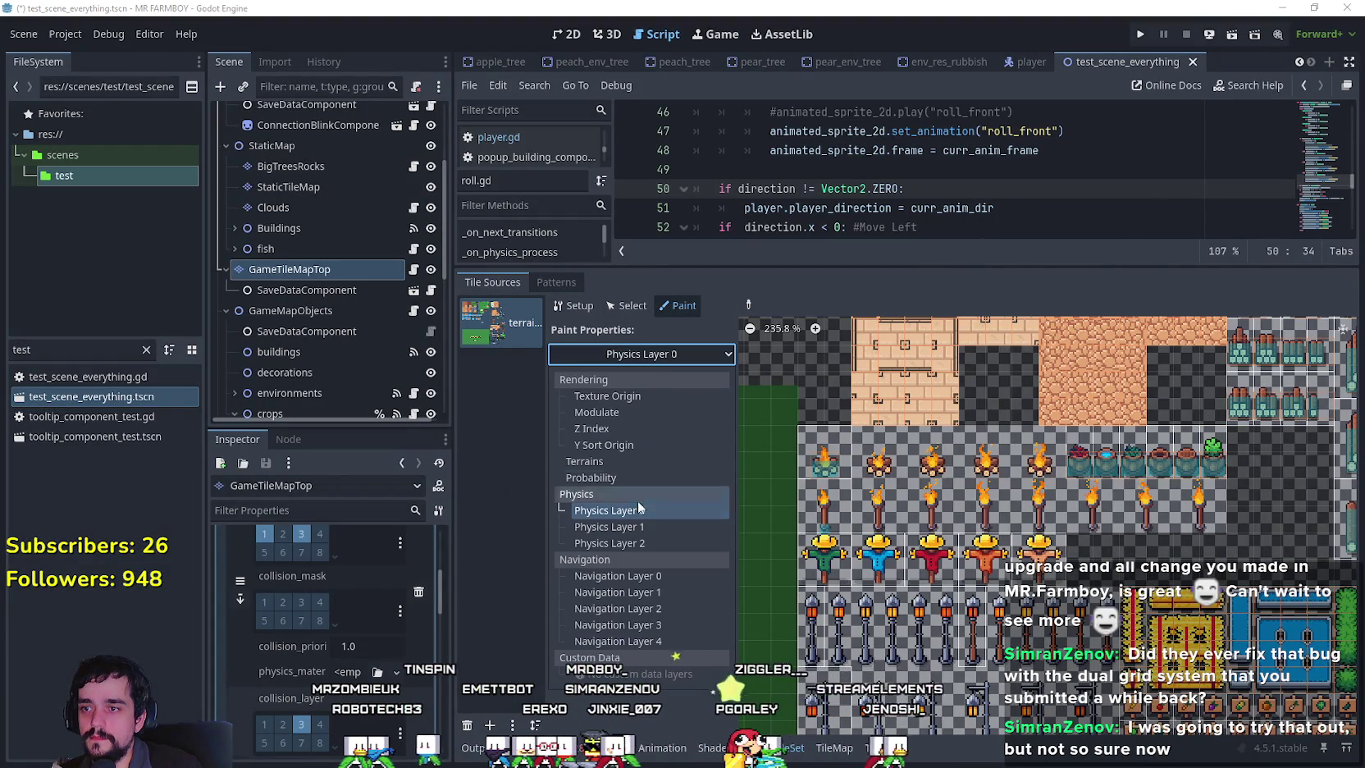
left_click(642, 543)
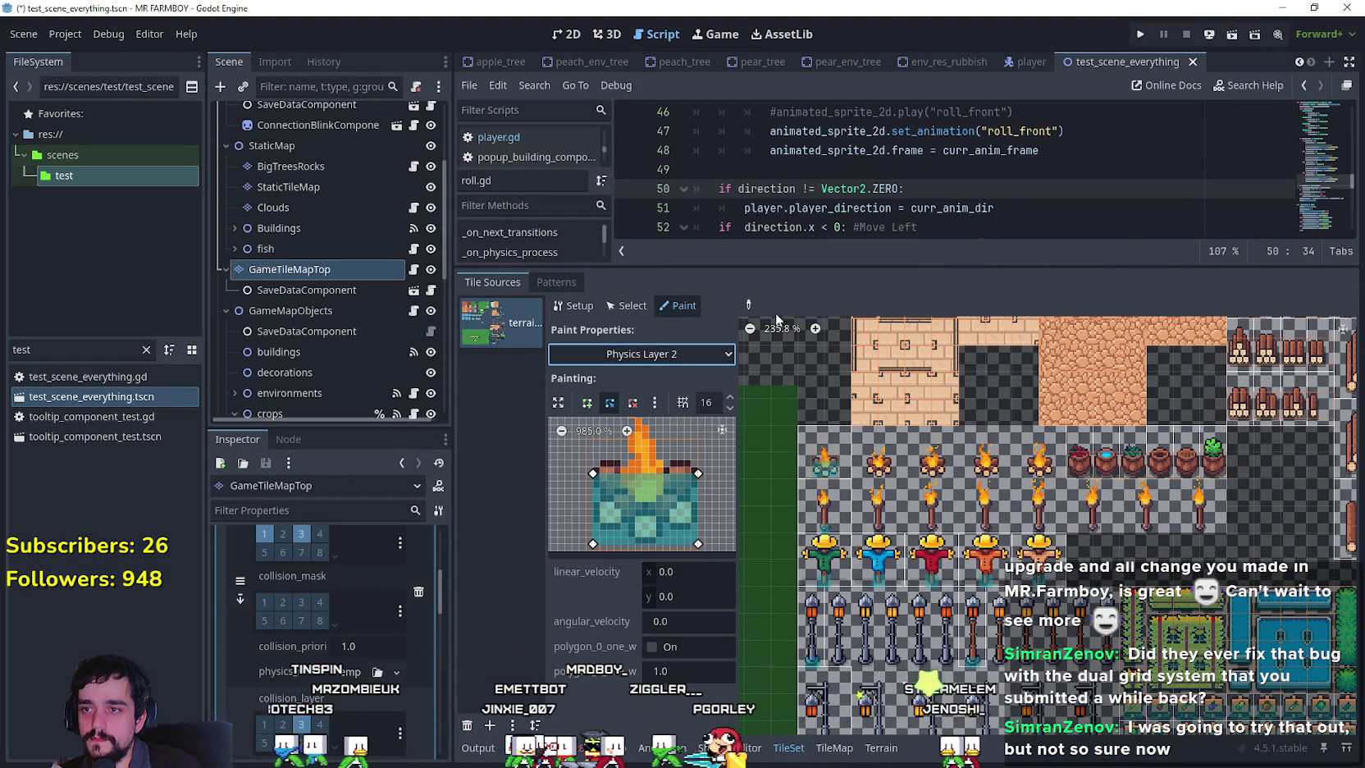
left_click(1069, 470)
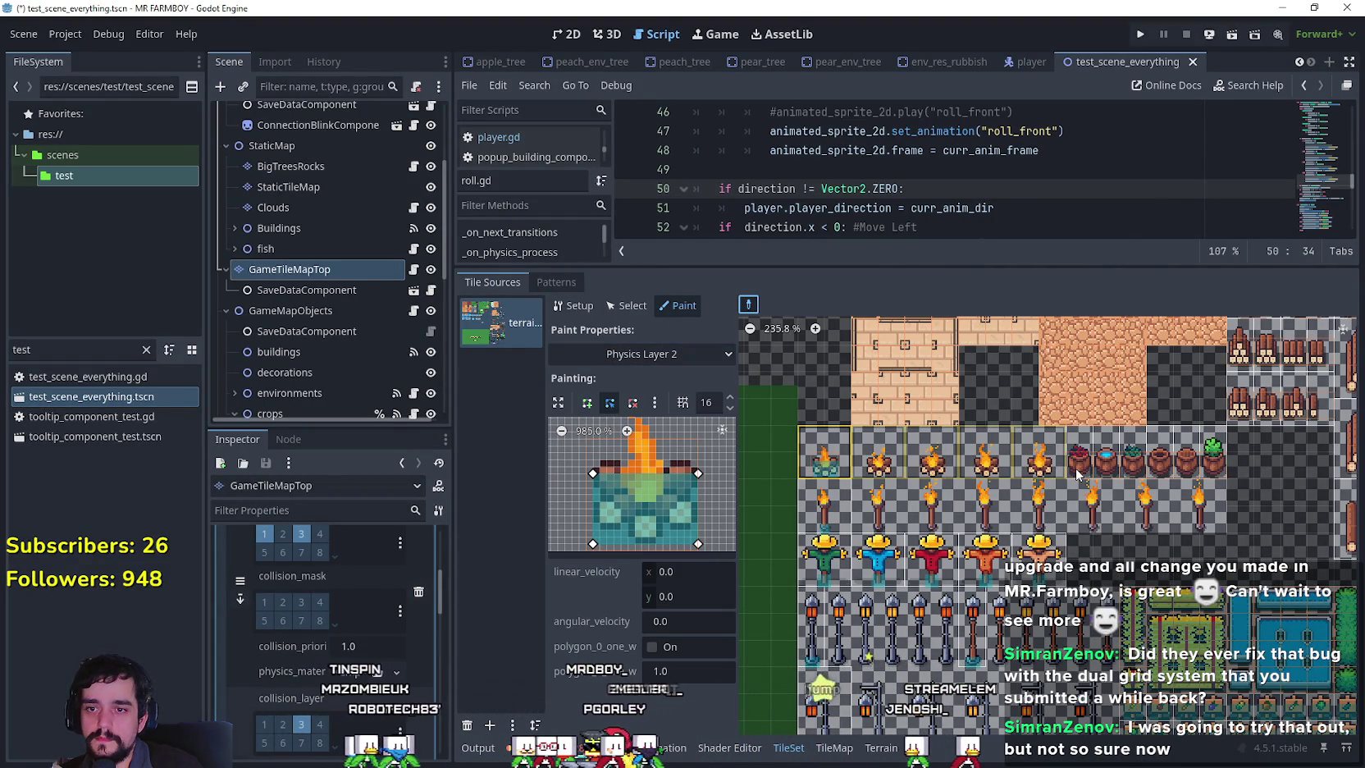
left_click(1077, 471)
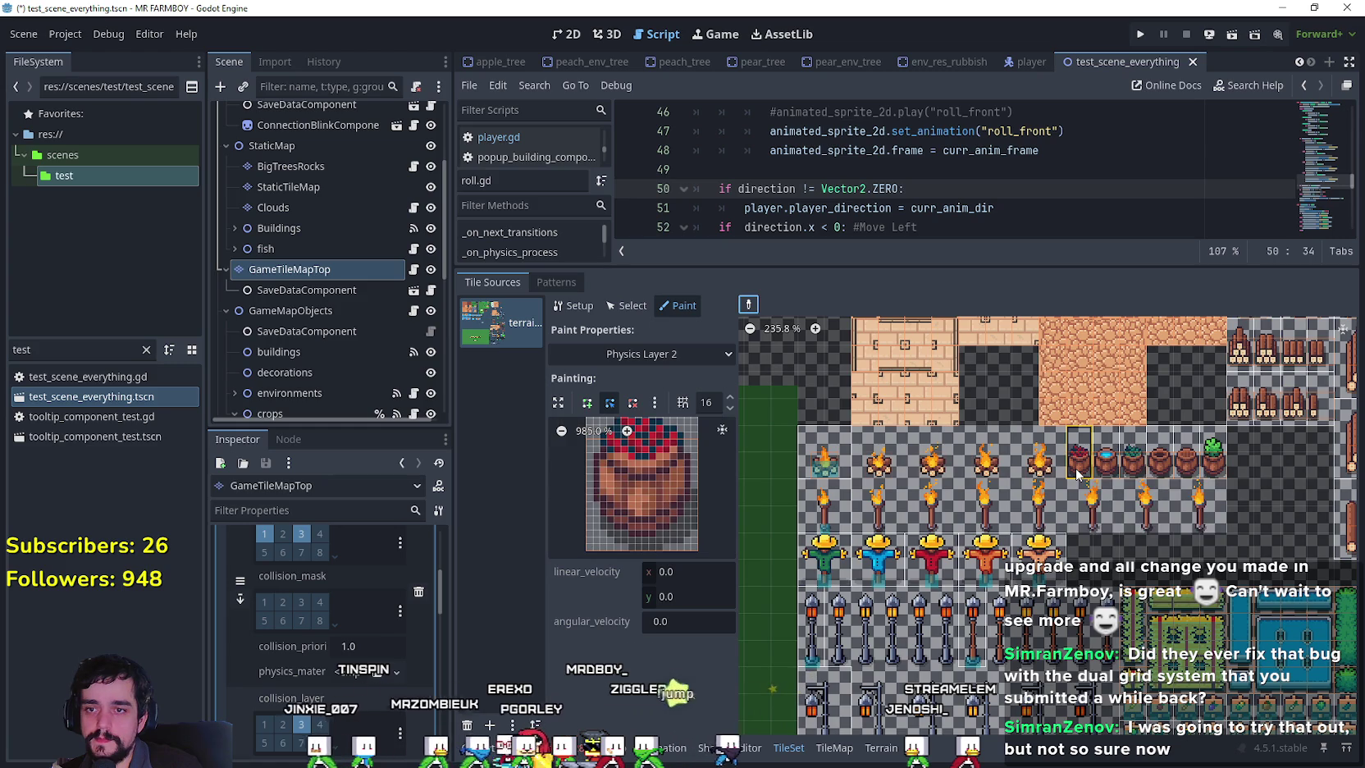
Draw a rectangular polygon over the pot's lower half, aligning the bottom-left corner.
left_click(592, 467)
left_click(690, 467)
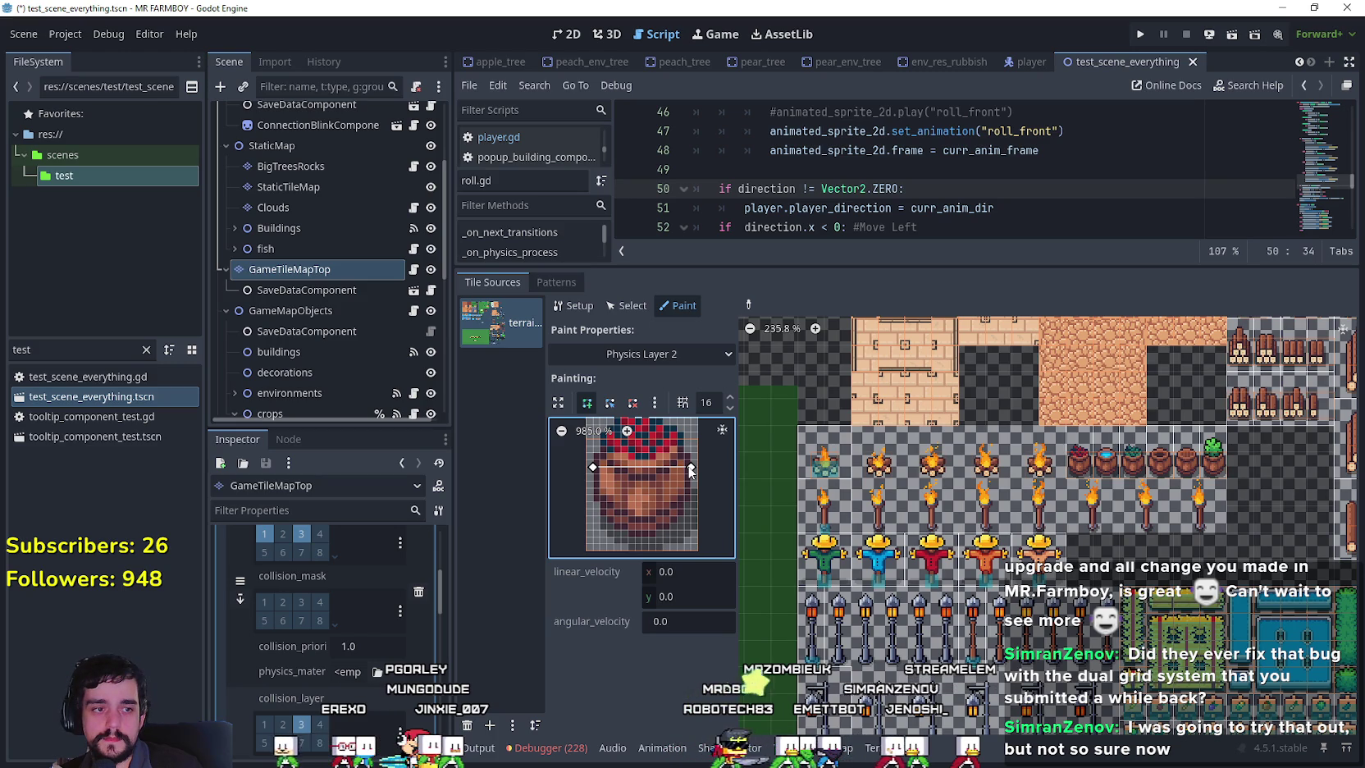
left_click(692, 537)
left_click(600, 537)
left_click(593, 468)
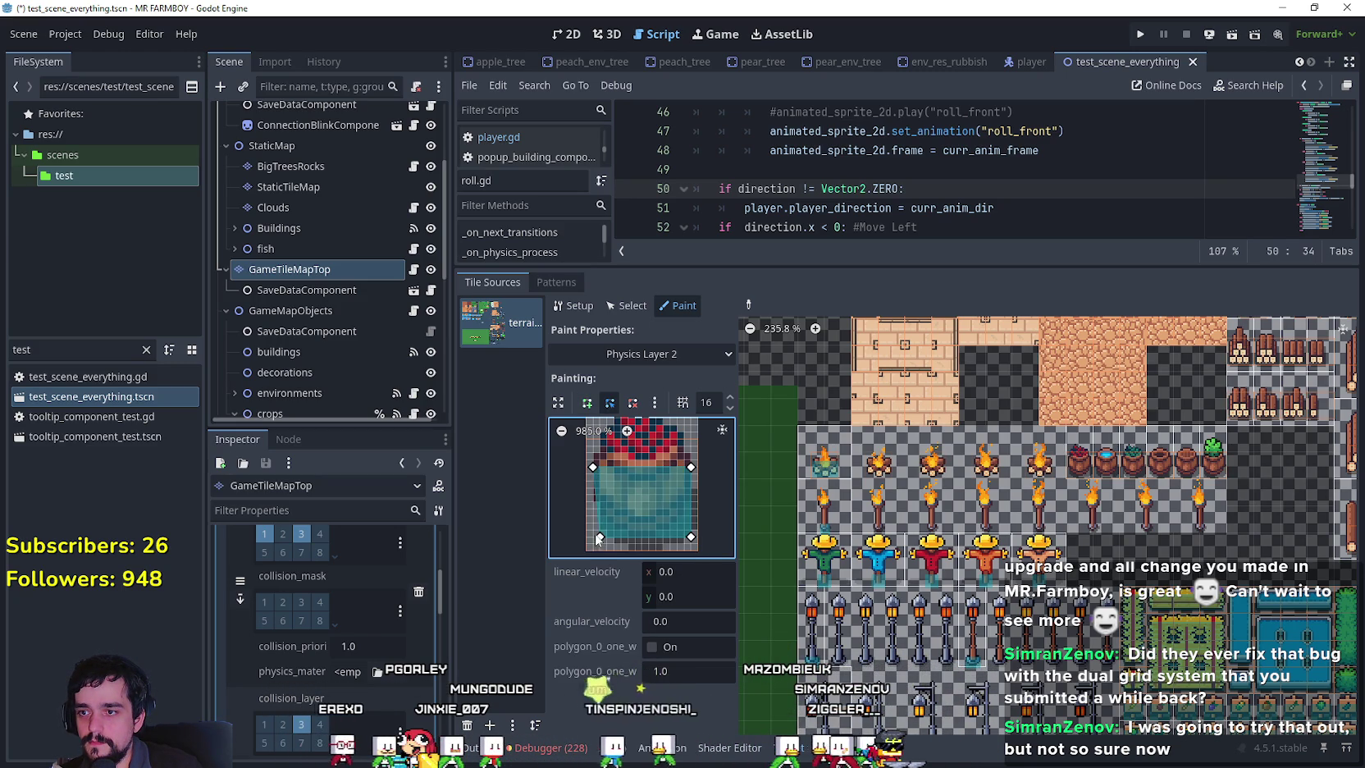
left_click_drag(598, 540, 592, 538)
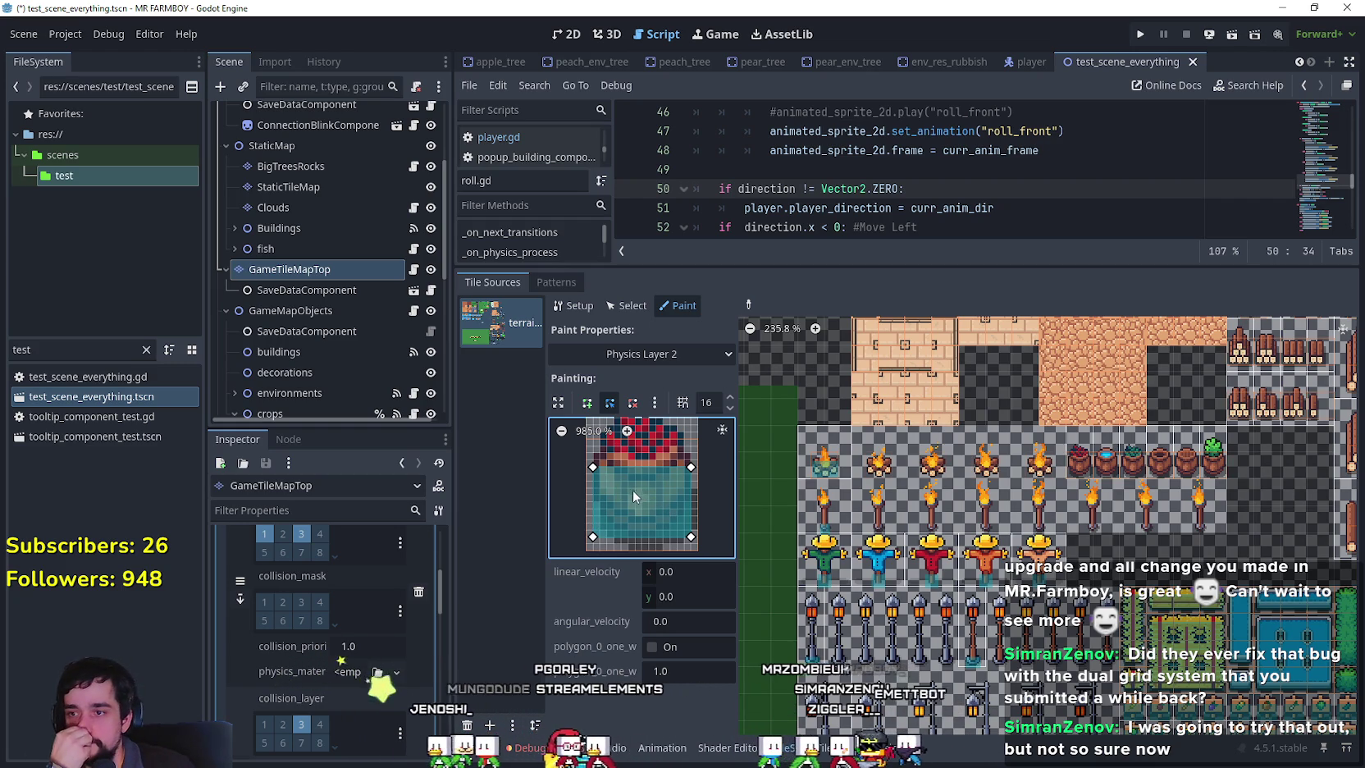
Apply the polygon to three pot tiles and return painting to Physics Layer 0.
left_click(1083, 458)
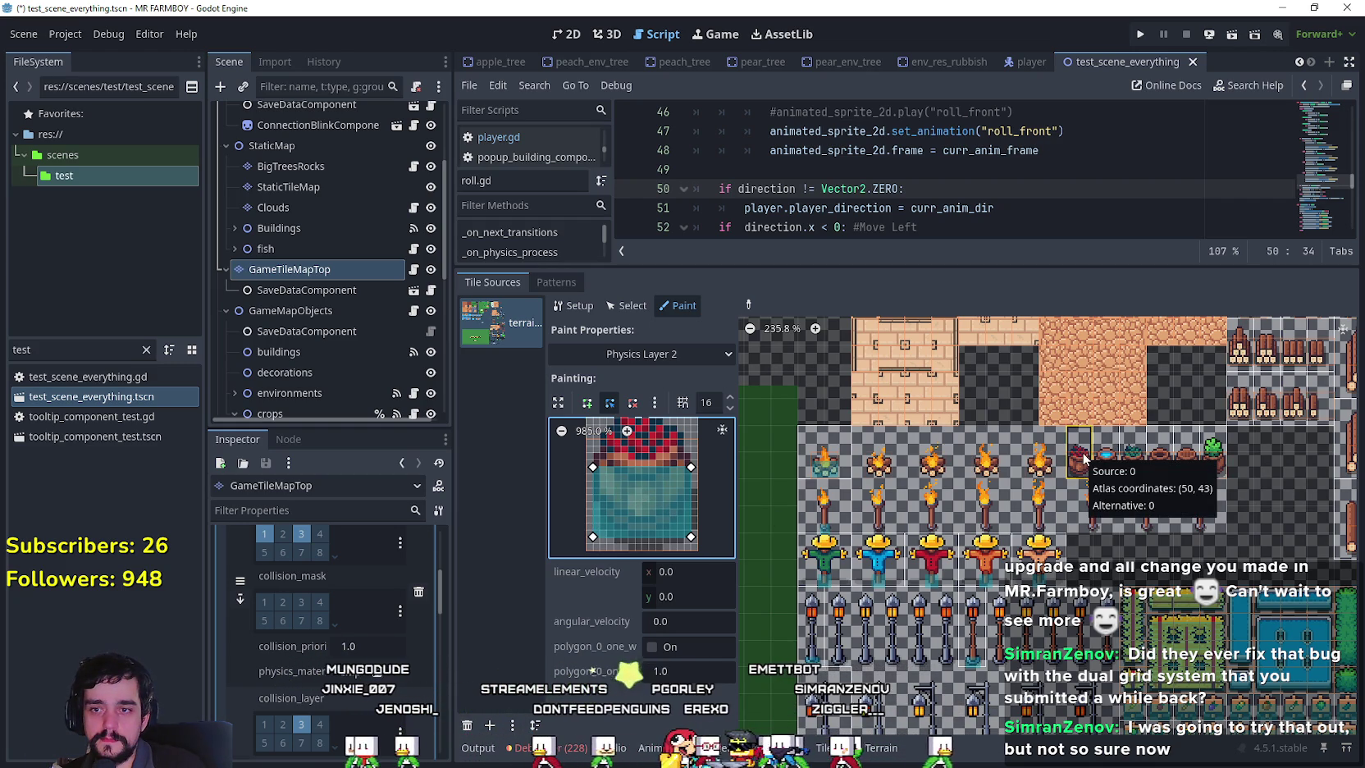
left_click(1135, 456)
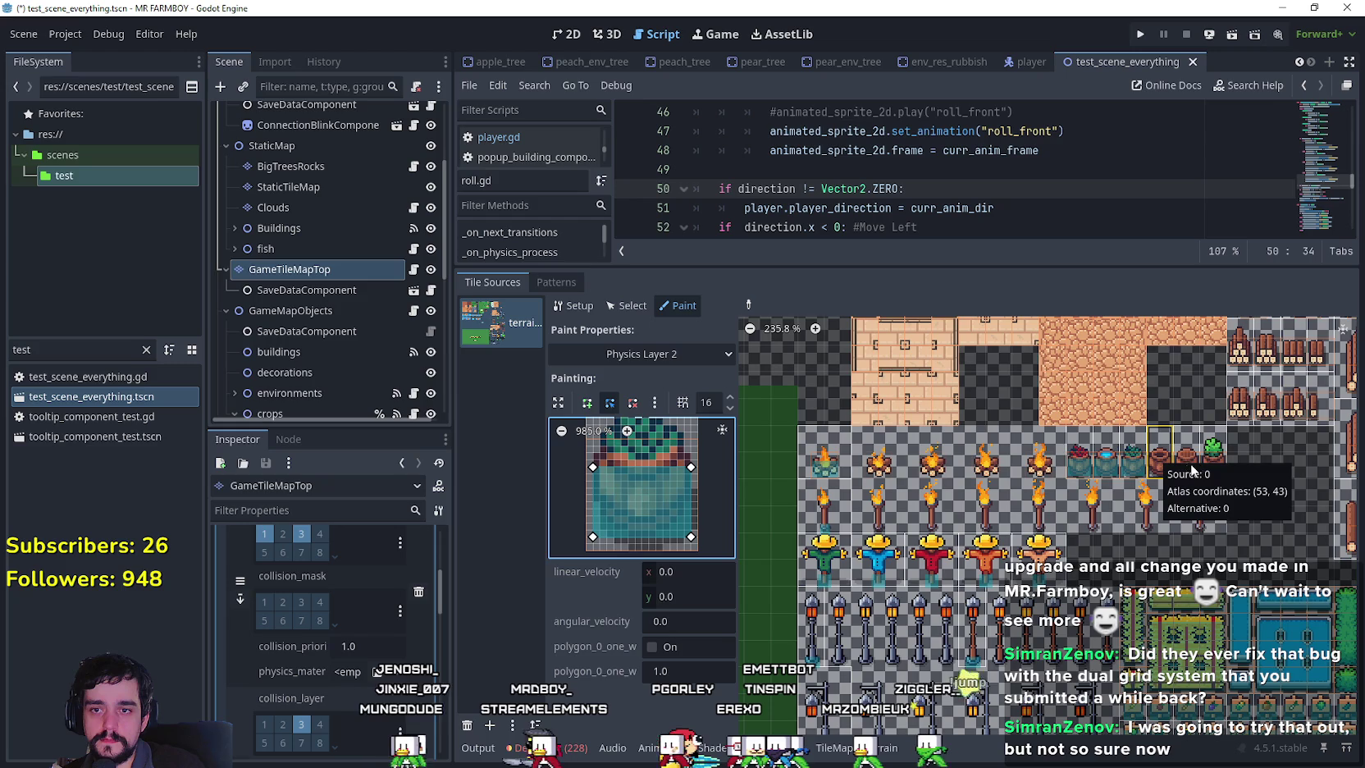
left_click(1186, 466)
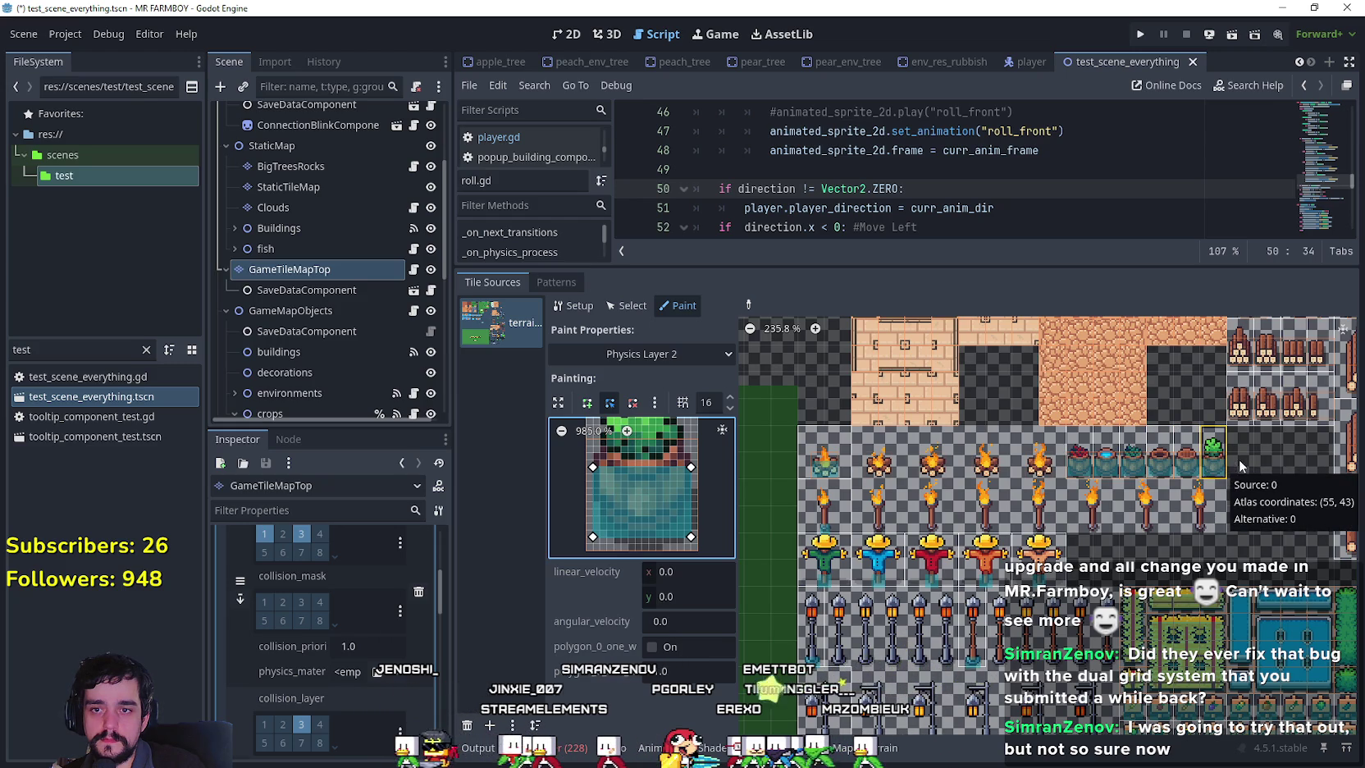
left_click(627, 353)
left_click(635, 510)
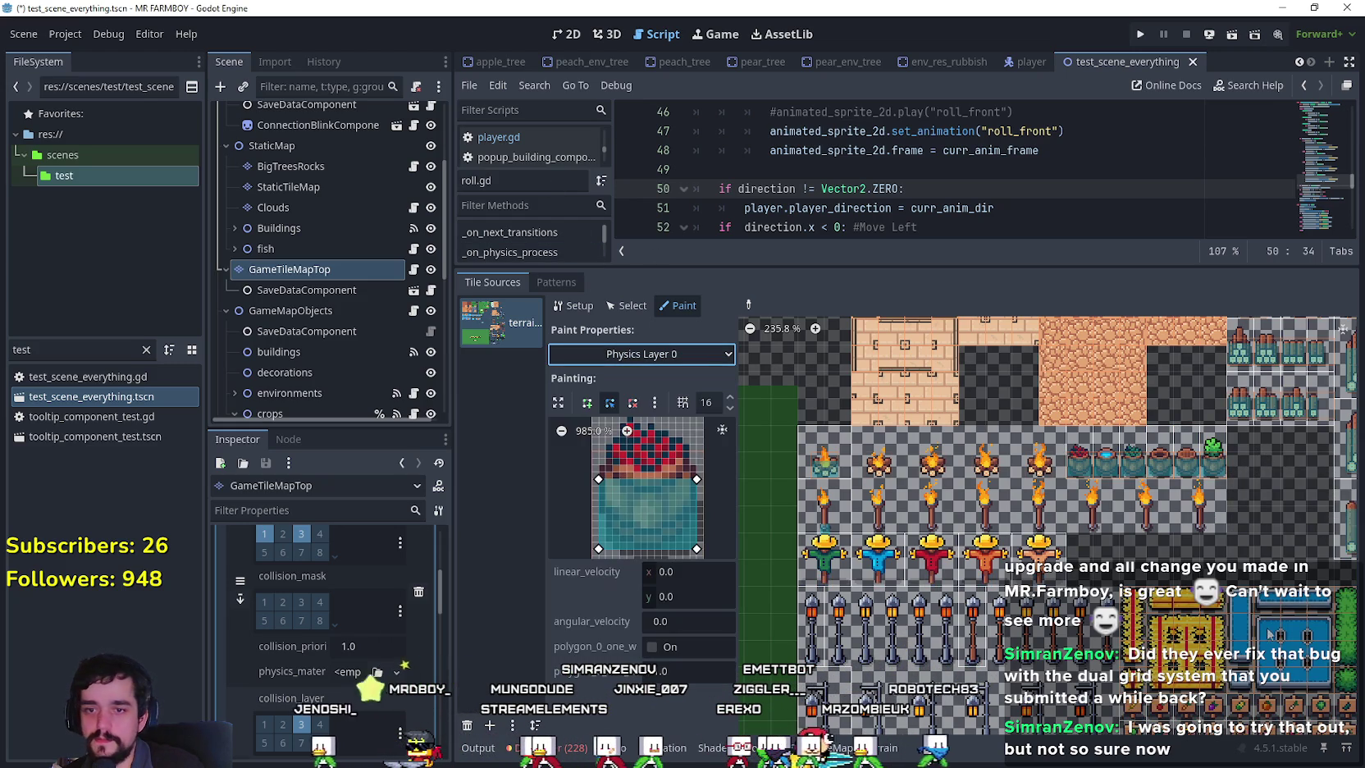
scroll(1230, 625, "down", 1)
Check the Physics Layer 0 collision on the torch-pole, campfire, and round, plant and water pot tiles.
scroll(1232, 626, "down", 1)
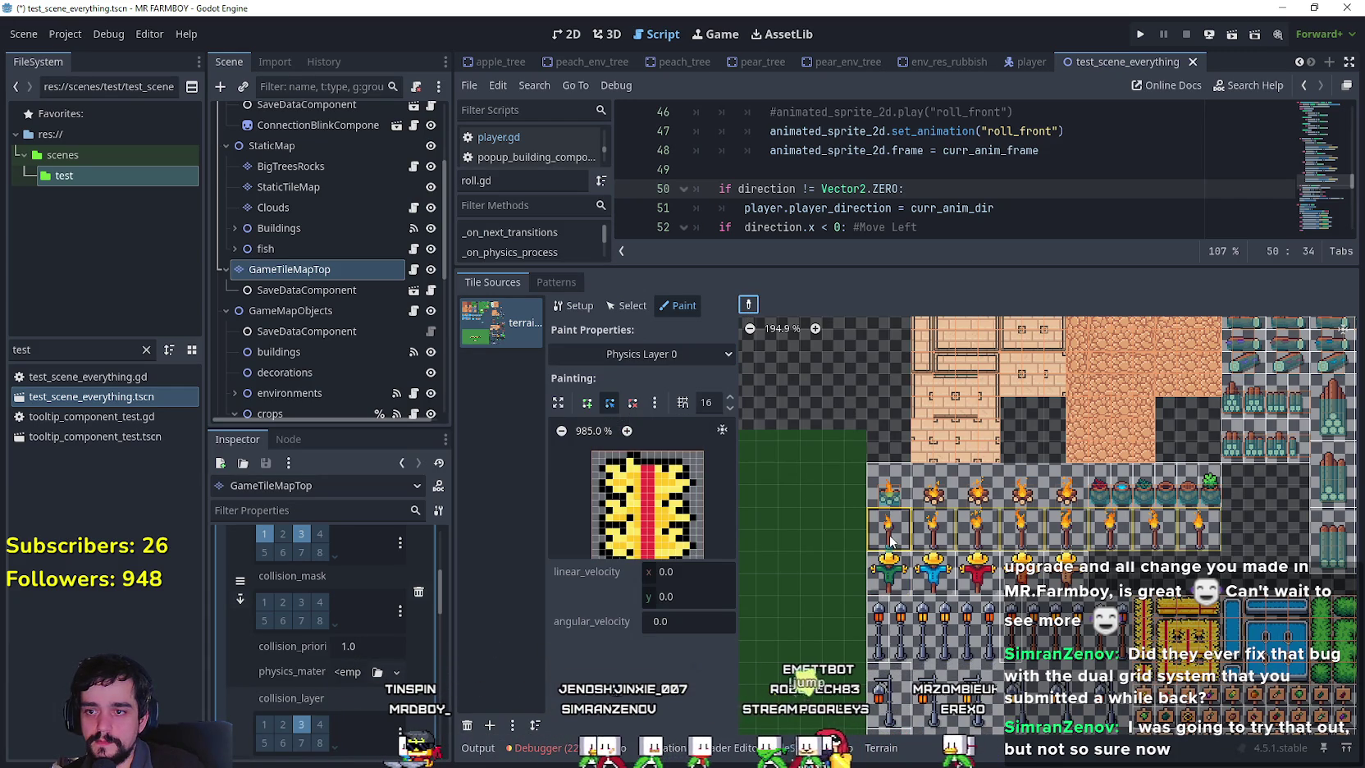
left_click_drag(1198, 529, 890, 529)
left_click(886, 492)
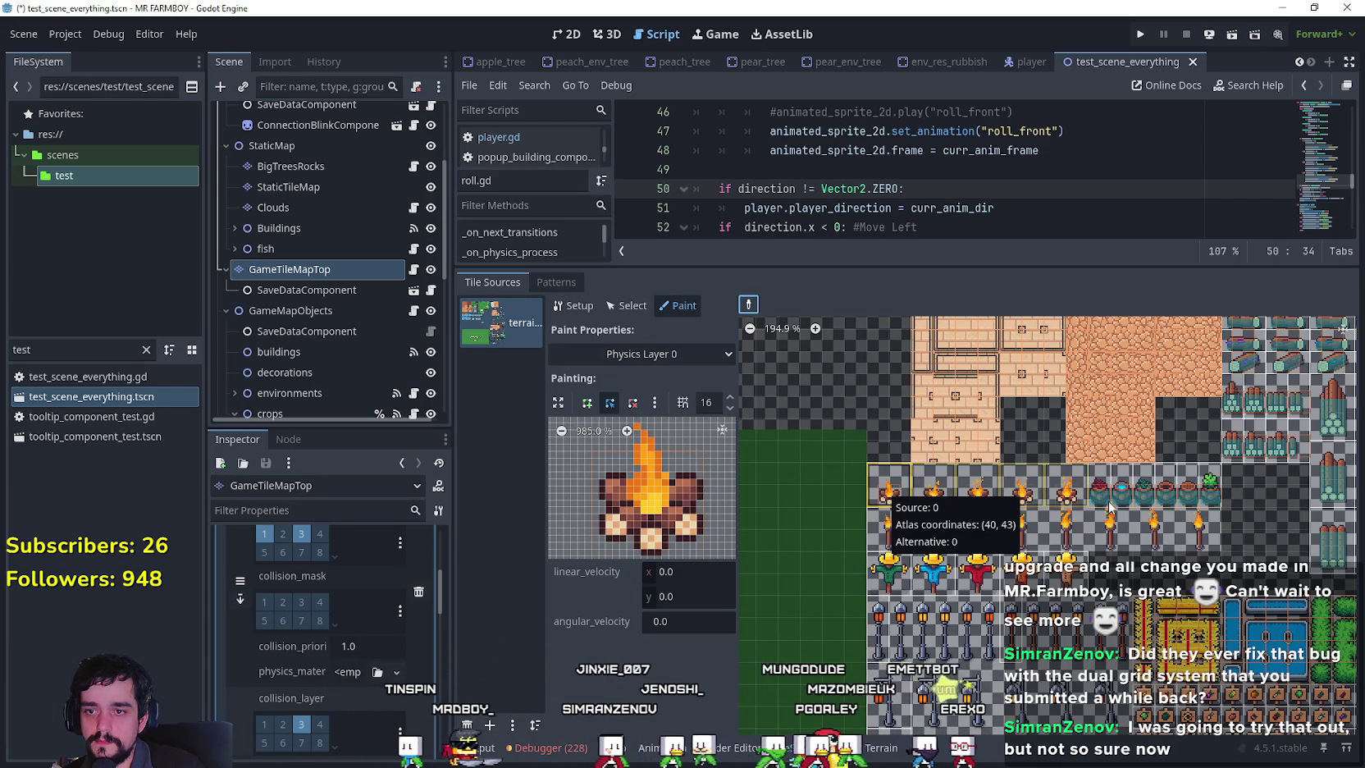
left_click(1187, 490)
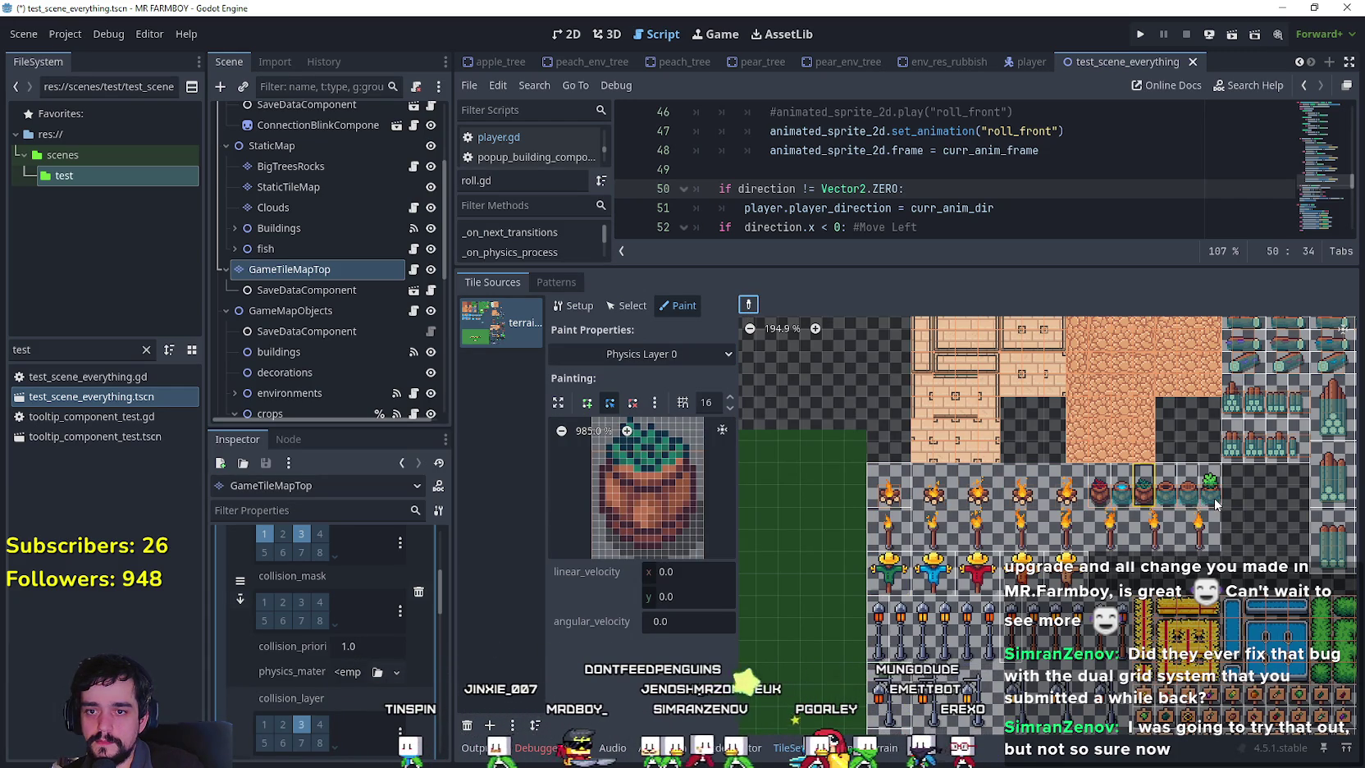
left_click(1210, 496)
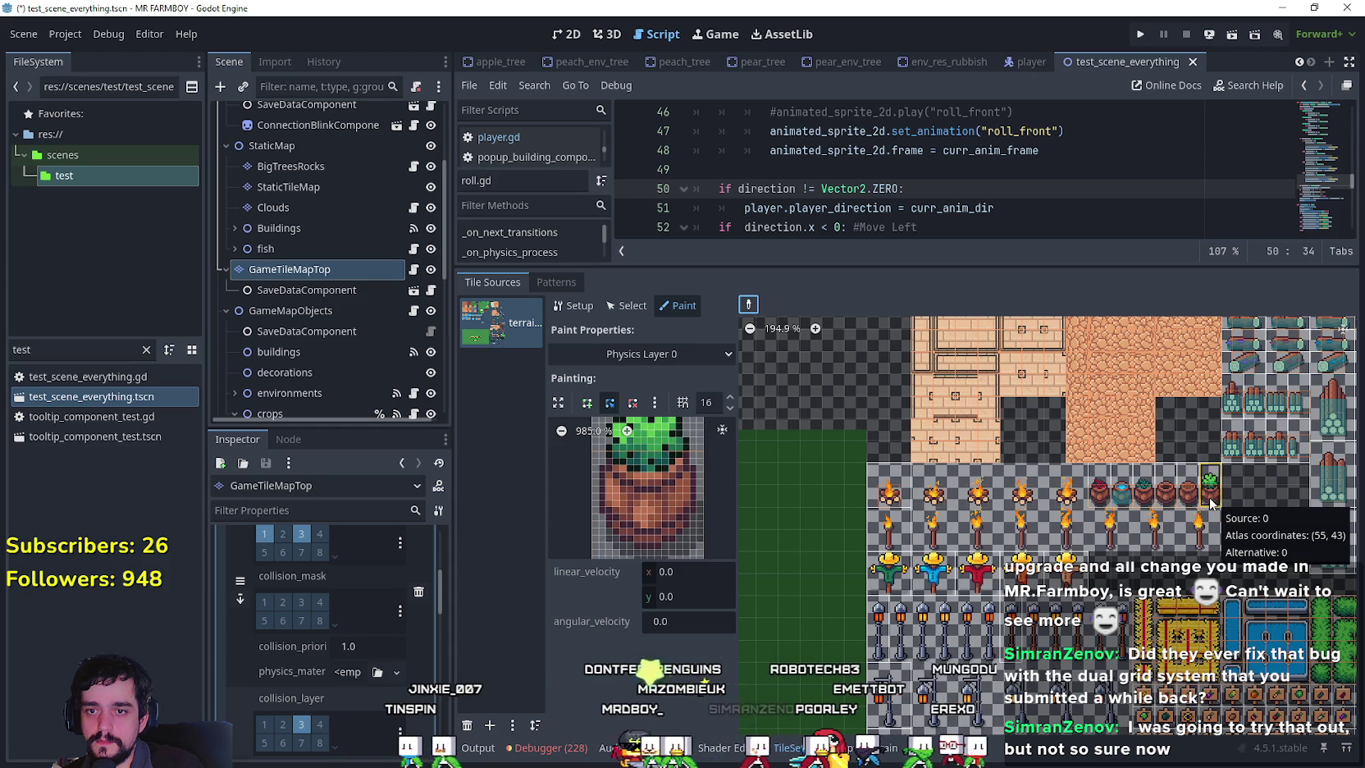
left_click(1122, 497)
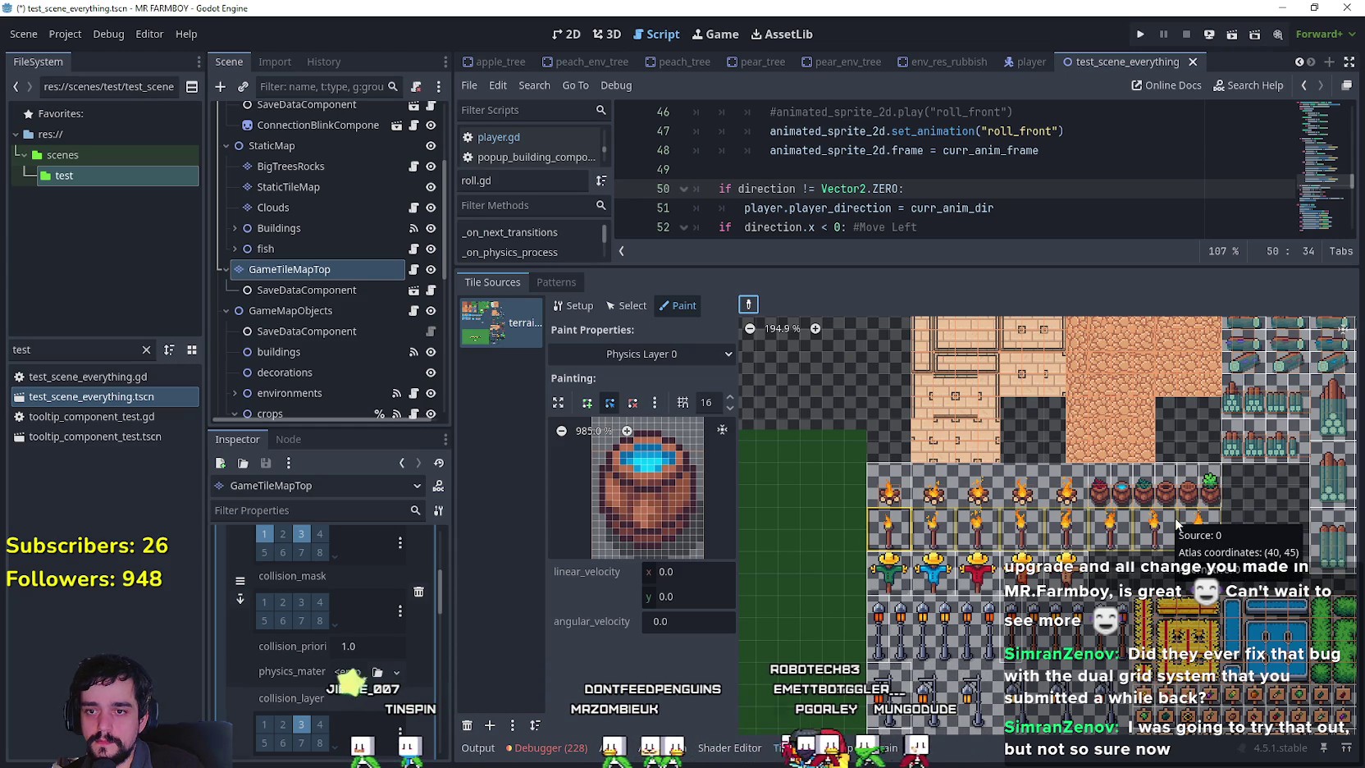
Navigate the atlas to the trees and load the round tree tile's collision.
scroll(1070, 472, "down", 2)
scroll(1066, 463, "right", 3)
scroll(1009, 500, "up", 2)
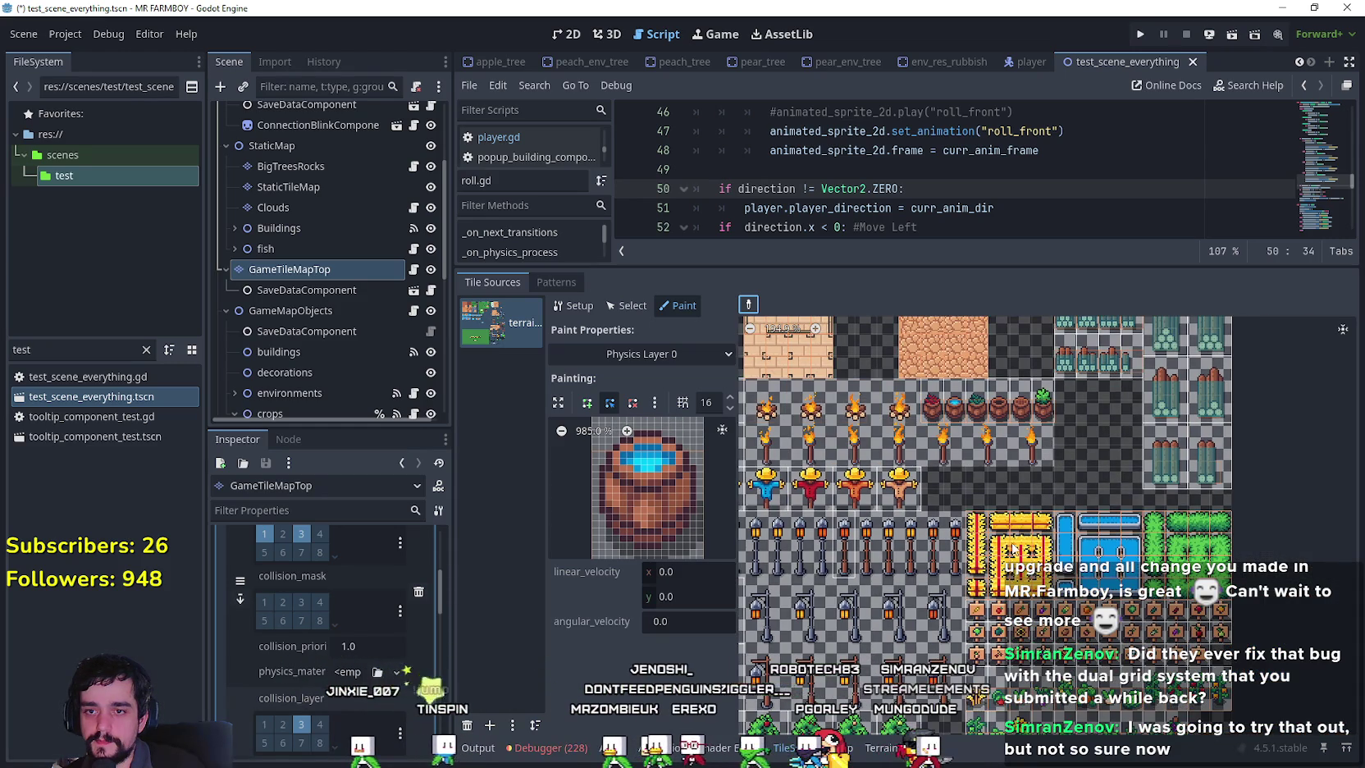
scroll(952, 574, "right", 2)
scroll(909, 635, "up", 2)
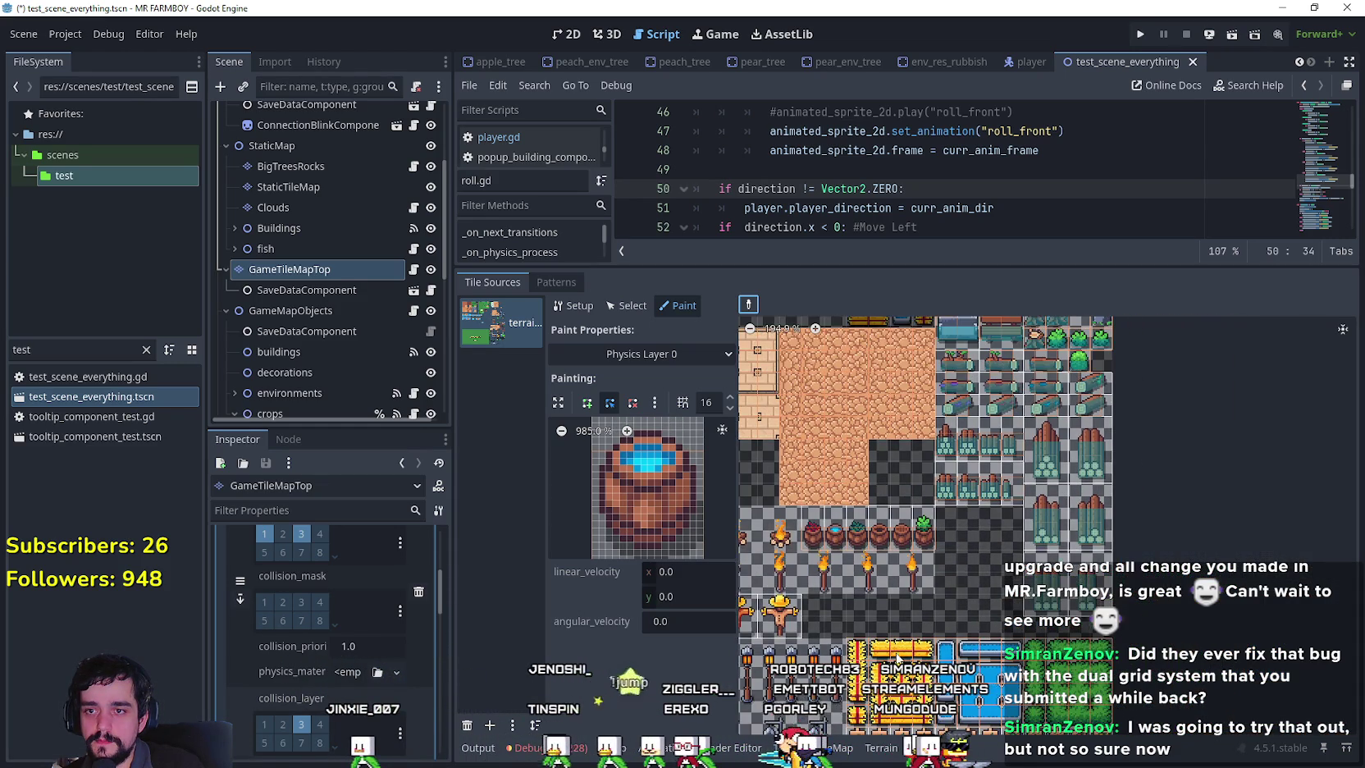
scroll(944, 689, "right", 2)
scroll(969, 709, "up", 1)
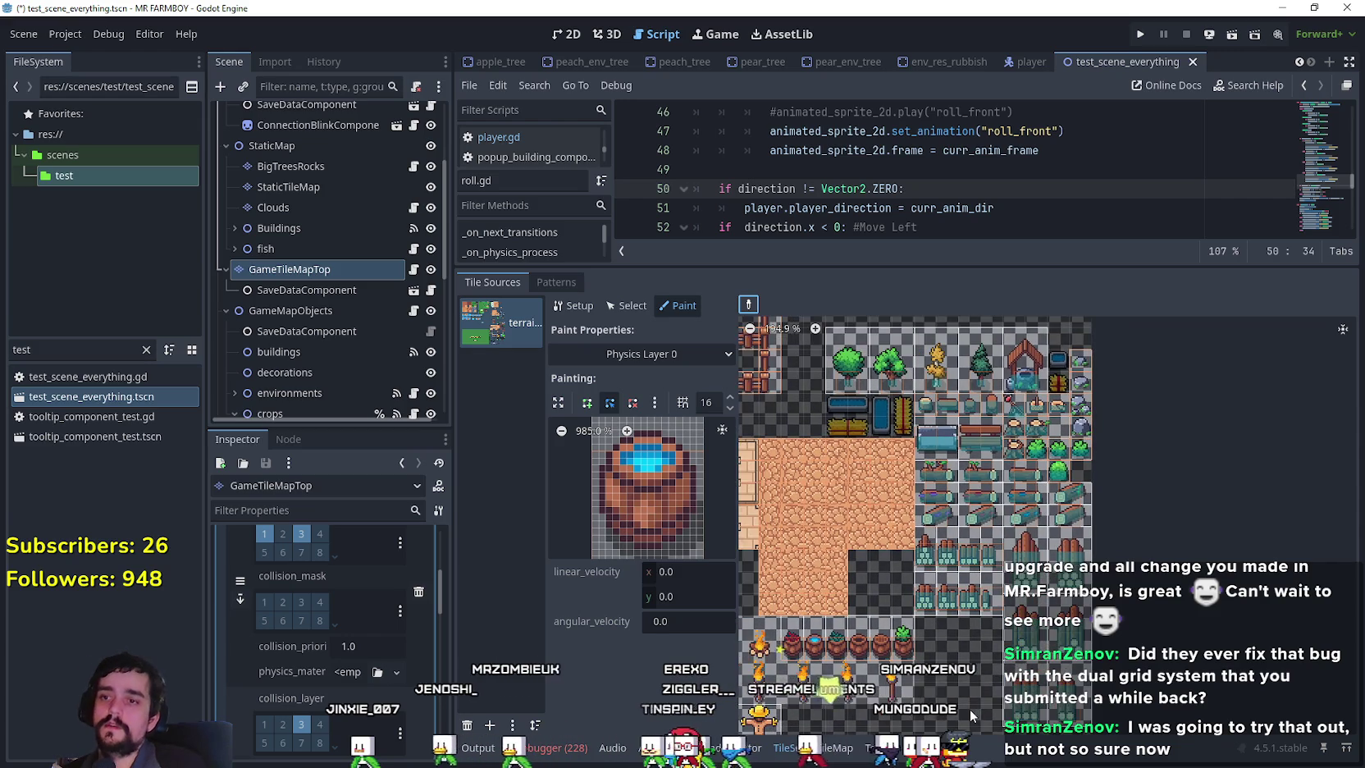
scroll(970, 709, "left", 2)
scroll(1055, 418, "down", 1)
scroll(1055, 418, "right", 1)
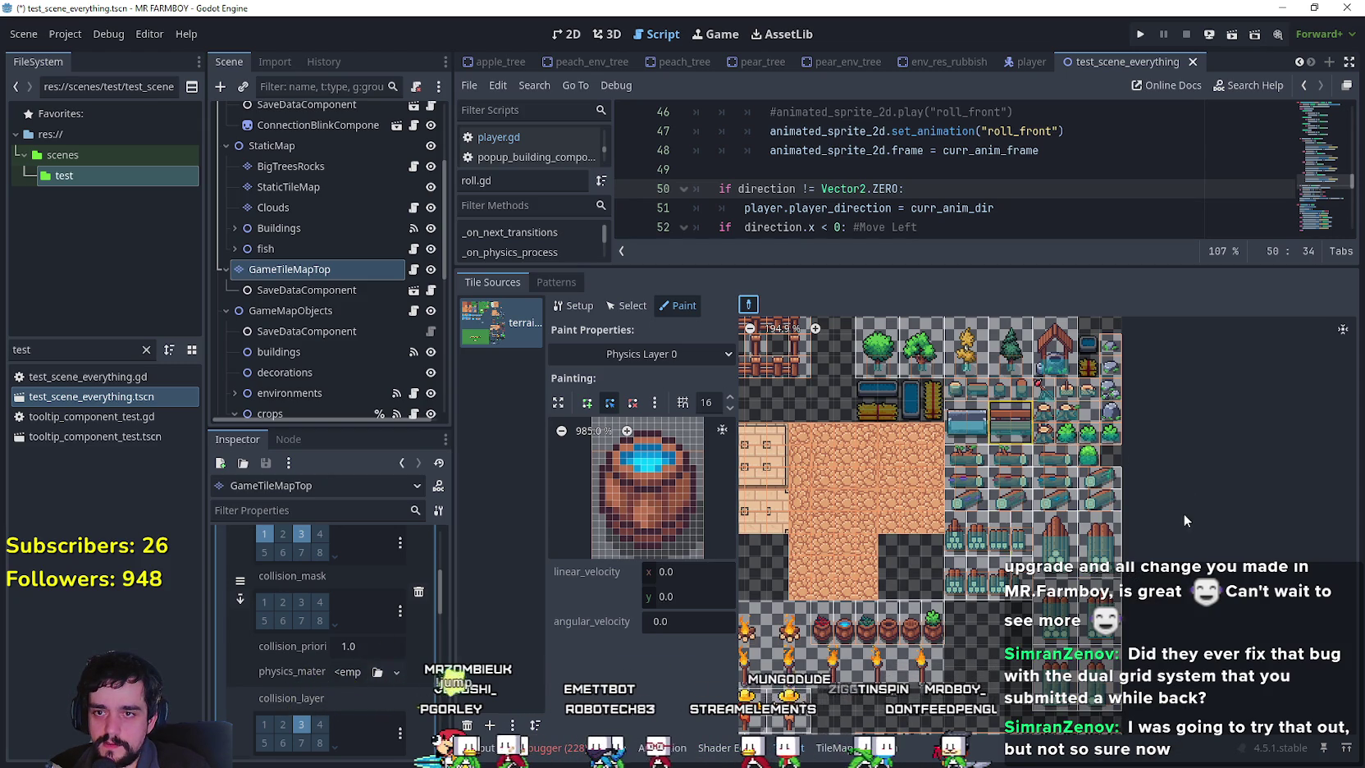
scroll(1183, 542, "up", 2)
scroll(1183, 547, "up", 2)
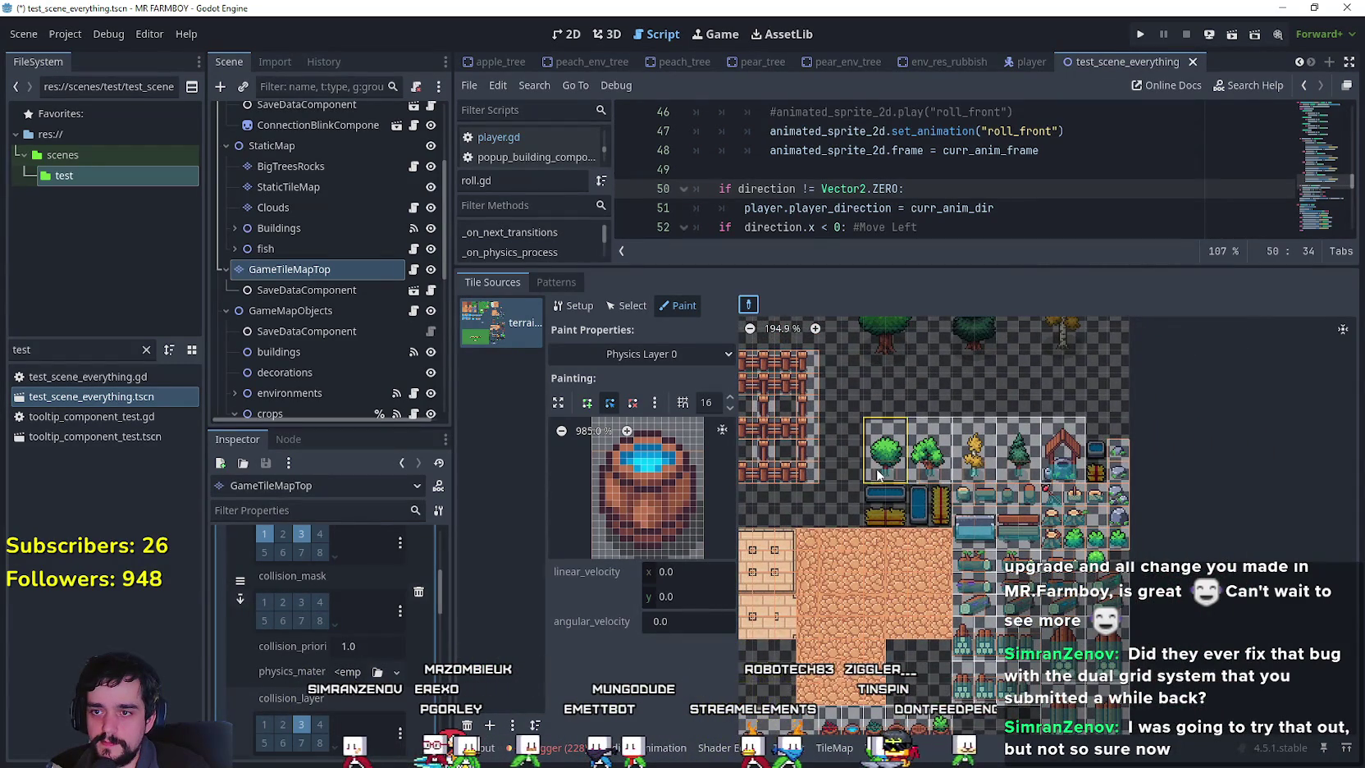
left_click(881, 470)
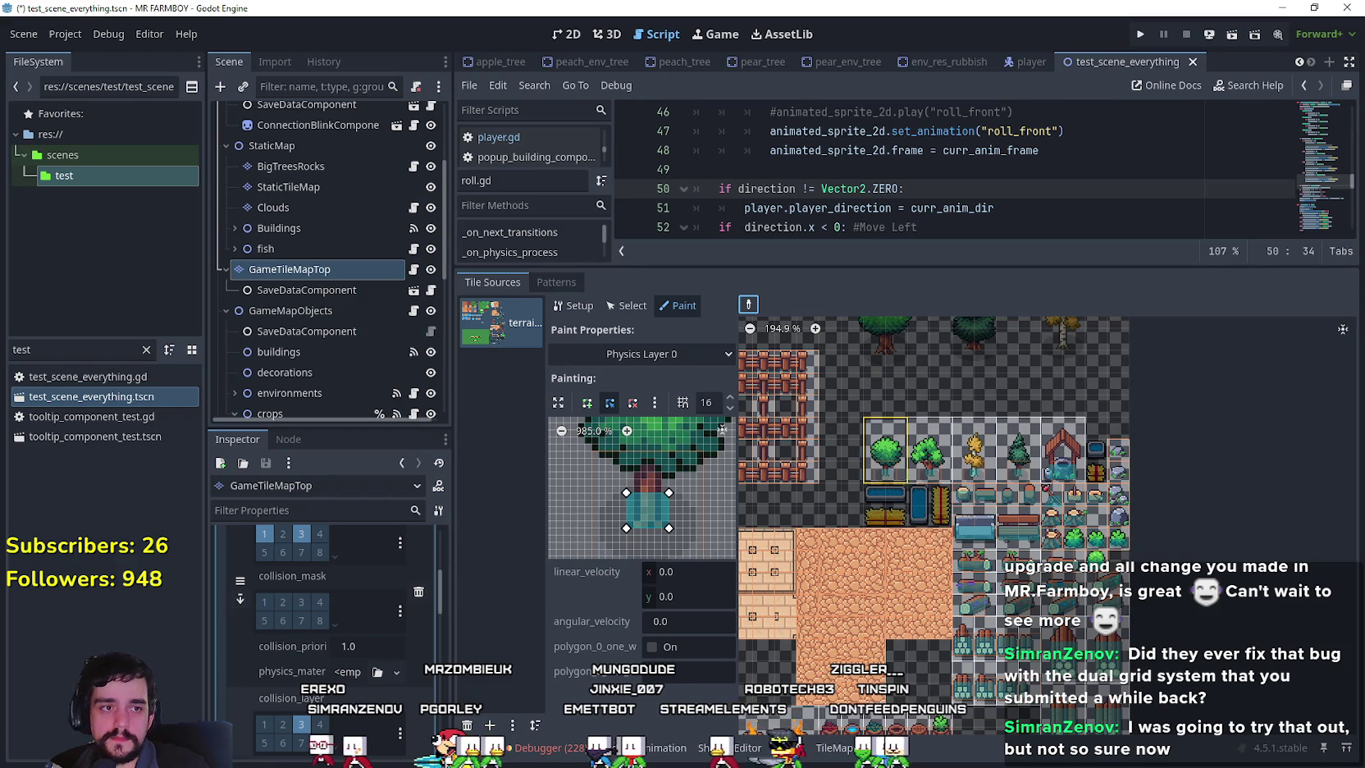
Snip the tree's Physics Layer 0 collision preview.
key("super+shift+s")
left_click_drag(581, 449, 731, 547)
left_click_drag(612, 336, 1361, 353)
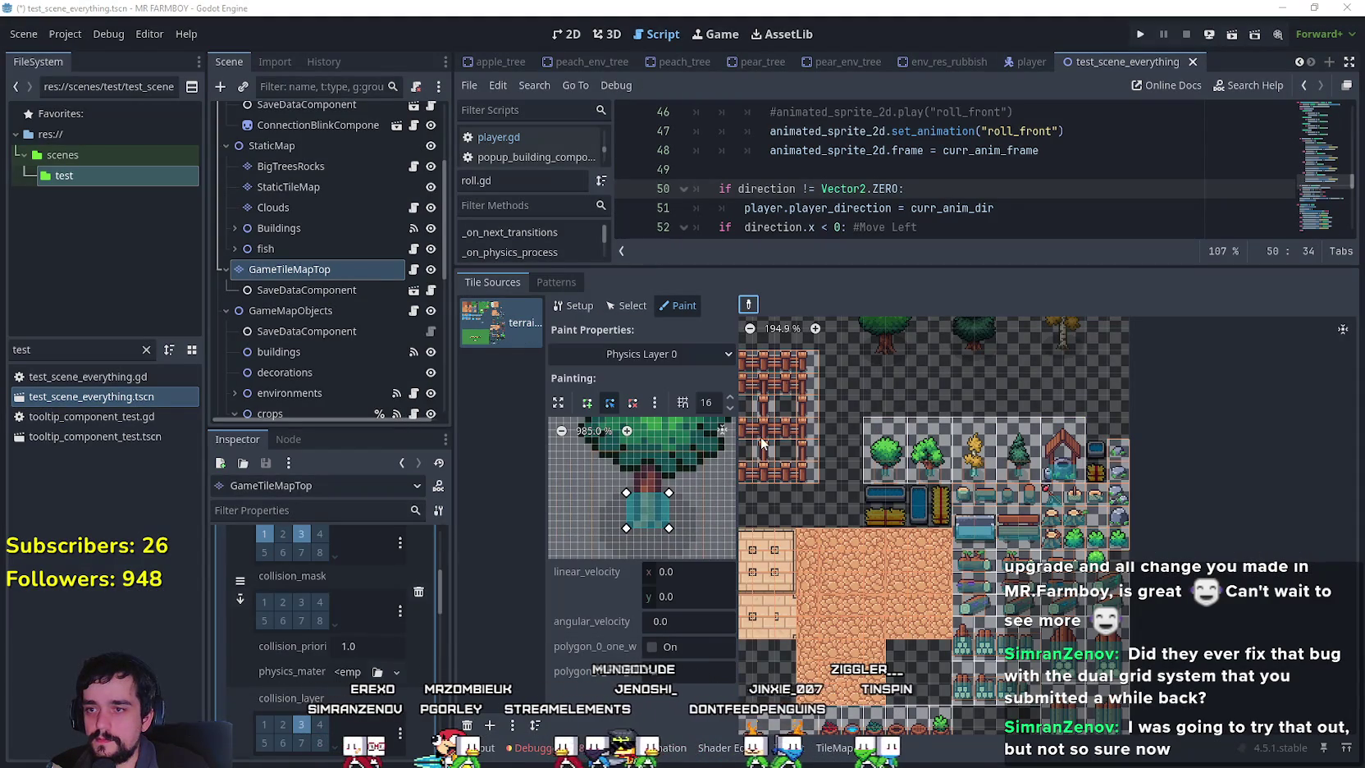
Switch painting to Physics Layer 2 and load the tree tile.
left_click(661, 356)
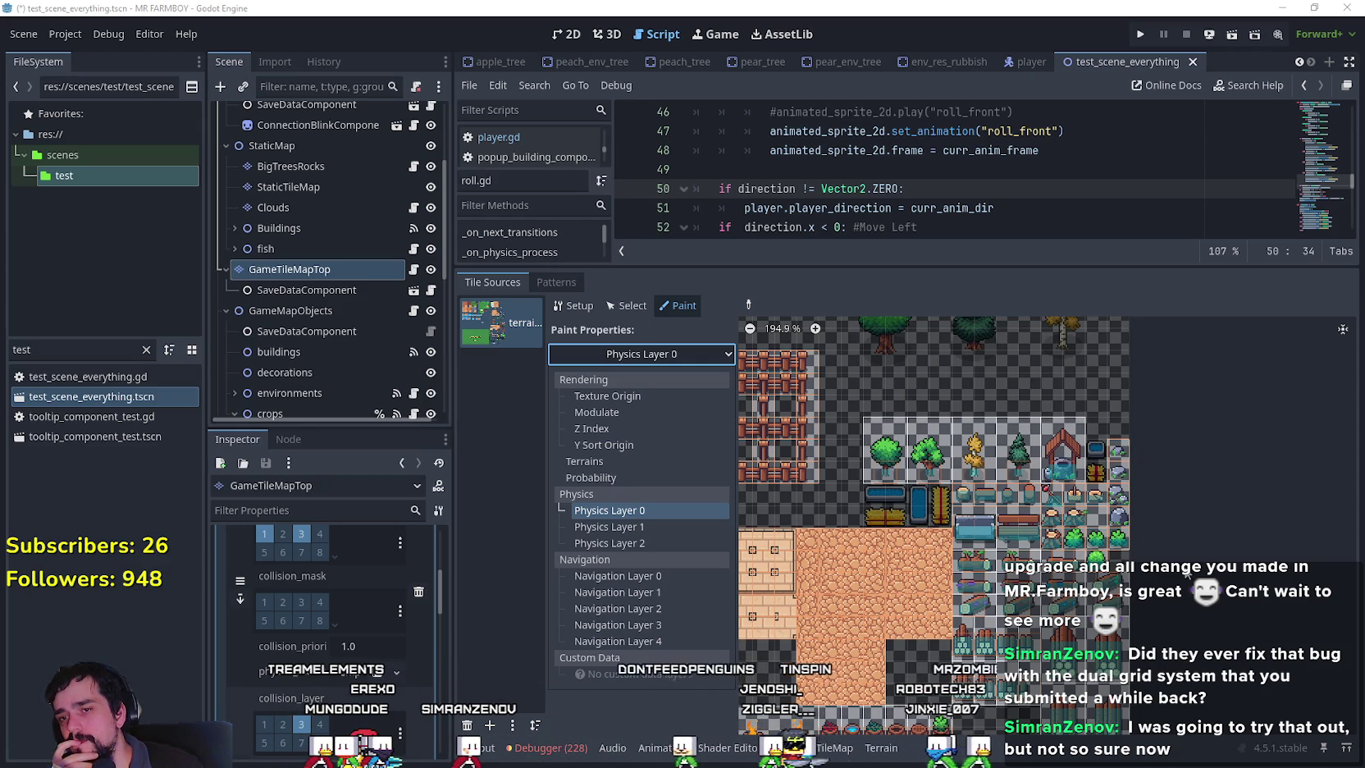
scroll(1187, 572, "down", 10)
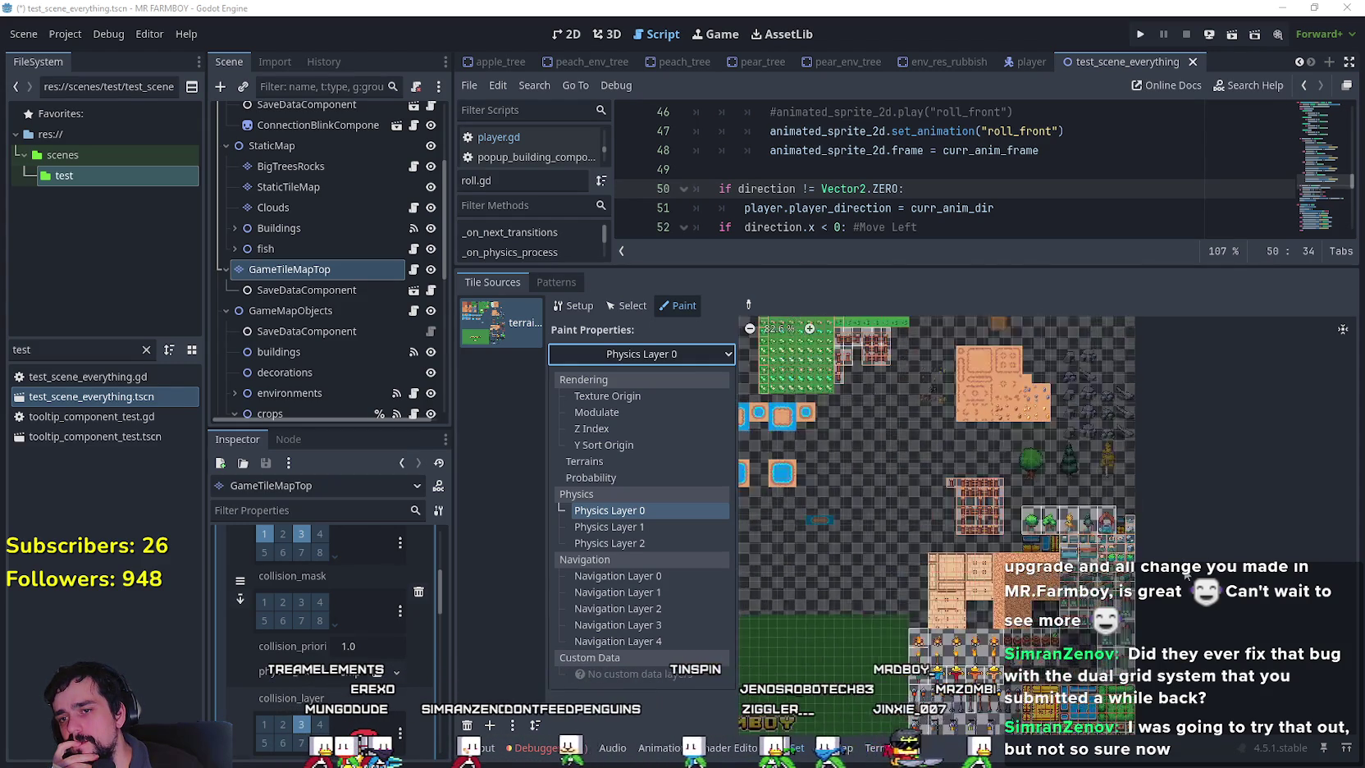
left_click(1208, 709)
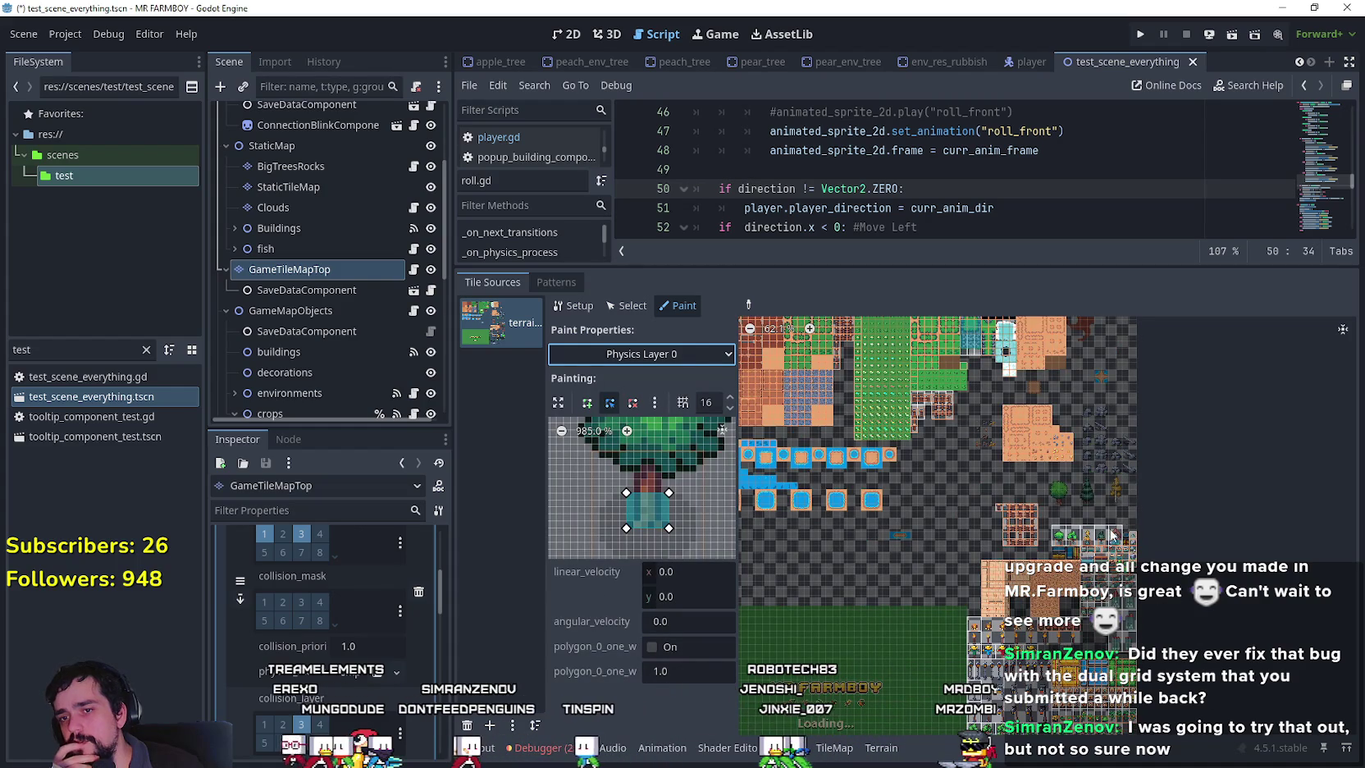
scroll(1058, 534, "up", 4)
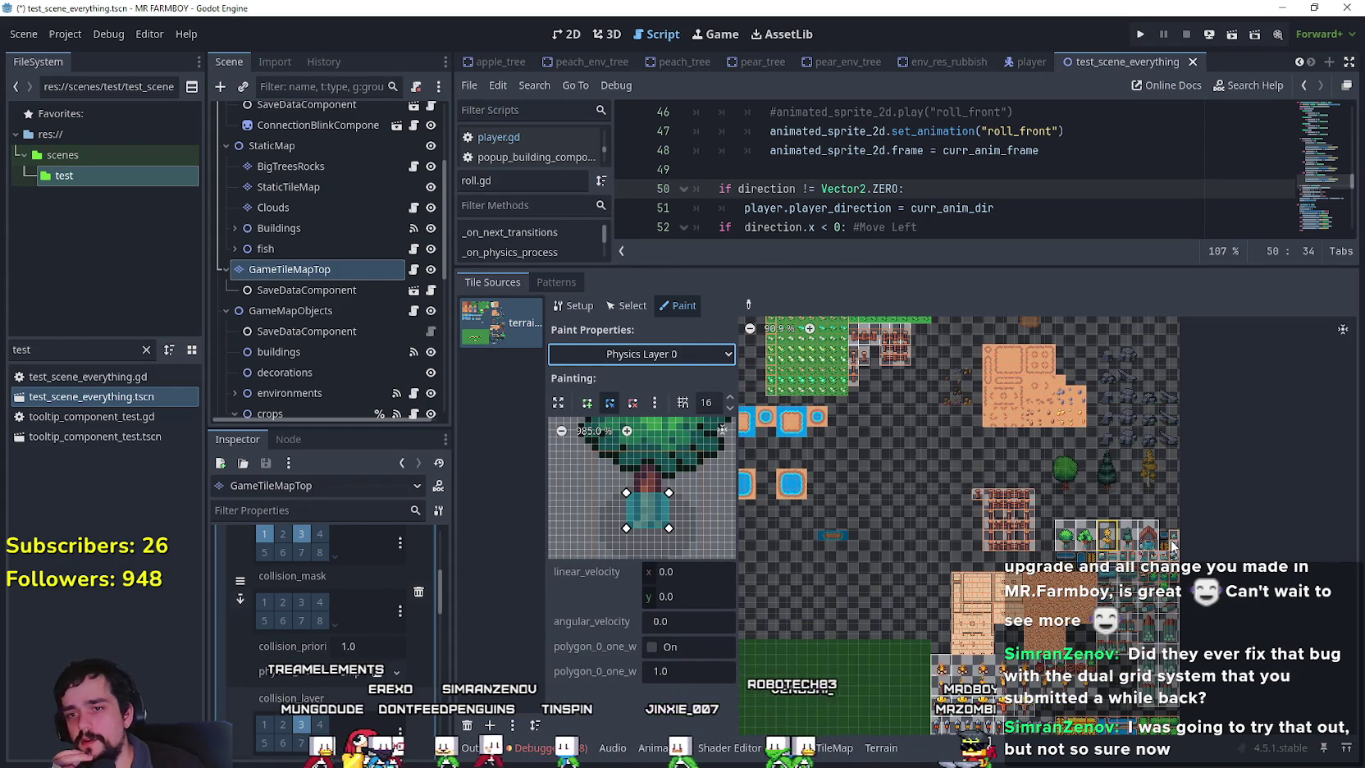
scroll(1182, 553, "up", 1)
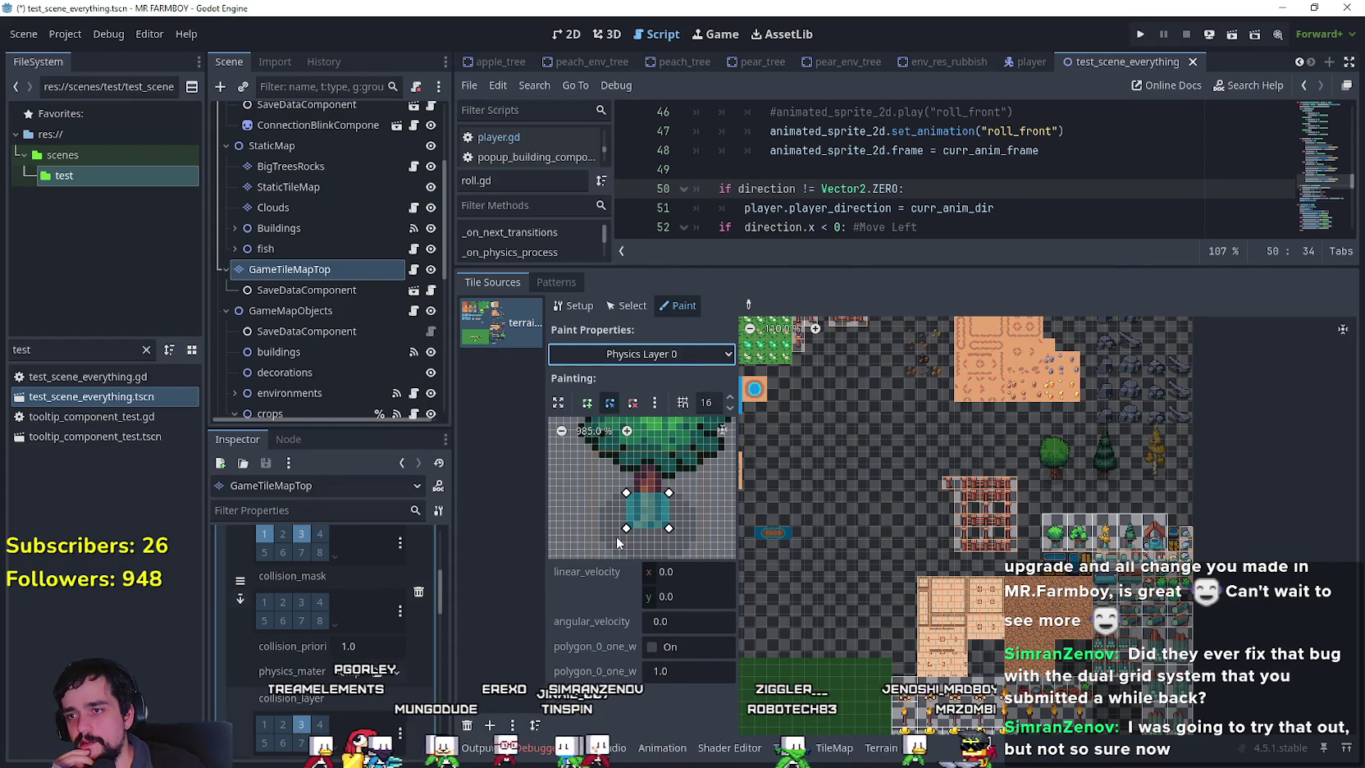
left_click(653, 356)
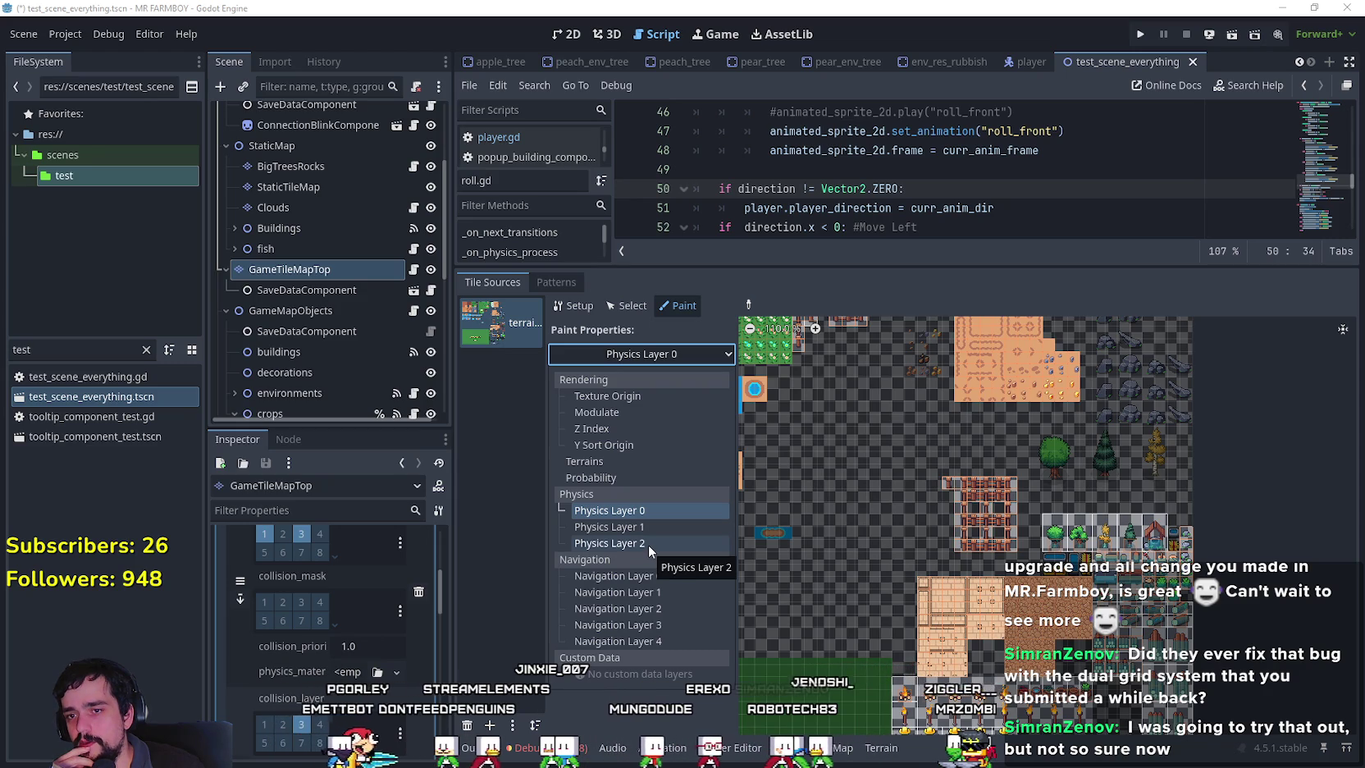
left_click(649, 545)
scroll(1174, 525, "up", 4)
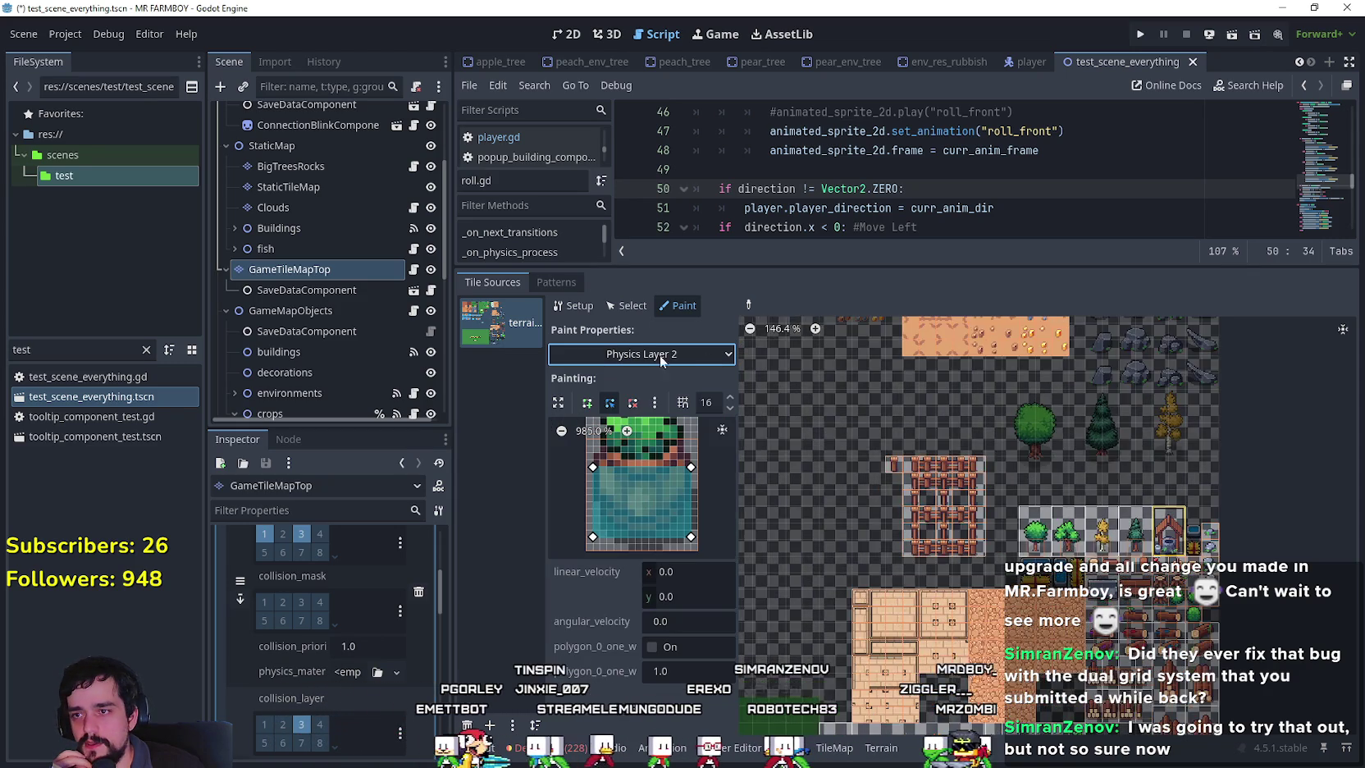
left_click(1020, 539)
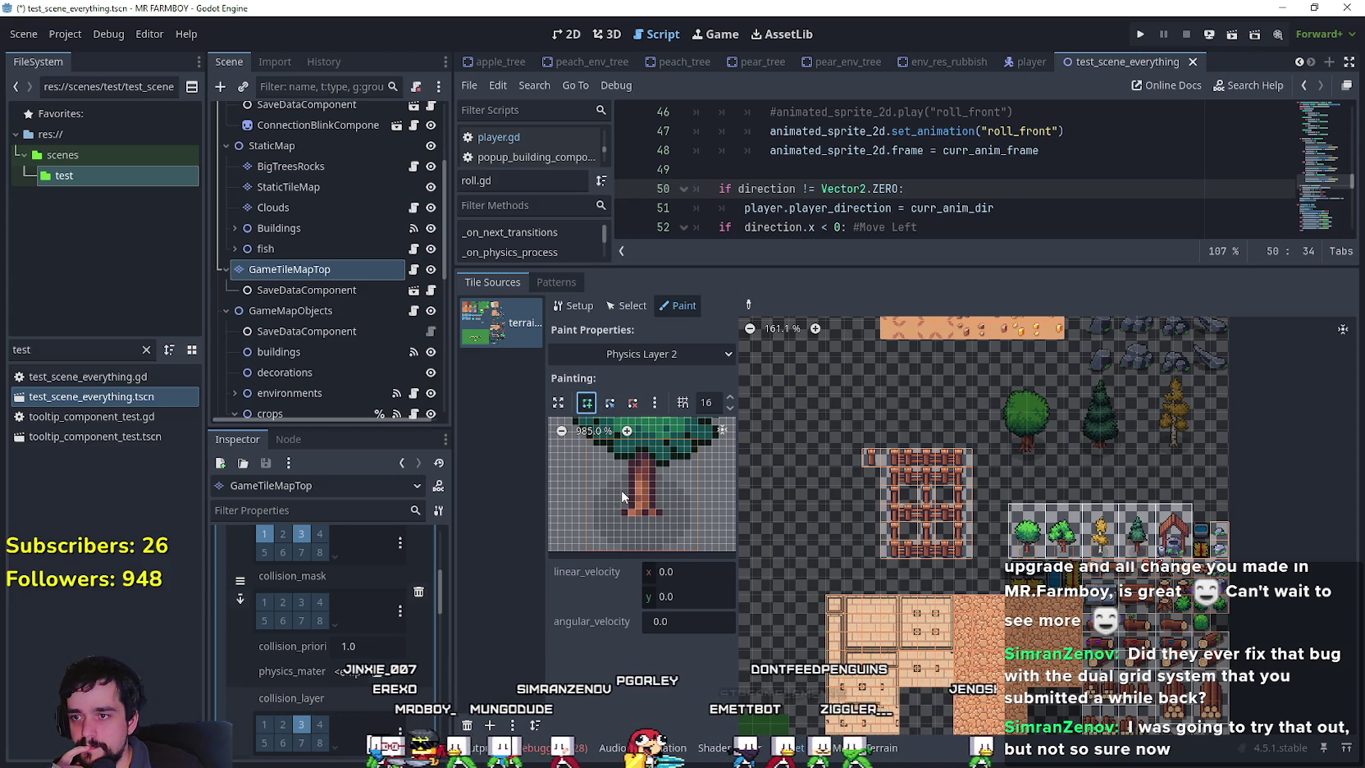
Place three corner points of the polygon around the tree's trunk base.
left_click(620, 481)
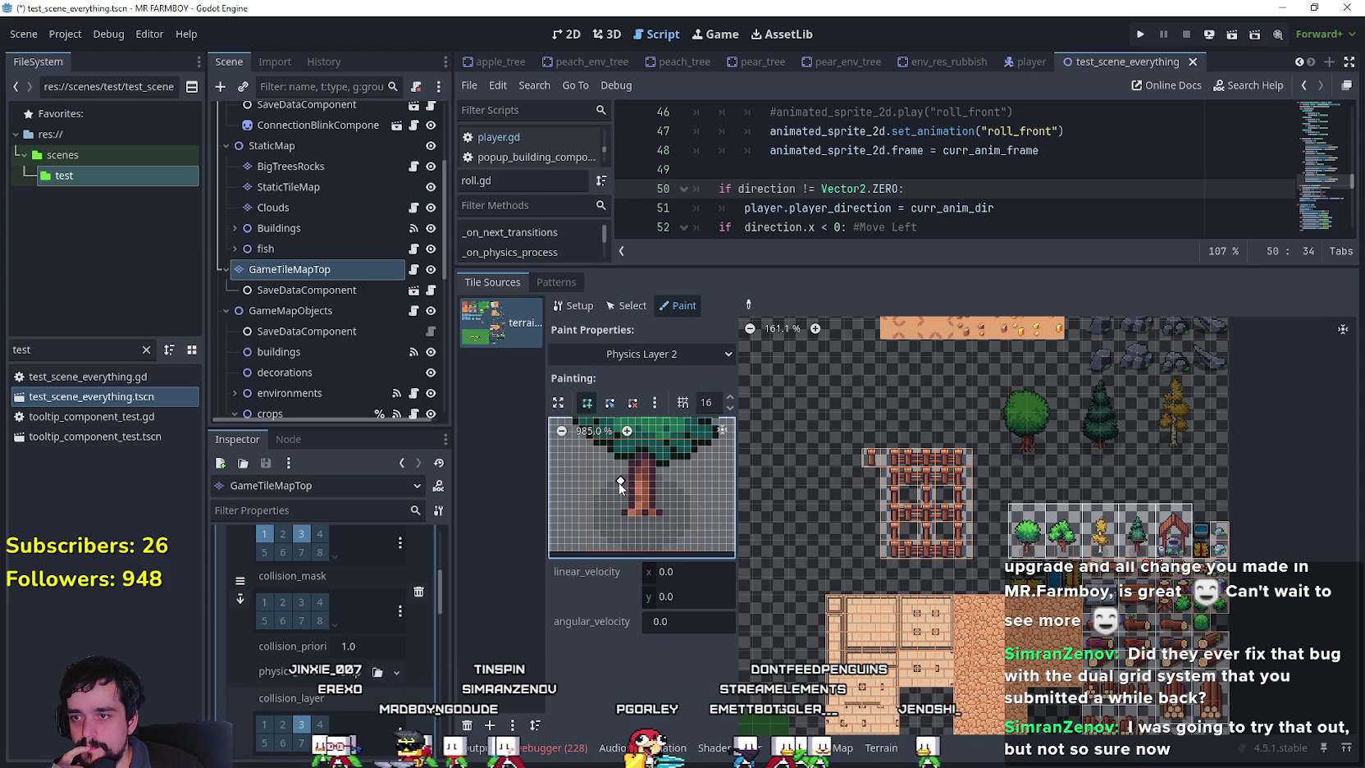
left_click(662, 514)
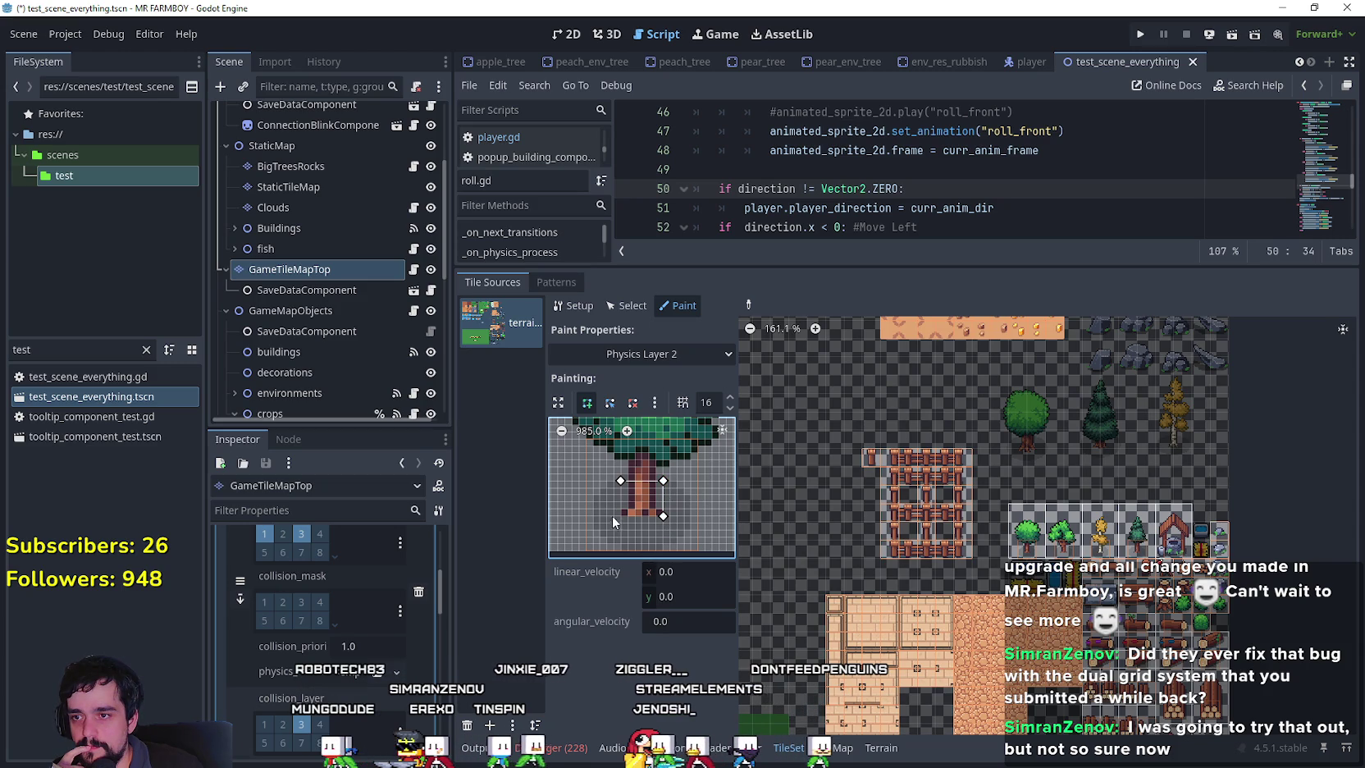
left_click(621, 515)
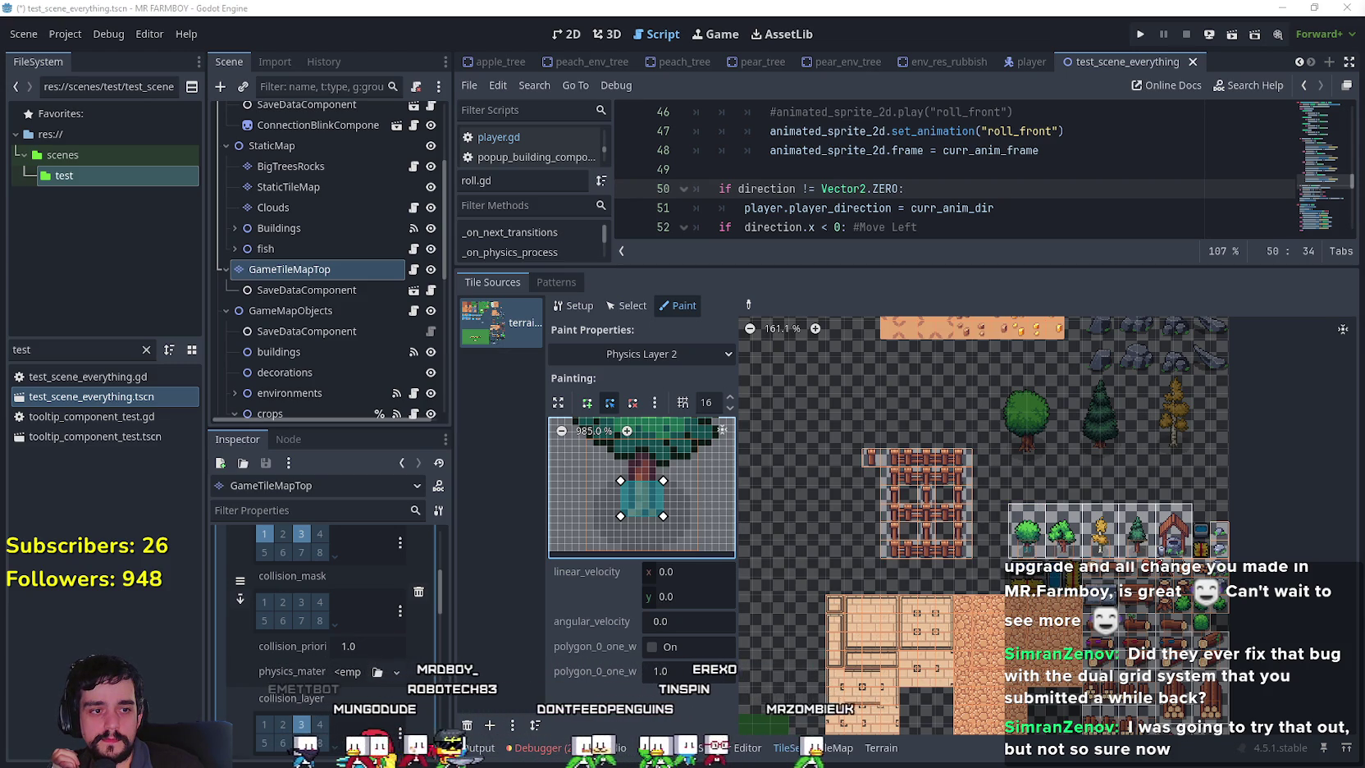
Paint the trunk collision polygon onto the green, yellow and dark pine tree tiles on layer 2.
left_click(1065, 541)
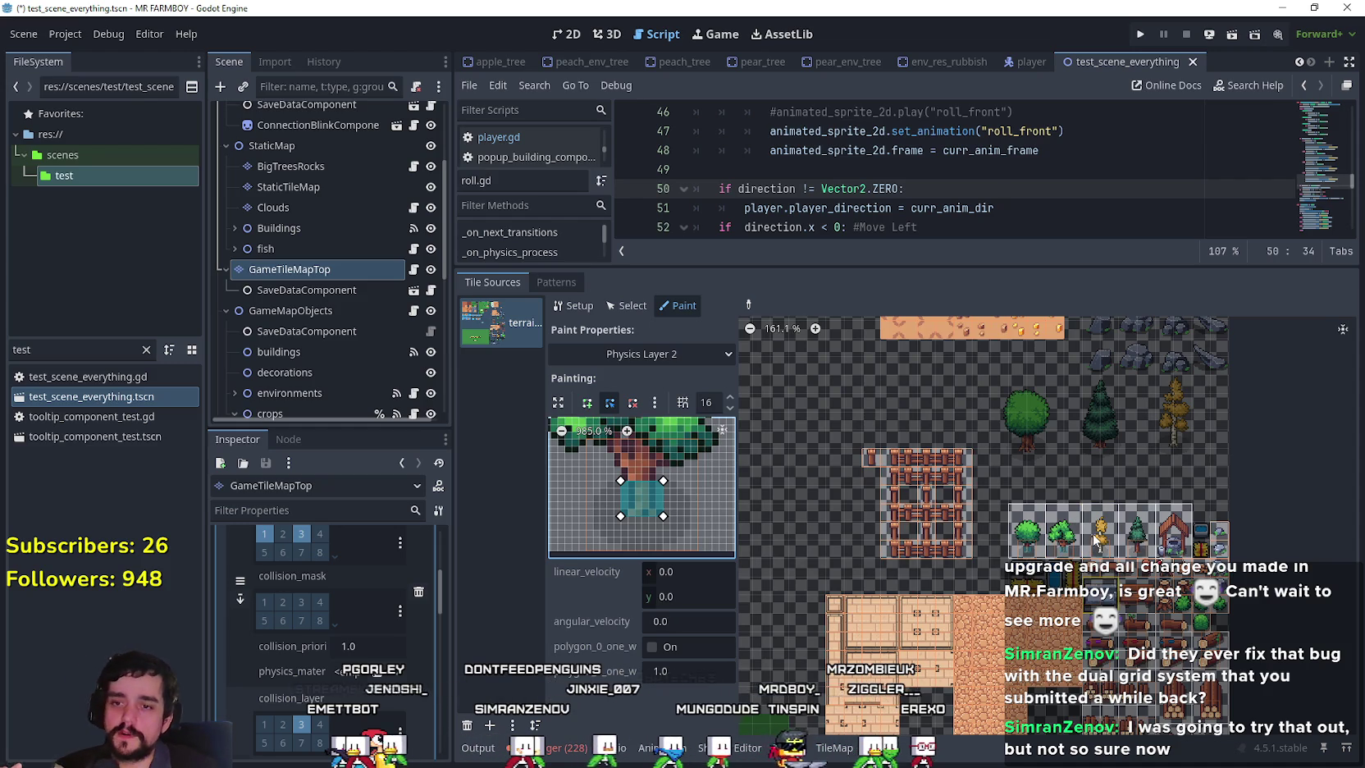
left_click(1092, 538)
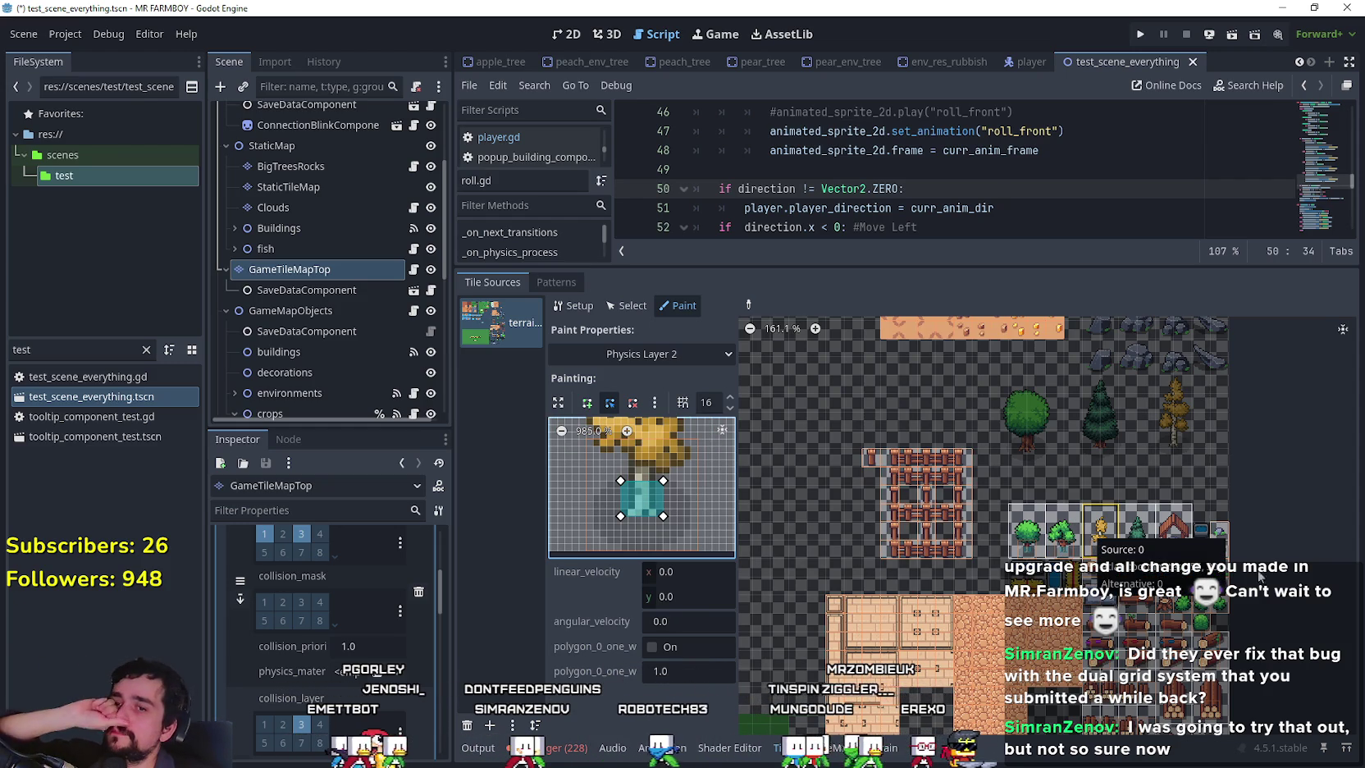
left_click(1135, 532)
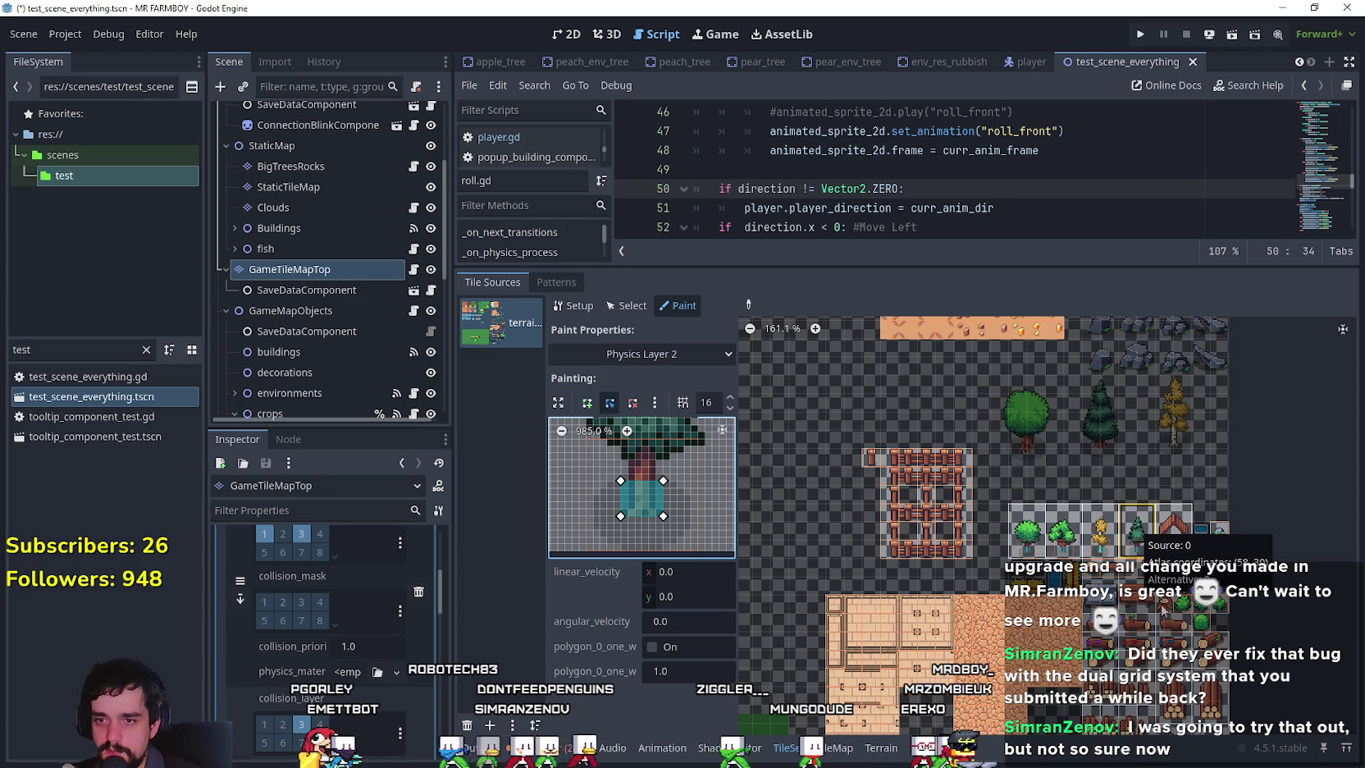
mouse_move(1141, 533)
left_mouse_down()
mouse_move(1046, 476)
mouse_move(1007, 513)
left_mouse_up()
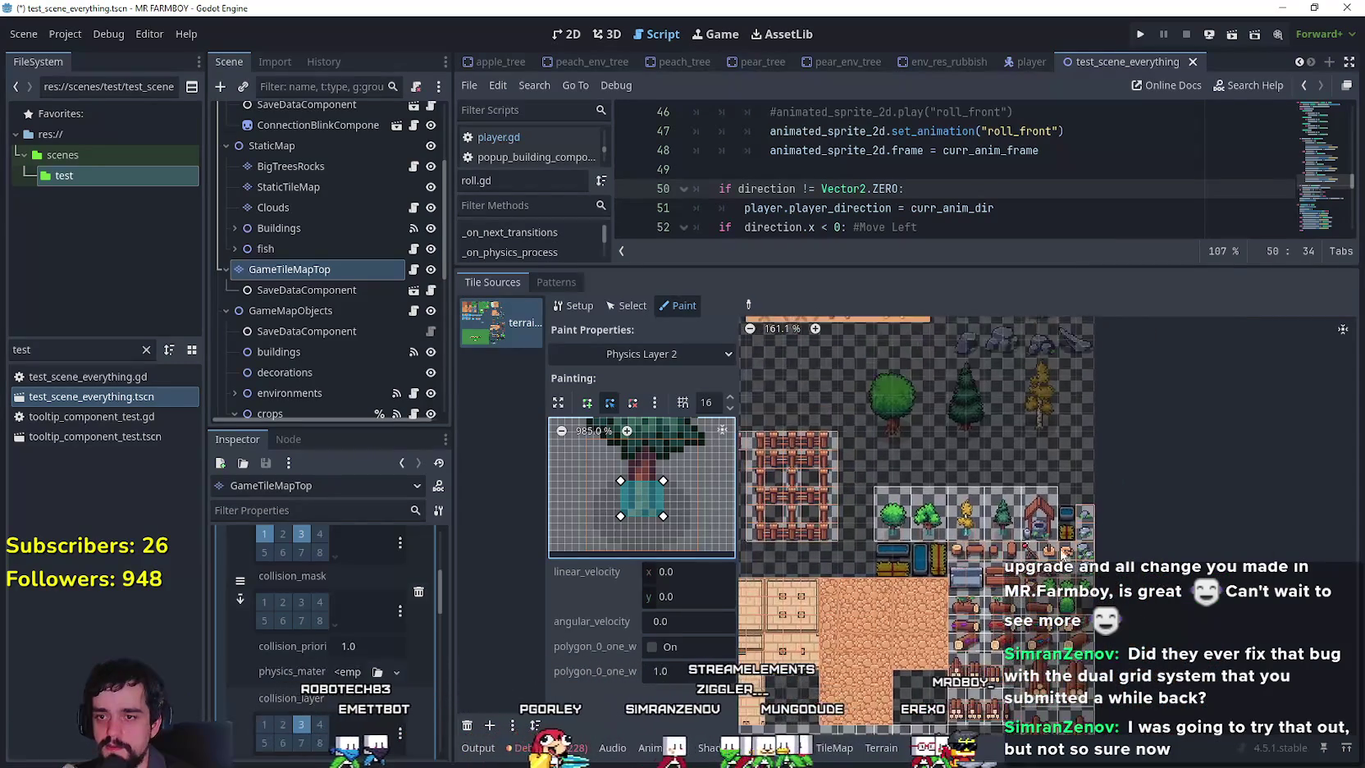
scroll(1008, 513, "up", 3)
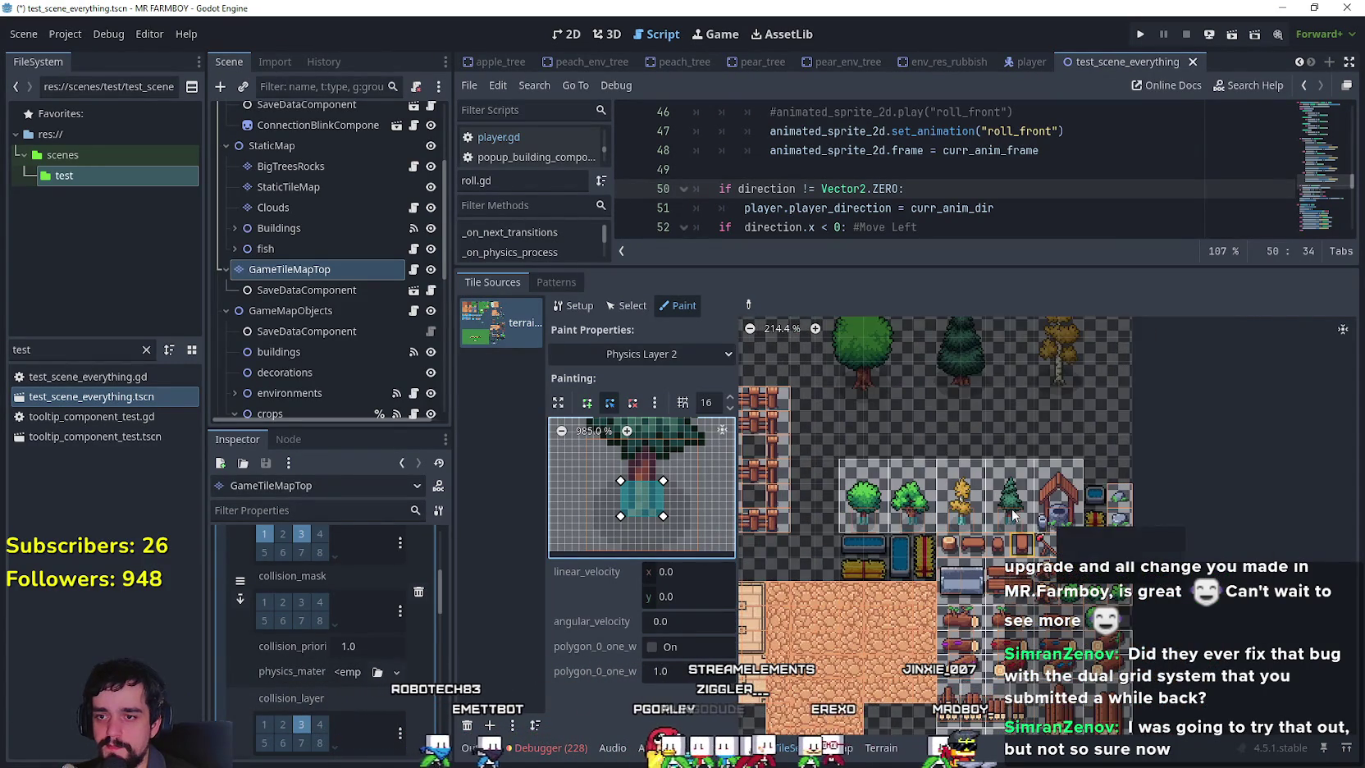
Pick the fountain tile's Physics Layer 0 collision shape and screenshot its preview.
left_click(637, 355)
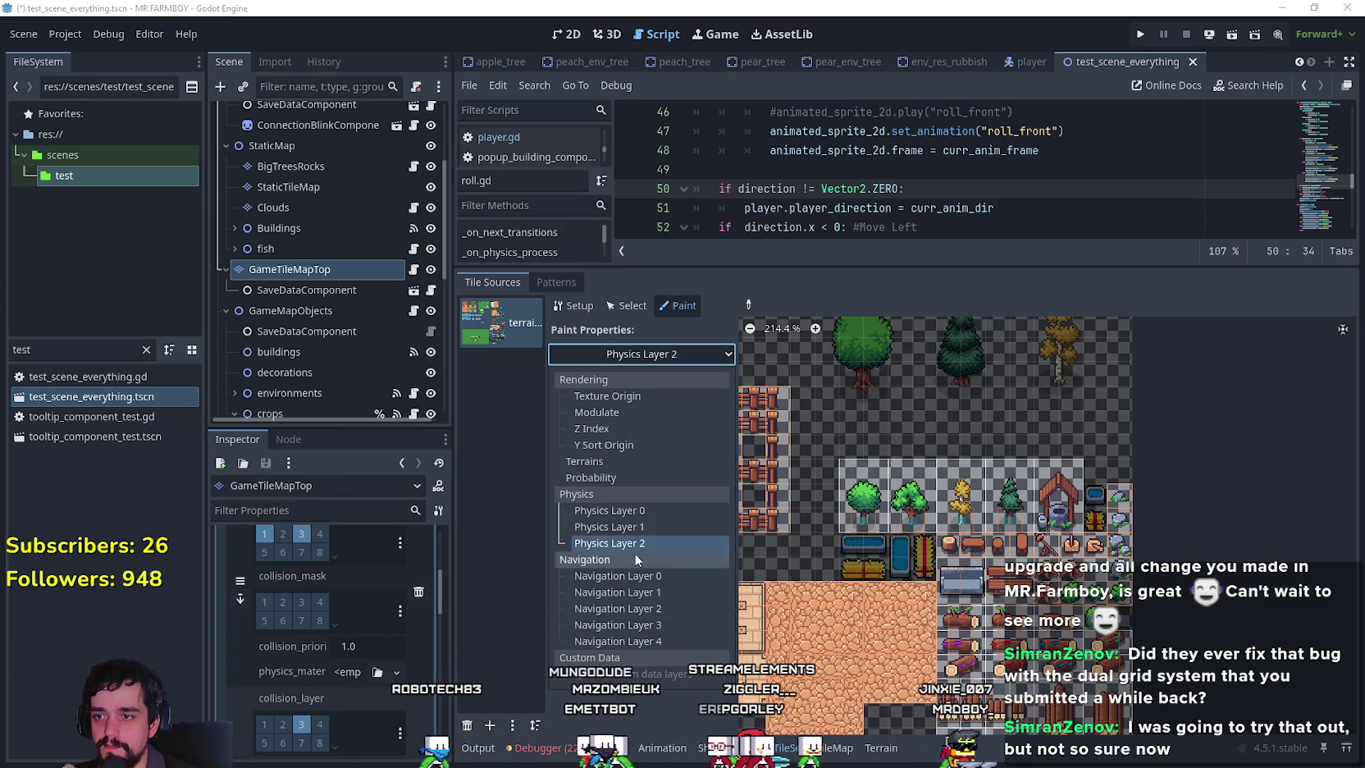
left_click(642, 509)
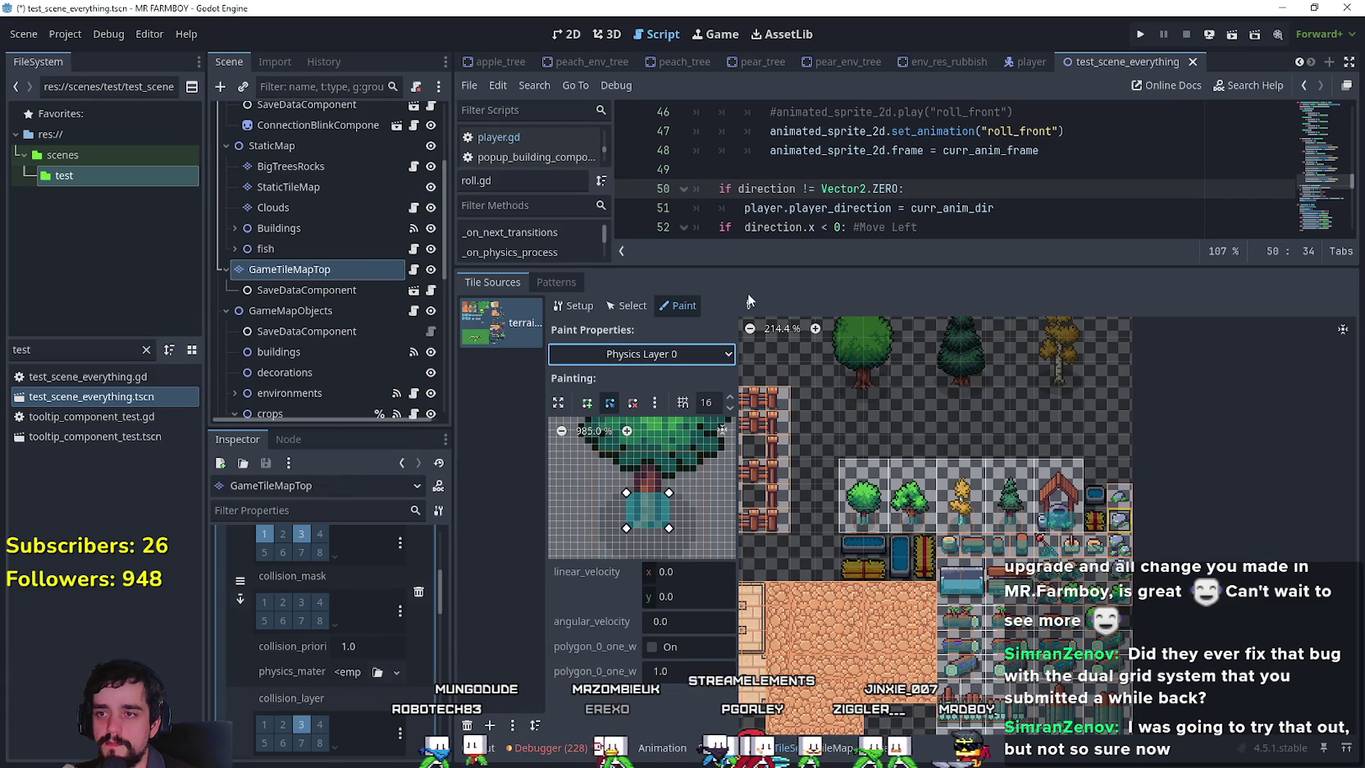
left_click(748, 305)
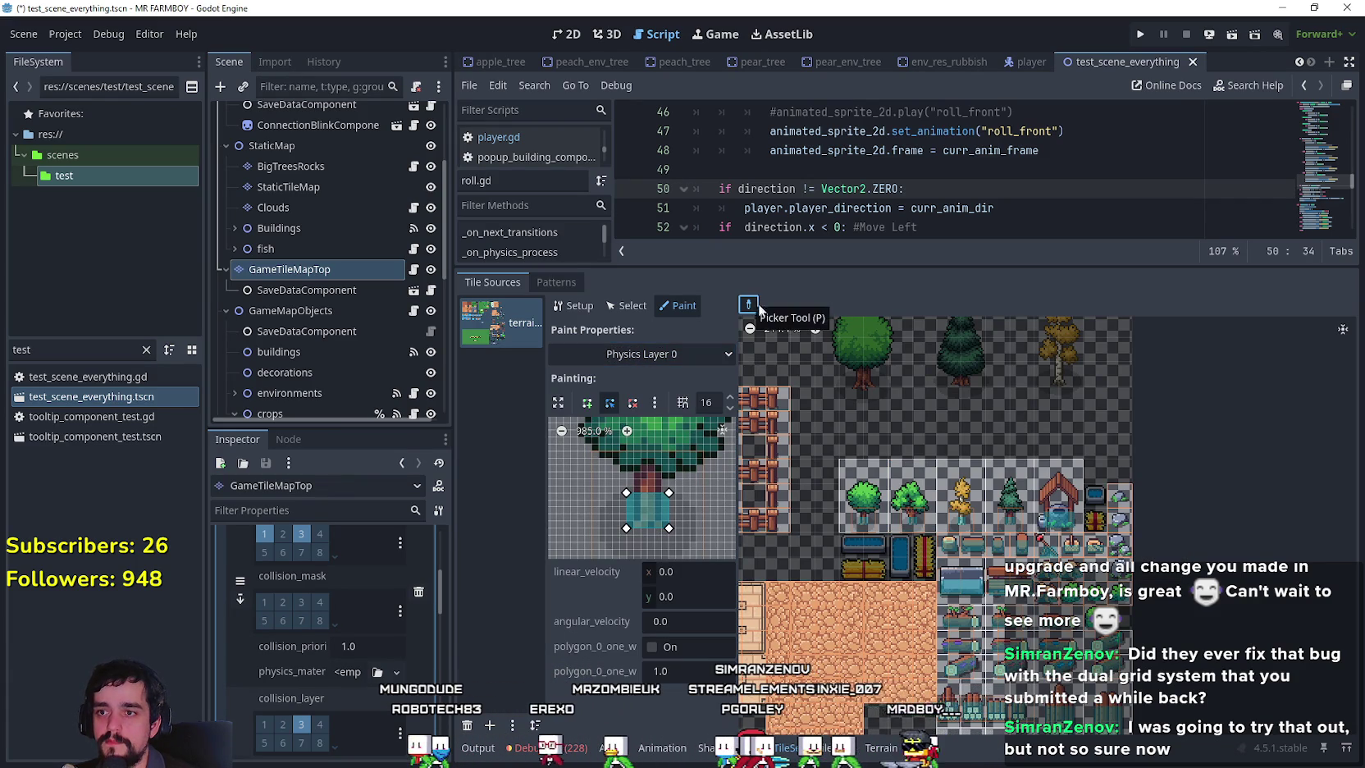
left_click(1052, 513)
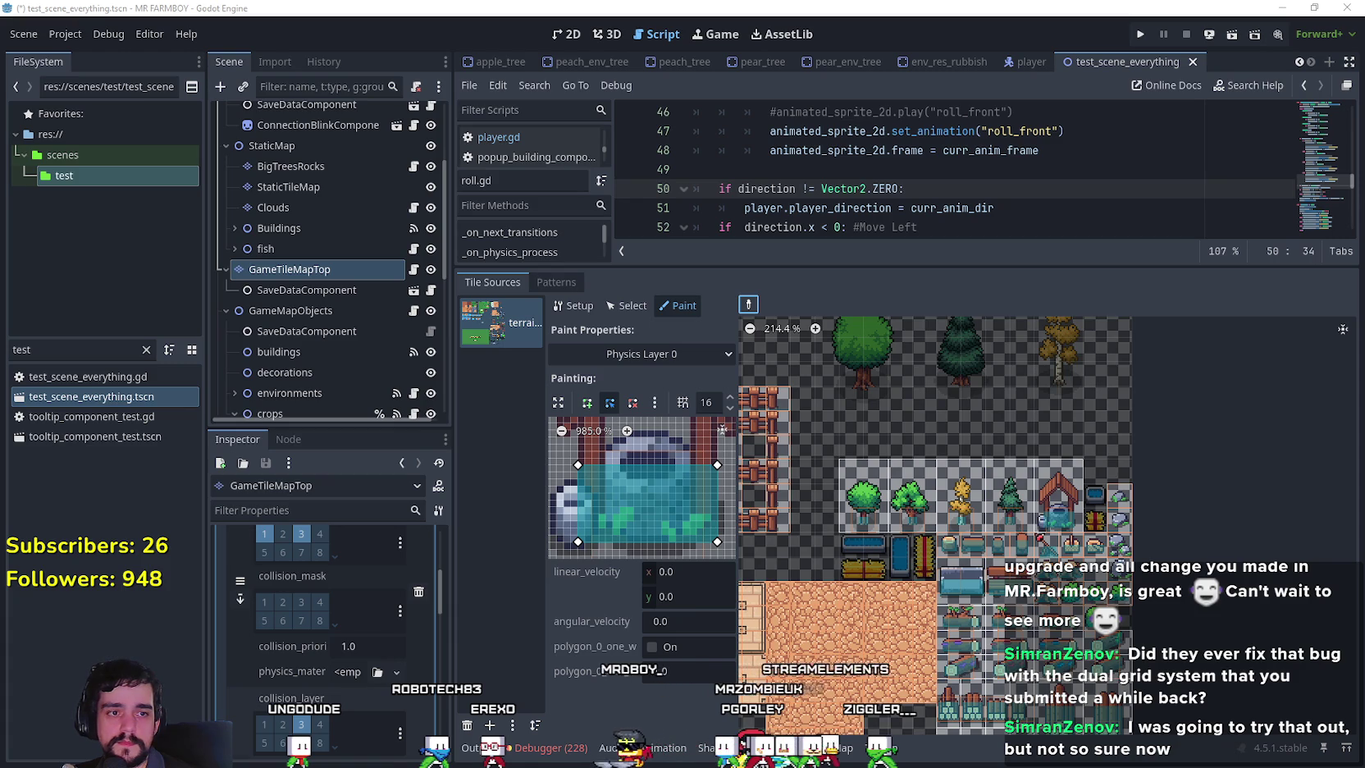
key("shift+super+s")
left_click_drag(520, 362, 838, 631)
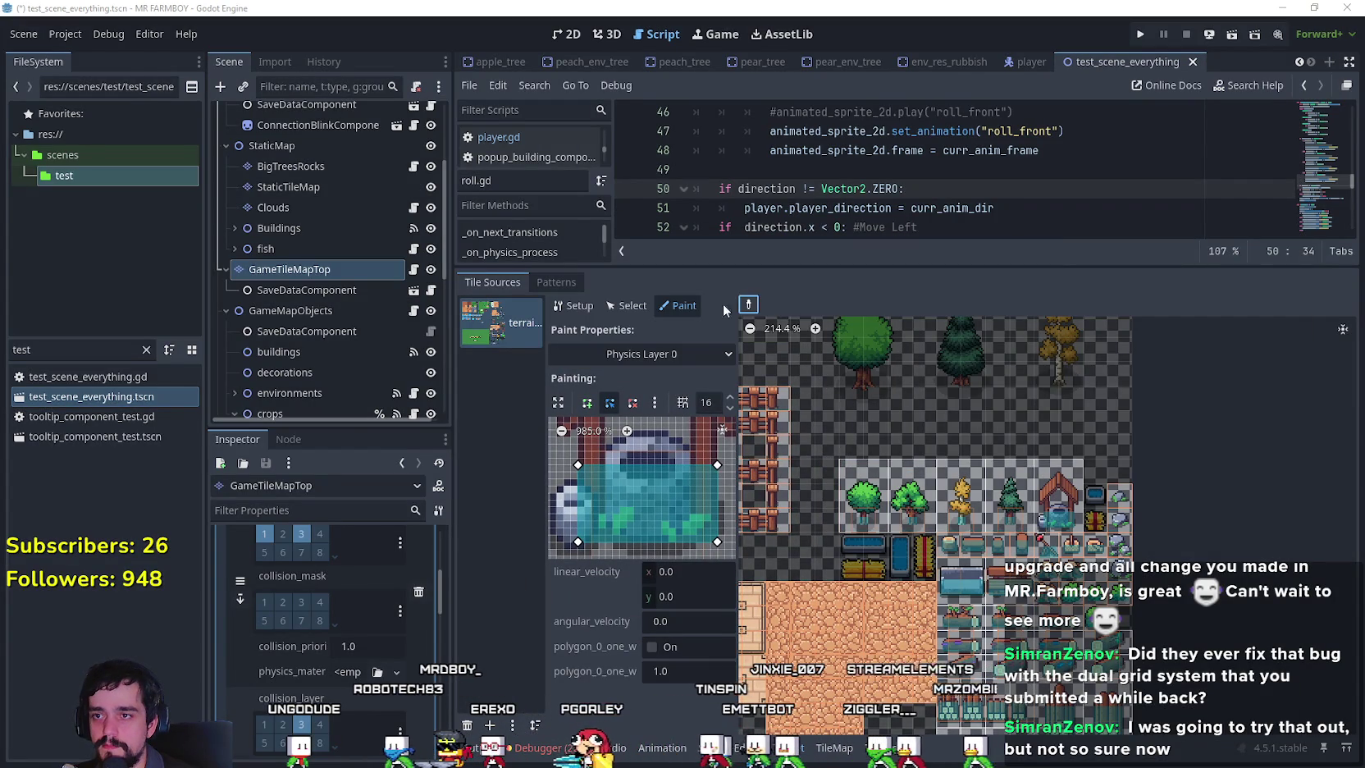
Back on Physics Layer 2, paint the trunk shape onto the pine tile and load the fountain's empty shape.
left_click(644, 358)
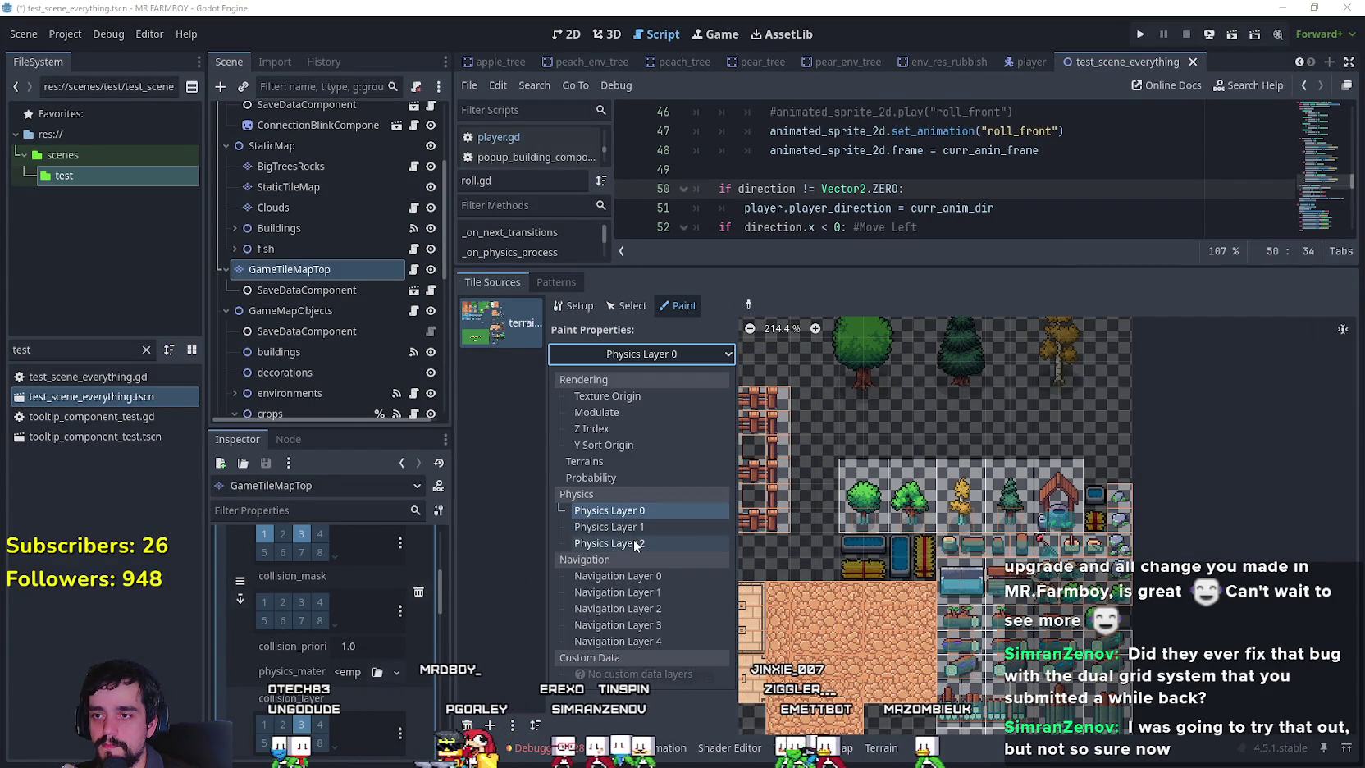
left_click(611, 522)
left_click(1008, 484)
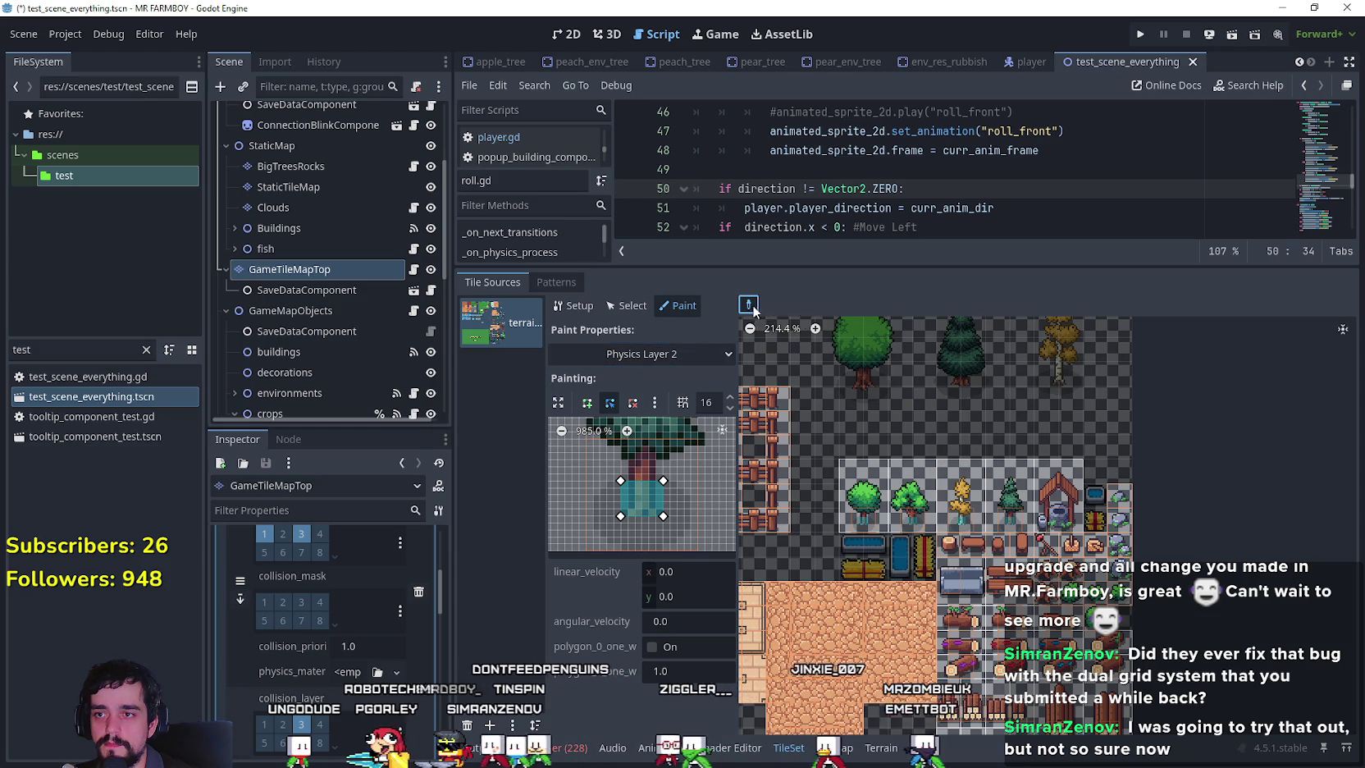
left_click(1007, 484)
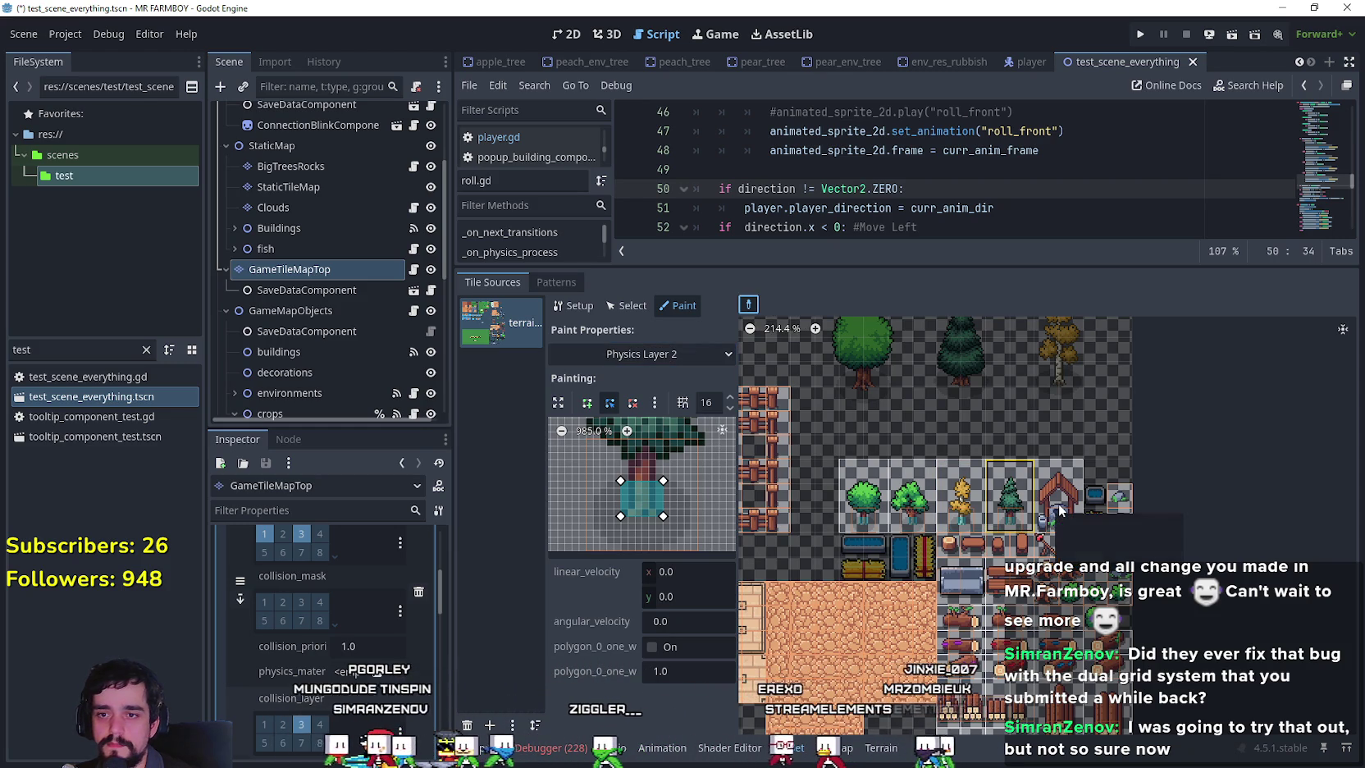
right_click(1060, 510)
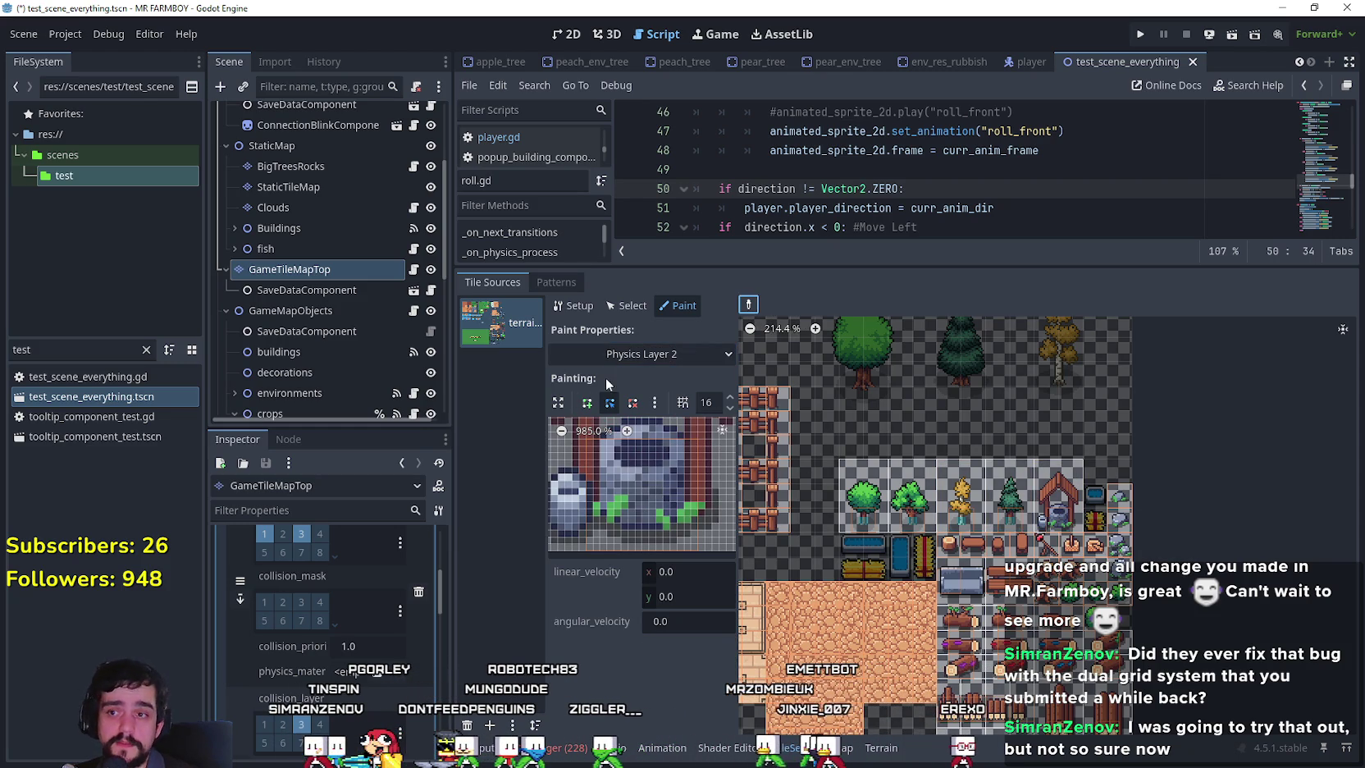
Outline the fountain with a closed four-corner rectangular collision polygon.
left_click(572, 453)
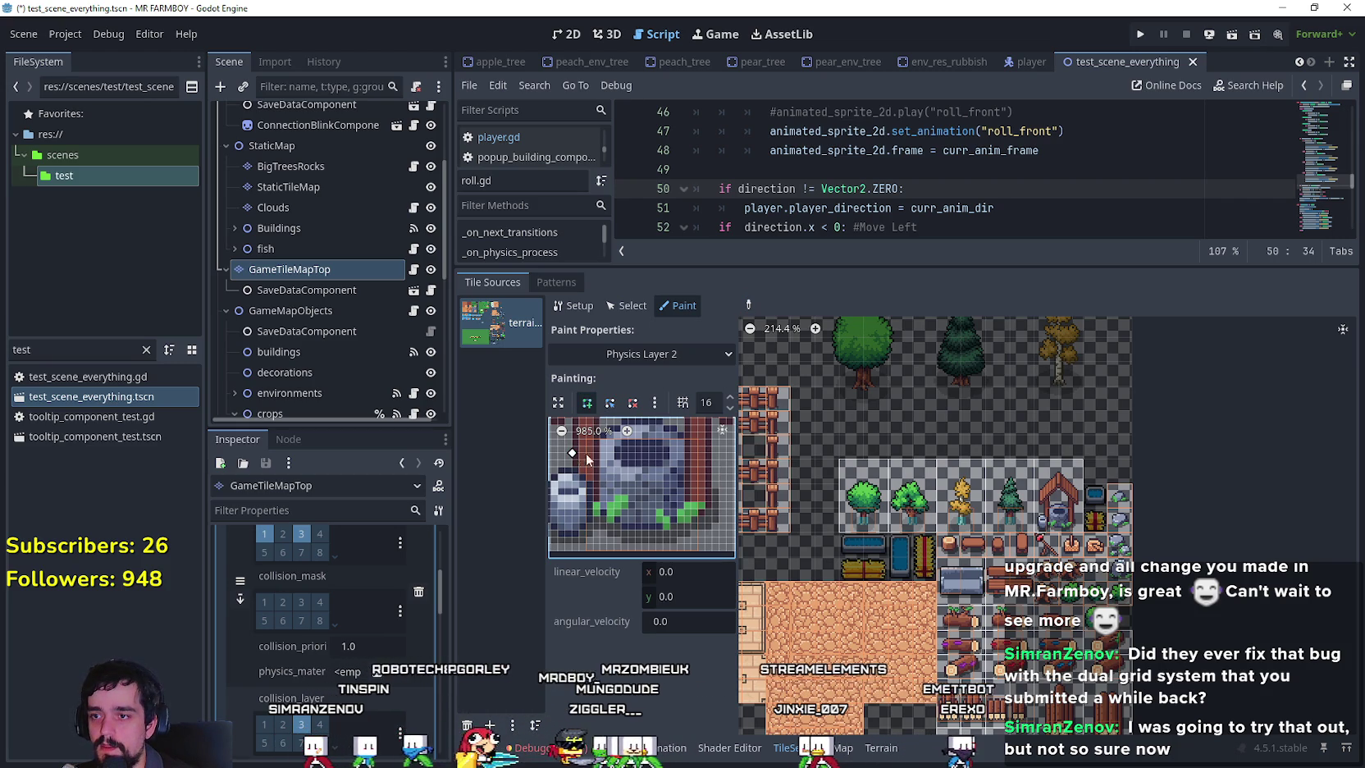
left_click(710, 453)
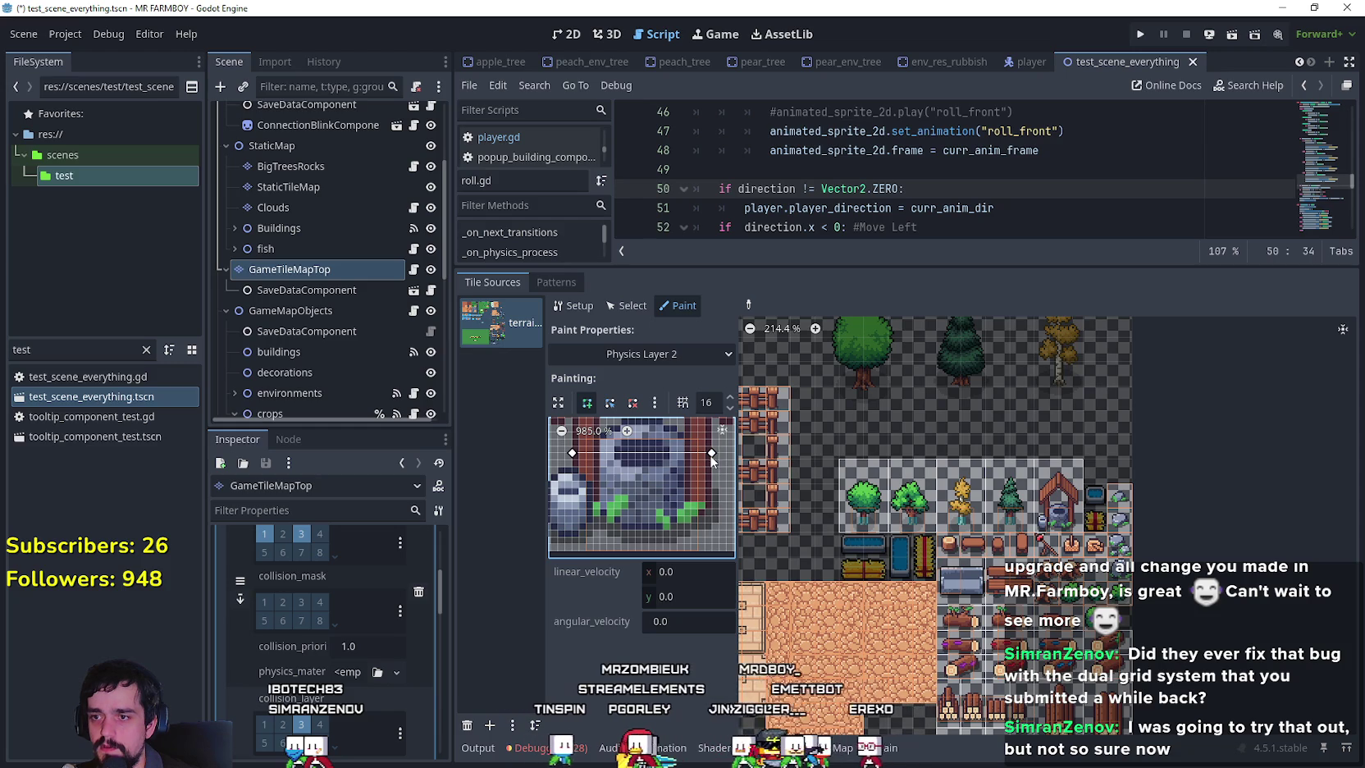
left_click(711, 529)
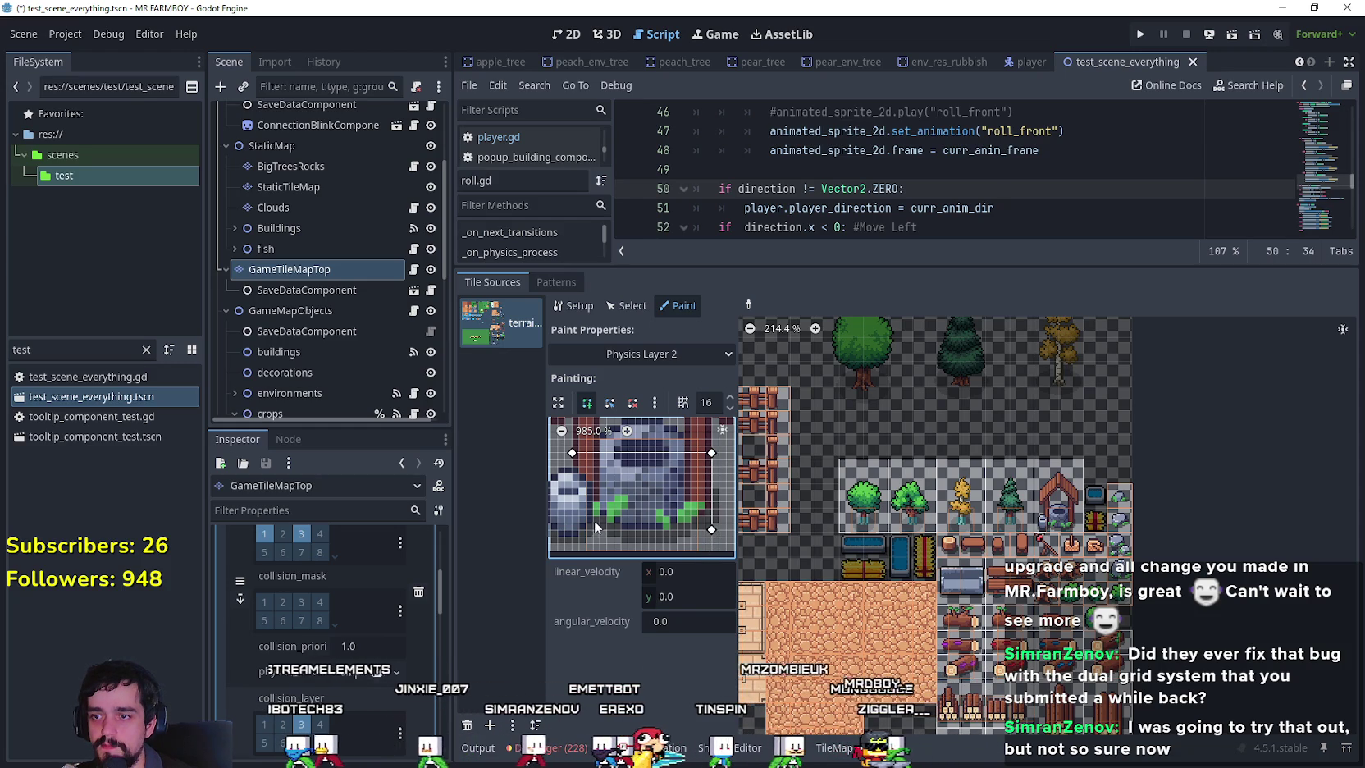
left_click(574, 529)
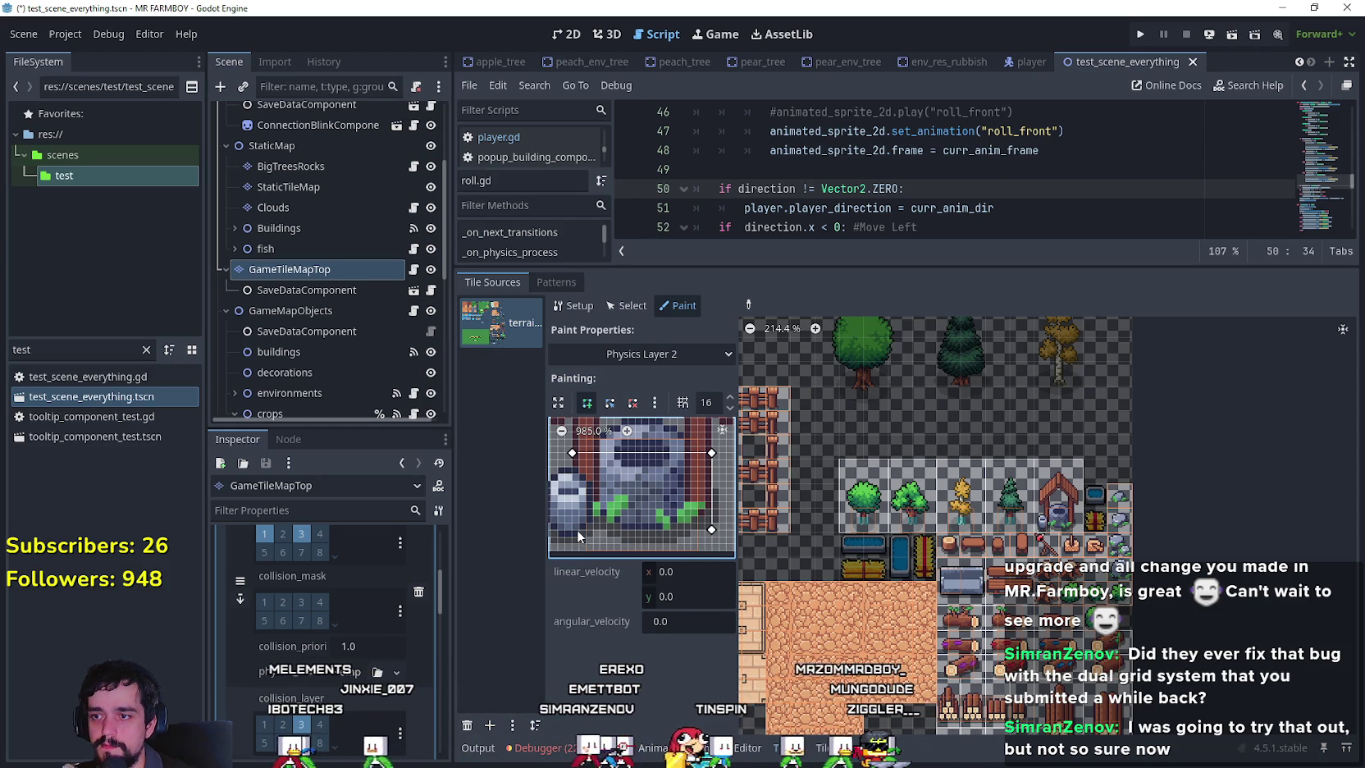
left_click(571, 453)
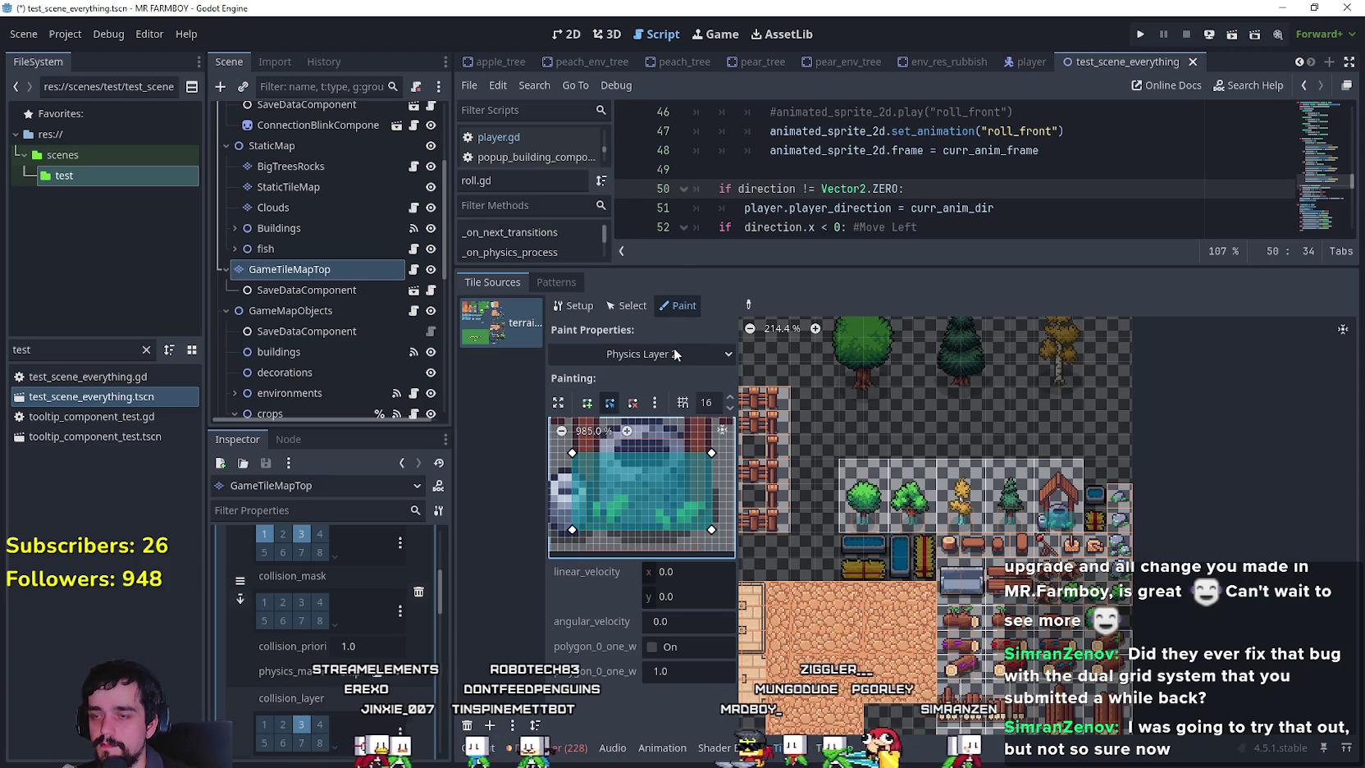
Pick the pot tile's Physics Layer 0 collision shape and screenshot its preview.
left_click(642, 353)
left_click(640, 510)
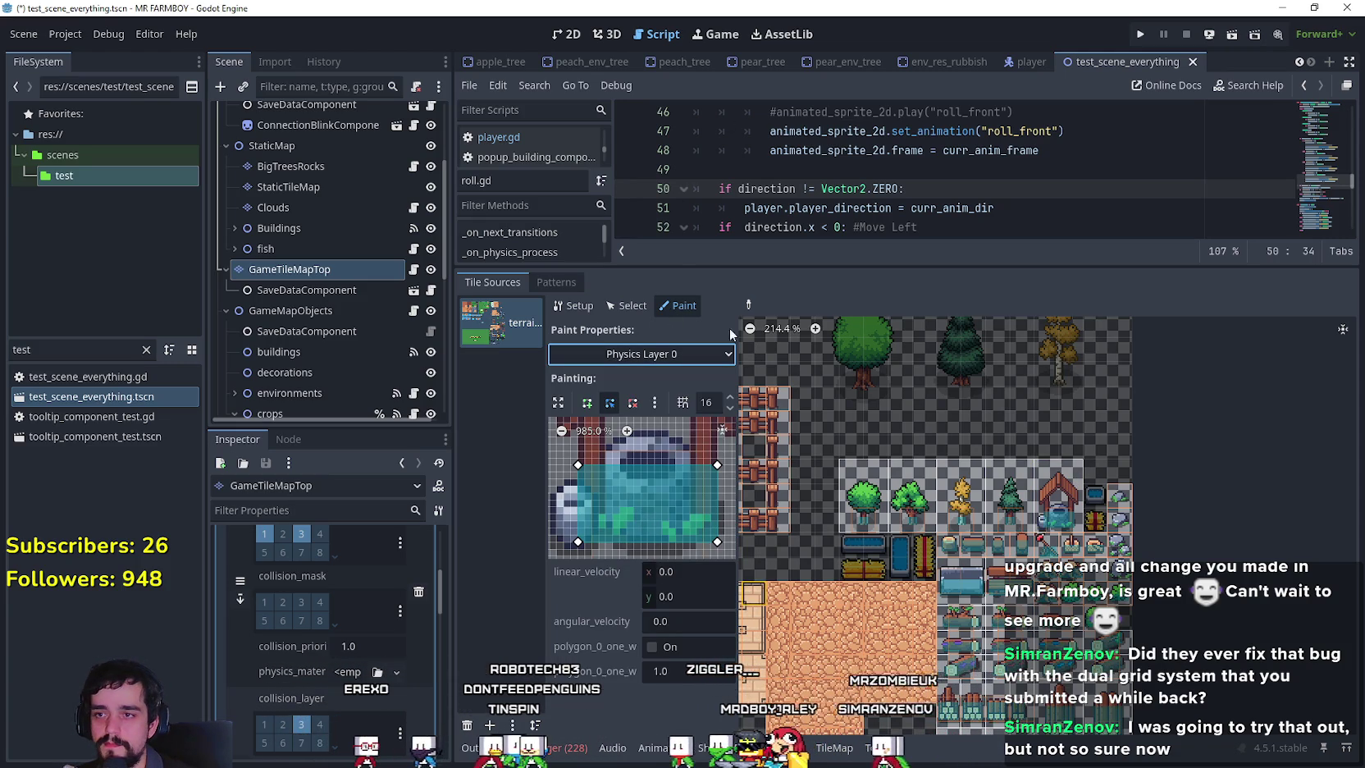
left_click(748, 305)
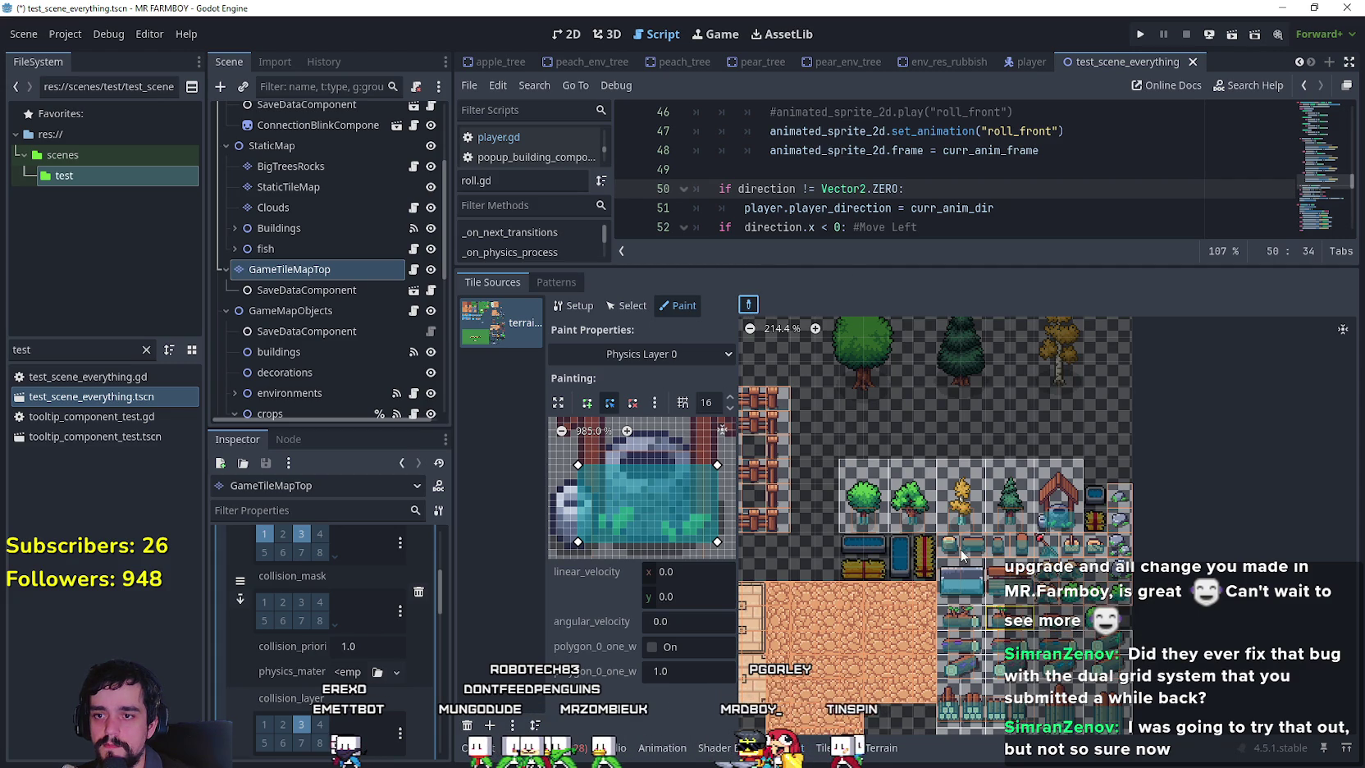
left_click(954, 555)
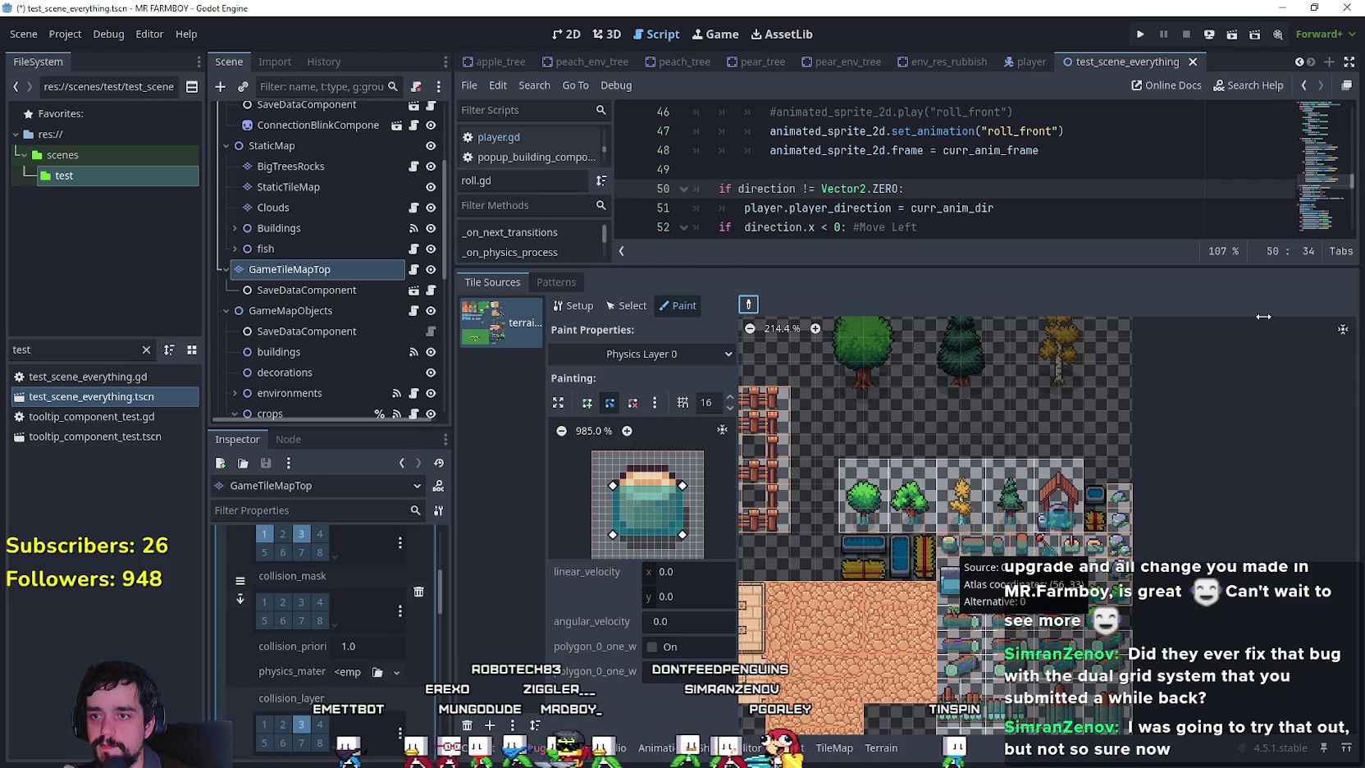
key("super+shift+s")
left_click_drag(550, 407, 748, 567)
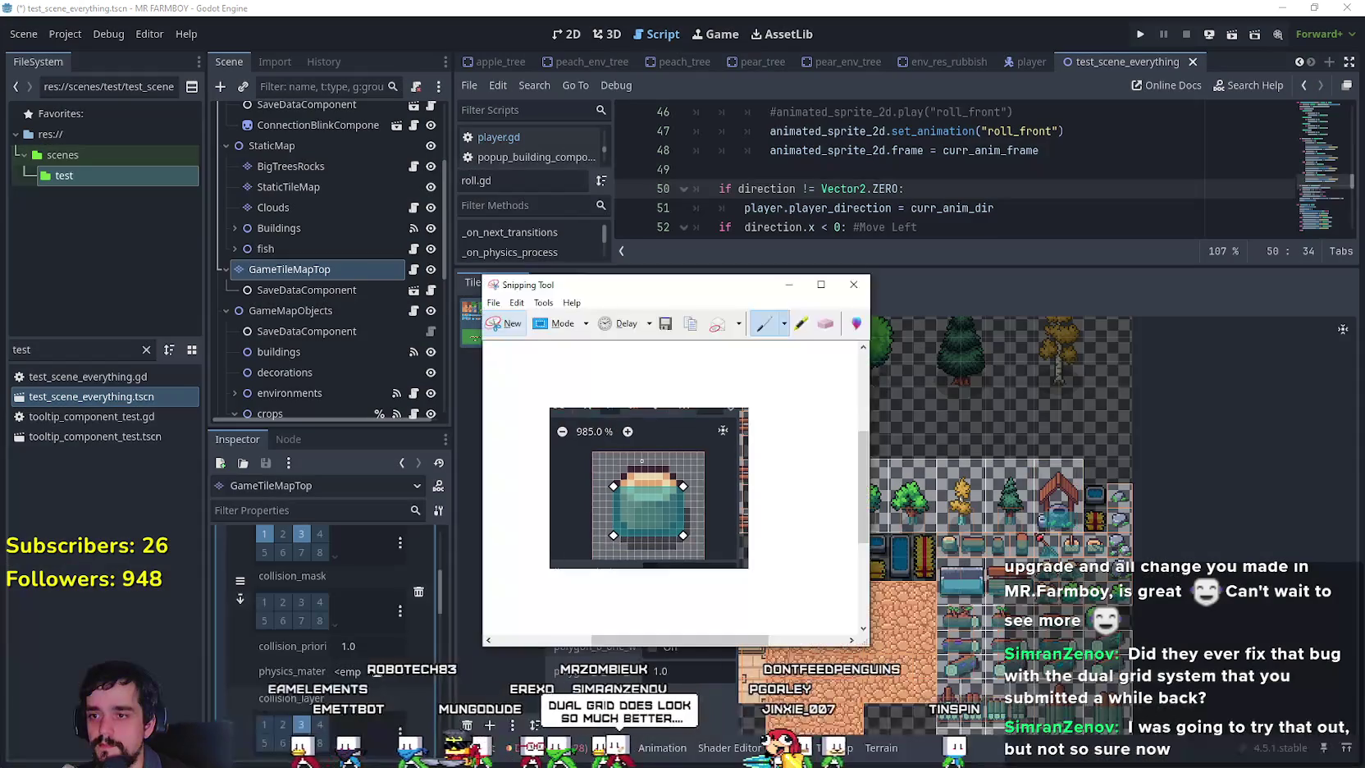
left_click(789, 284)
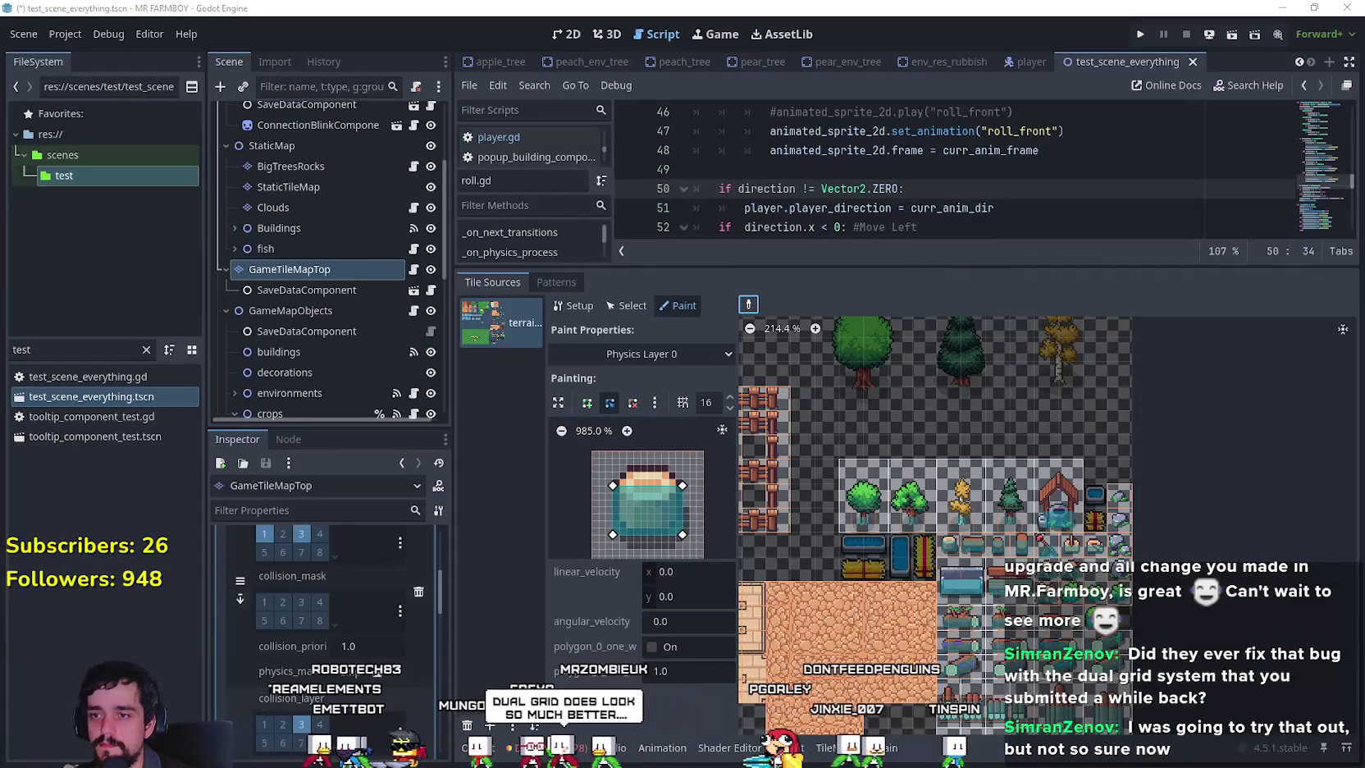
On Physics Layer 2, enable atlas picking and pick the round log-stump tile.
left_click(648, 353)
left_click(628, 543)
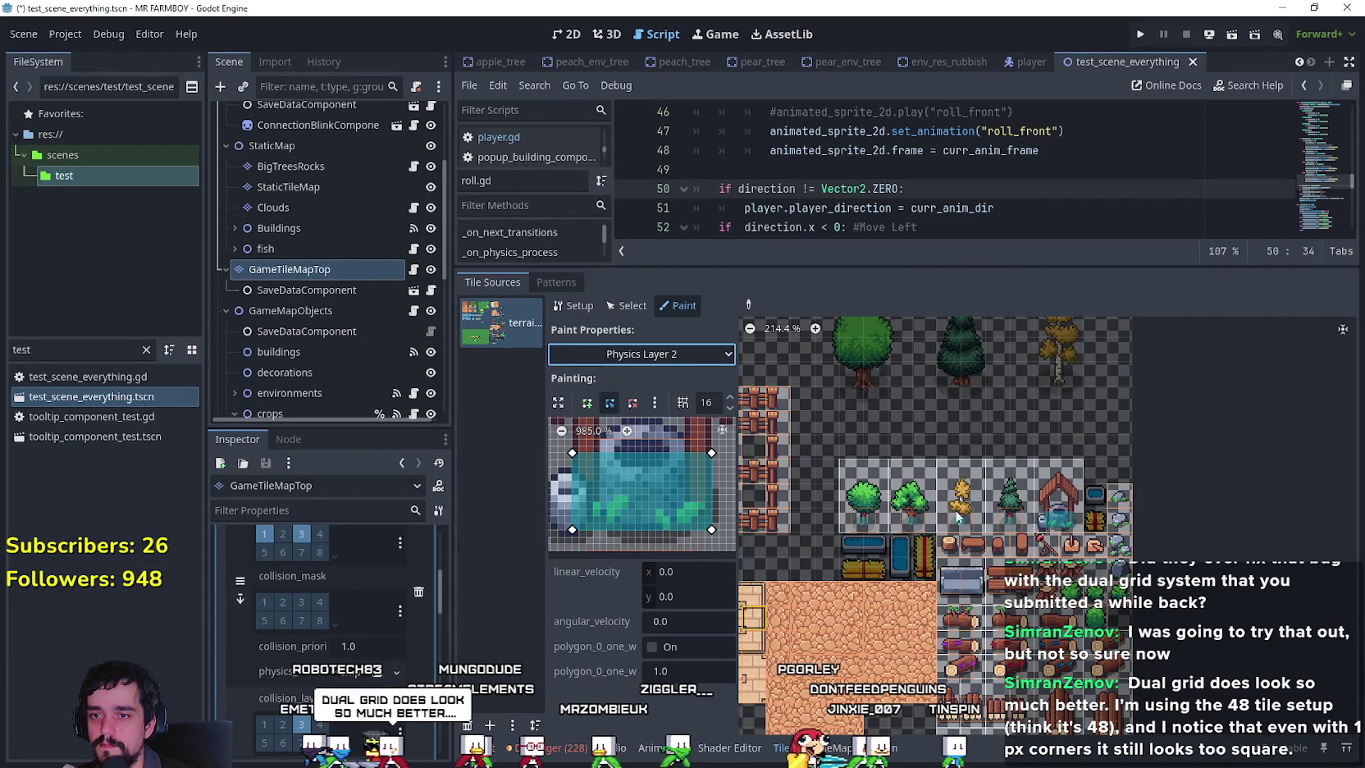
left_click(748, 304)
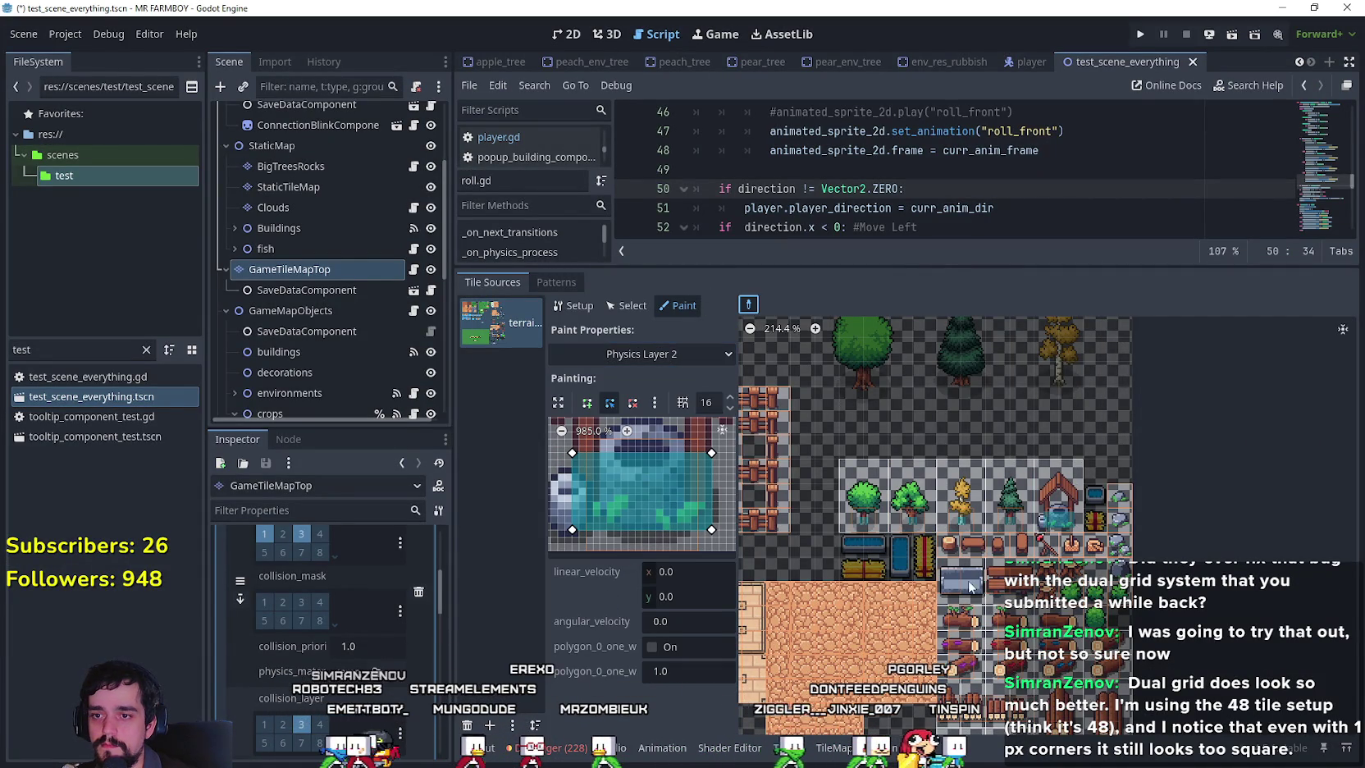
left_click(951, 547)
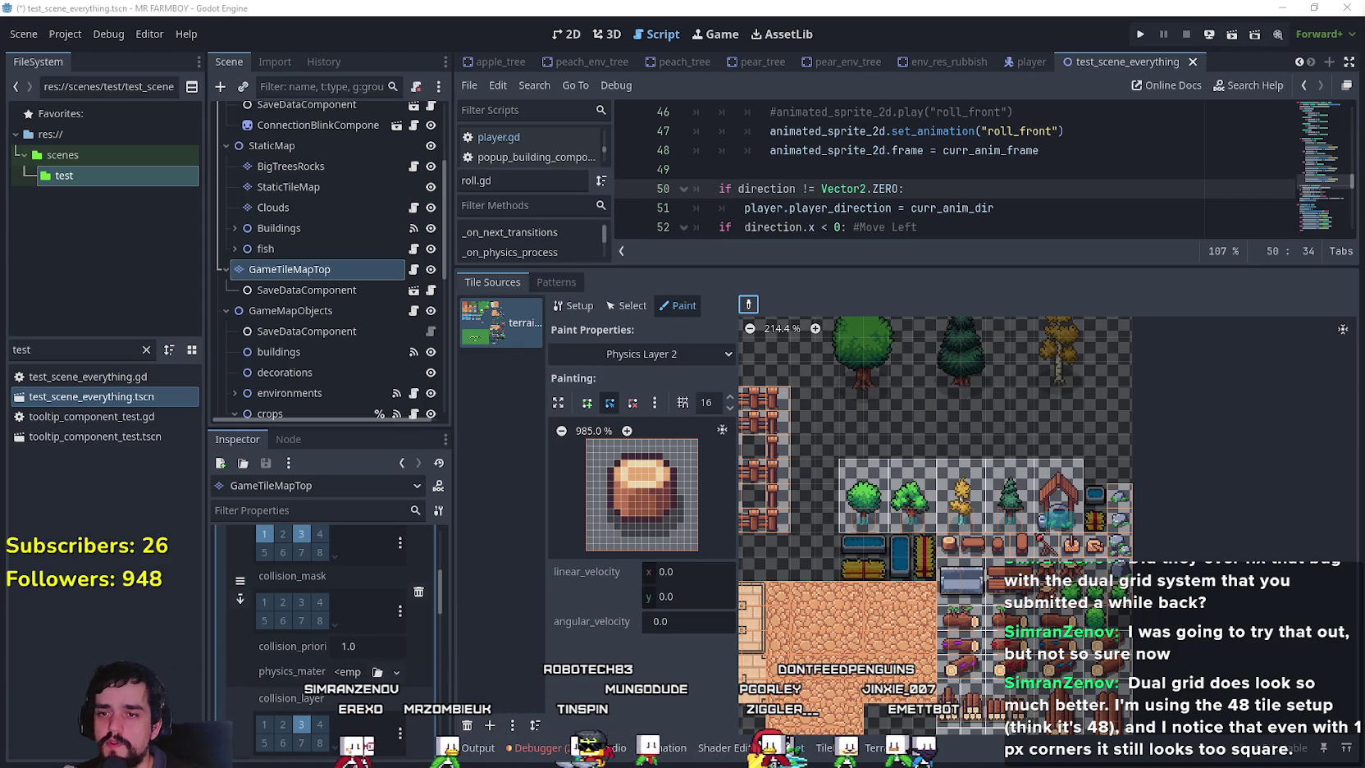
Zoom in and start the stump's Layer 2 polygon with the Add polygon tool, placing three corners.
scroll(1070, 514, "up", 3)
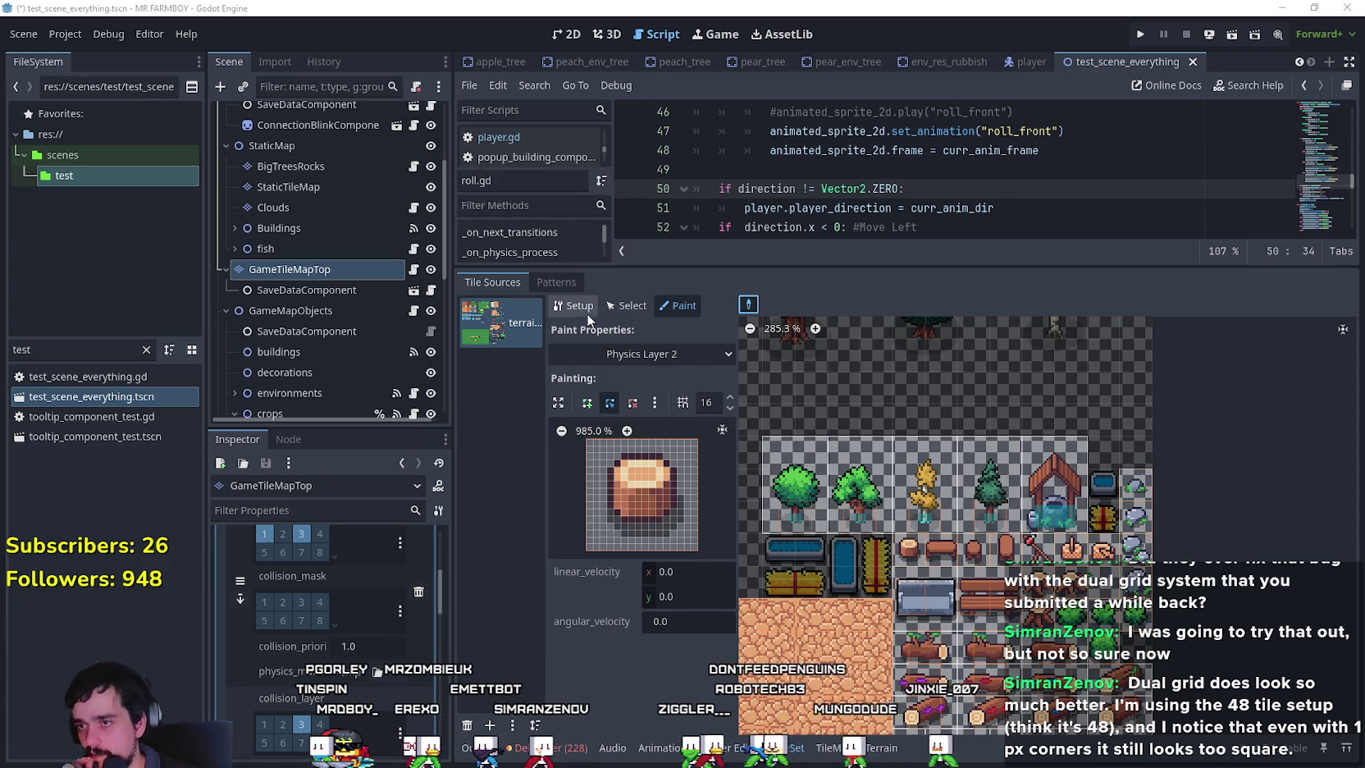
left_click(580, 408)
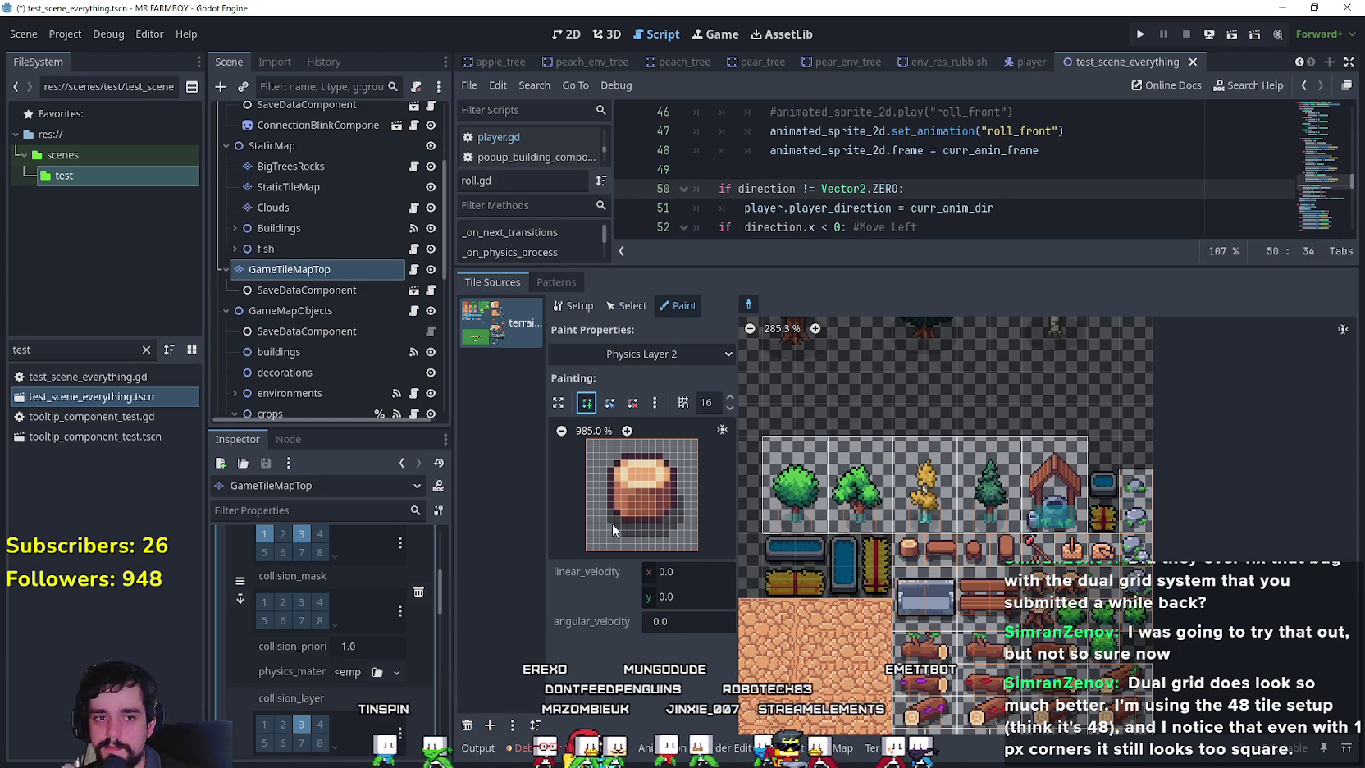
left_click(608, 480)
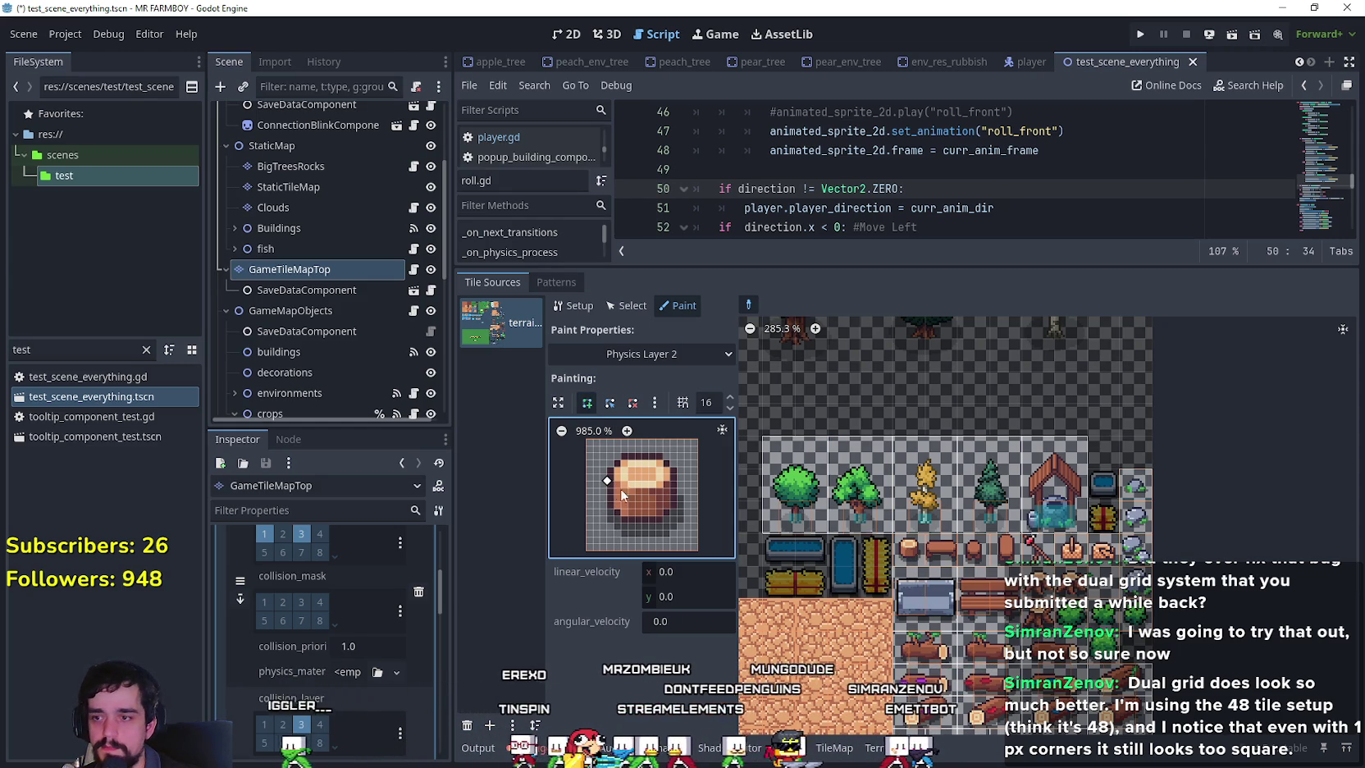
left_click(676, 529)
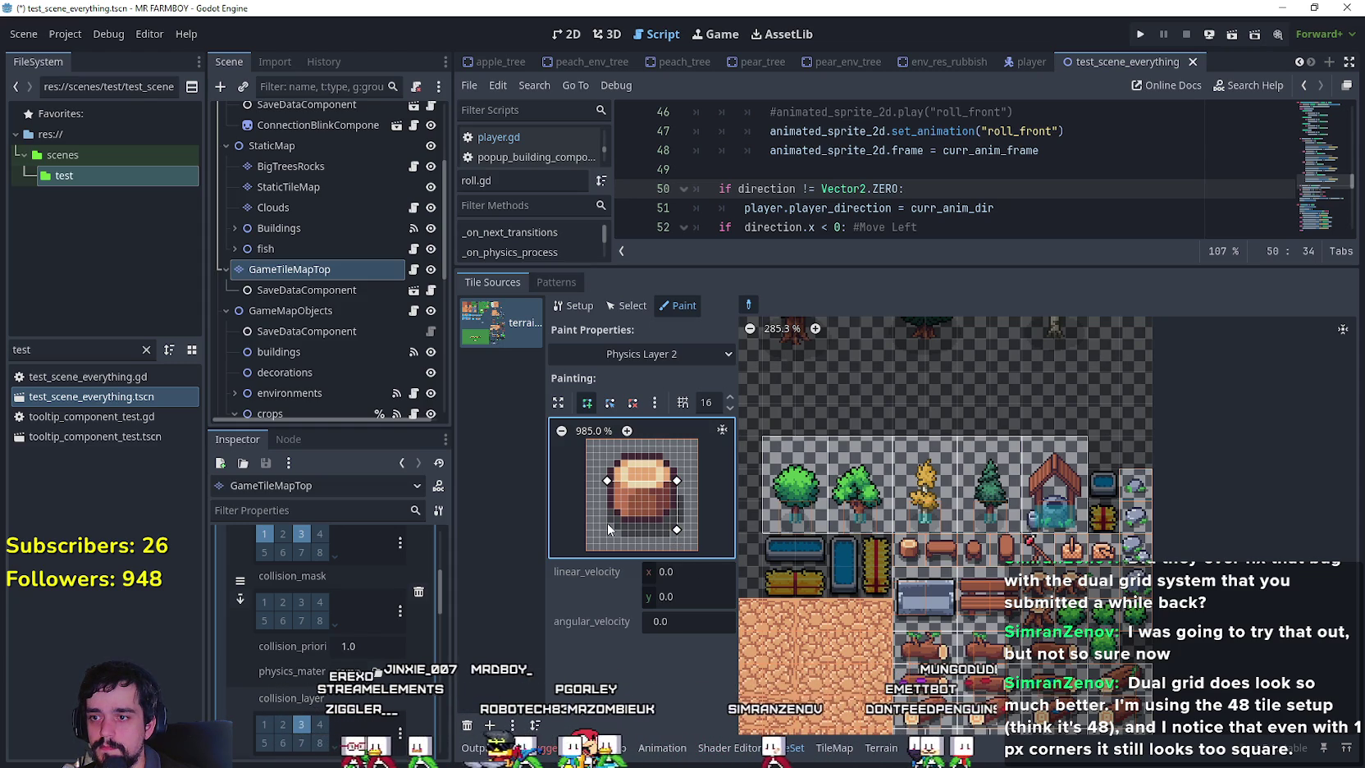
left_click(607, 522)
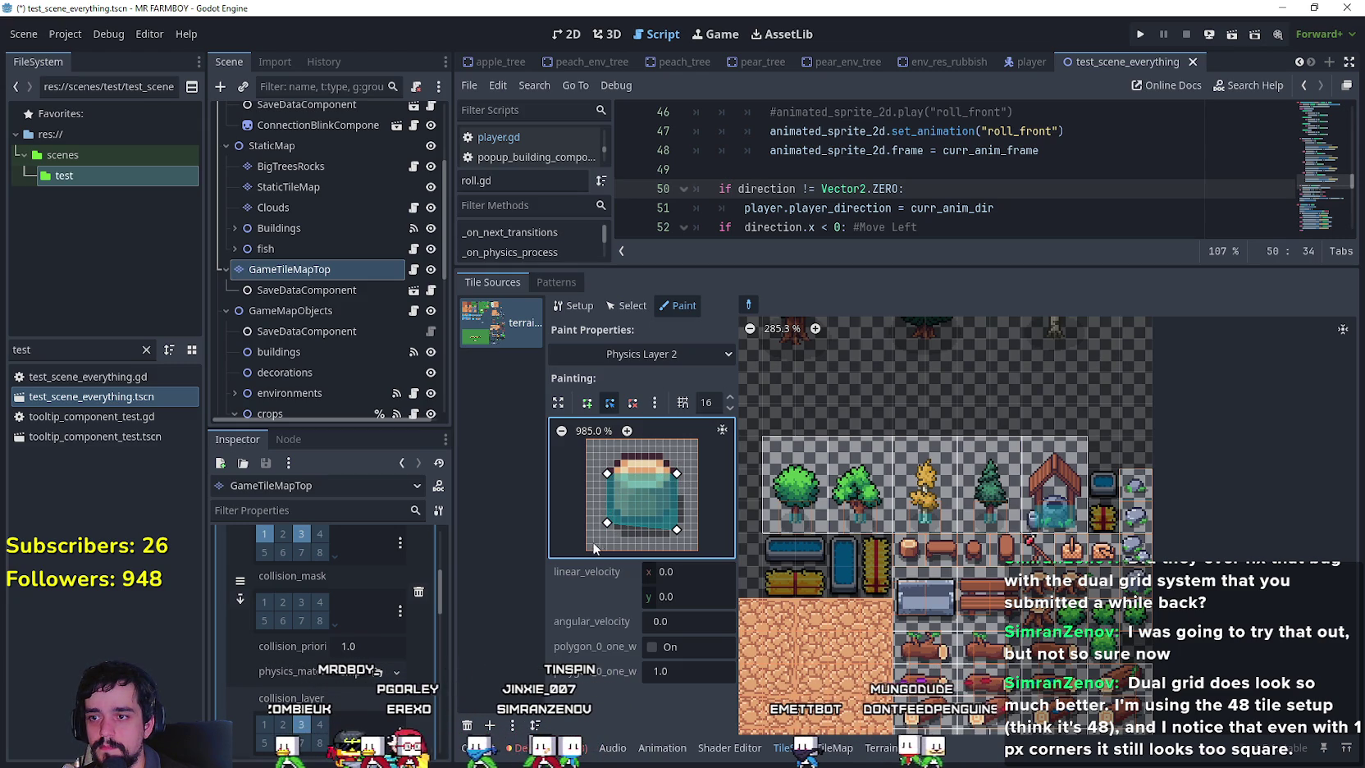
Draw a new four-point collision polygon for the log-stump tile and level its top corners.
left_click_drag(677, 529, 678, 523)
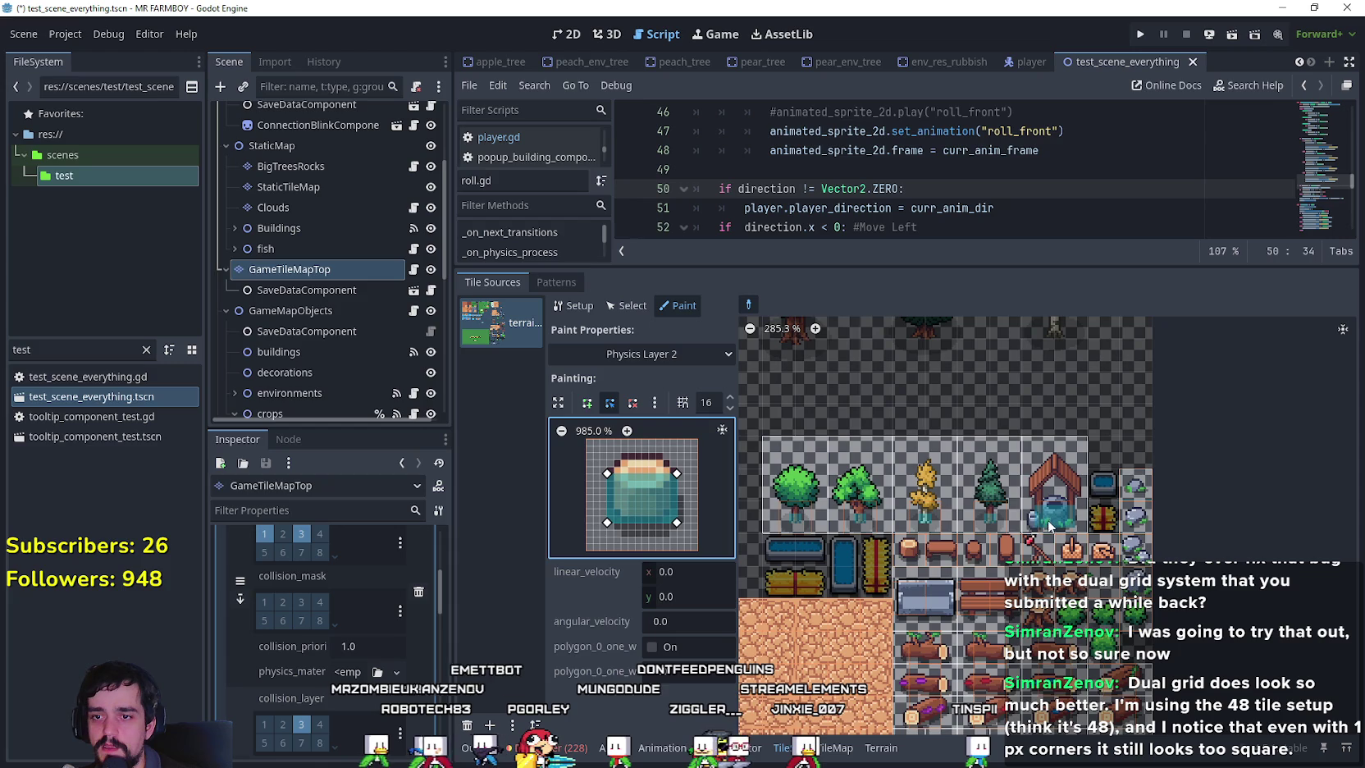
left_click(911, 554)
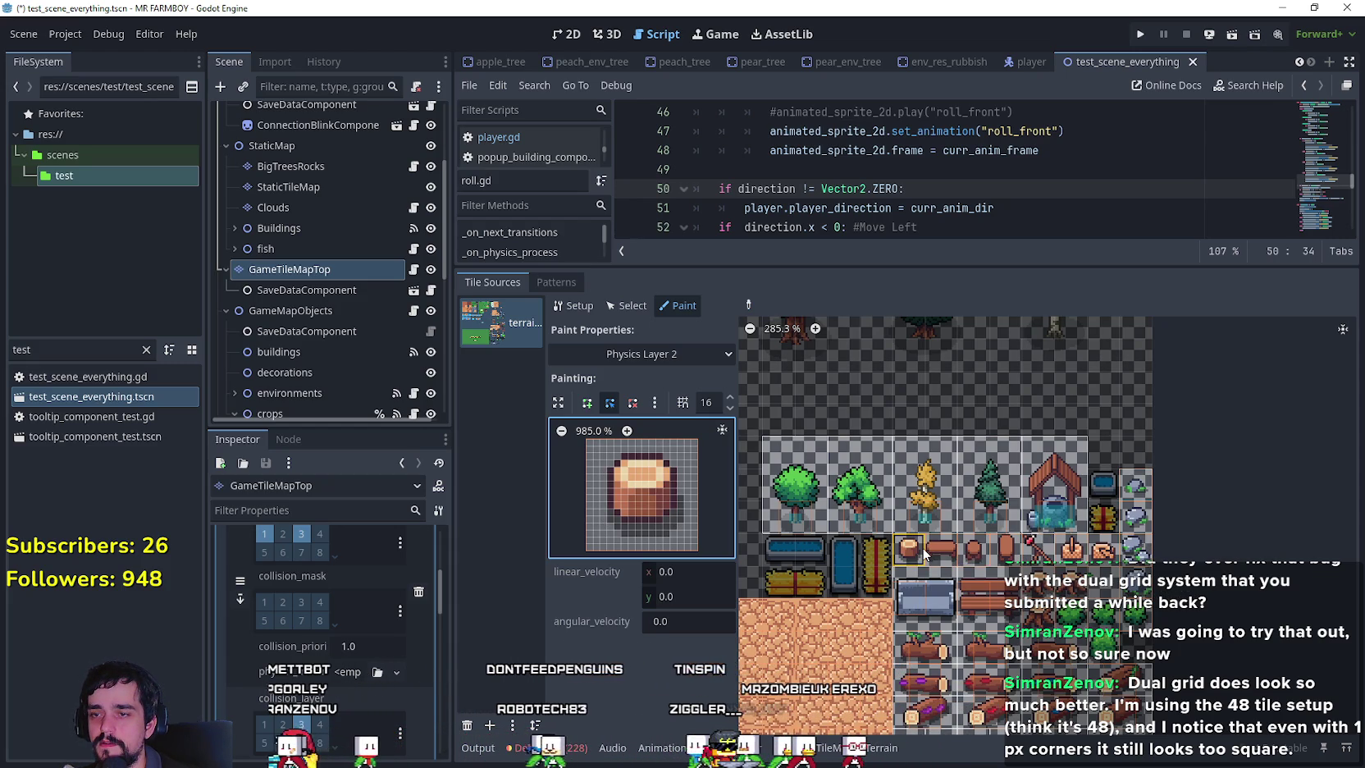
left_click(586, 401)
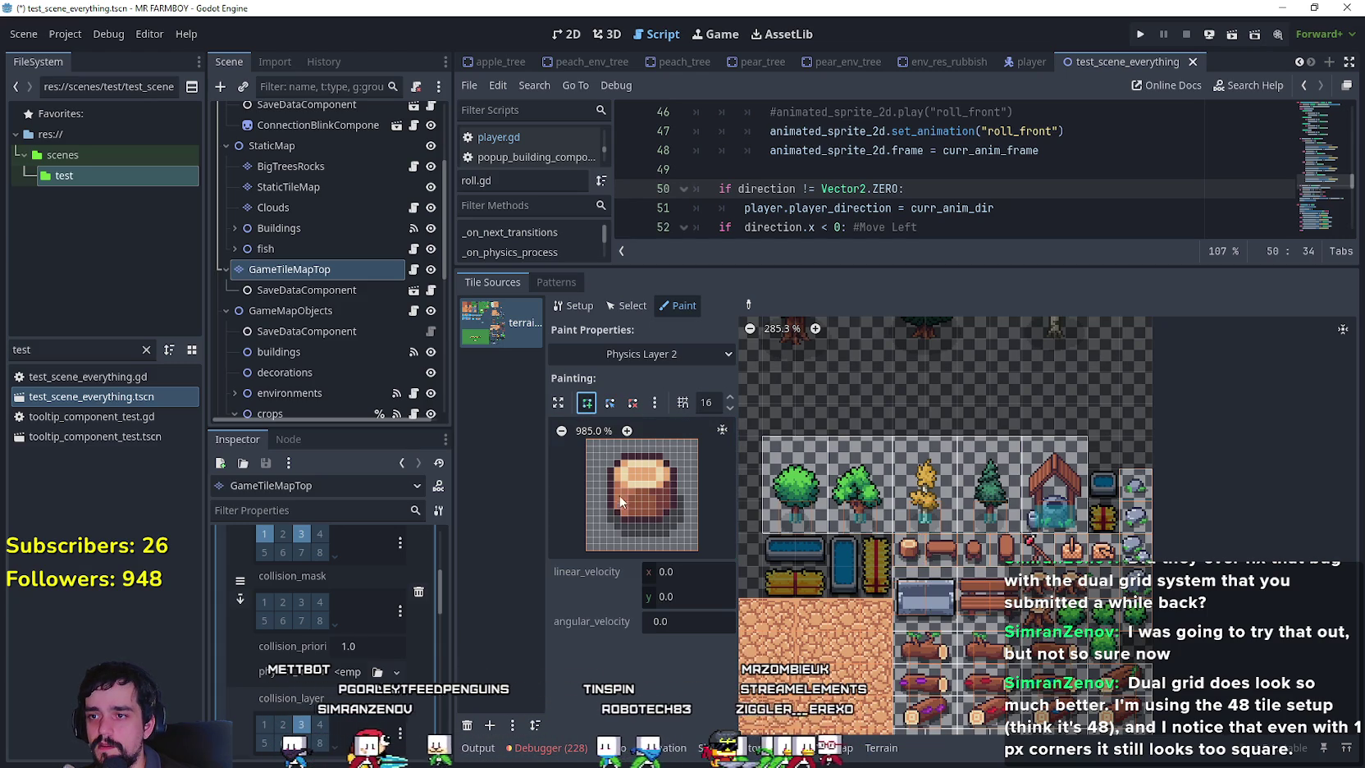
left_click(607, 481)
left_click(676, 481)
left_click(669, 516)
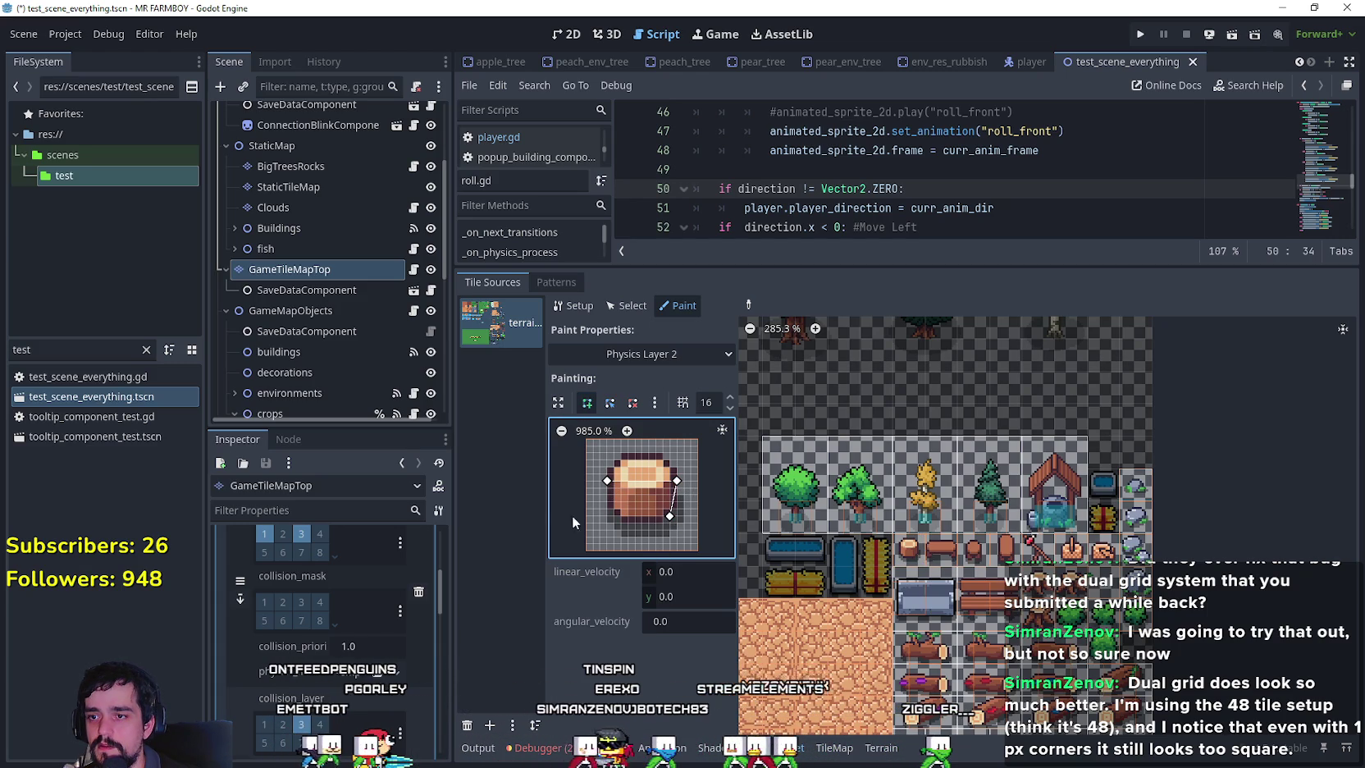
left_click(608, 487)
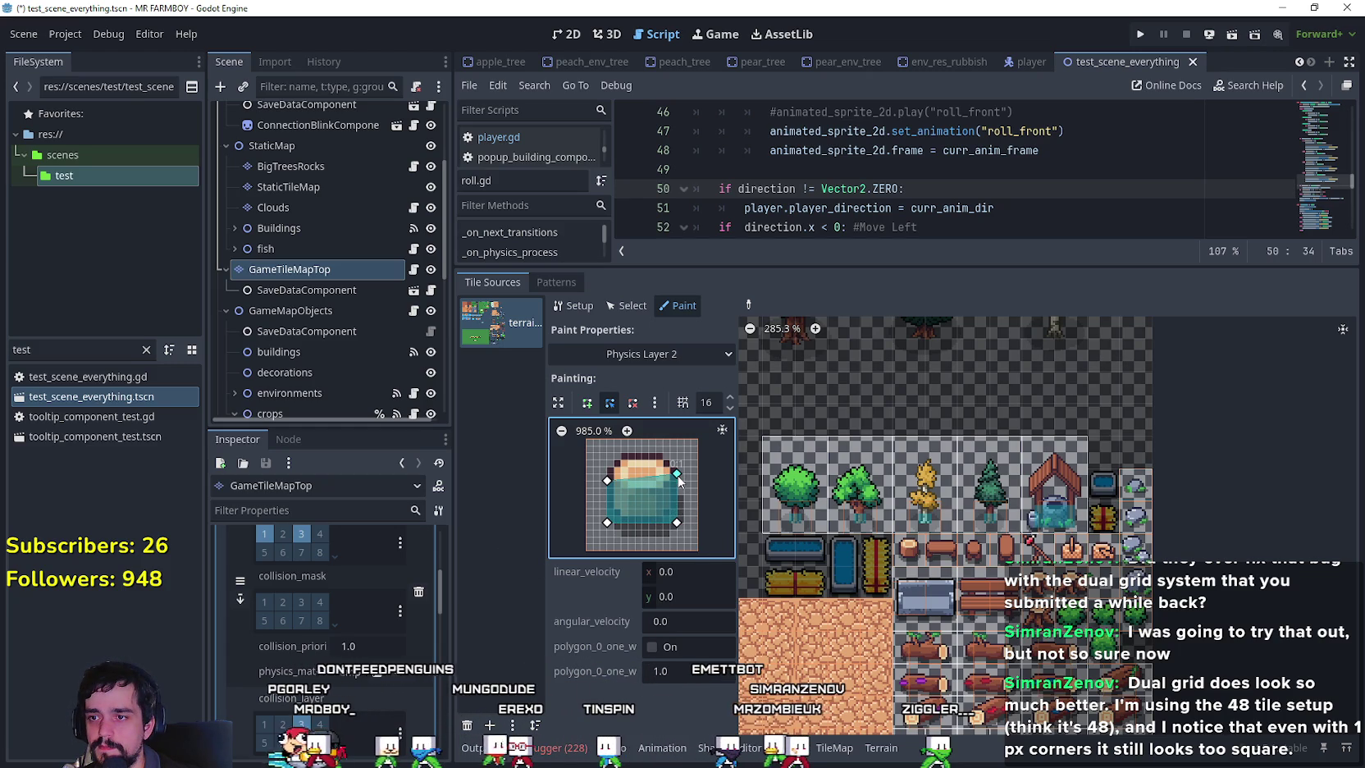
left_click_drag(605, 479, 606, 473)
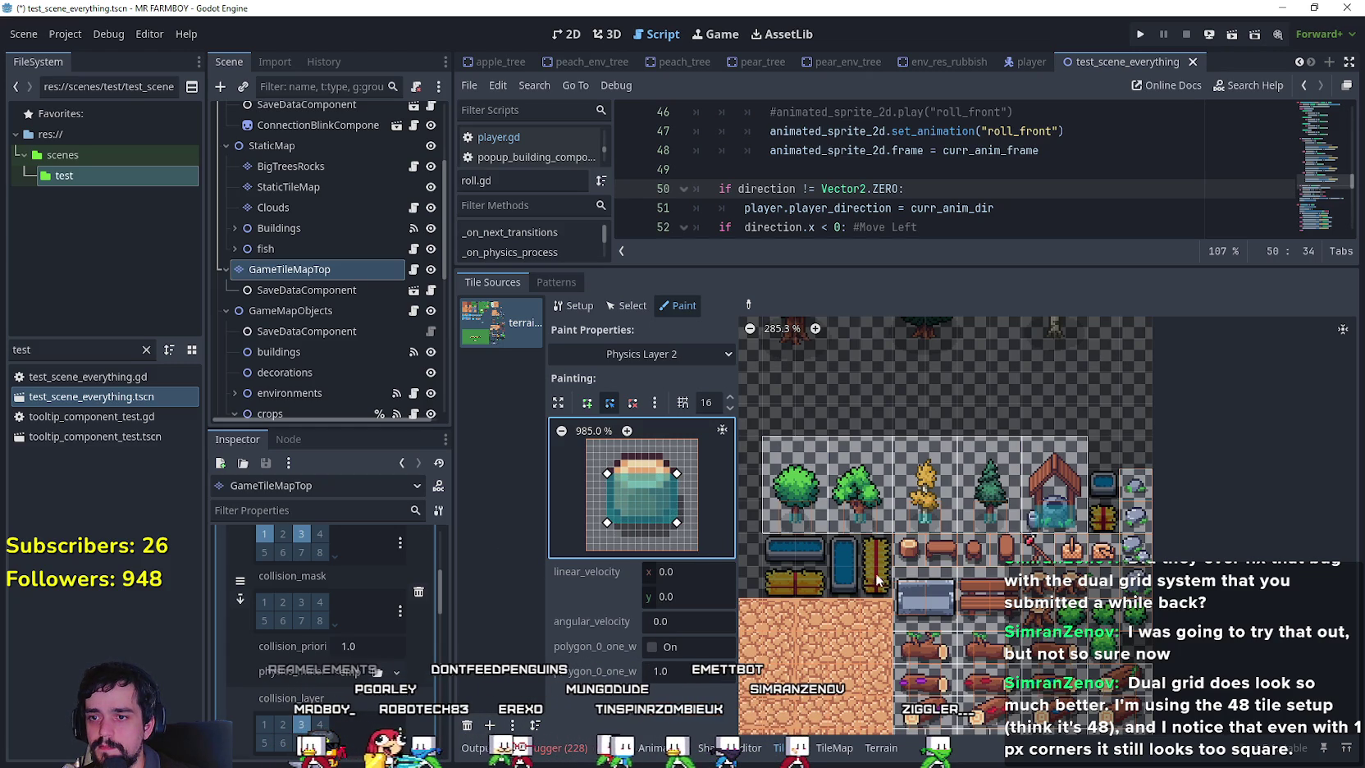
Stretch the polygon to the tile edges and paint it onto the orange-bordered pool-edge tile.
left_click(942, 557)
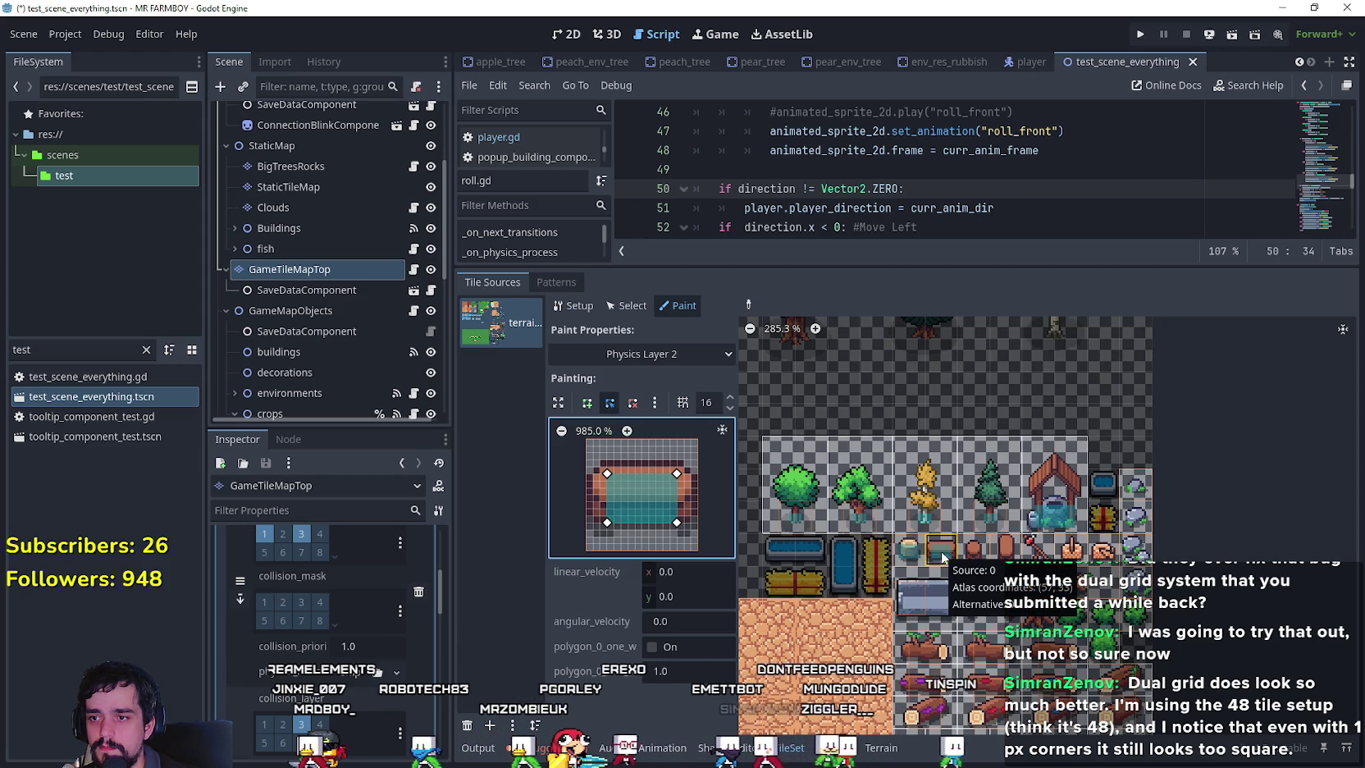
left_click_drag(608, 523, 590, 520)
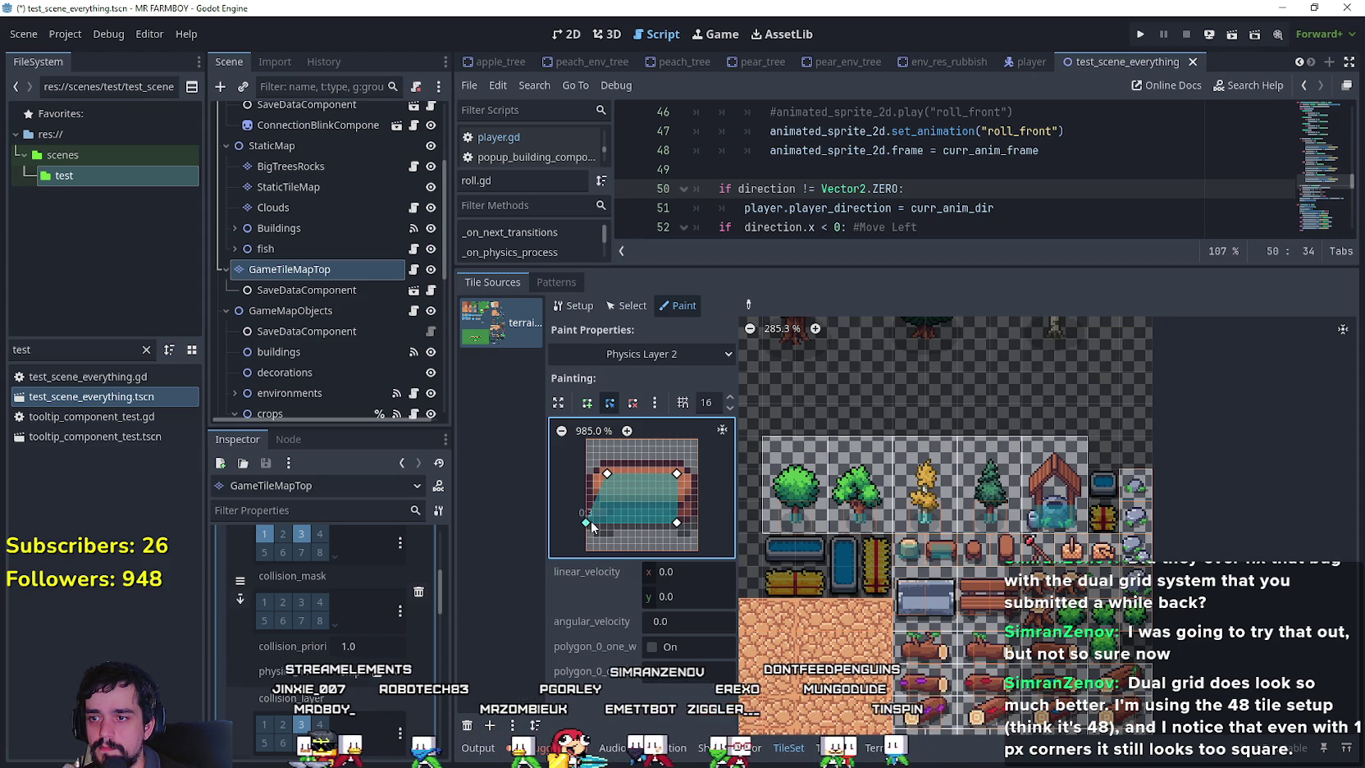
left_click_drag(607, 473, 587, 474)
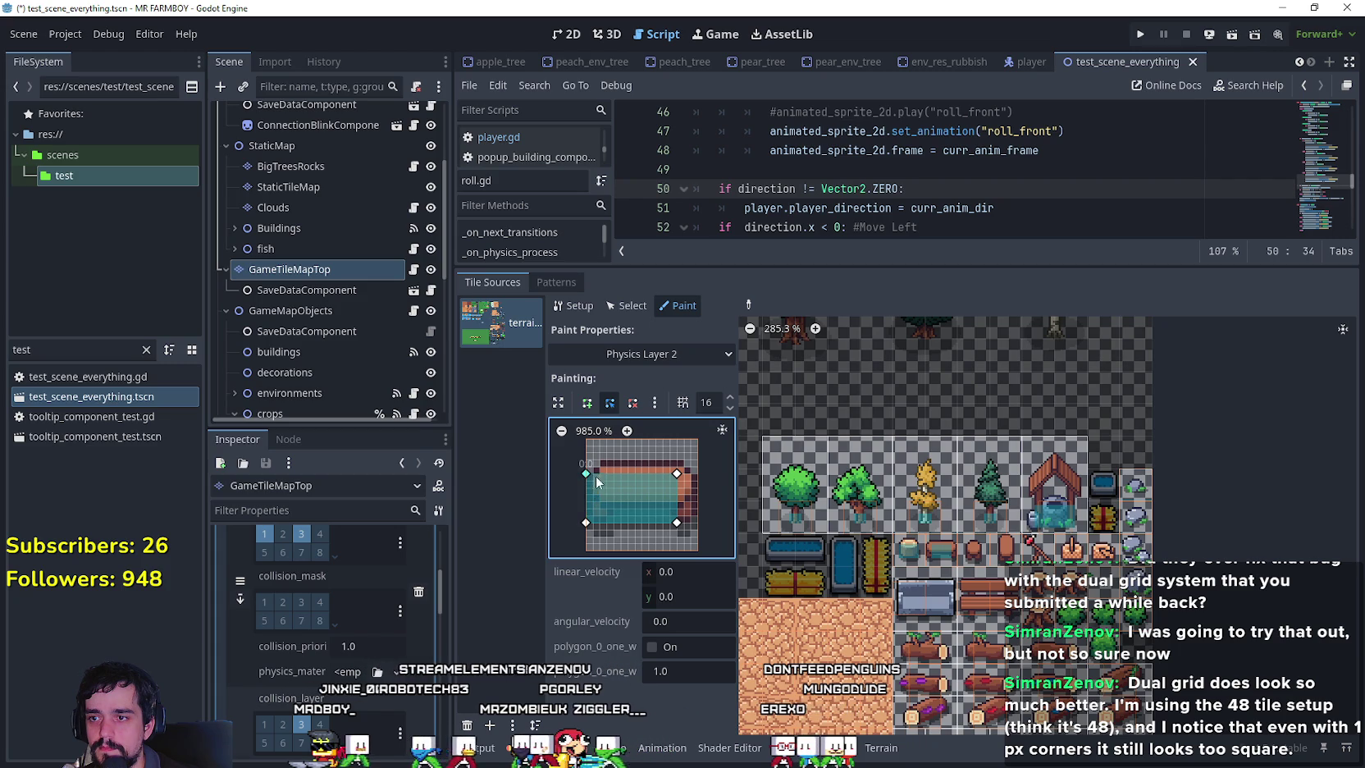
left_click_drag(676, 474, 698, 473)
left_click_drag(678, 522, 698, 522)
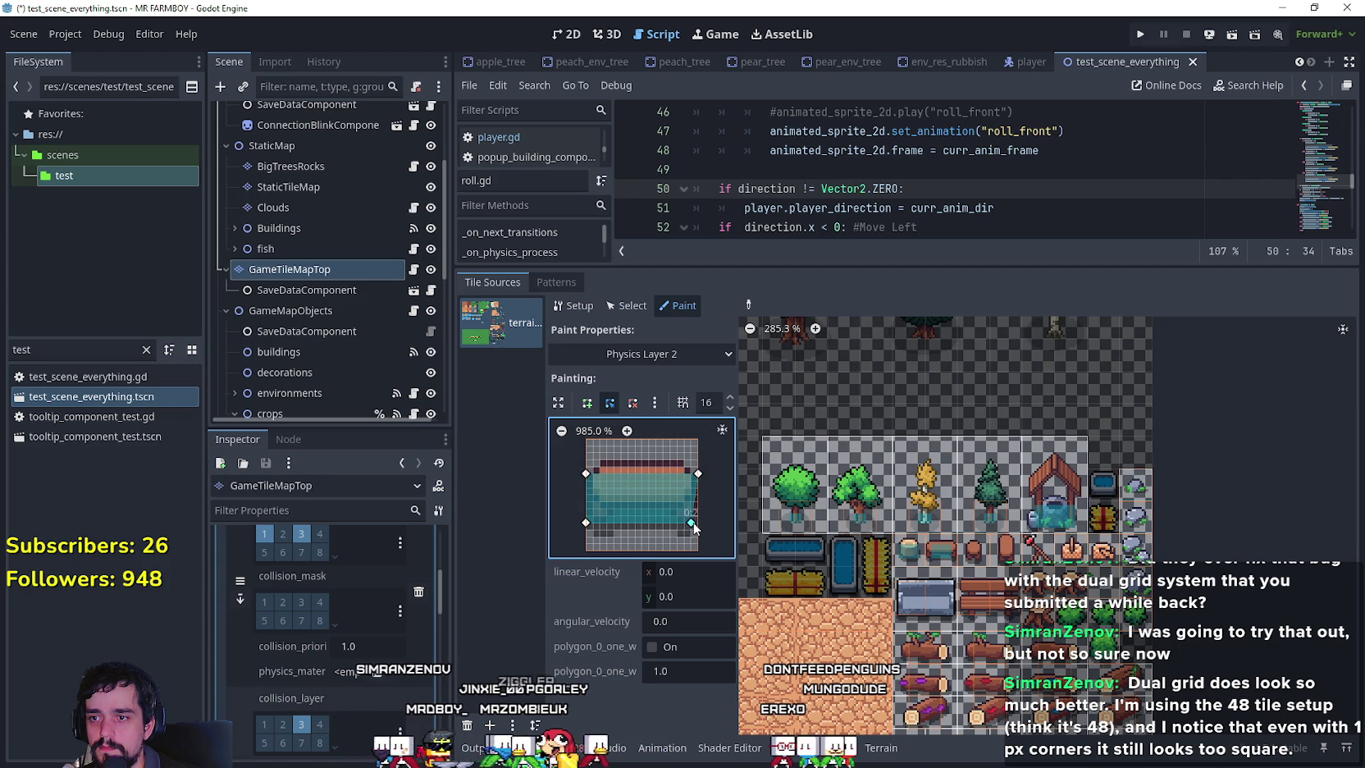
left_click(941, 555)
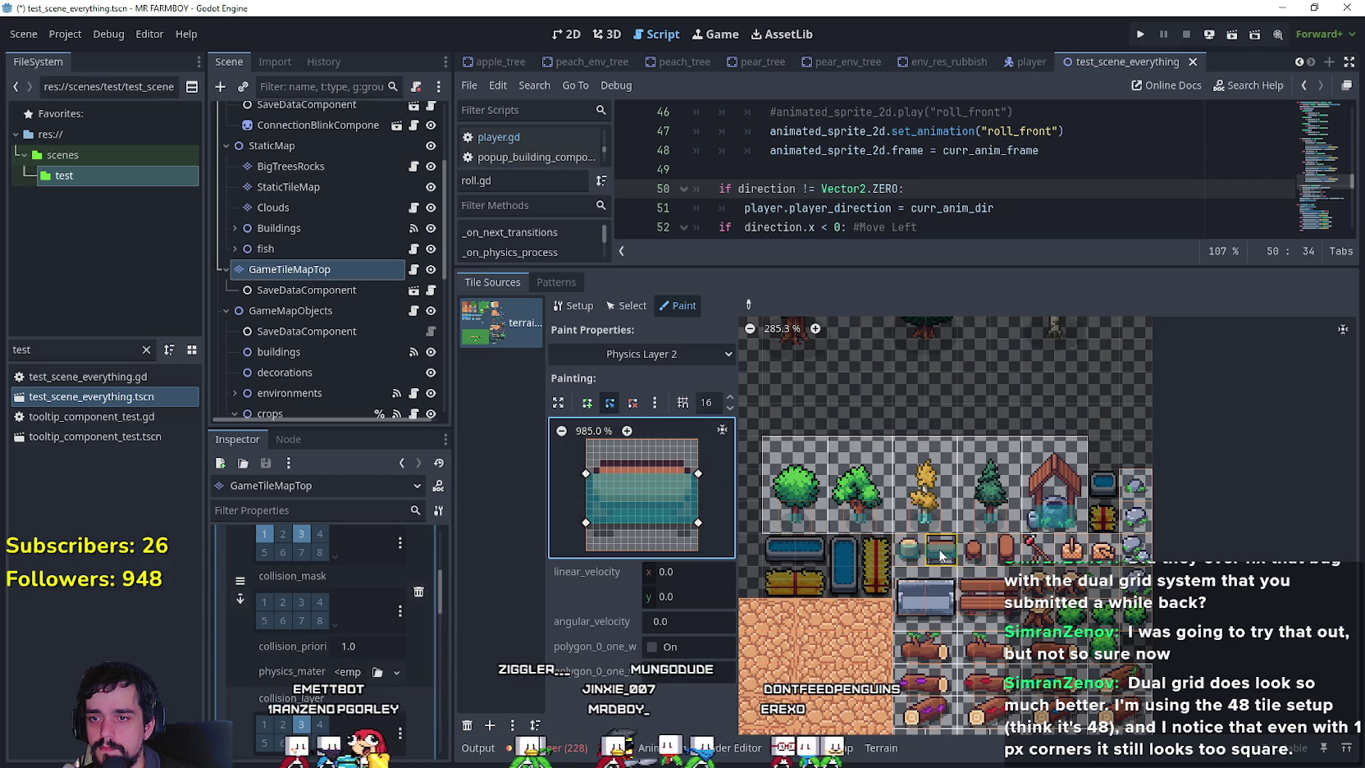
Copy the pot's polygon to the neighbouring tile, then reshape and paint it onto the orange tile.
left_click(743, 302)
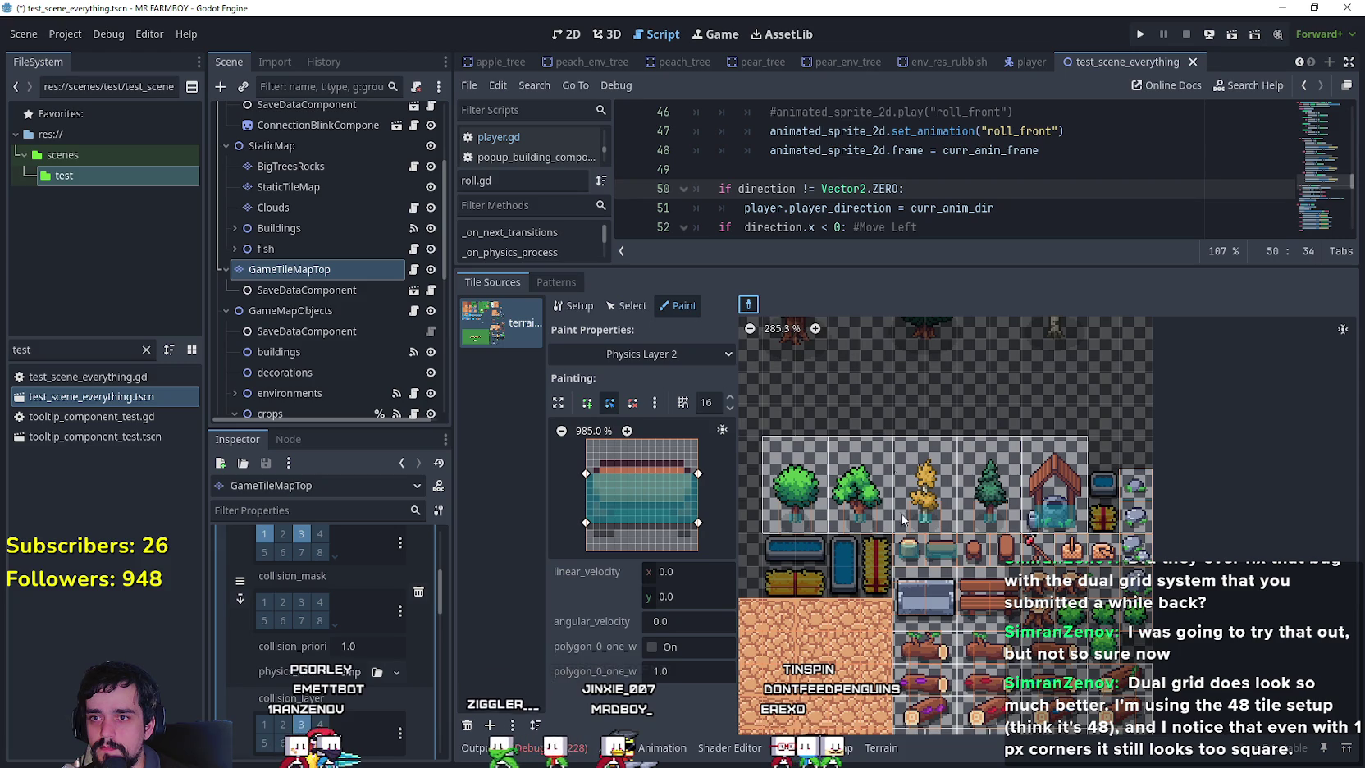
left_click(909, 553)
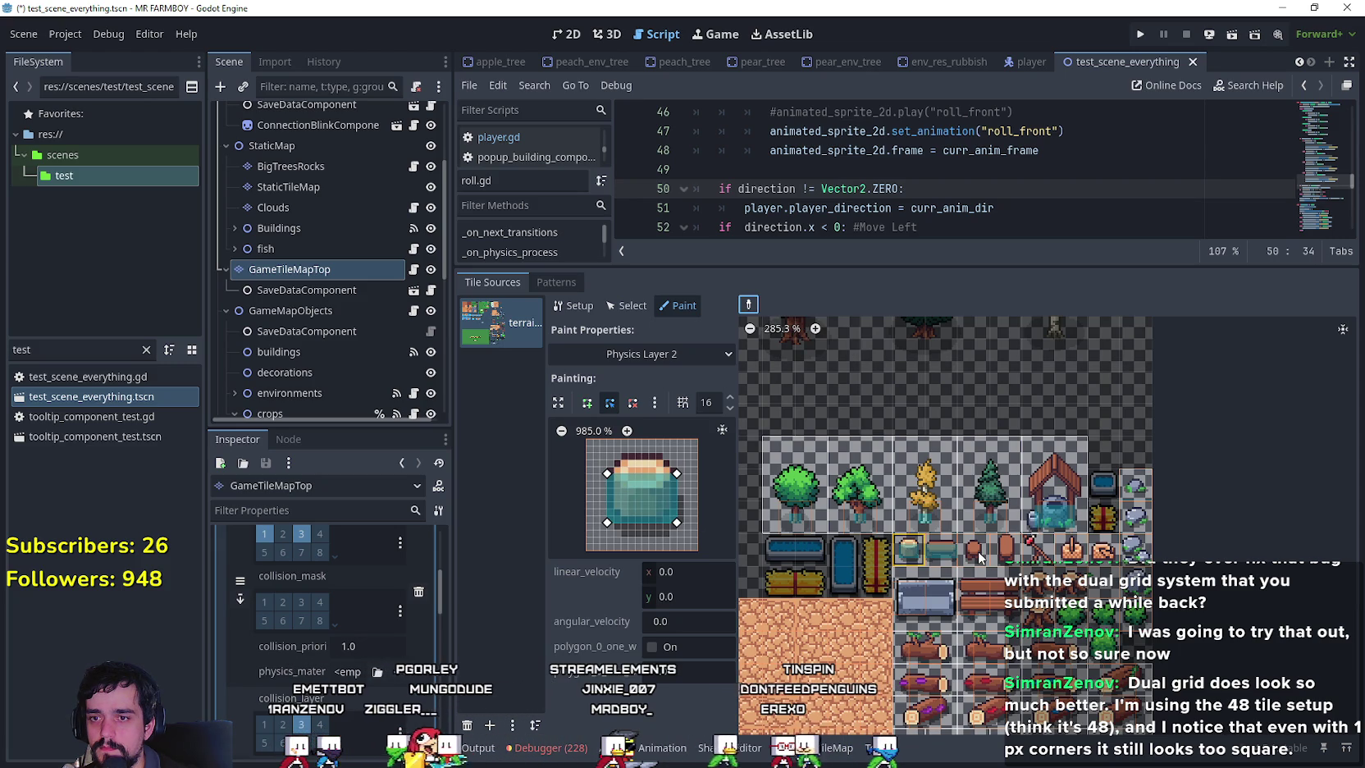
left_click(977, 557)
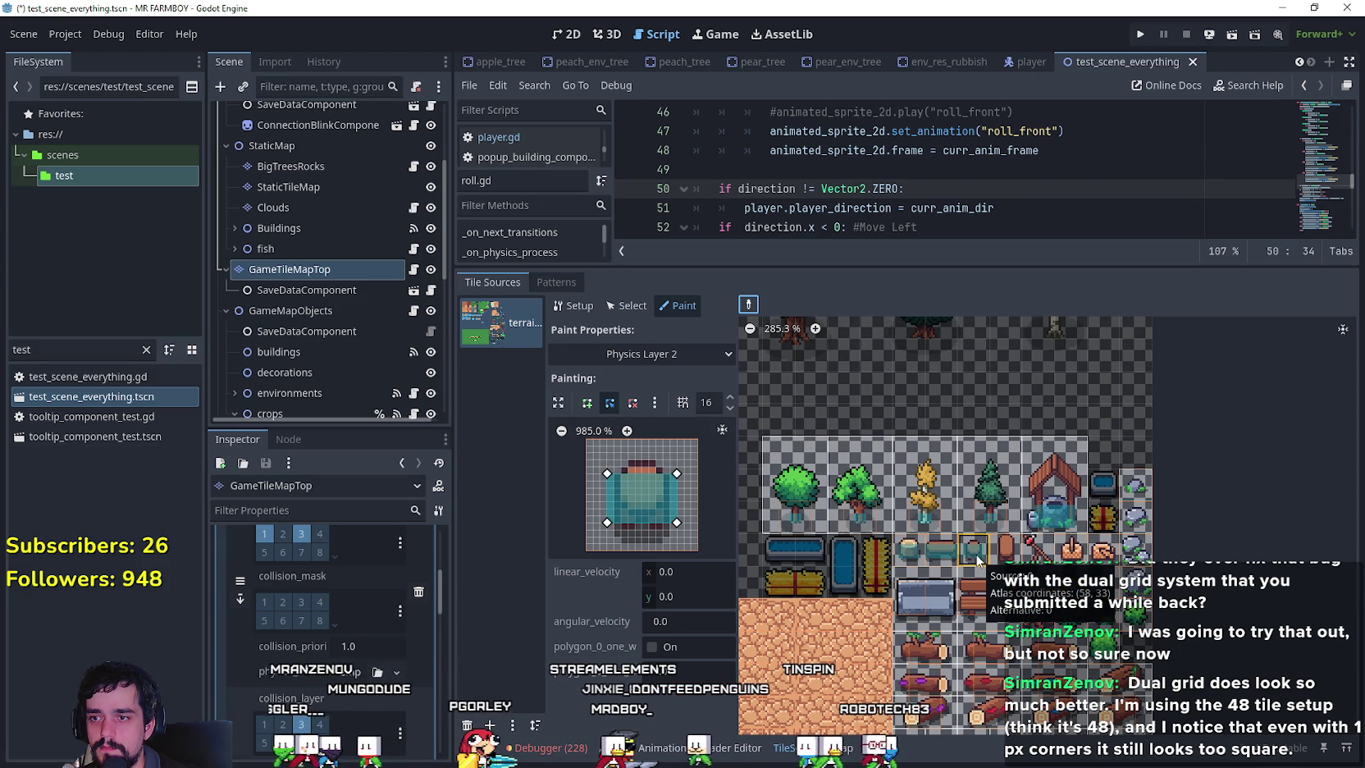
left_click_drag(677, 522, 607, 529)
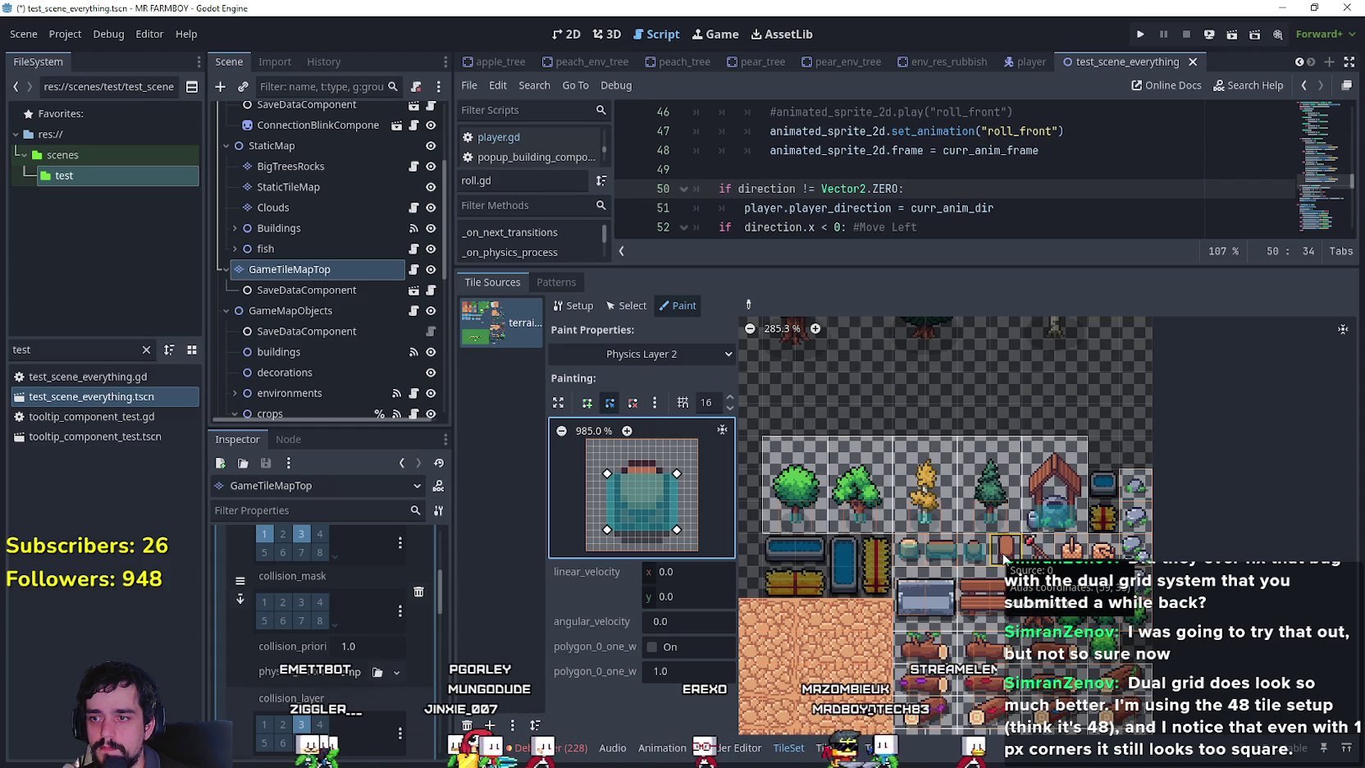
left_click(1004, 558)
left_click_drag(678, 529, 607, 537)
left_click_drag(678, 475, 608, 468)
left_click(1010, 550)
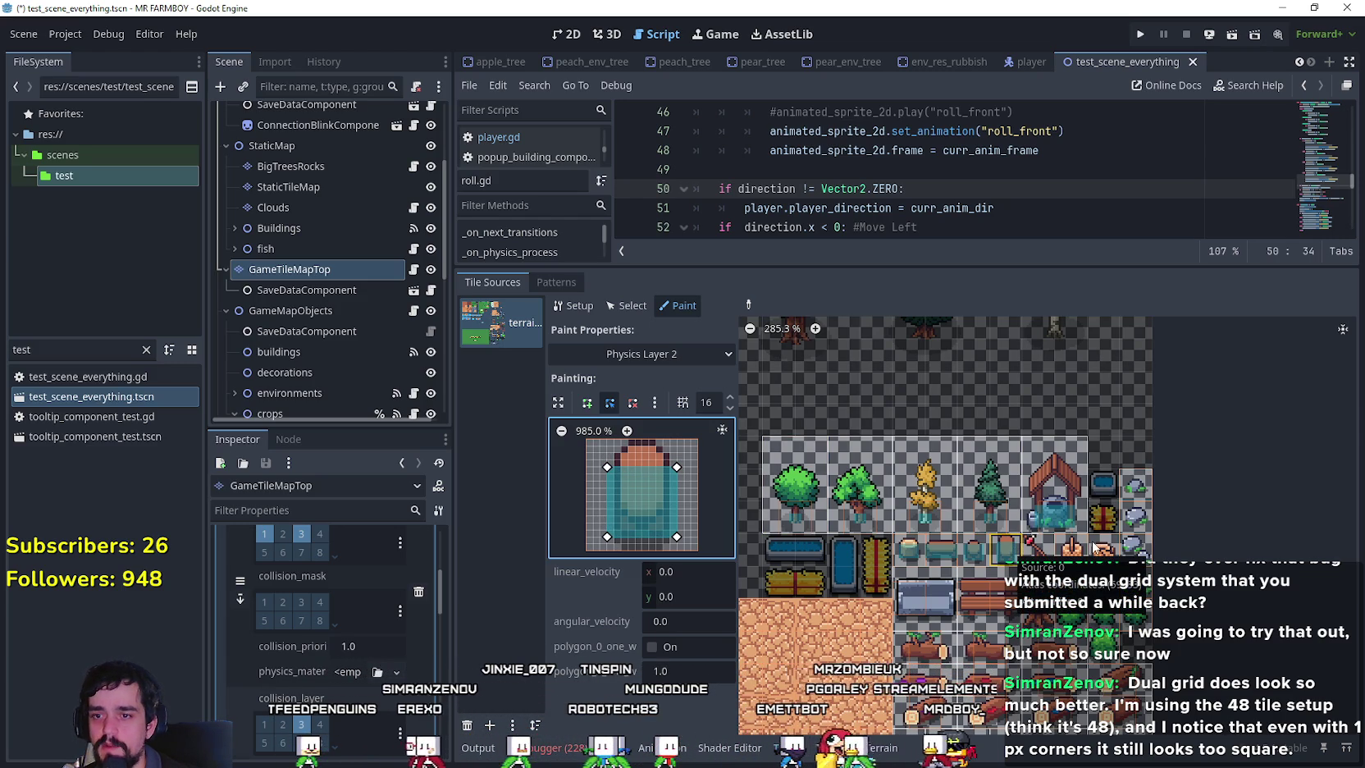
Pick the red tile's Physics Layer 0 collision shape and snip its preview.
left_click(1043, 550)
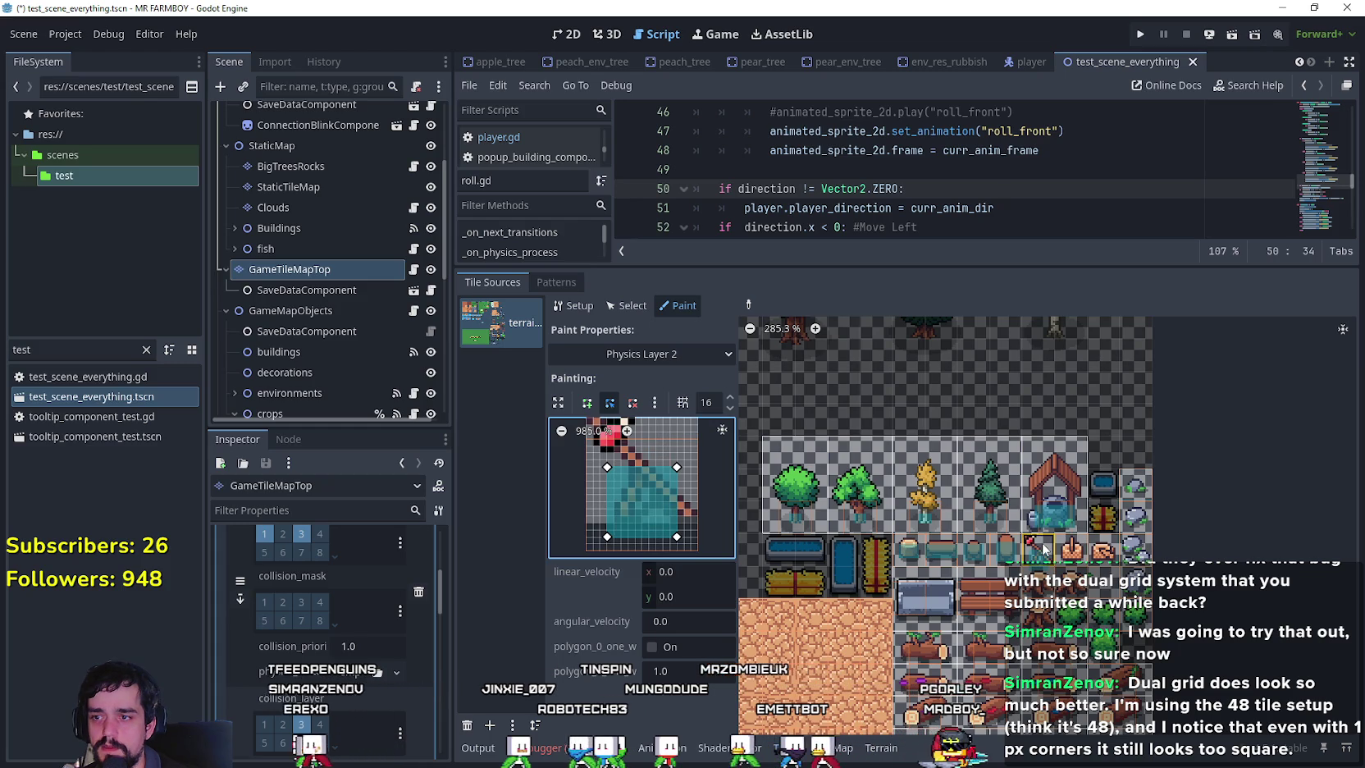
left_click(648, 353)
left_click(636, 527)
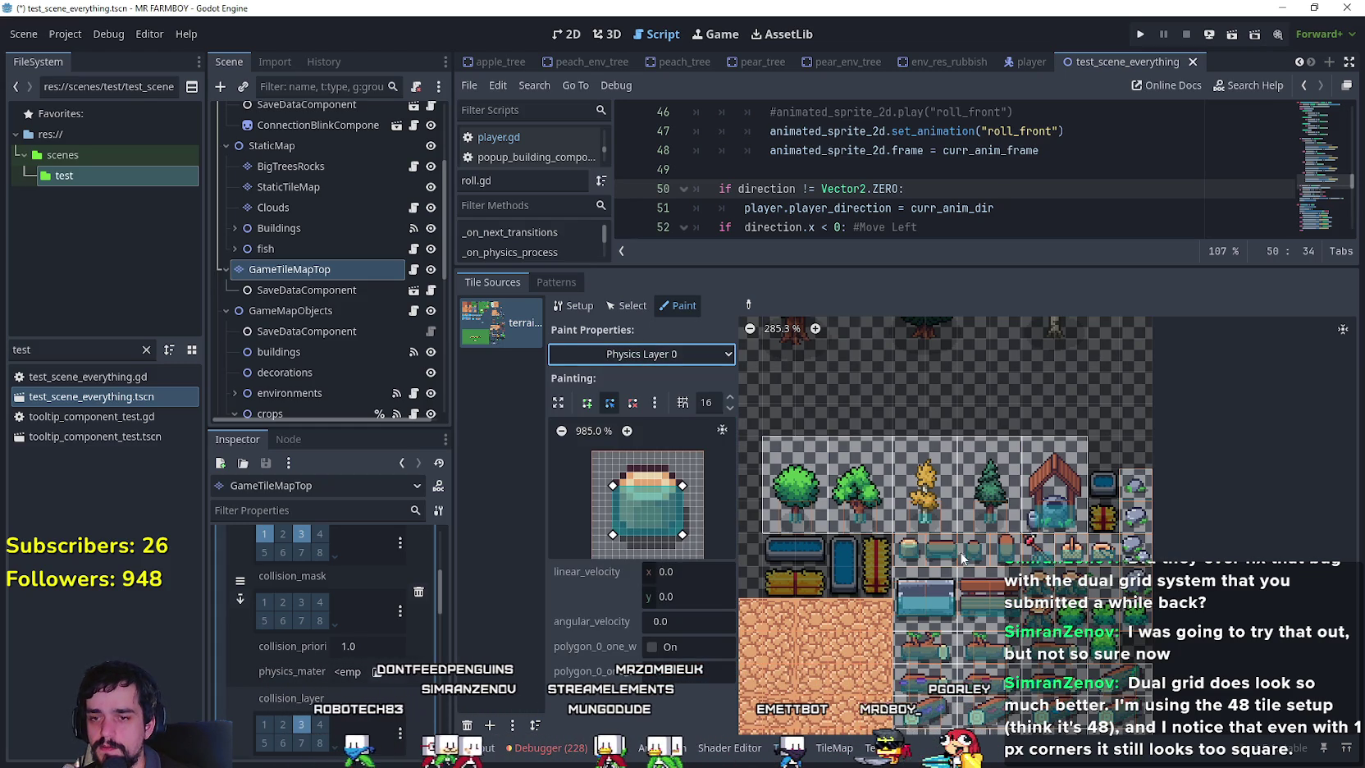
left_click(1034, 562)
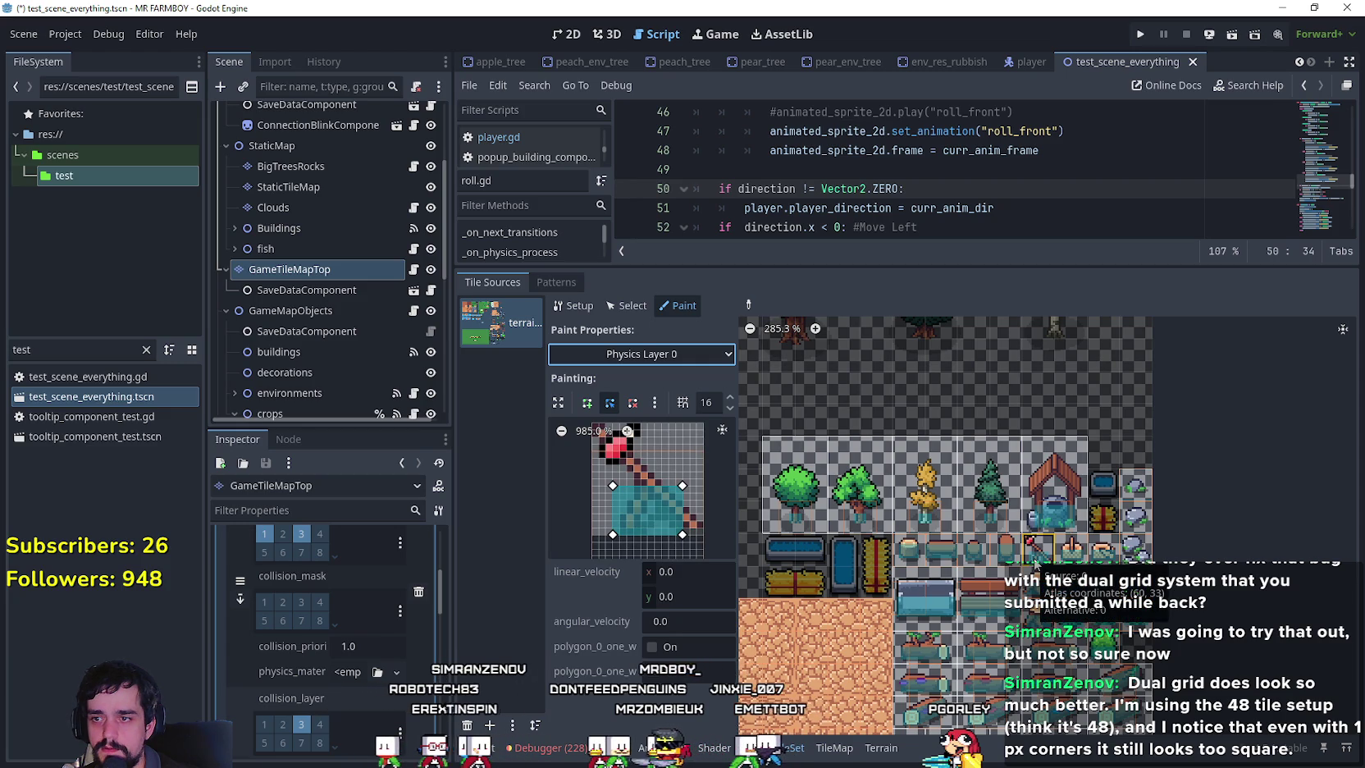
left_click_drag(530, 390, 864, 696)
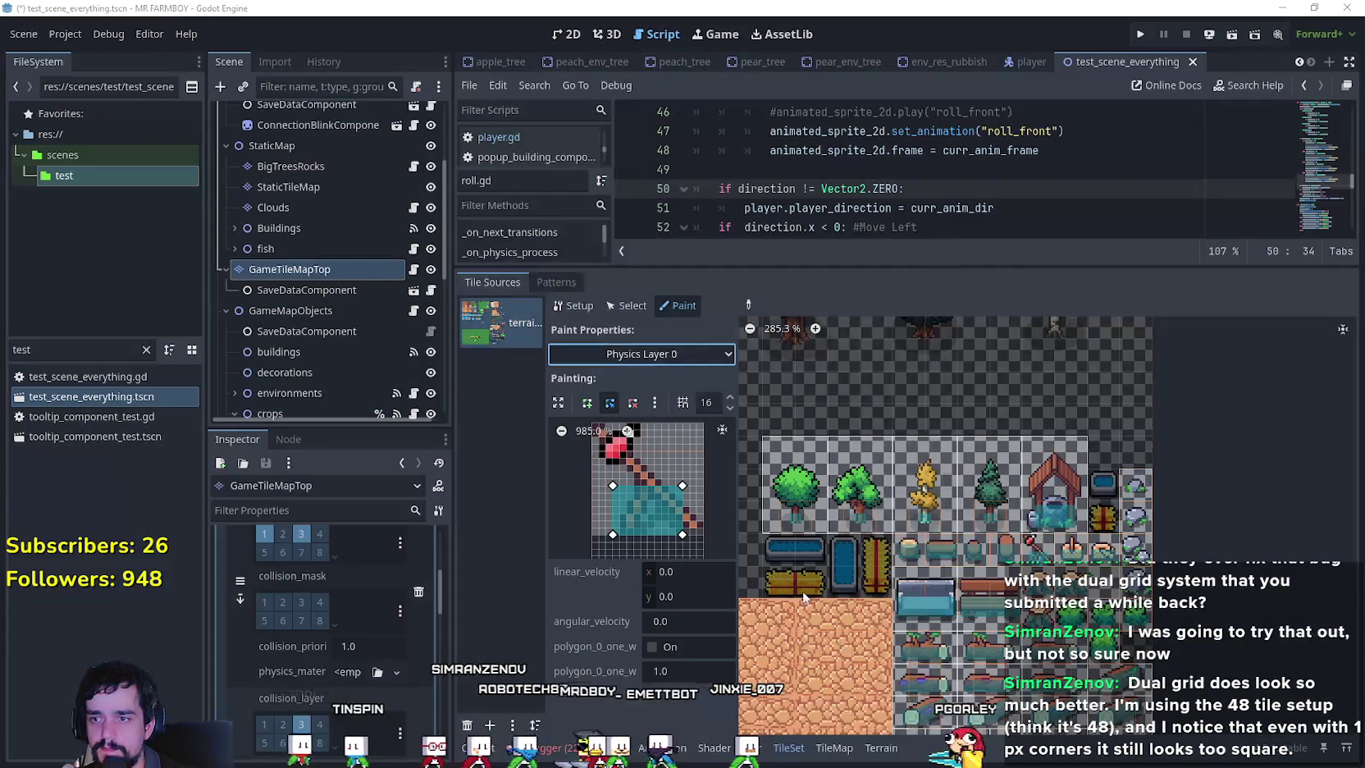
left_click(862, 254)
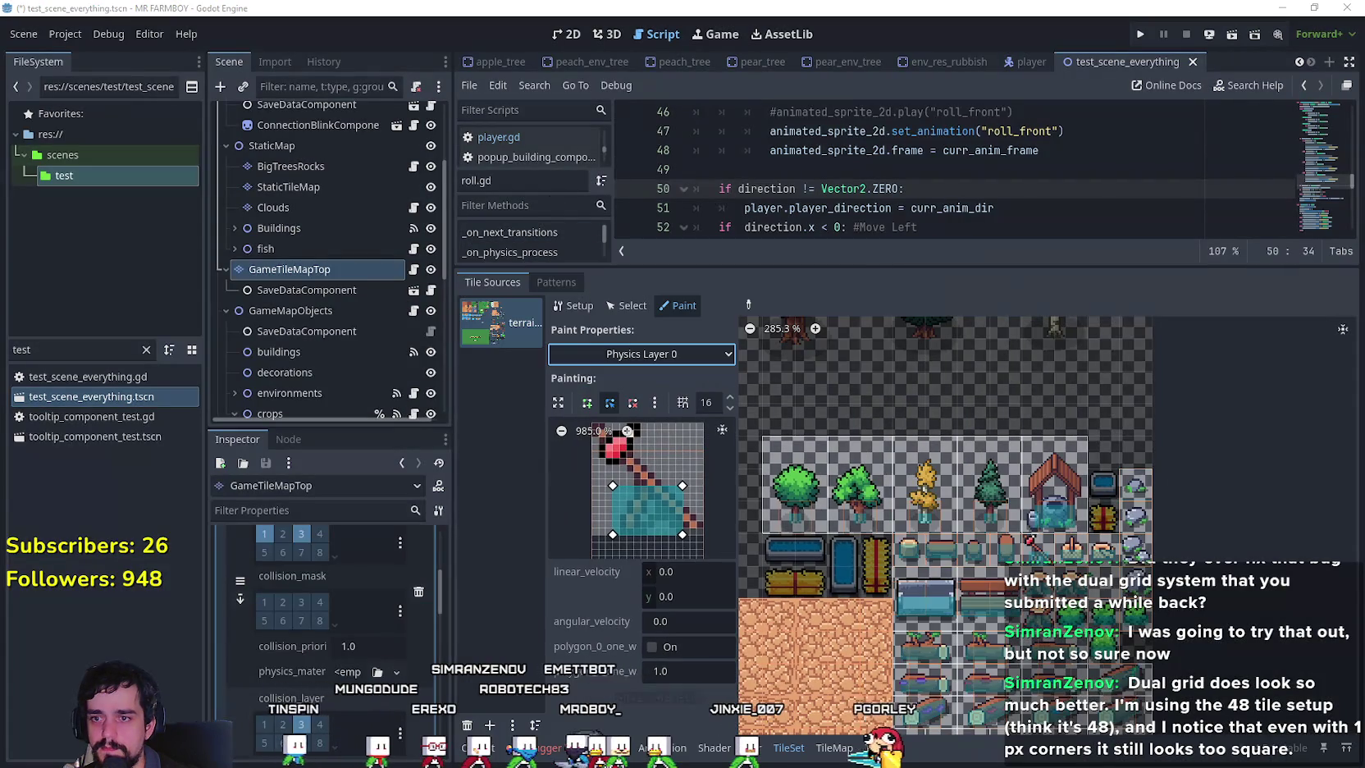
On Physics Layer 2, level the polygon's right corners, then switch painting to Physics Layer 0.
left_click(652, 358)
left_click(640, 540)
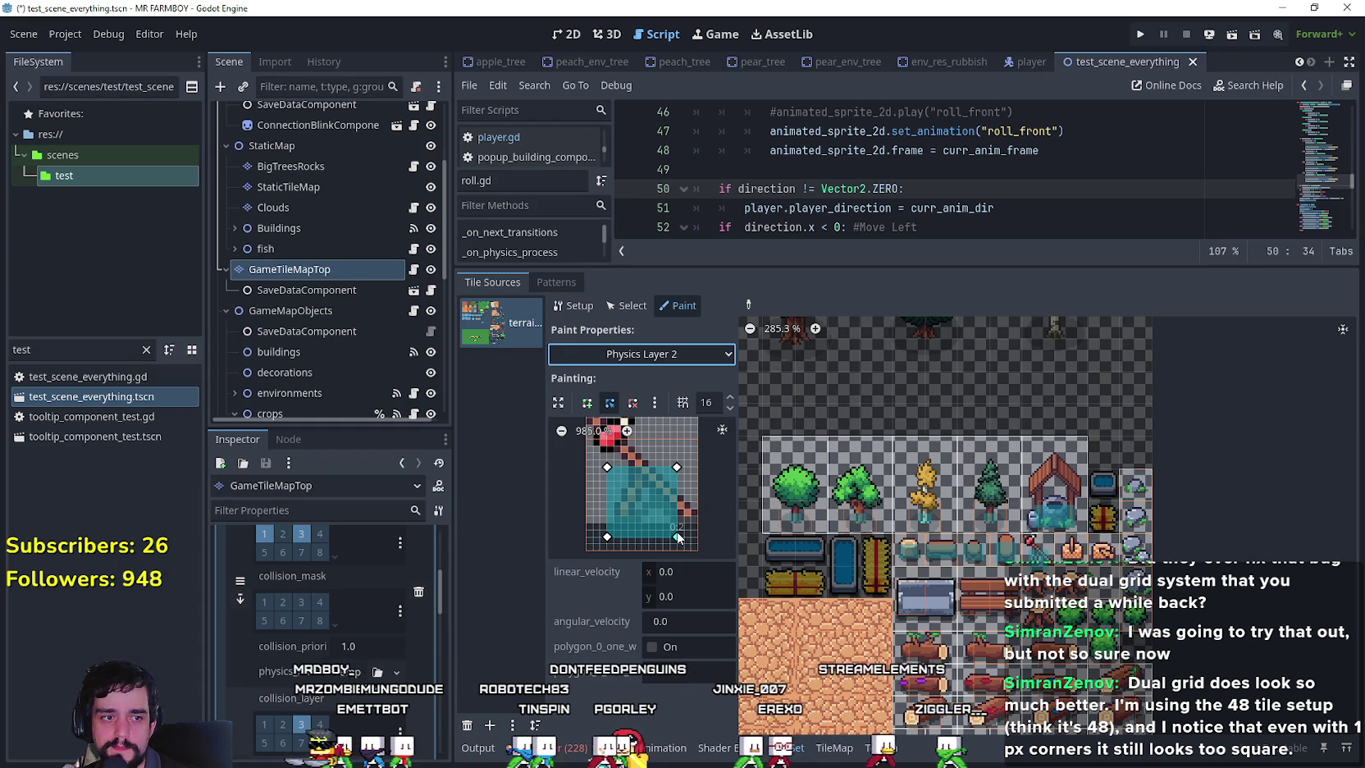
left_click_drag(678, 539, 678, 525)
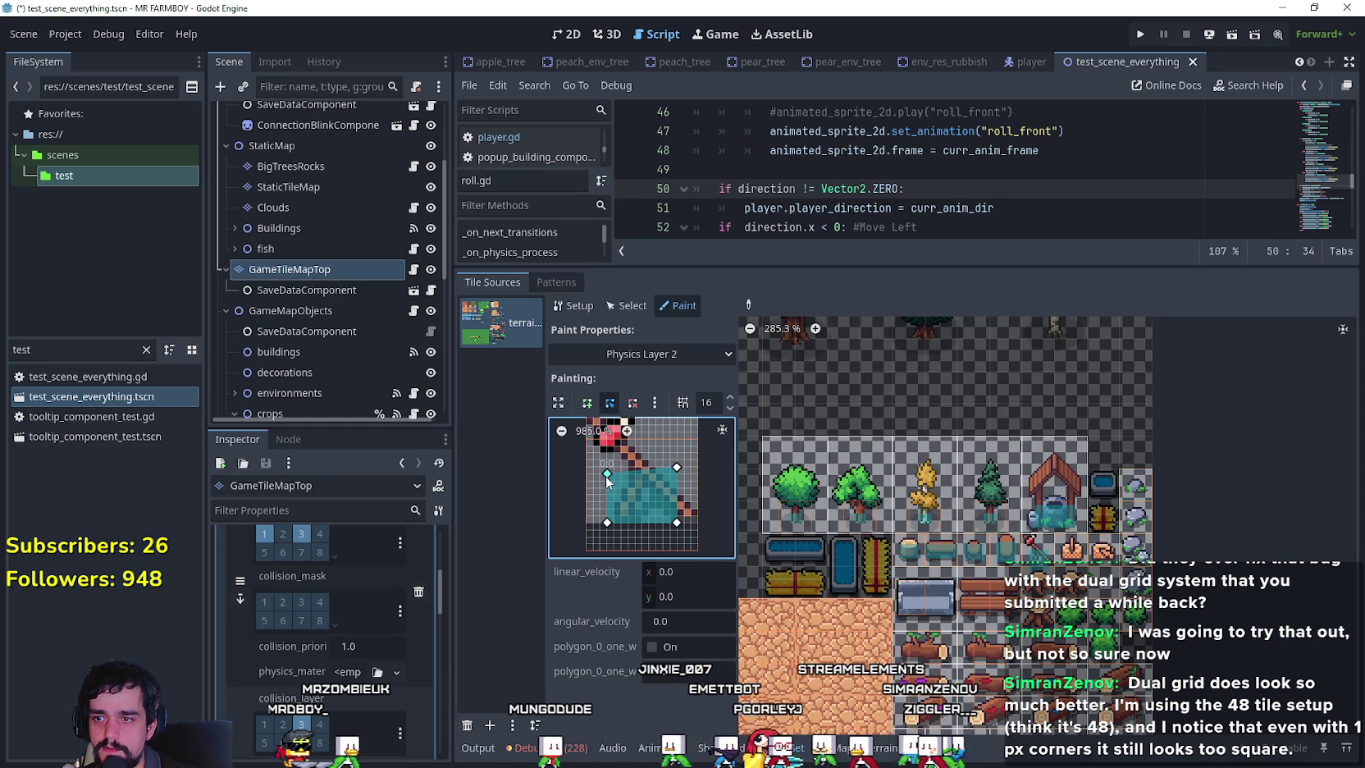
left_click_drag(677, 469, 677, 474)
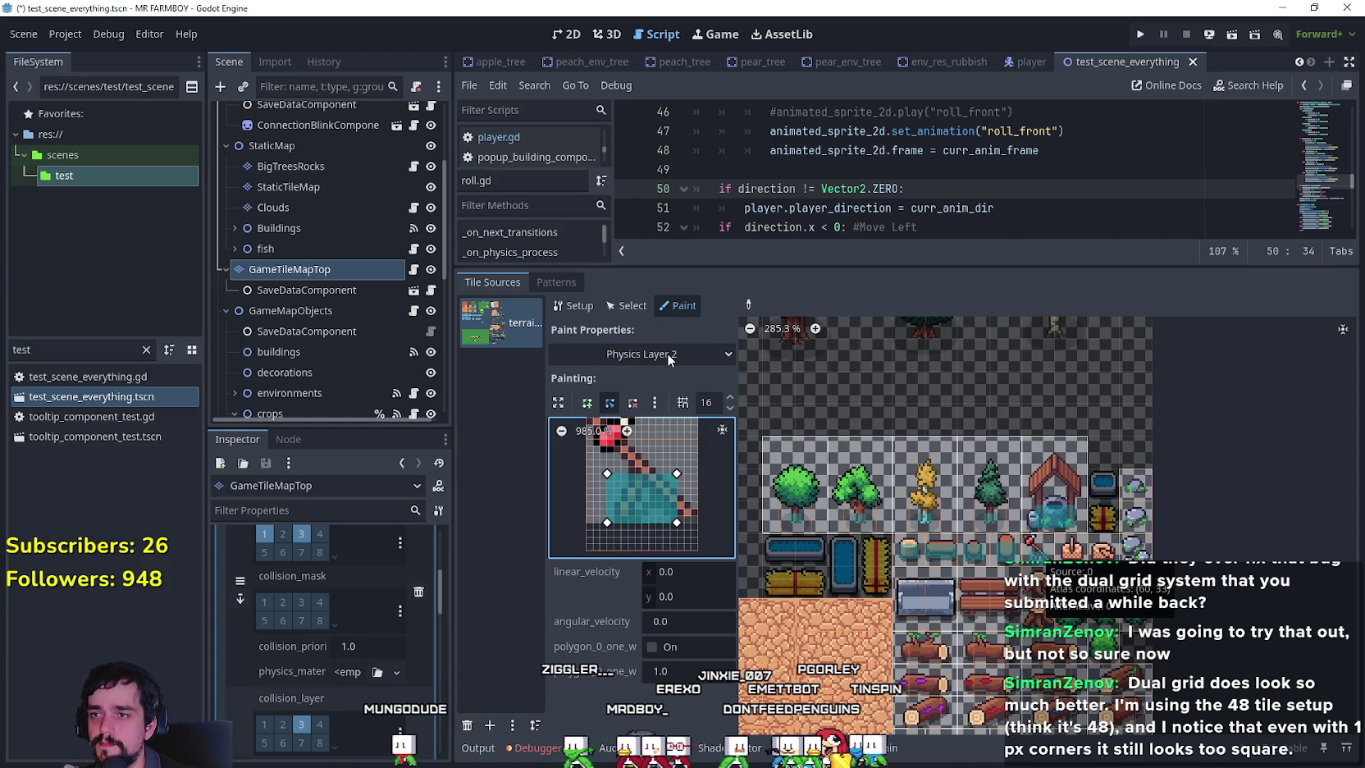
left_click(660, 353)
left_click(642, 510)
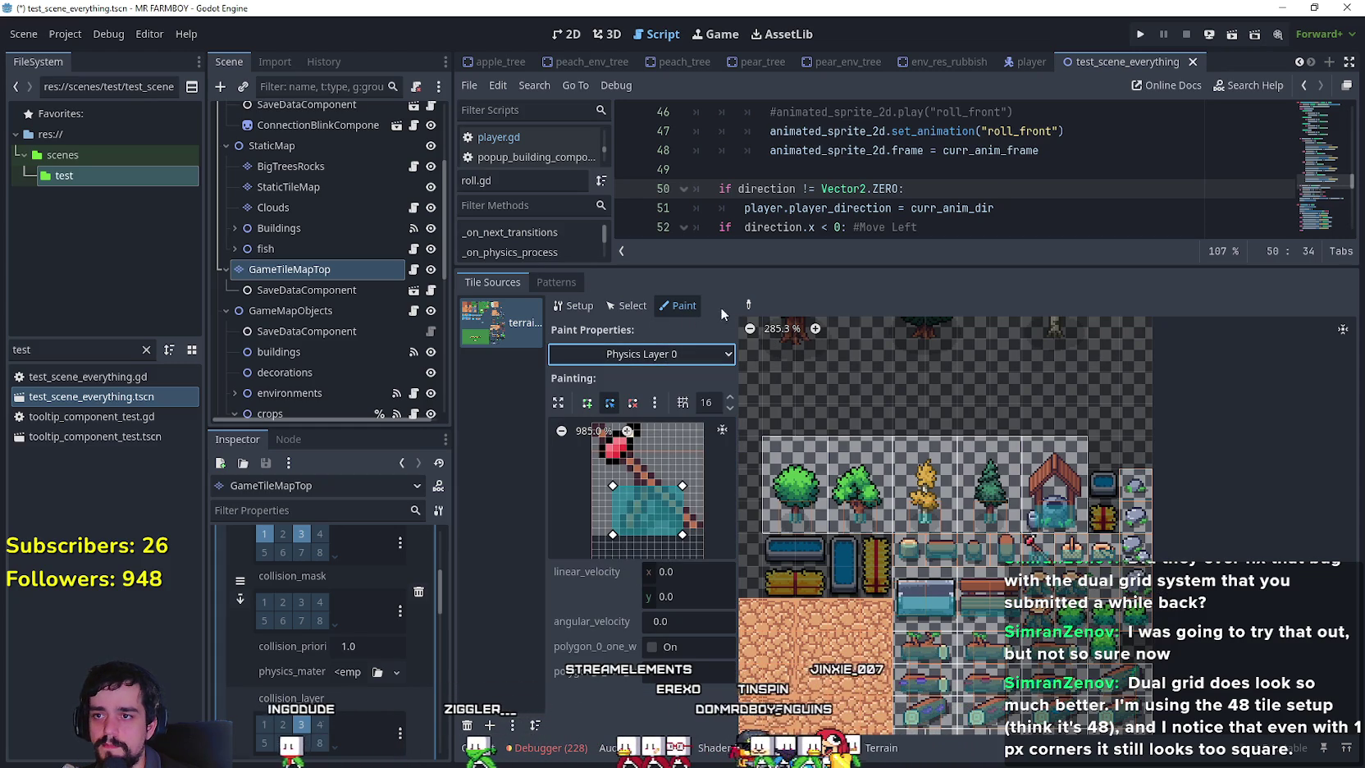
Screenshot the next tile's Layer 0 shape, then load the pot tile on Physics Layer 2.
left_click(1071, 555)
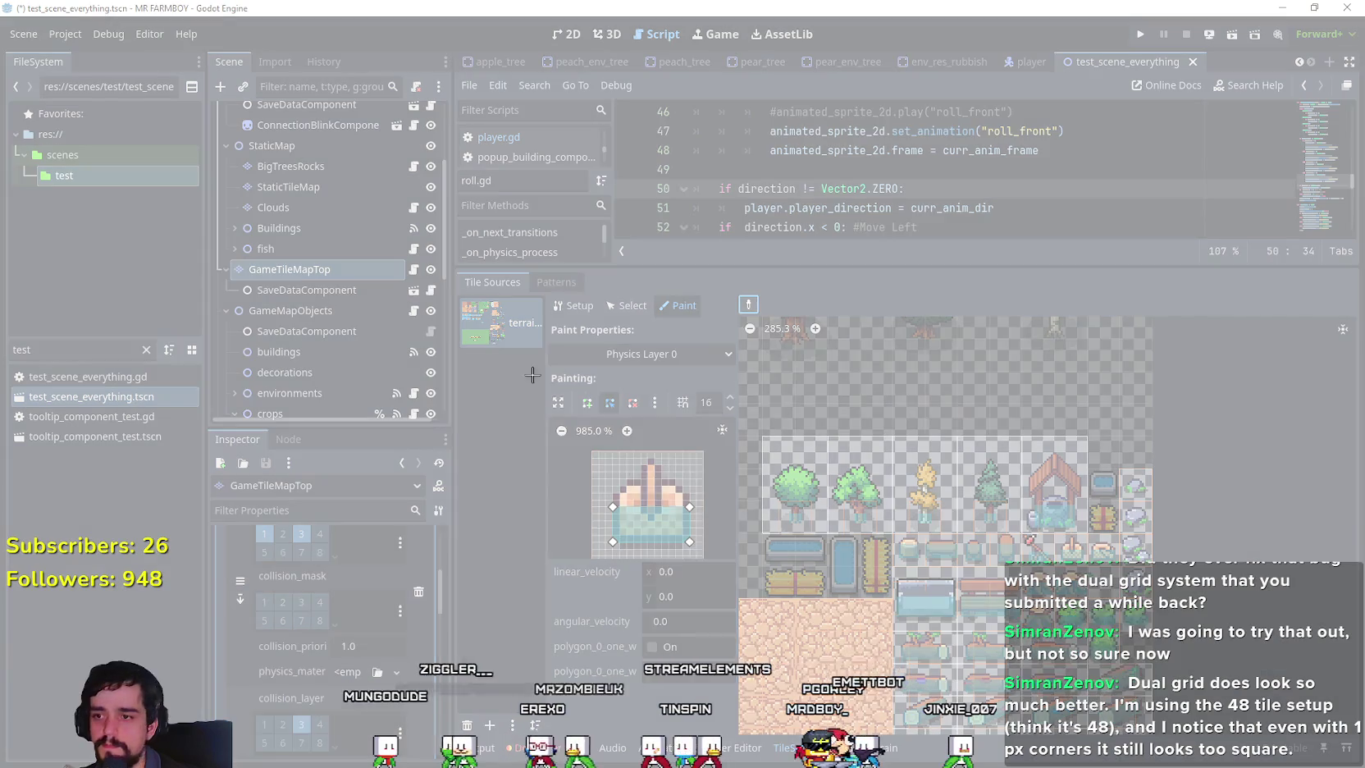
left_click_drag(525, 391, 794, 602)
left_click(975, 383)
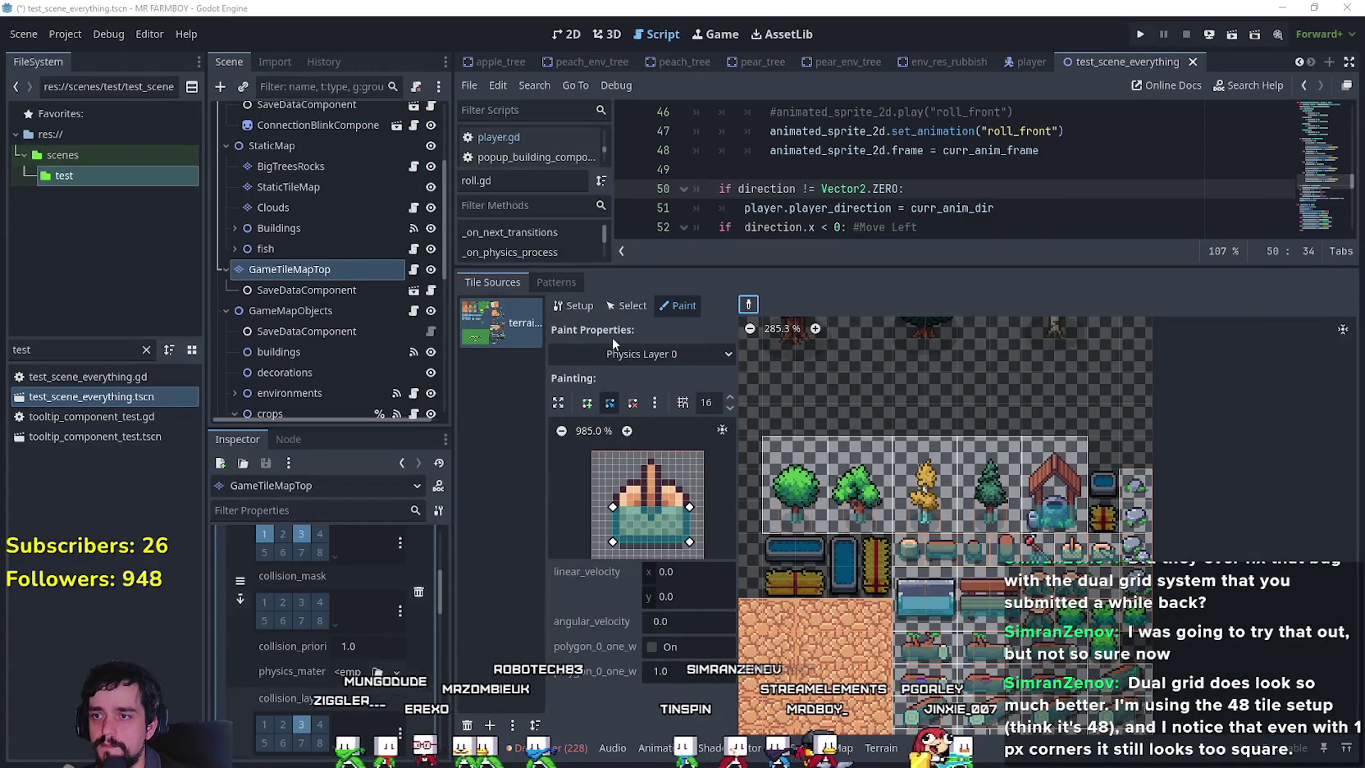
left_click(642, 354)
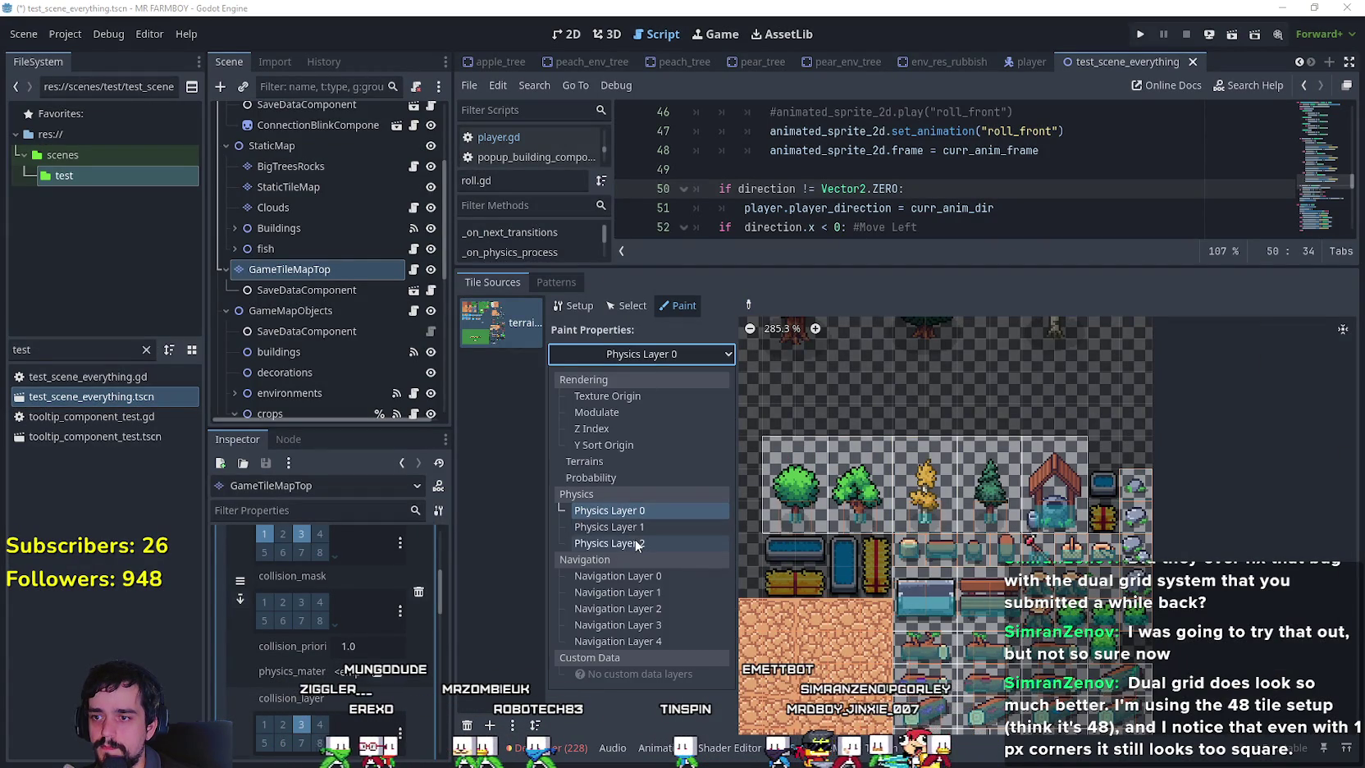
left_click(609, 543)
left_click(746, 306)
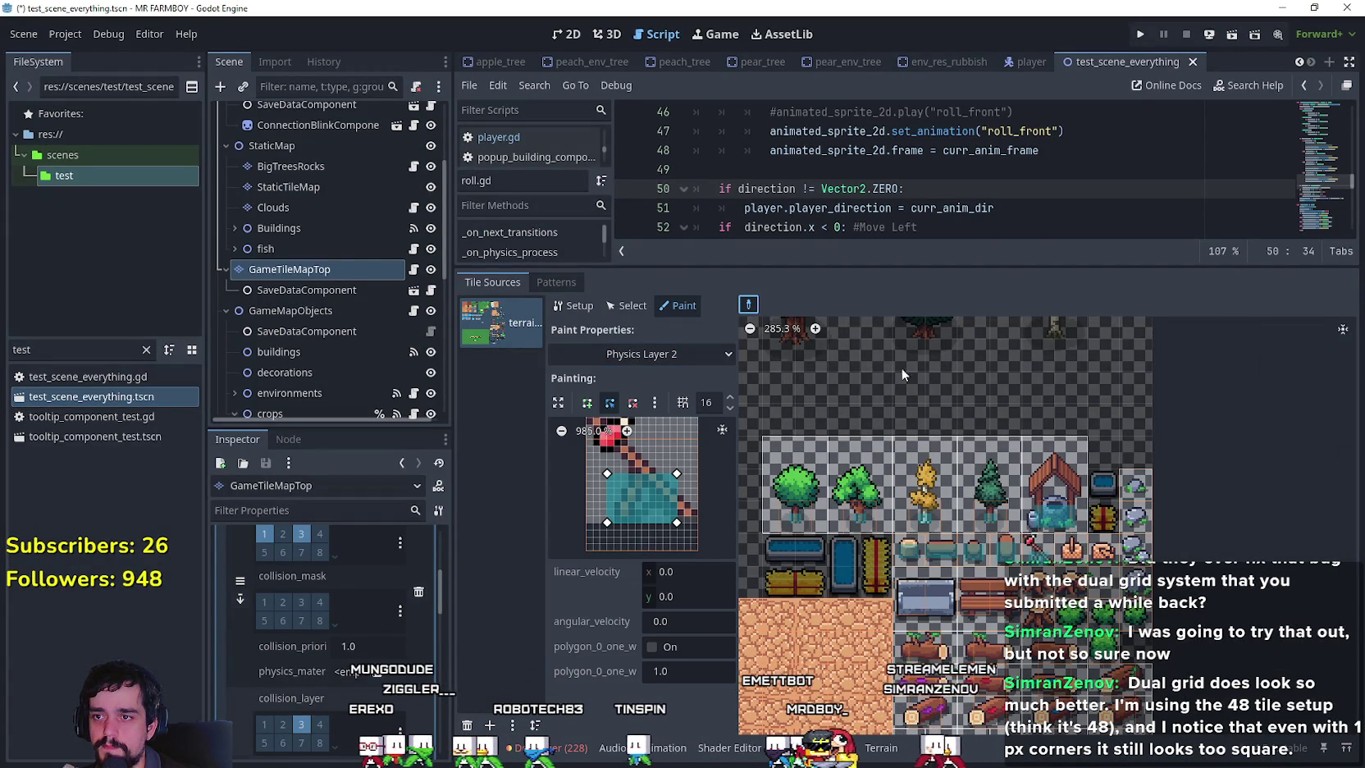
left_click(1075, 555)
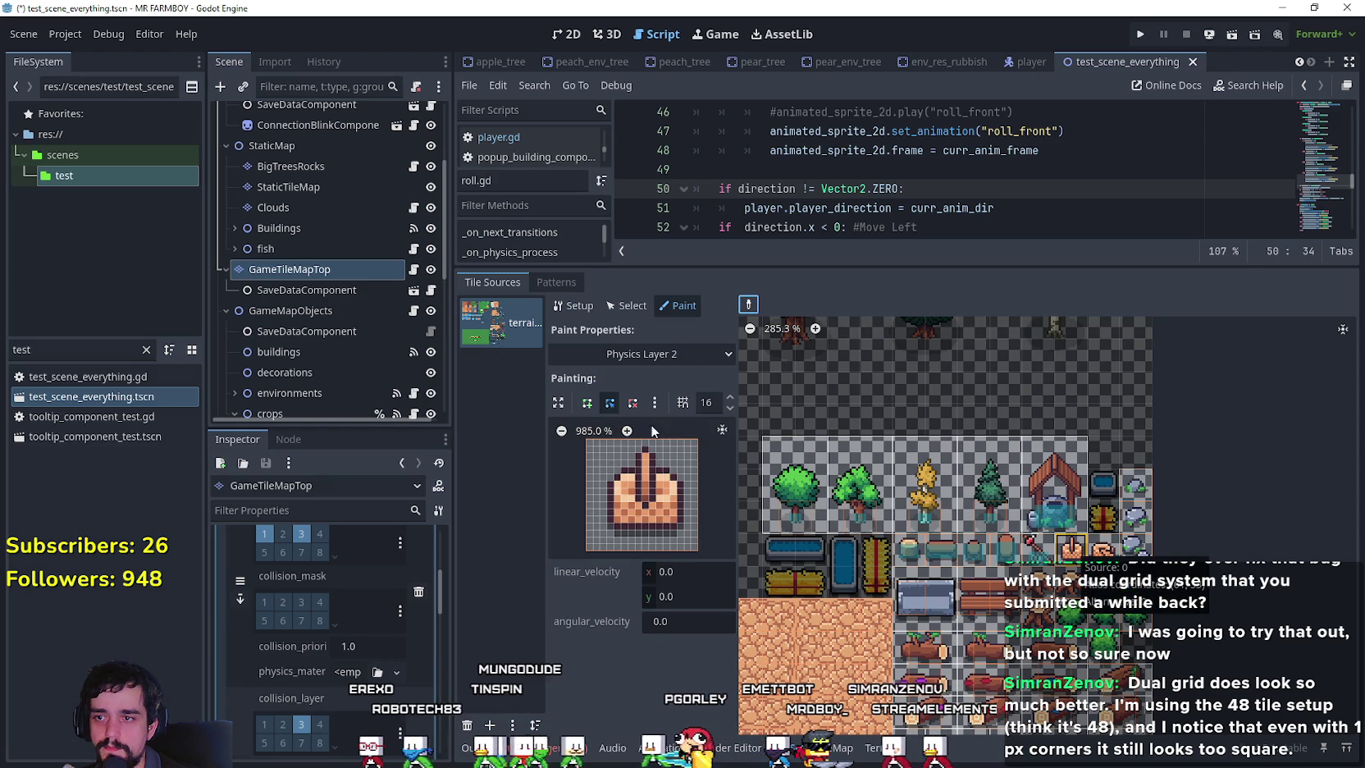
Draw a closed collision polygon on the pot tile, adjust a corner, and return to Physics Layer 0.
left_click(608, 495)
left_click(684, 495)
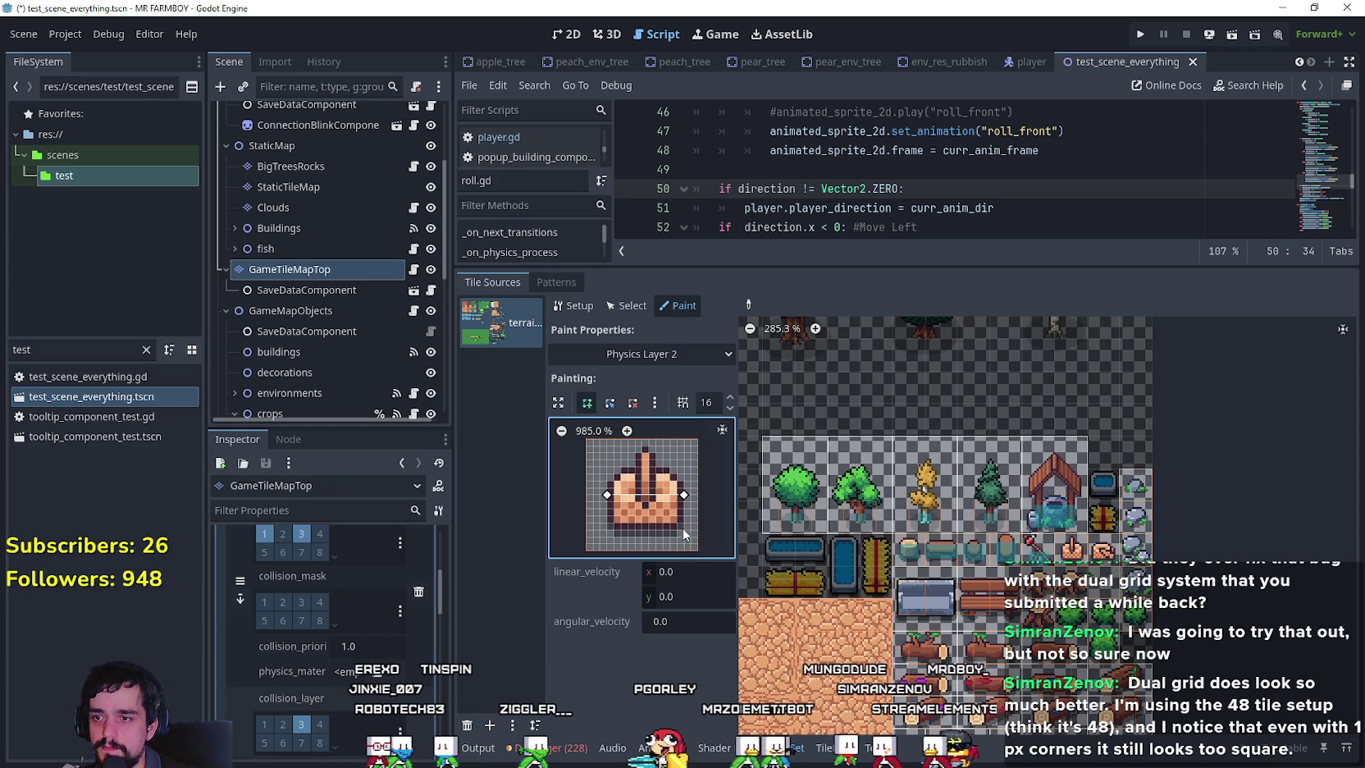
left_click(607, 529)
left_click(608, 495)
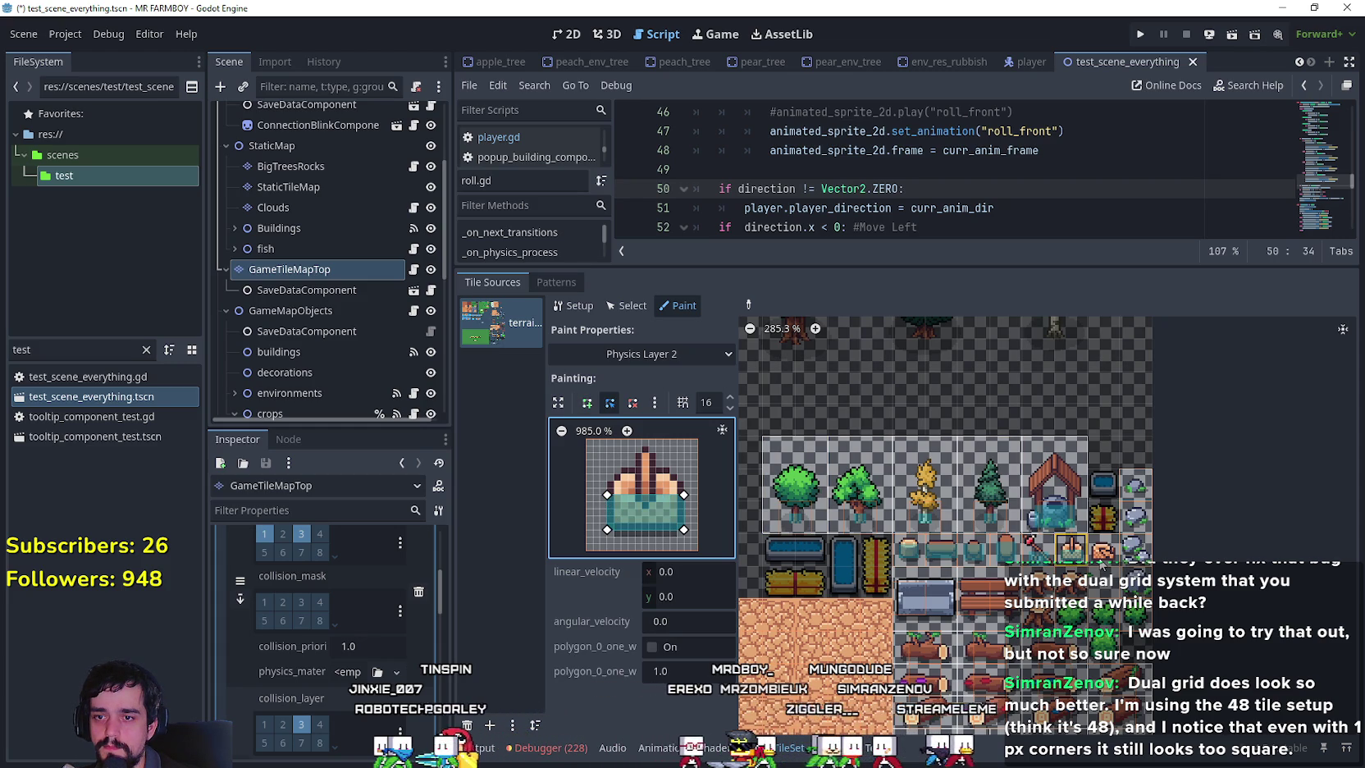
left_click(1103, 554)
left_click_drag(607, 495, 600, 529)
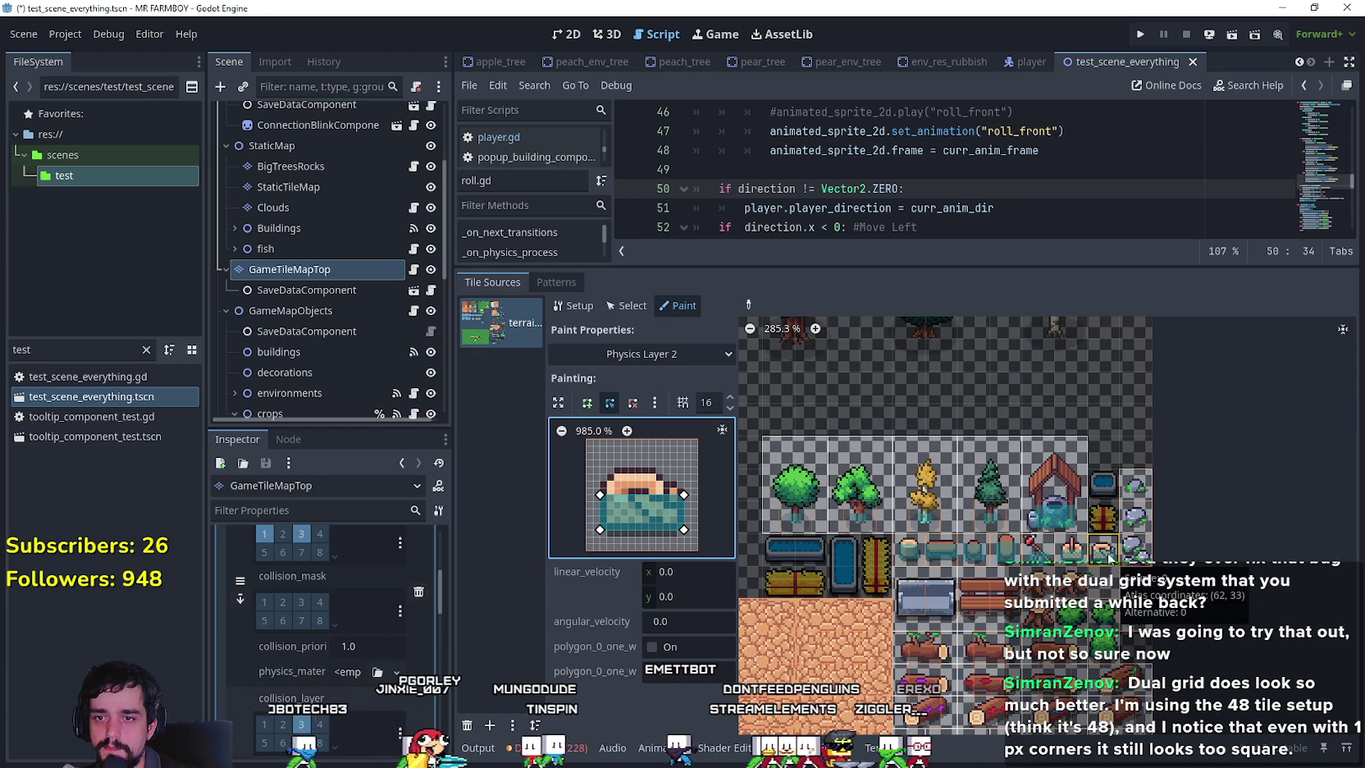
left_click(657, 353)
left_click(700, 444)
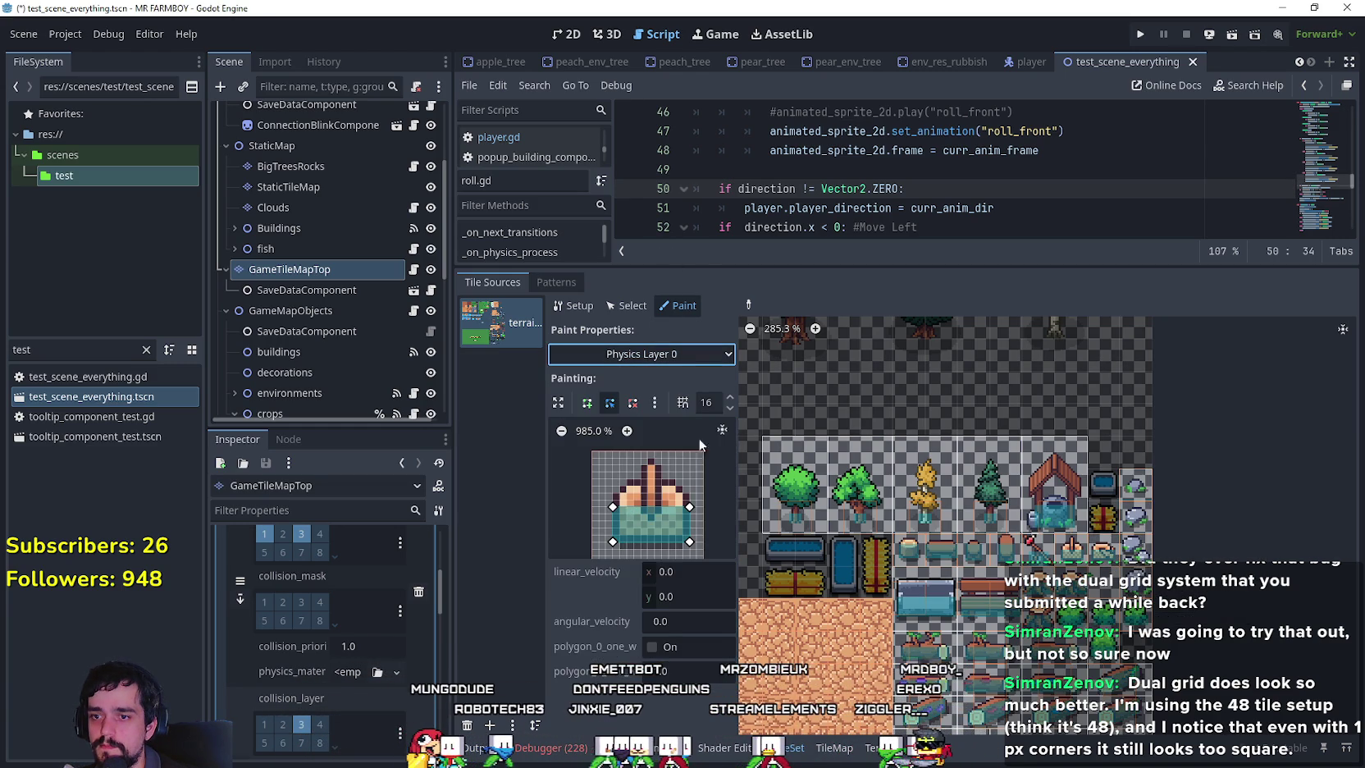
left_click(748, 304)
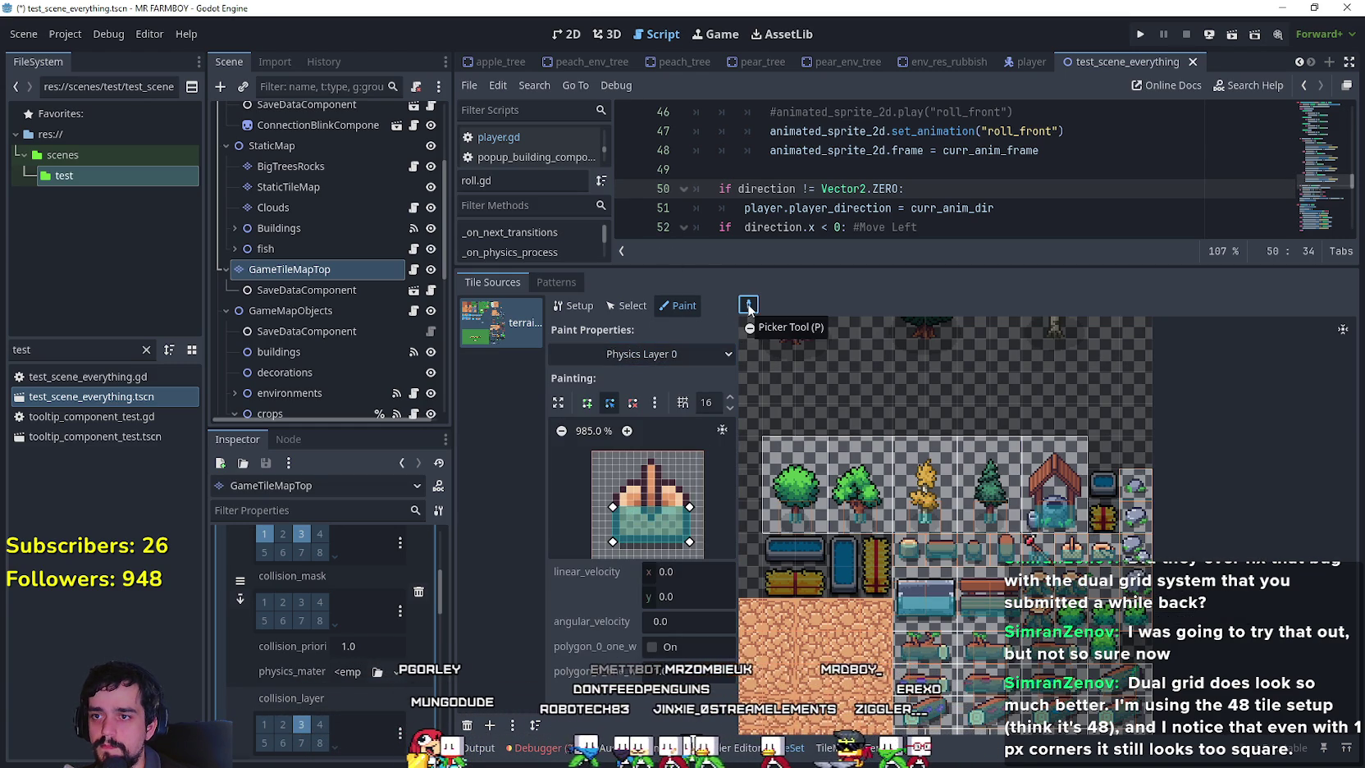
Load the blue pool edge tile and switch painting to Physics Layer 2.
left_click(901, 617)
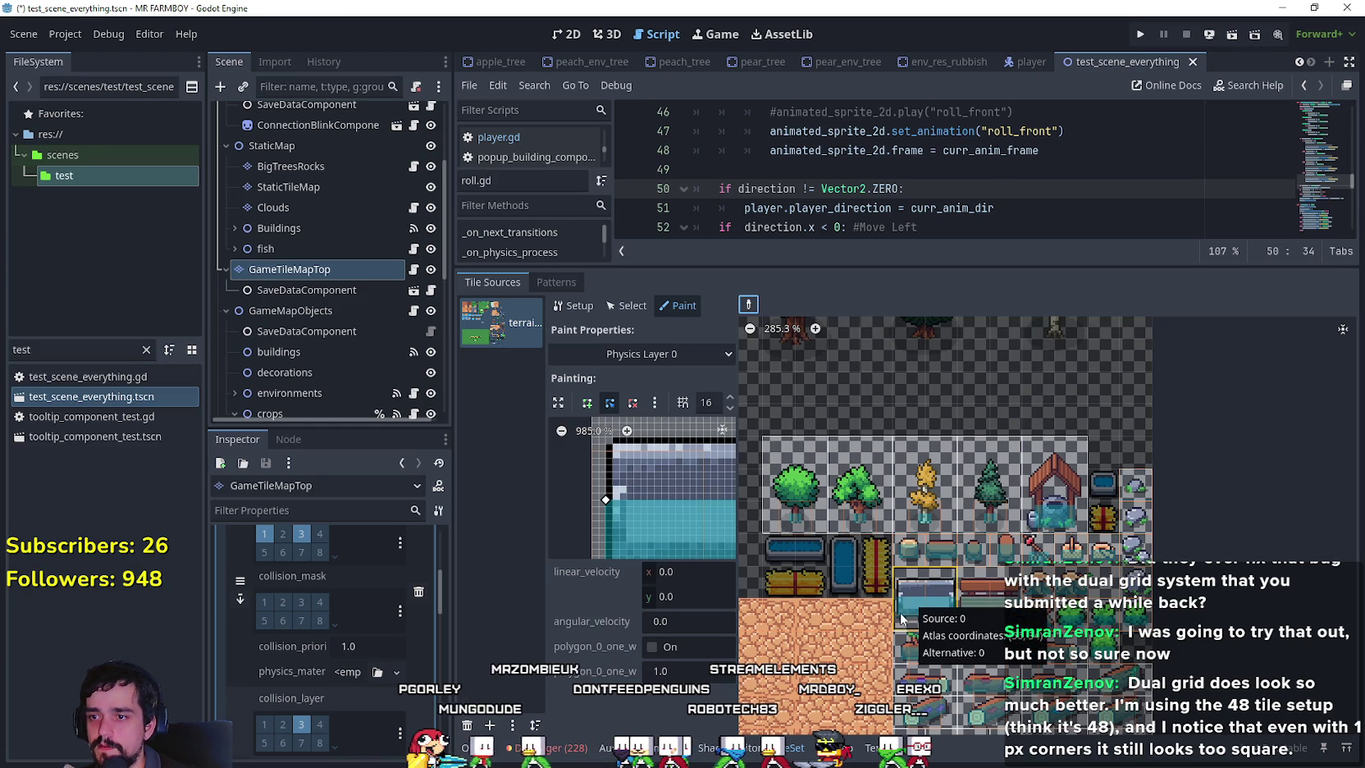
mouse_move(619, 454)
left_mouse_down()
mouse_move(501, 448)
mouse_move(600, 466)
mouse_move(638, 444)
left_mouse_up()
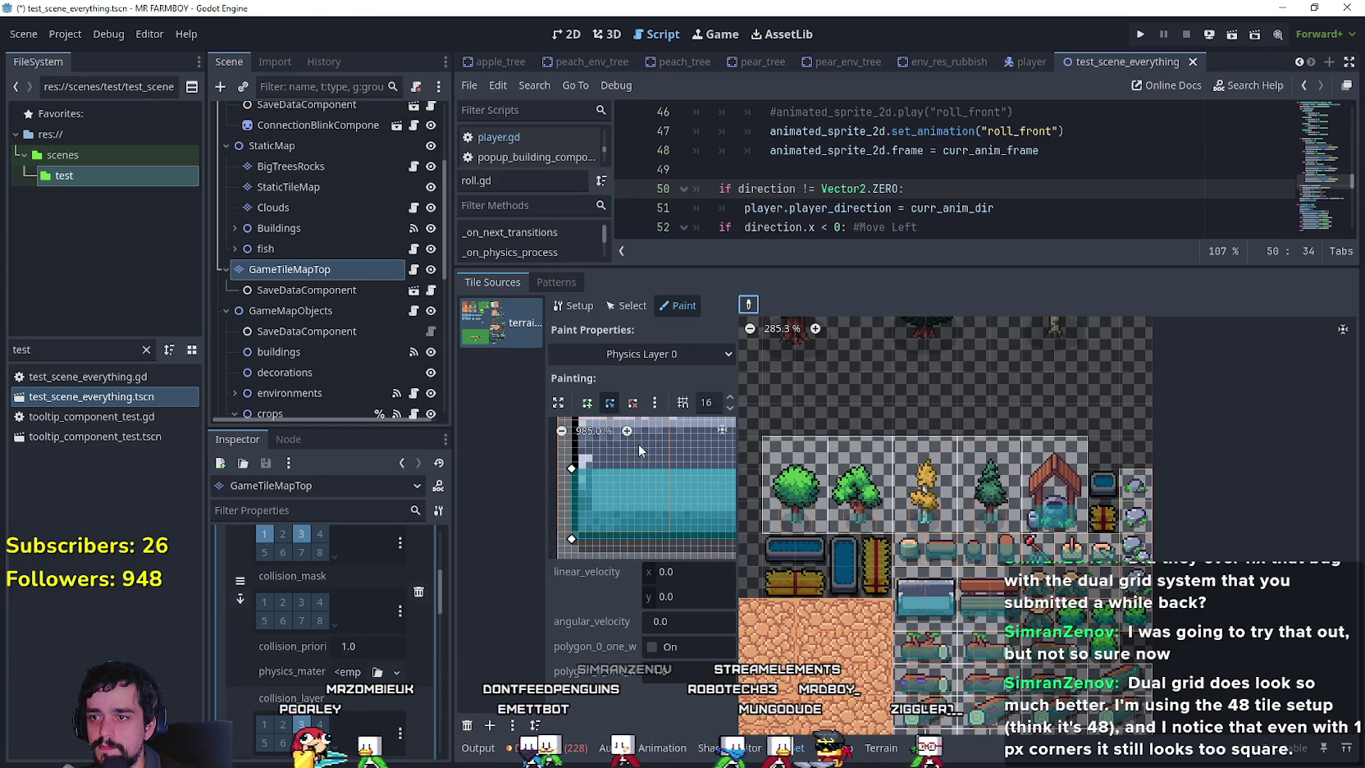
left_click(648, 353)
left_click(648, 542)
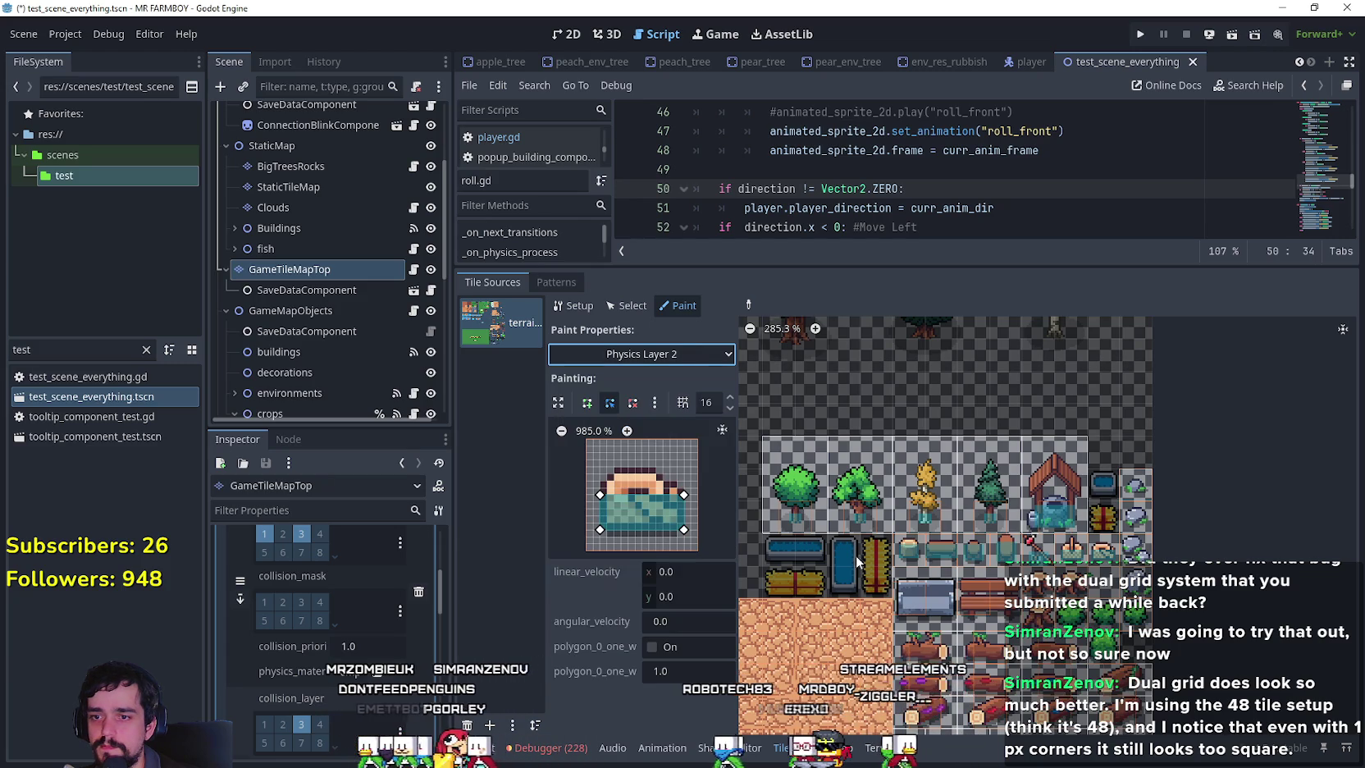
Draw a closed collision polygon over the next pool edge tile and nudge its upper-right corner.
left_click(920, 600)
left_click(587, 402)
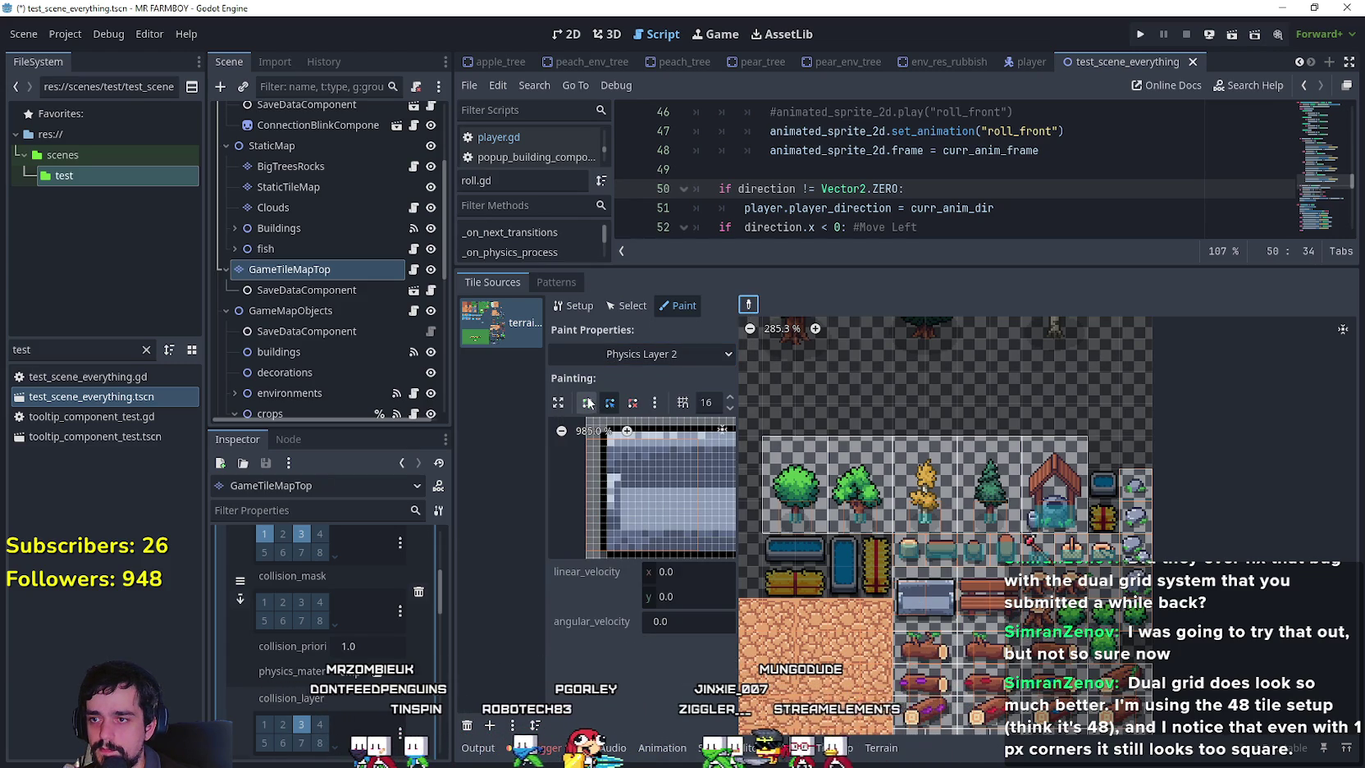
scroll(613, 474, "down", 3)
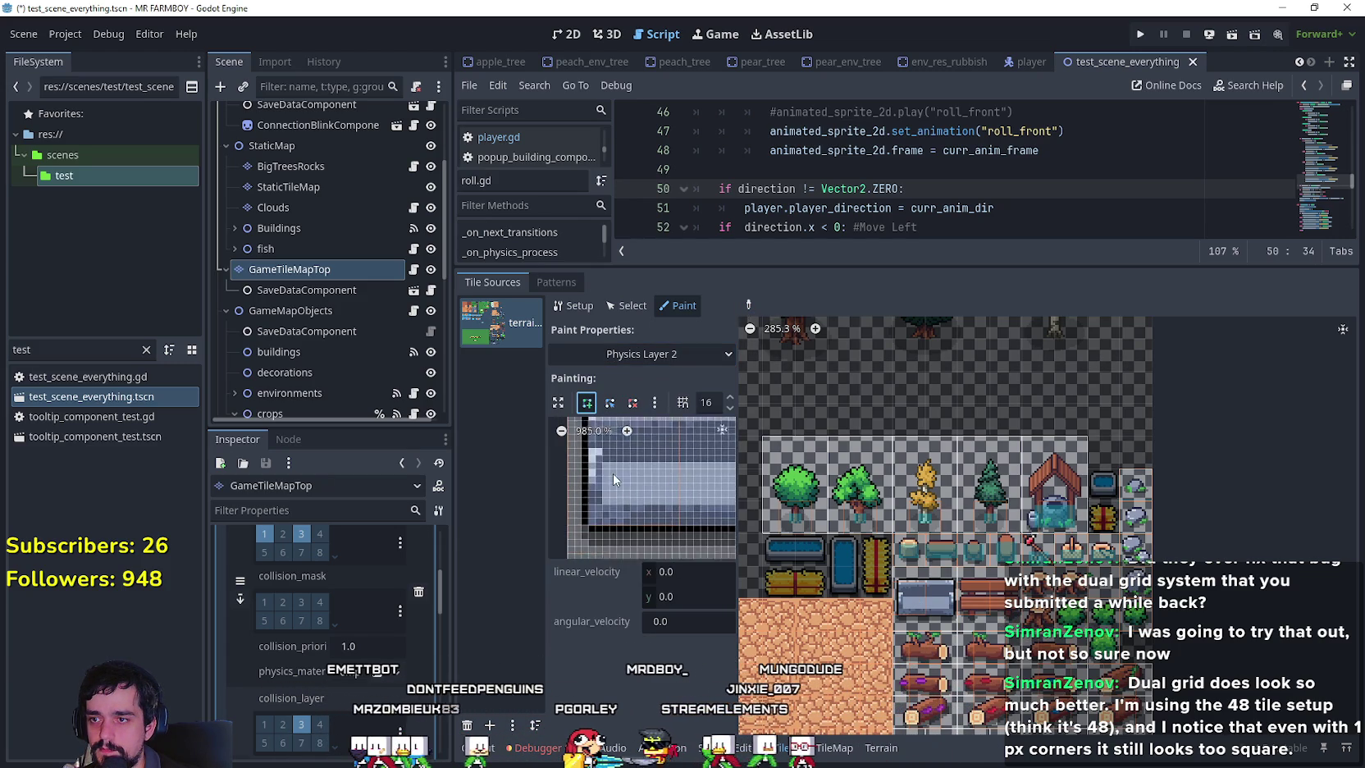
left_click(581, 517)
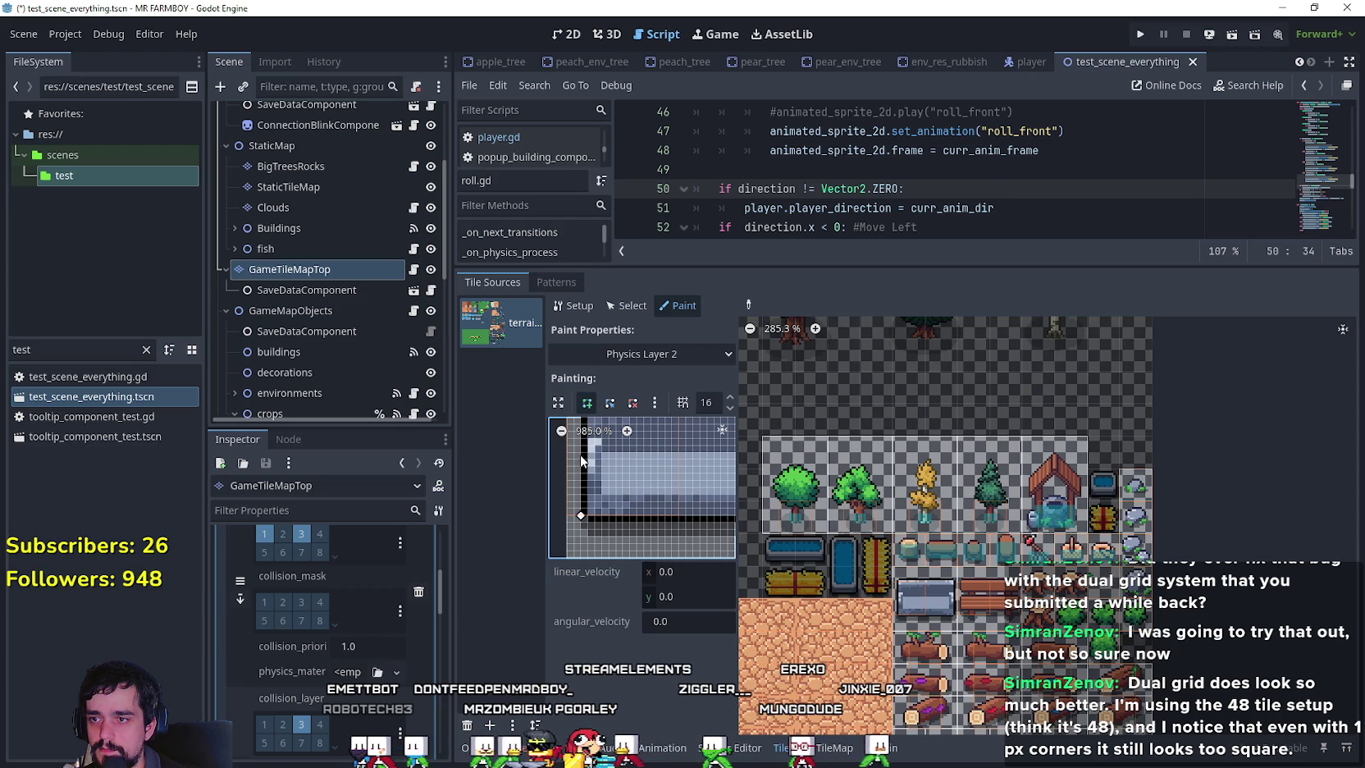
scroll(634, 496, "right", 2)
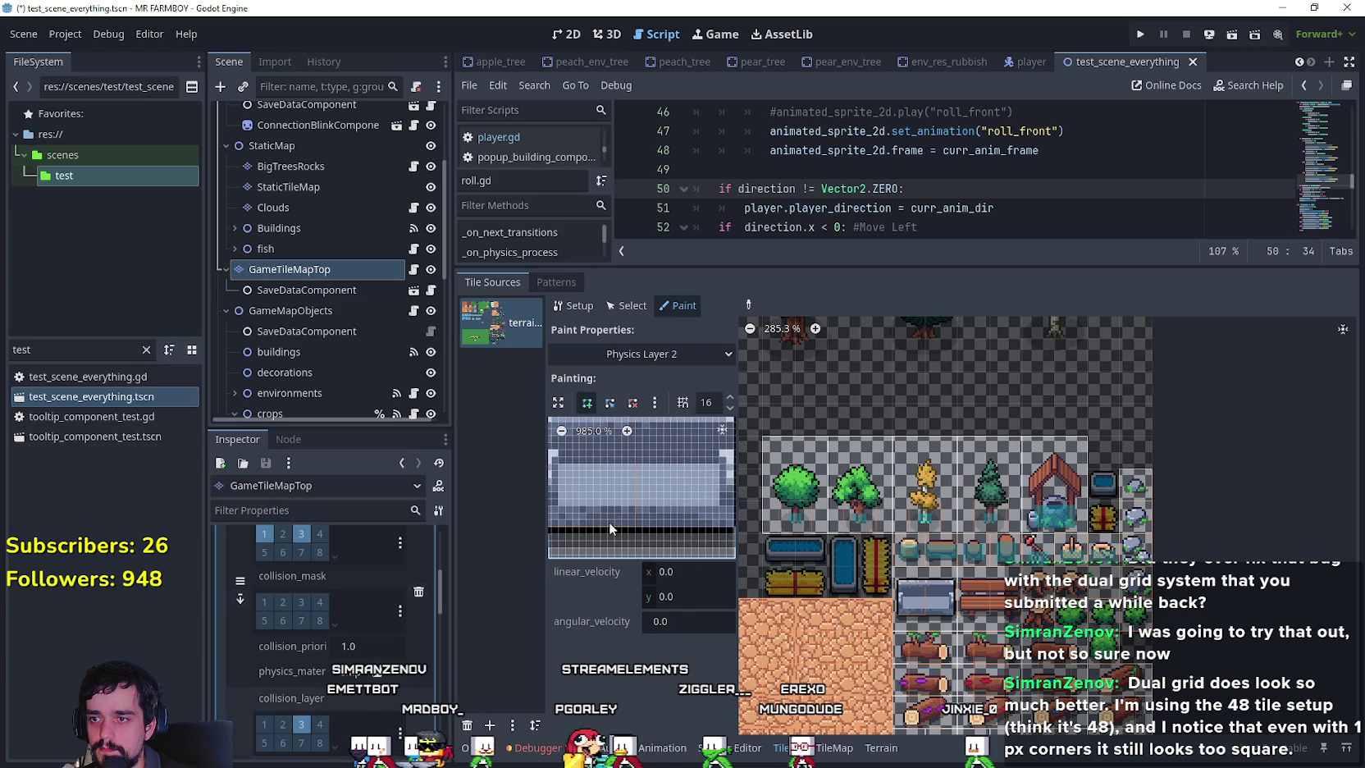
scroll(664, 497, "up", 1)
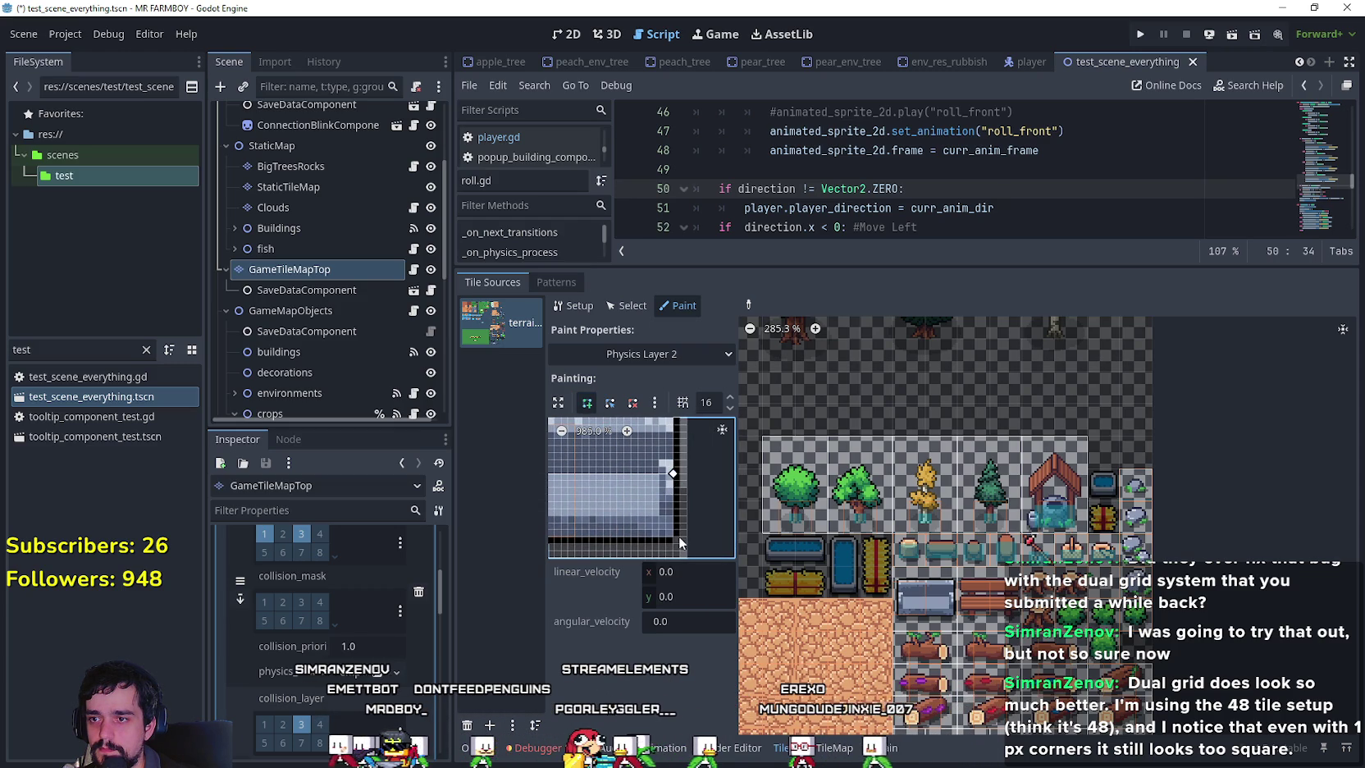
scroll(664, 517, "left", 2)
scroll(653, 515, "down", 1)
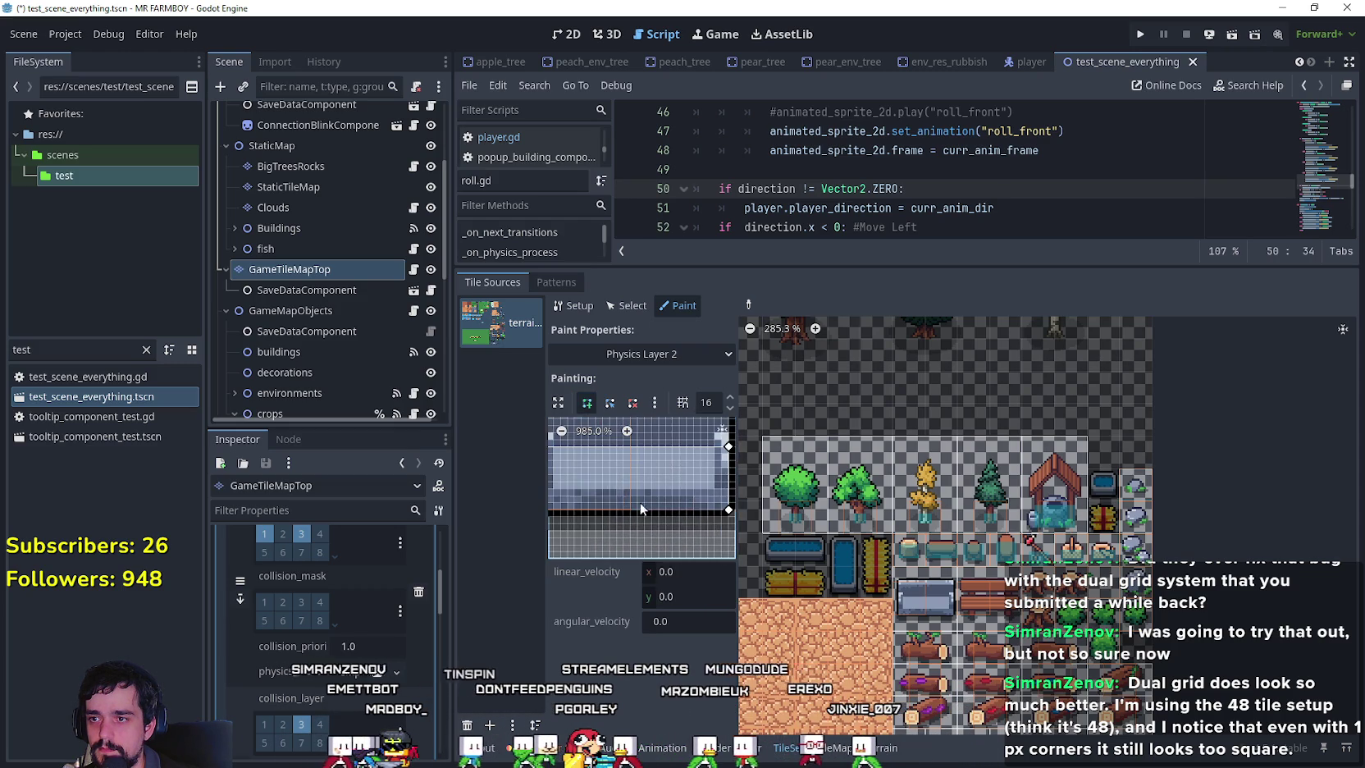
scroll(609, 491, "right", 2)
left_click(621, 519)
scroll(649, 493, "down", 1)
scroll(626, 498, "right", 2)
scroll(644, 498, "right", 3)
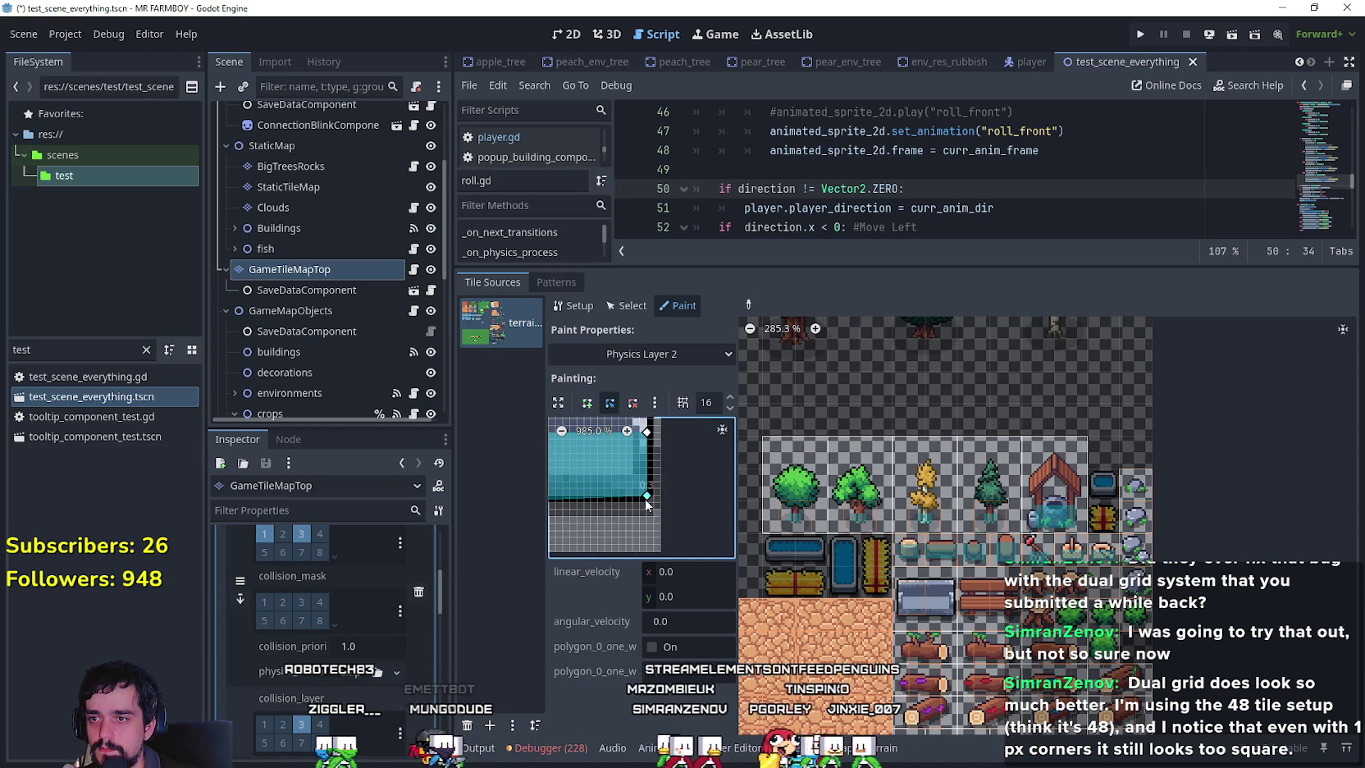
scroll(645, 484, "up", 1)
left_click_drag(645, 457, 651, 457)
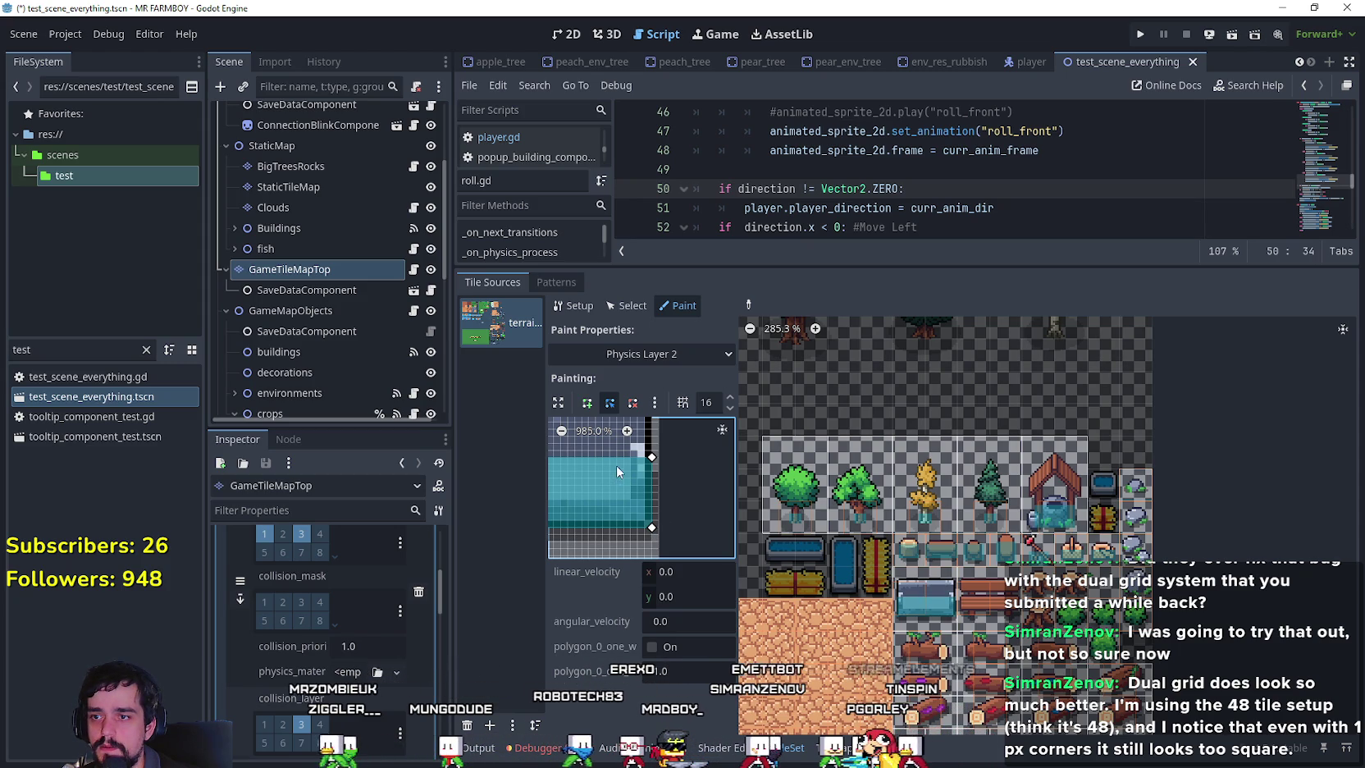
scroll(615, 465, "left", 3)
Compare with the tile's Physics Layer 0 collision, then return to Layer 2 and adjust the top corner.
left_click(656, 354)
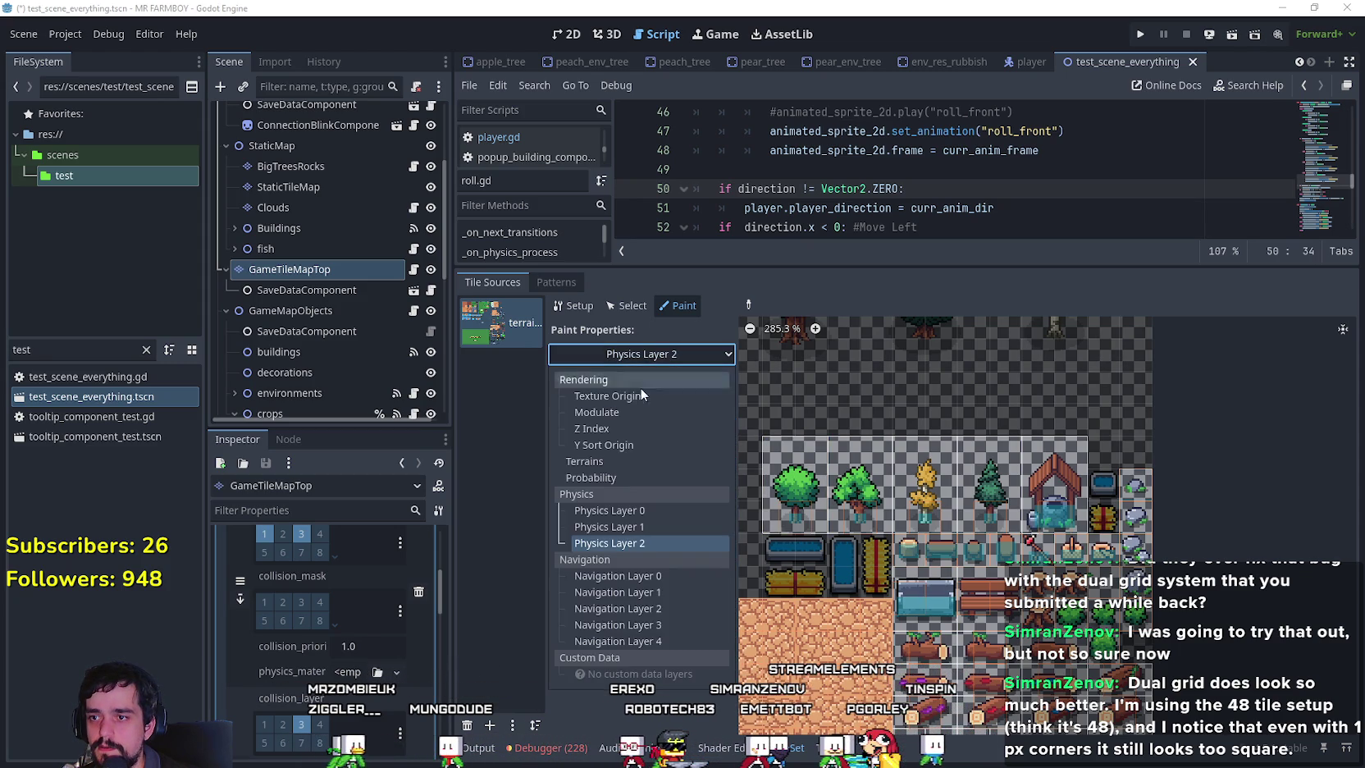
left_click(631, 512)
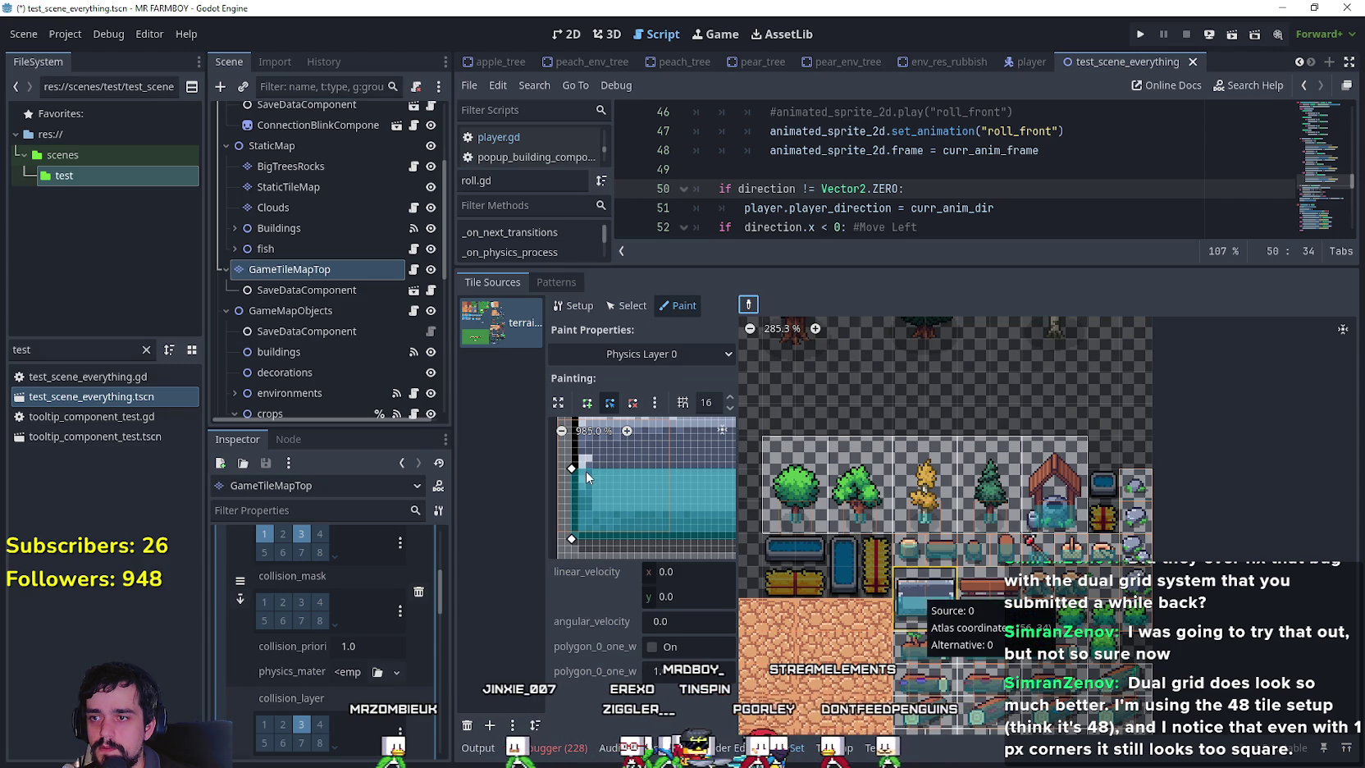
left_click(662, 354)
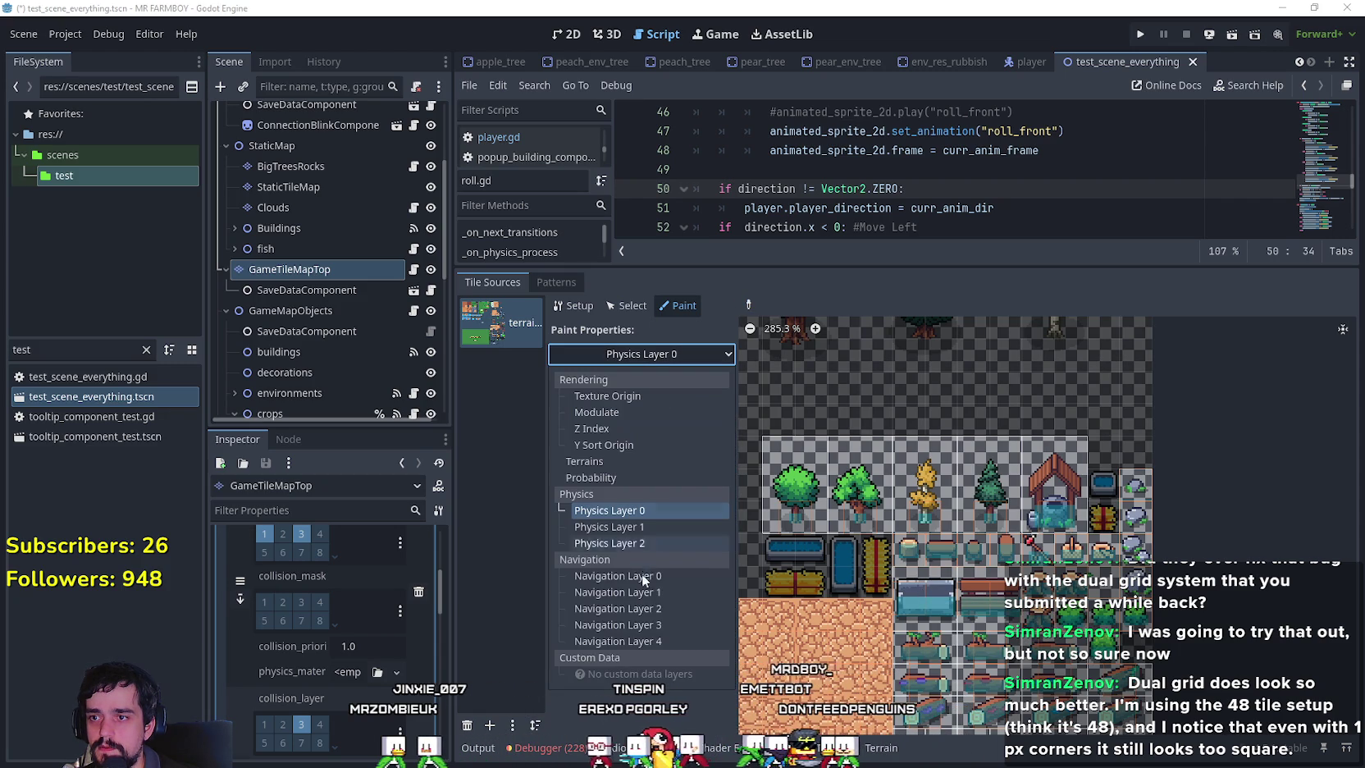
left_click(645, 543)
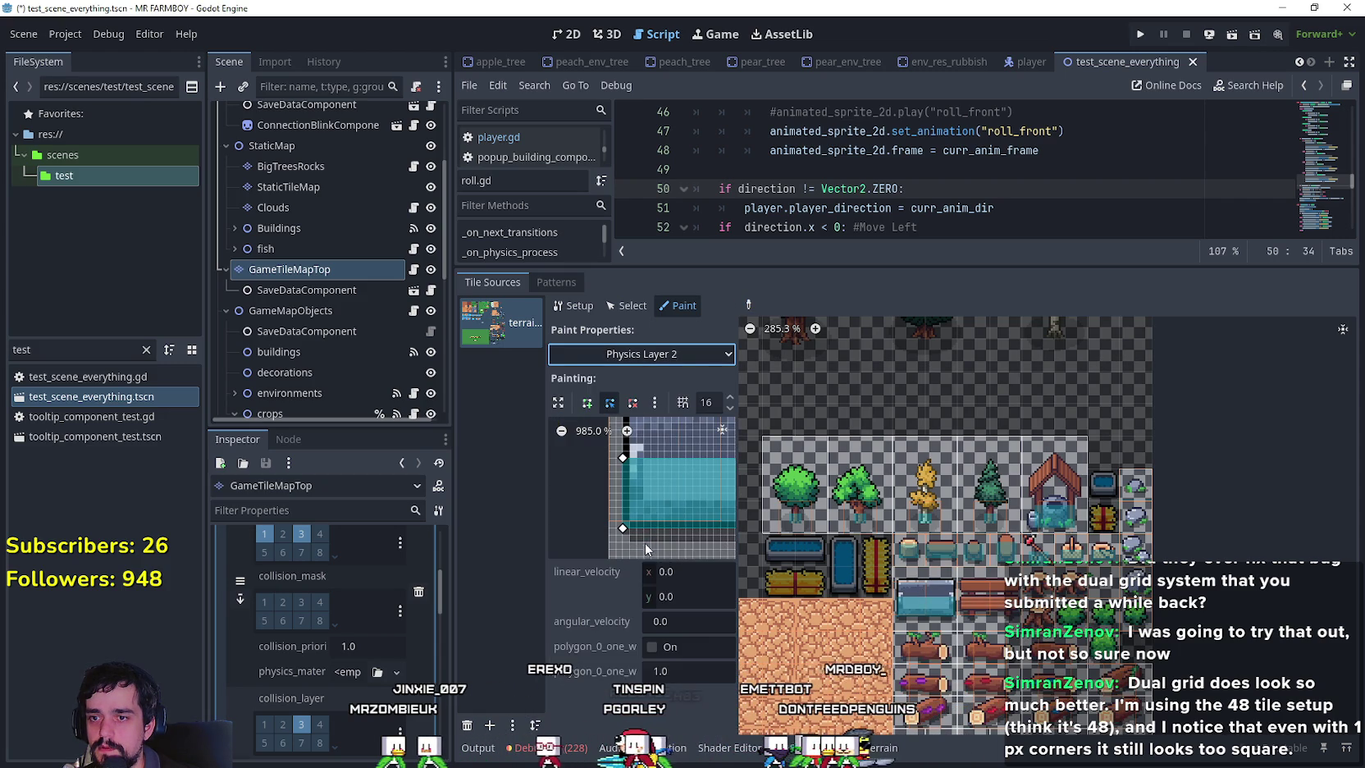
left_click(748, 304)
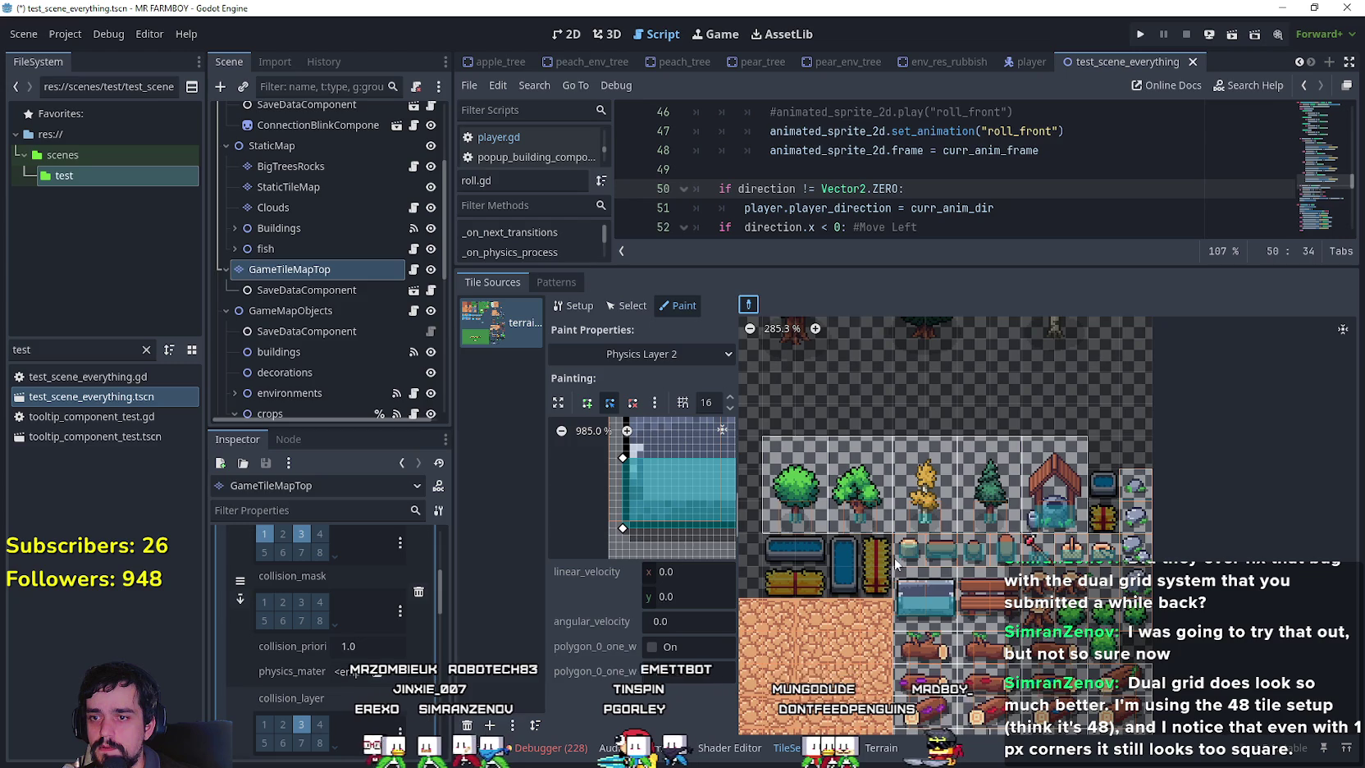
left_click(622, 454)
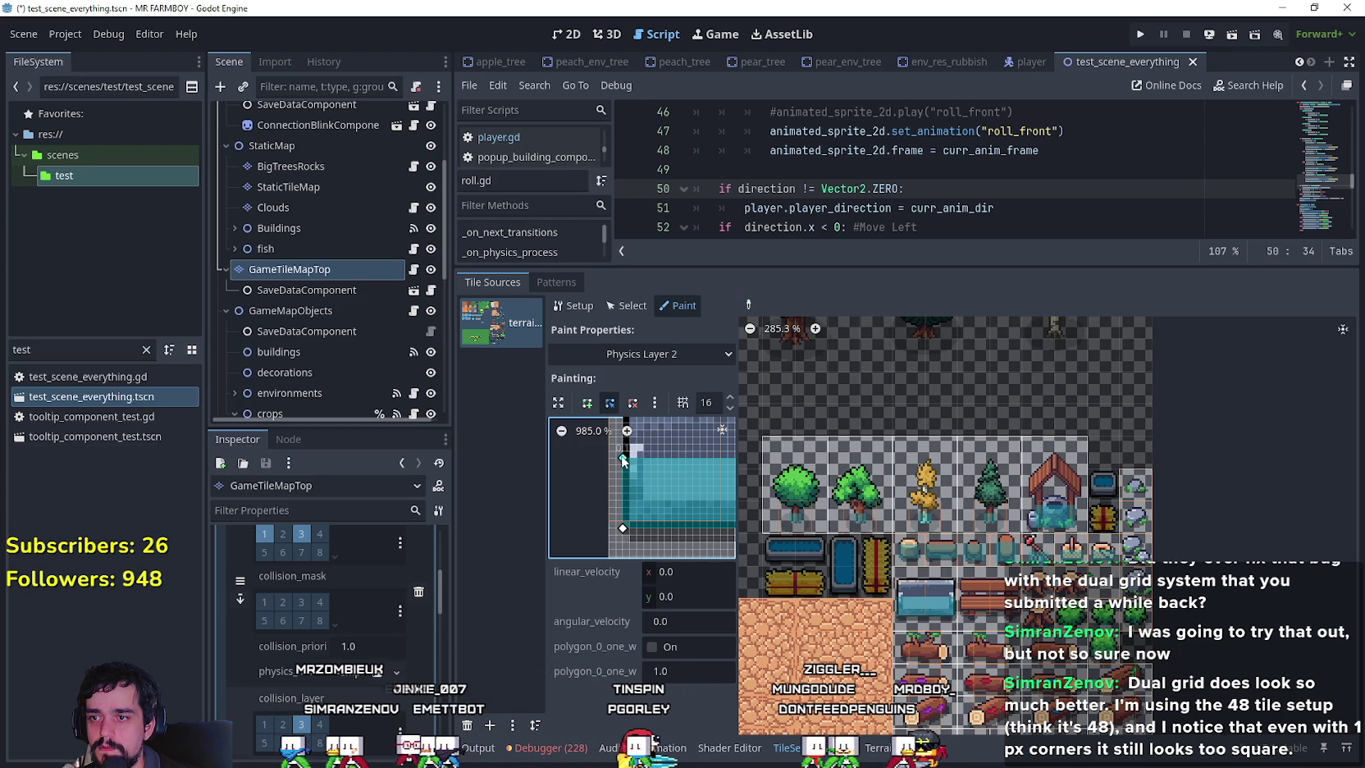
mouse_move(650, 468)
left_mouse_down()
mouse_move(610, 532)
mouse_move(461, 474)
mouse_move(590, 435)
mouse_move(632, 482)
left_mouse_up()
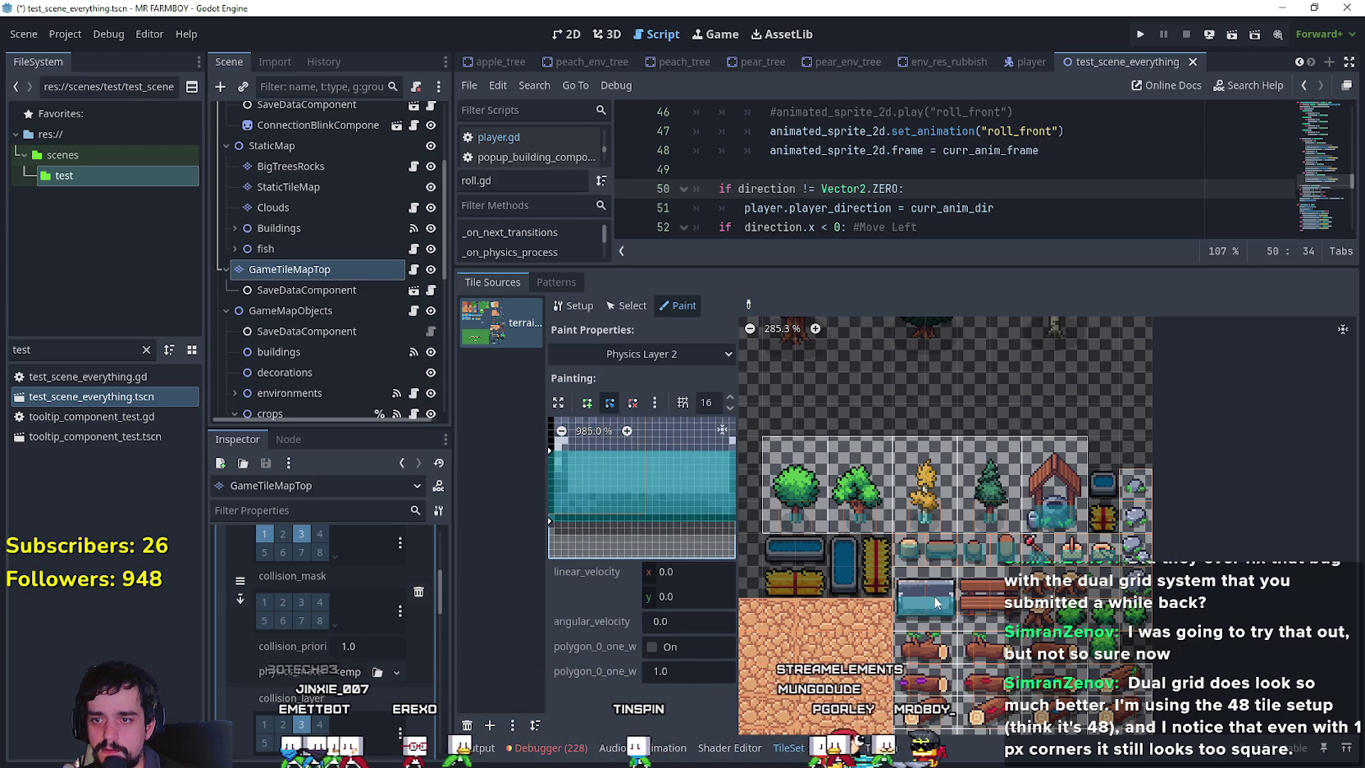
Load the horizontal log tile and outline its full length with a closed four-point polygon.
left_click(992, 604)
left_click_drag(648, 541, 693, 497)
left_click(645, 514)
mouse_move(641, 448)
left_mouse_down()
mouse_move(648, 478)
mouse_move(674, 495)
mouse_move(658, 492)
mouse_move(699, 459)
mouse_move(677, 490)
mouse_move(621, 498)
left_mouse_up()
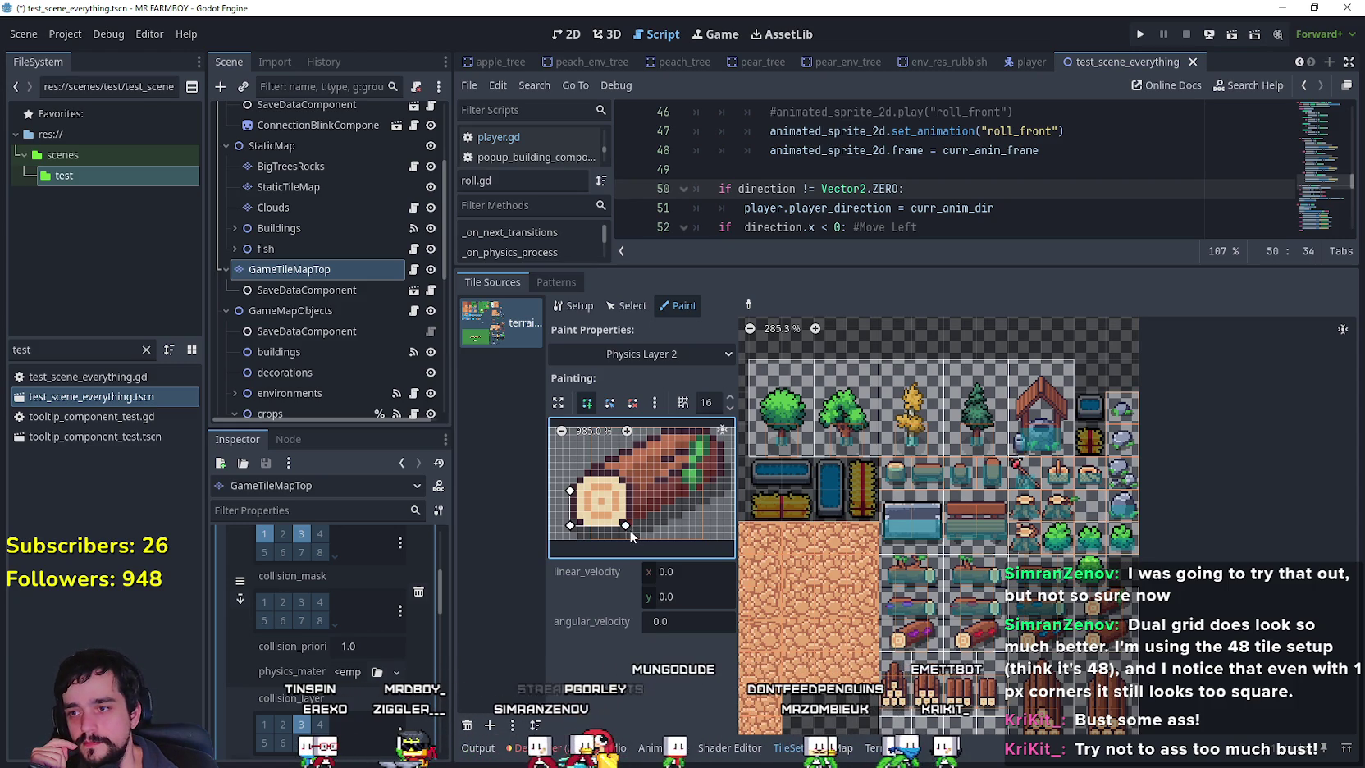
left_click(722, 474)
scroll(690, 507, "up", 2)
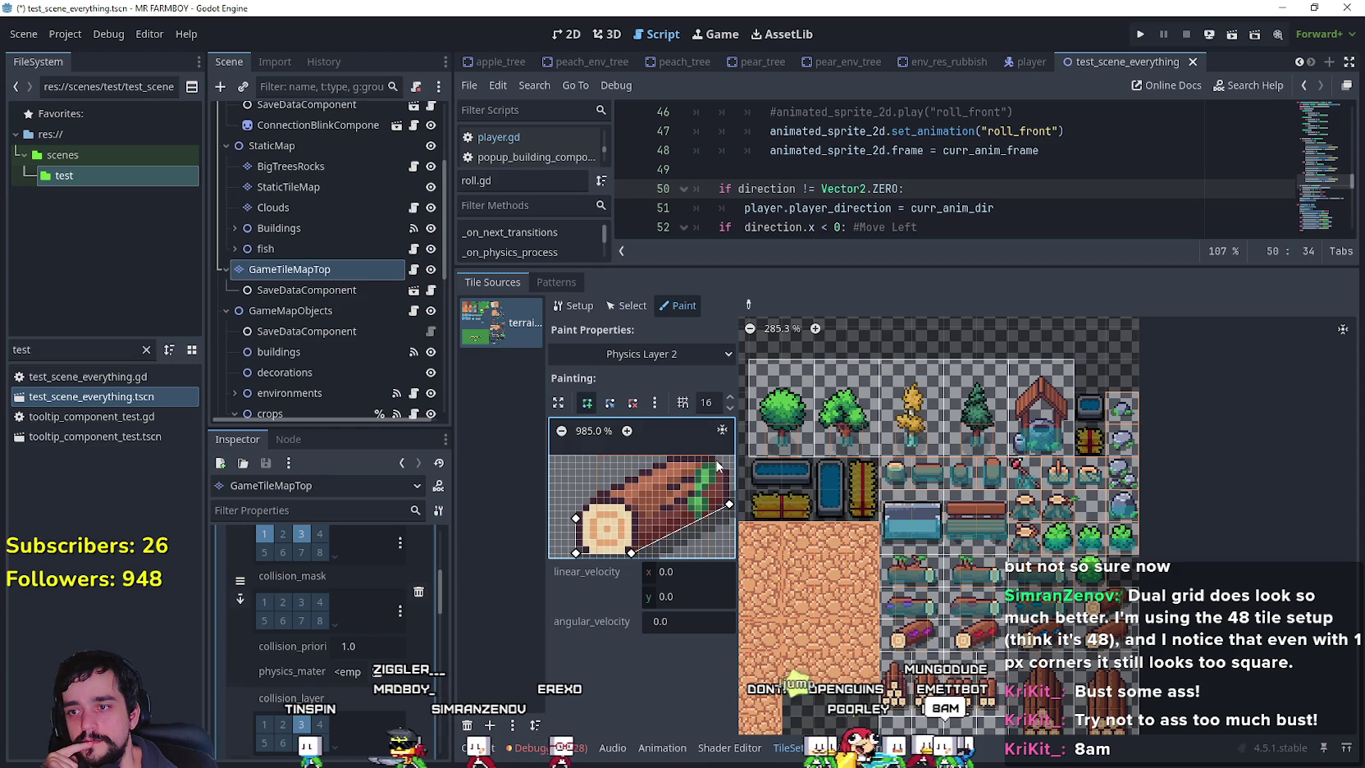
scroll(685, 477, "right", 1)
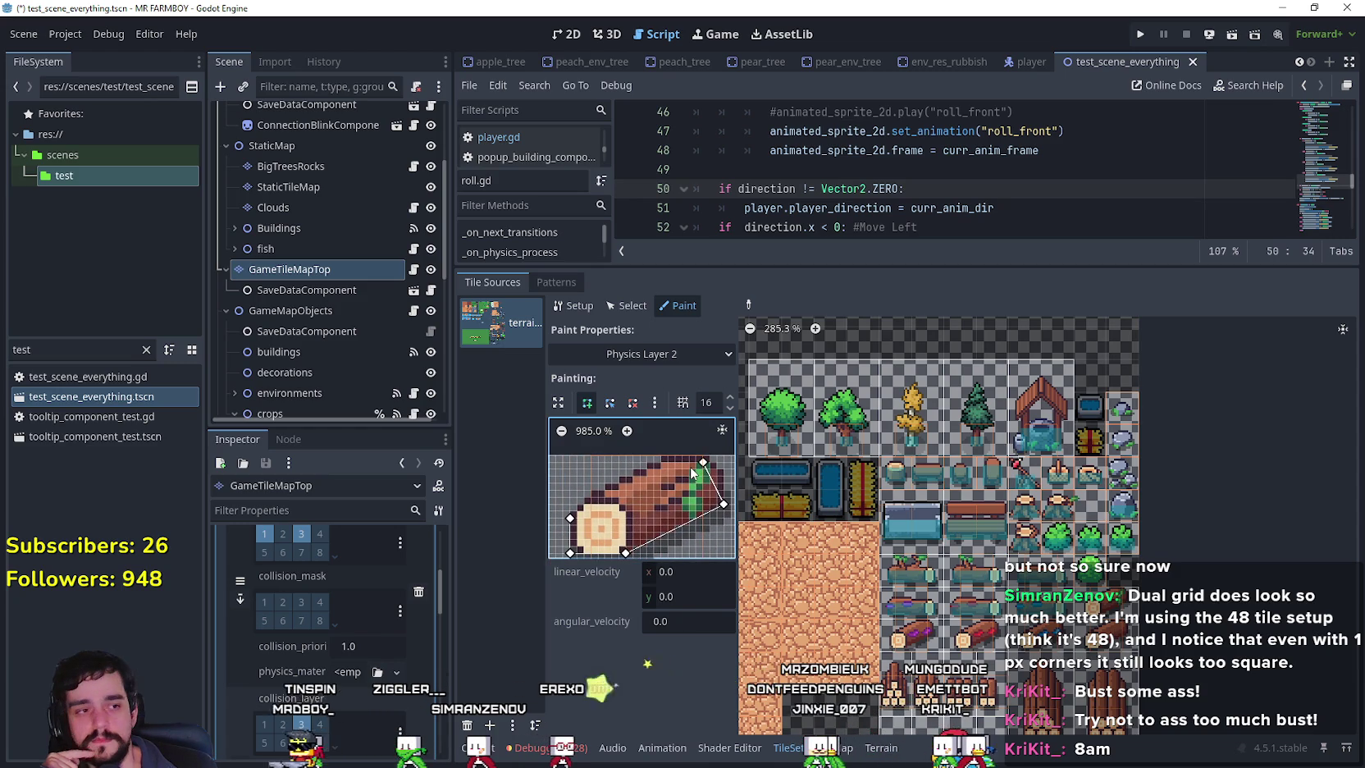
scroll(693, 473, "up", 1)
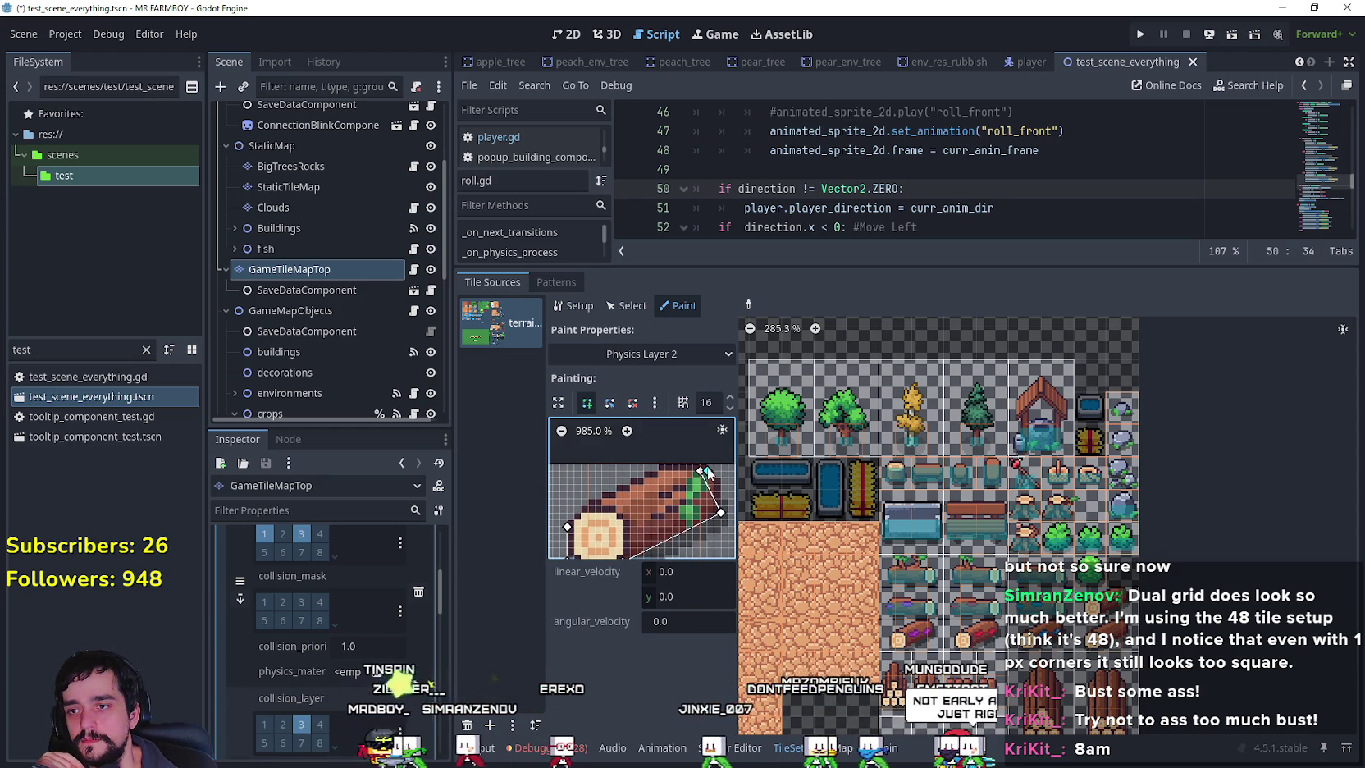
scroll(704, 474, "up", 1)
mouse_move(710, 488)
left_mouse_down()
mouse_move(648, 502)
mouse_move(709, 459)
left_mouse_up()
left_click(575, 509)
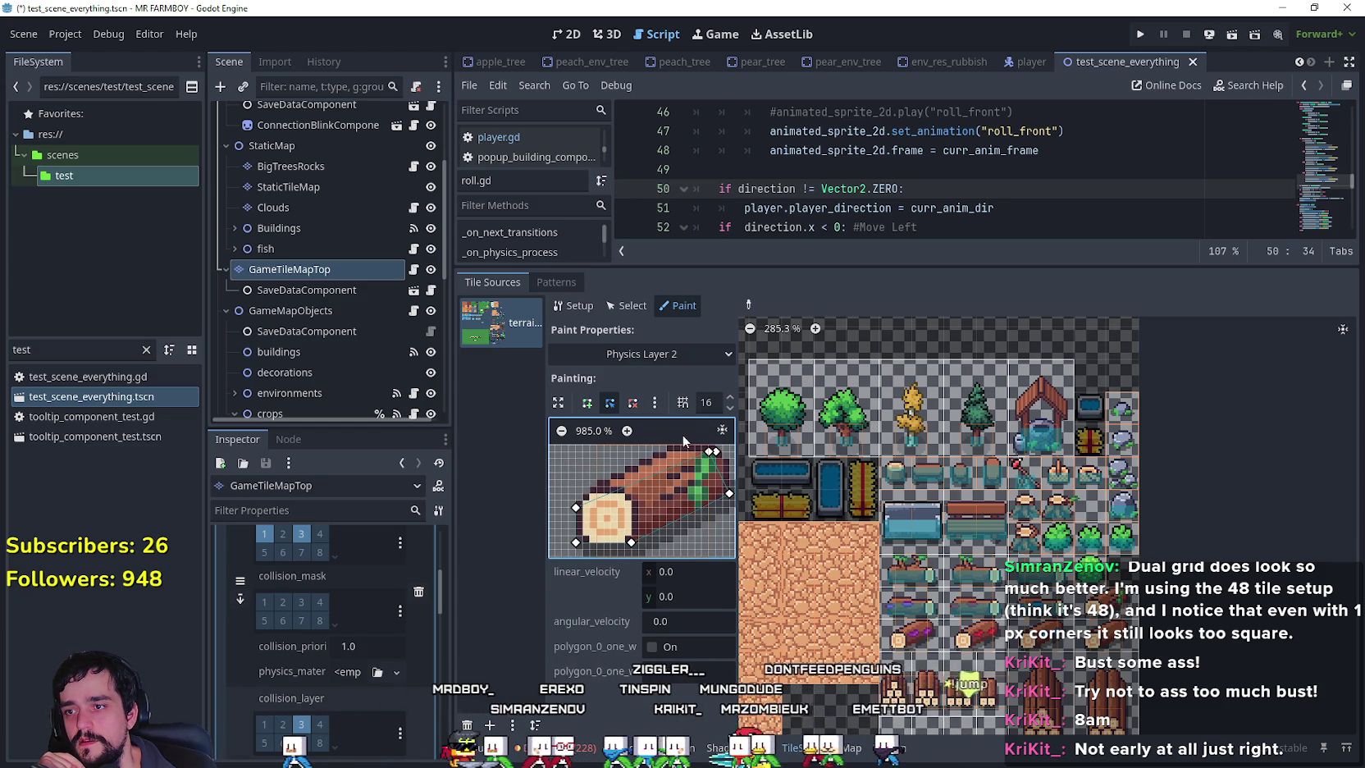
mouse_move(718, 457)
left_mouse_down()
mouse_move(686, 498)
mouse_move(669, 492)
mouse_move(682, 485)
left_mouse_up()
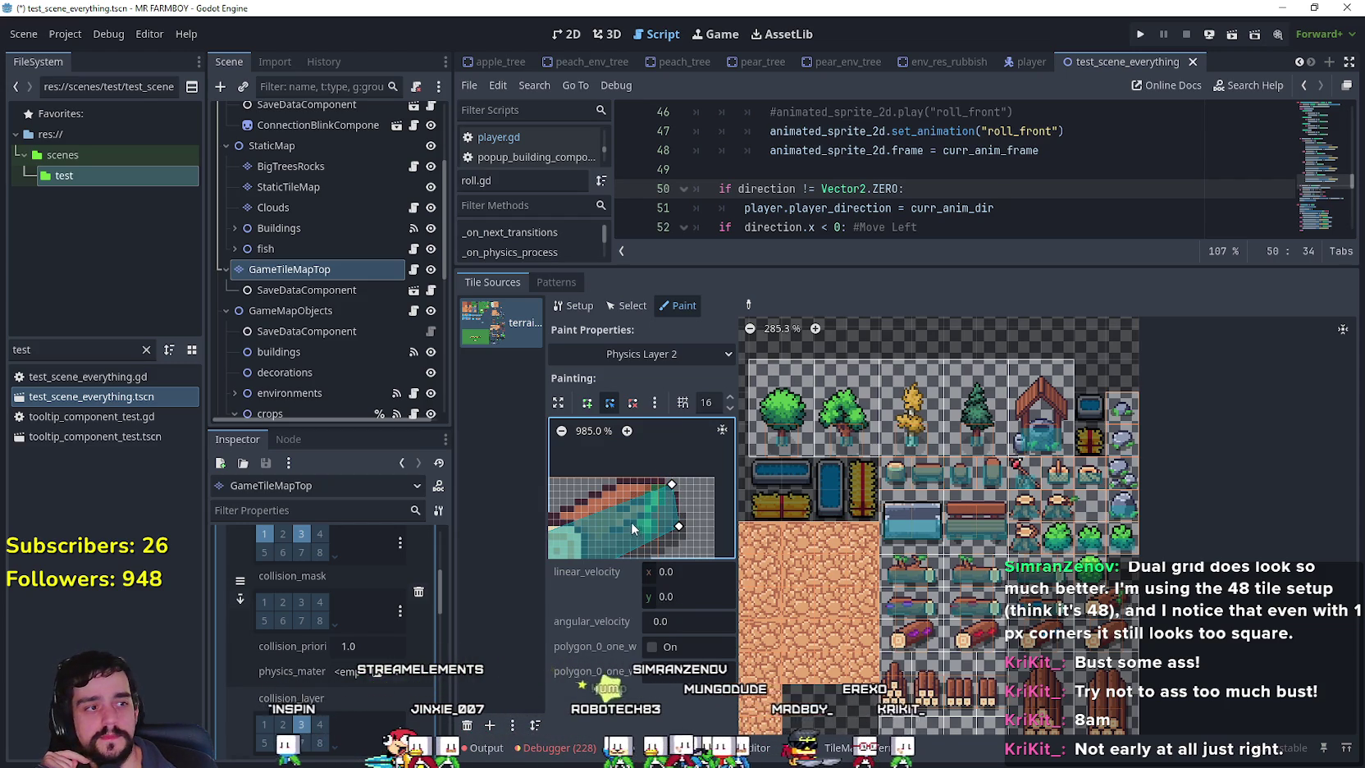
Shift the log polygon's lower-right vertex slightly to the left.
left_click_drag(679, 528, 671, 530)
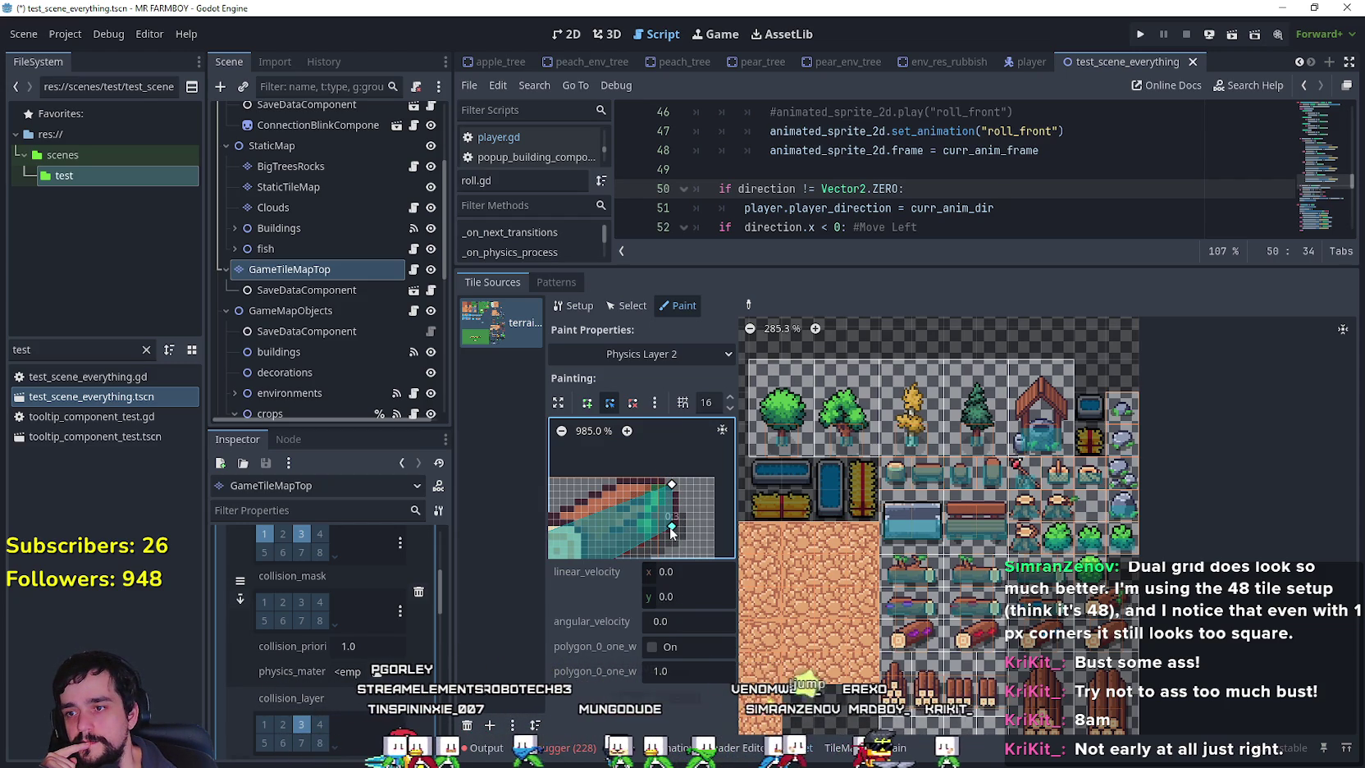
scroll(687, 461, "down", 3)
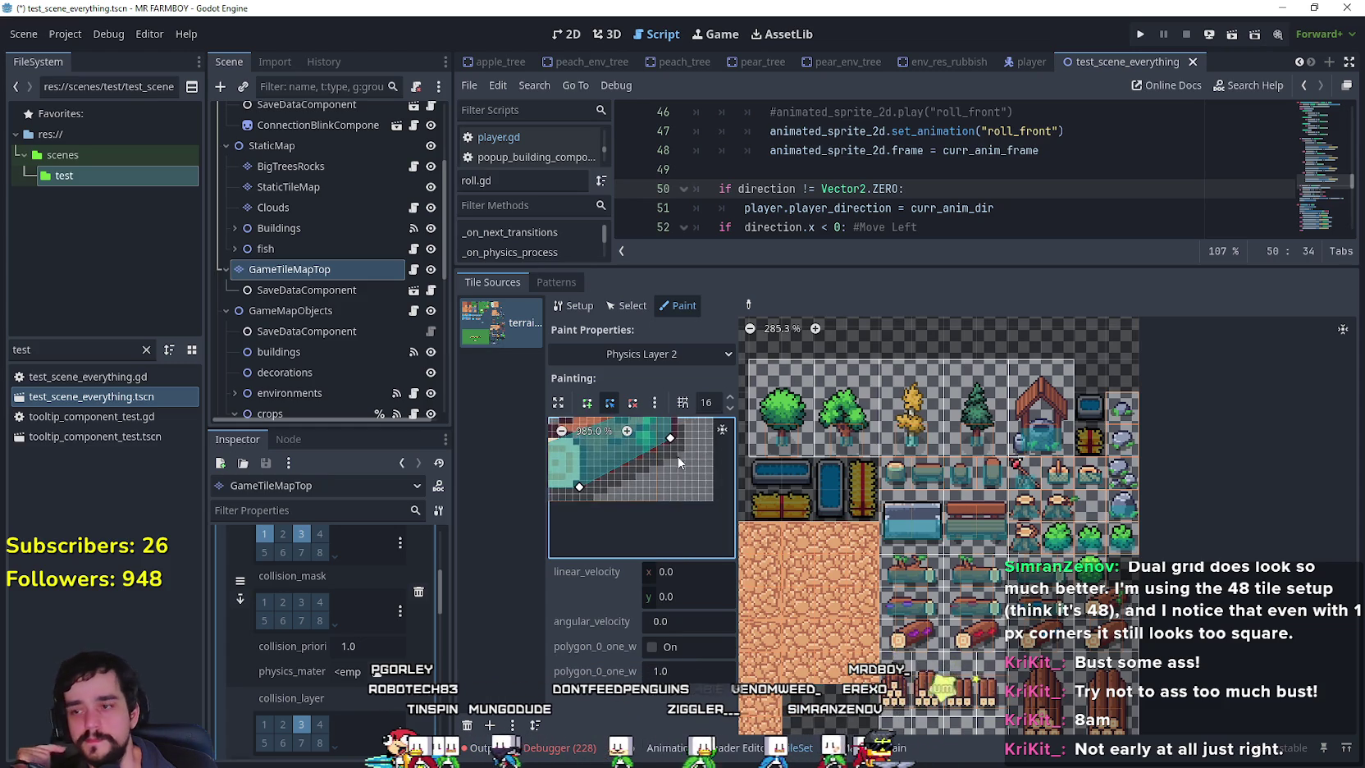
scroll(679, 488, "left", 3)
scroll(693, 529, "up", 2)
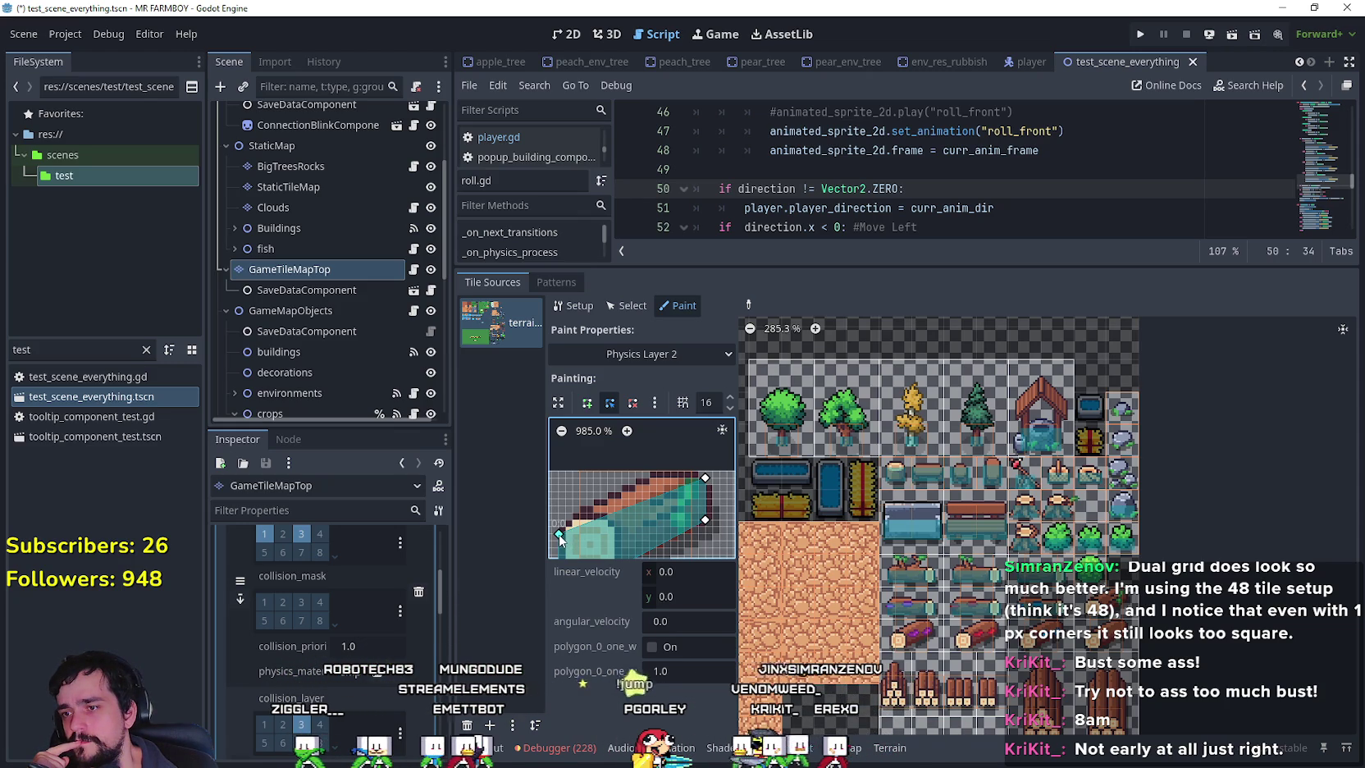
scroll(652, 492, "down", 2)
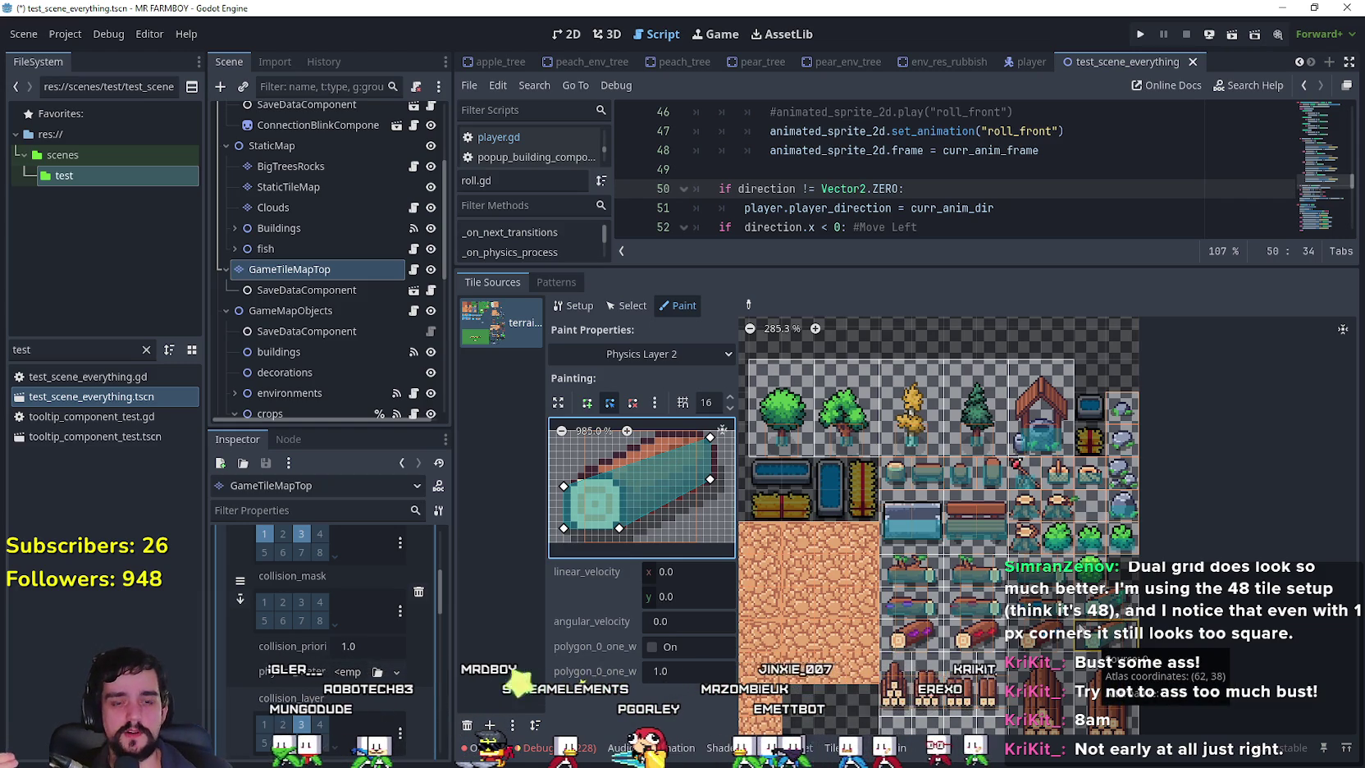
Paint the Physics Layer 2 shape onto three more log tiles and enlarge the upper panel.
left_click(976, 634)
left_click(916, 633)
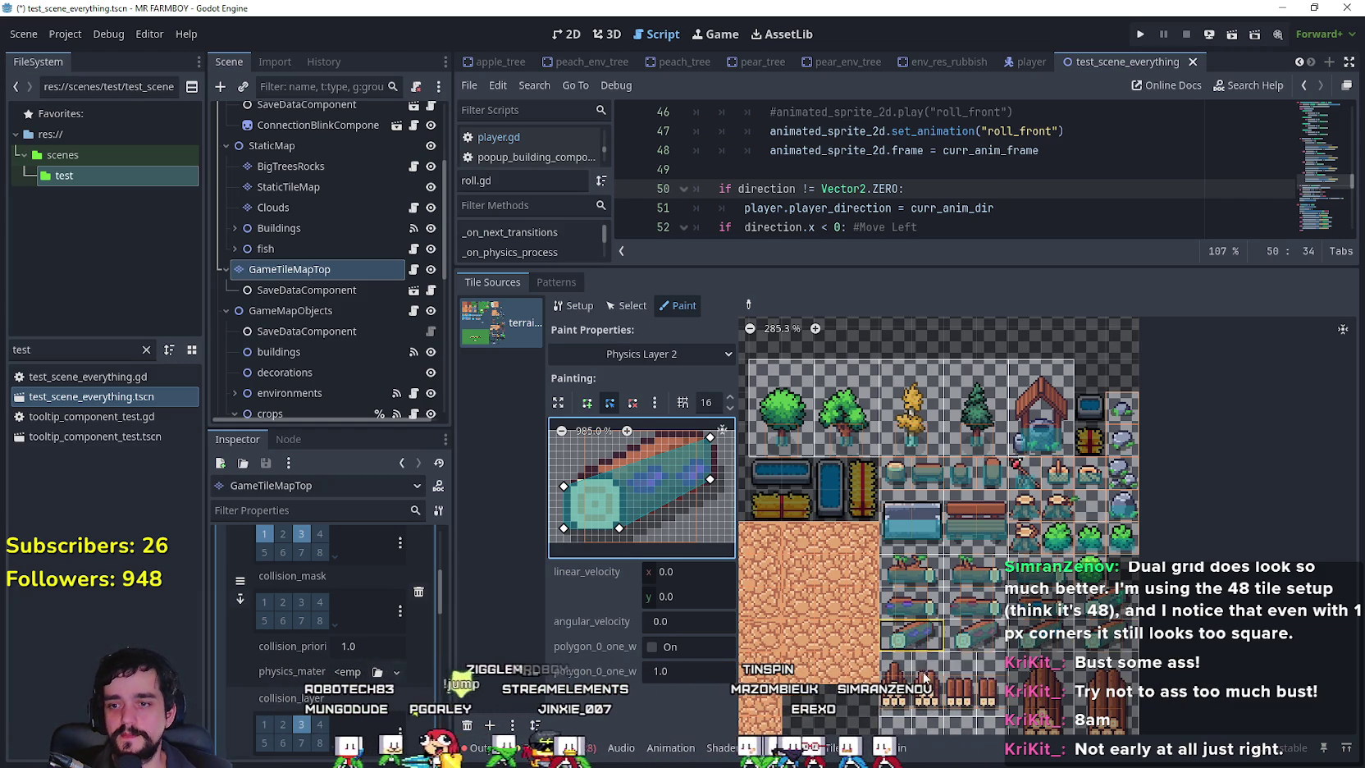
left_click(976, 605)
left_click_drag(1010, 266, 1013, 367)
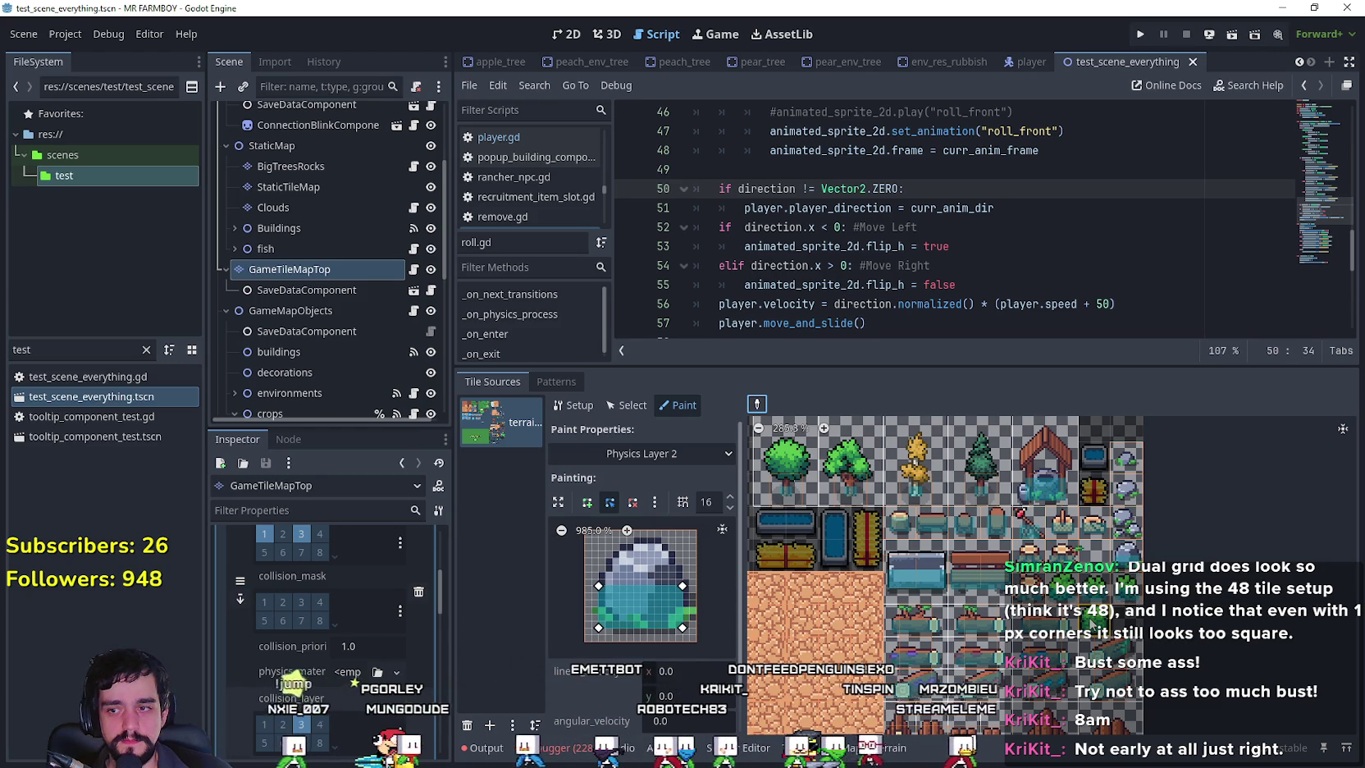
Paint the collision onto the pool tile, then switch painting to Physics Layer 0.
left_click(1091, 624)
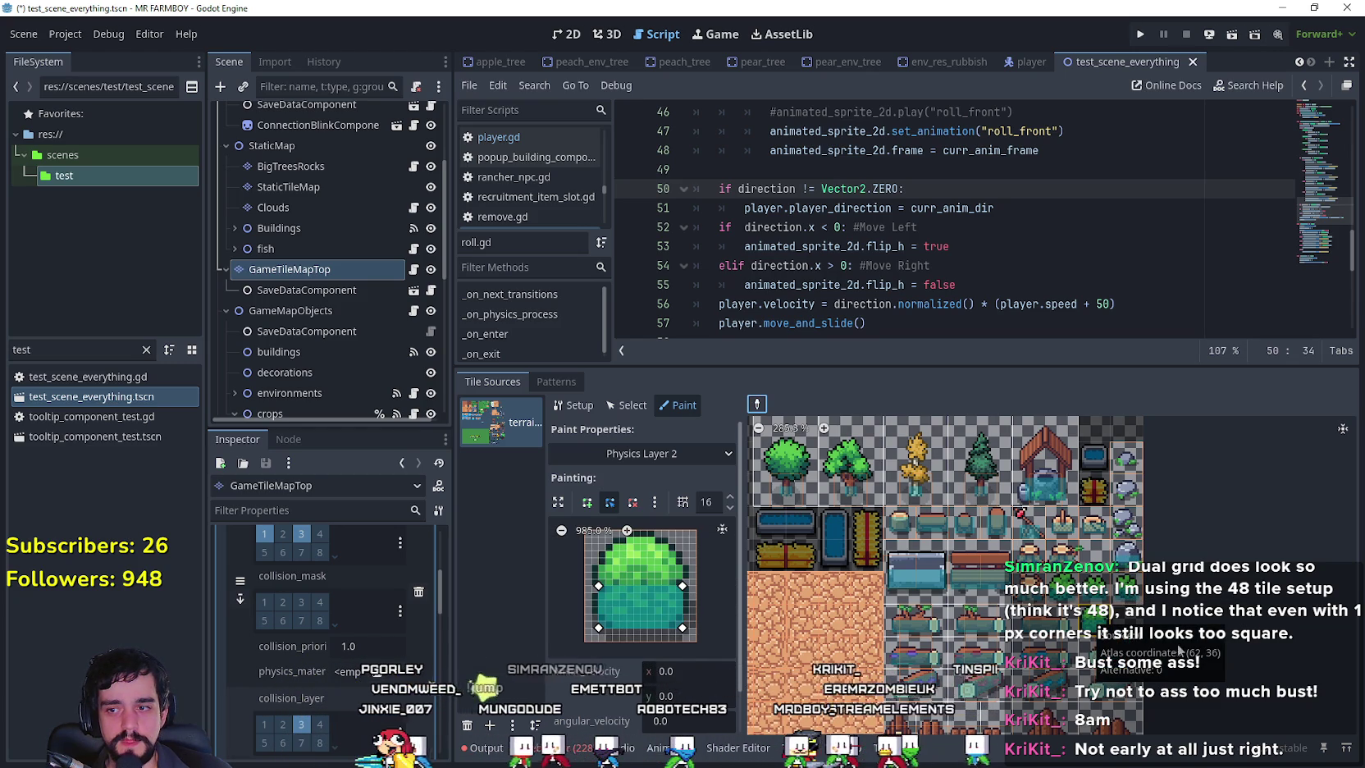
scroll(1241, 706, "down", 5)
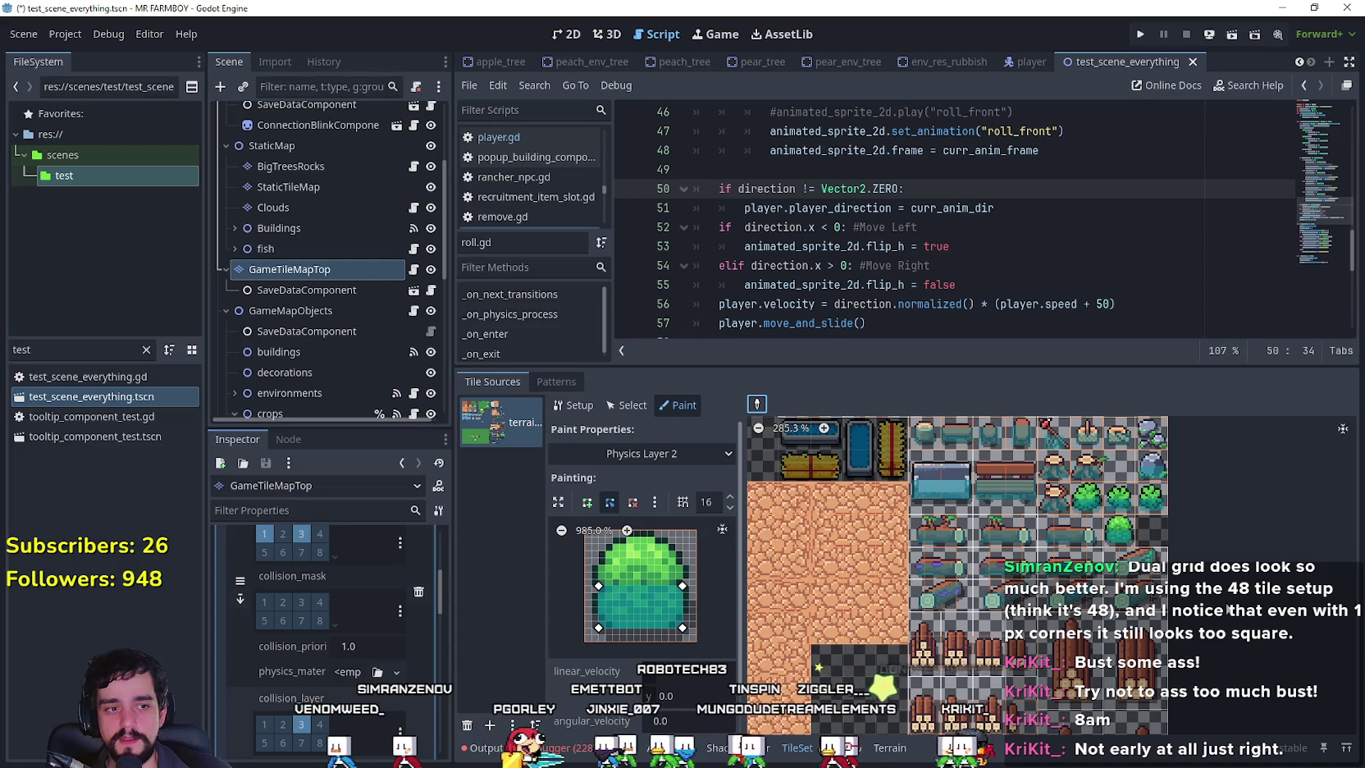
left_click(1040, 165)
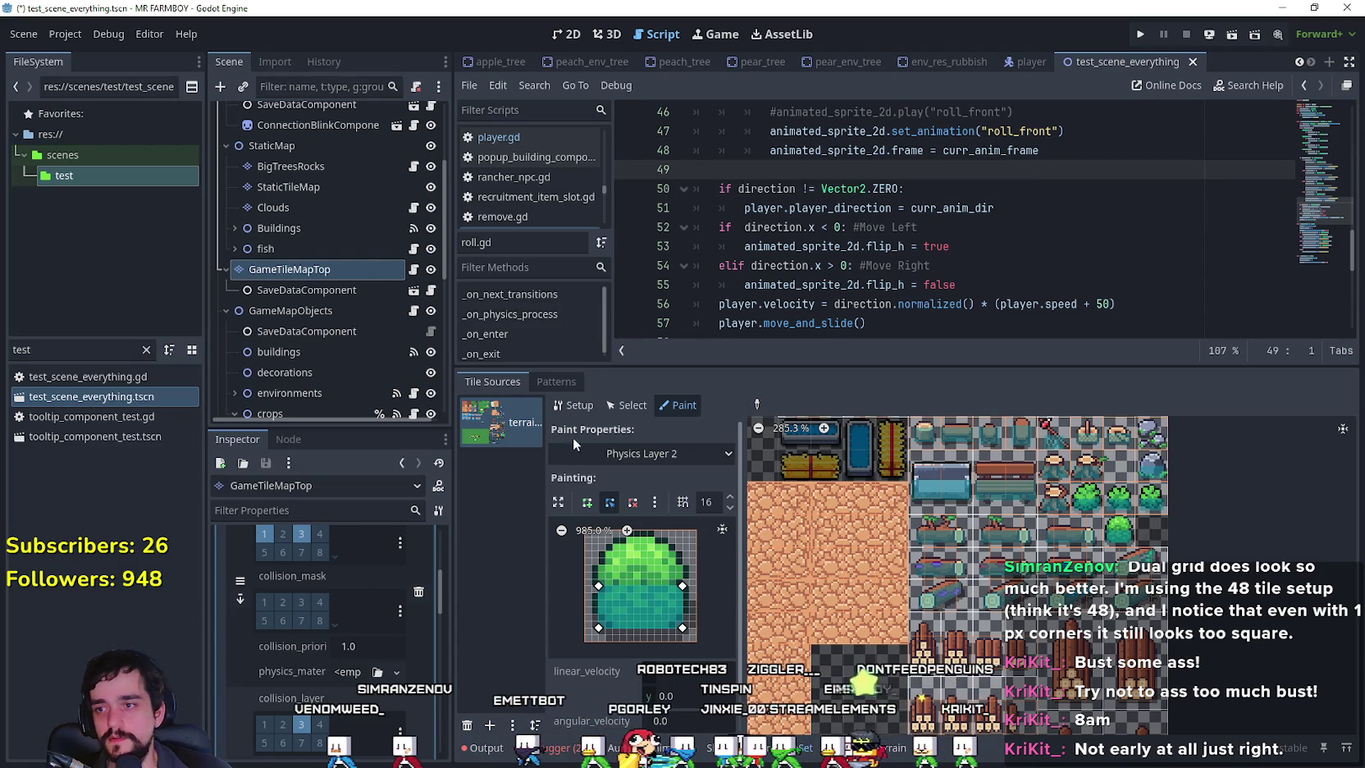
left_click(611, 454)
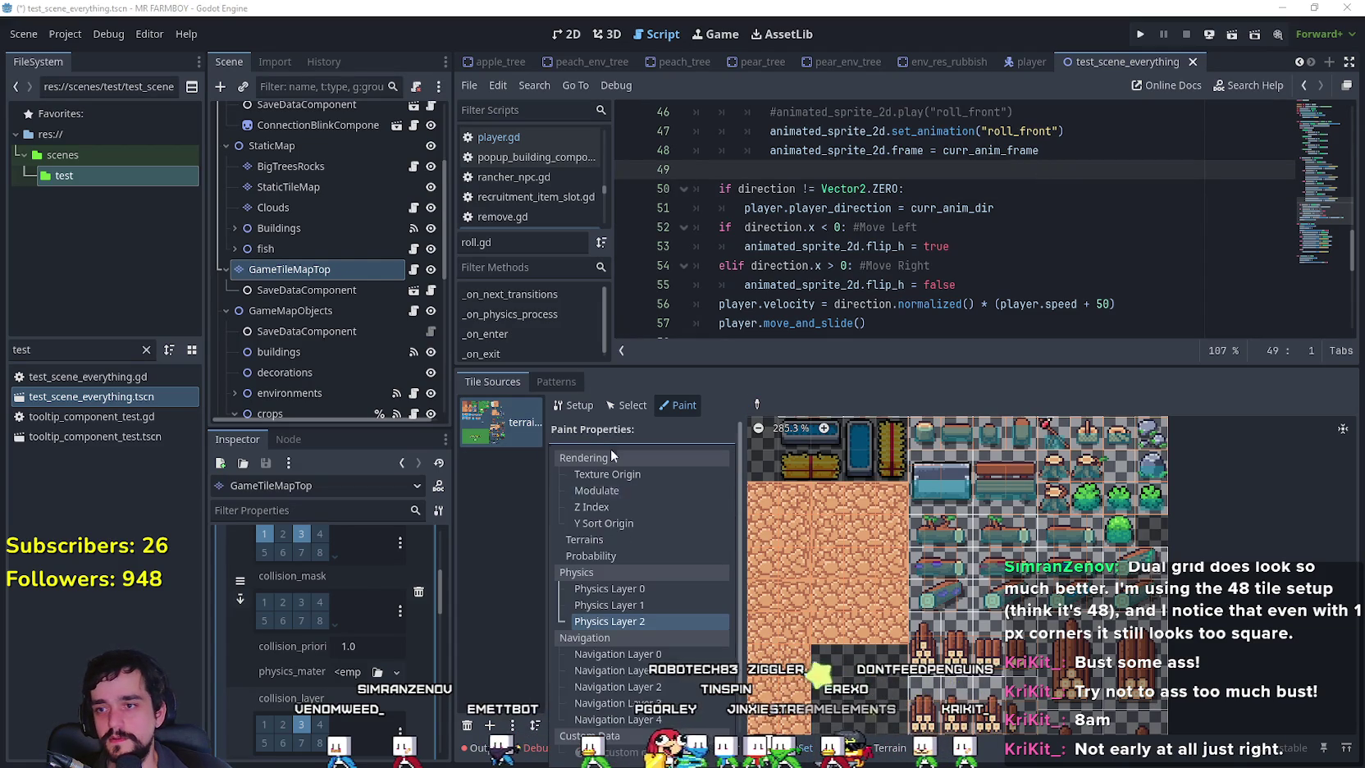
left_click(635, 591)
Switch to picking existing shapes and inspect the rock, tree, stump, pickaxe, fist and well tiles.
scroll(1195, 587, "up", 3)
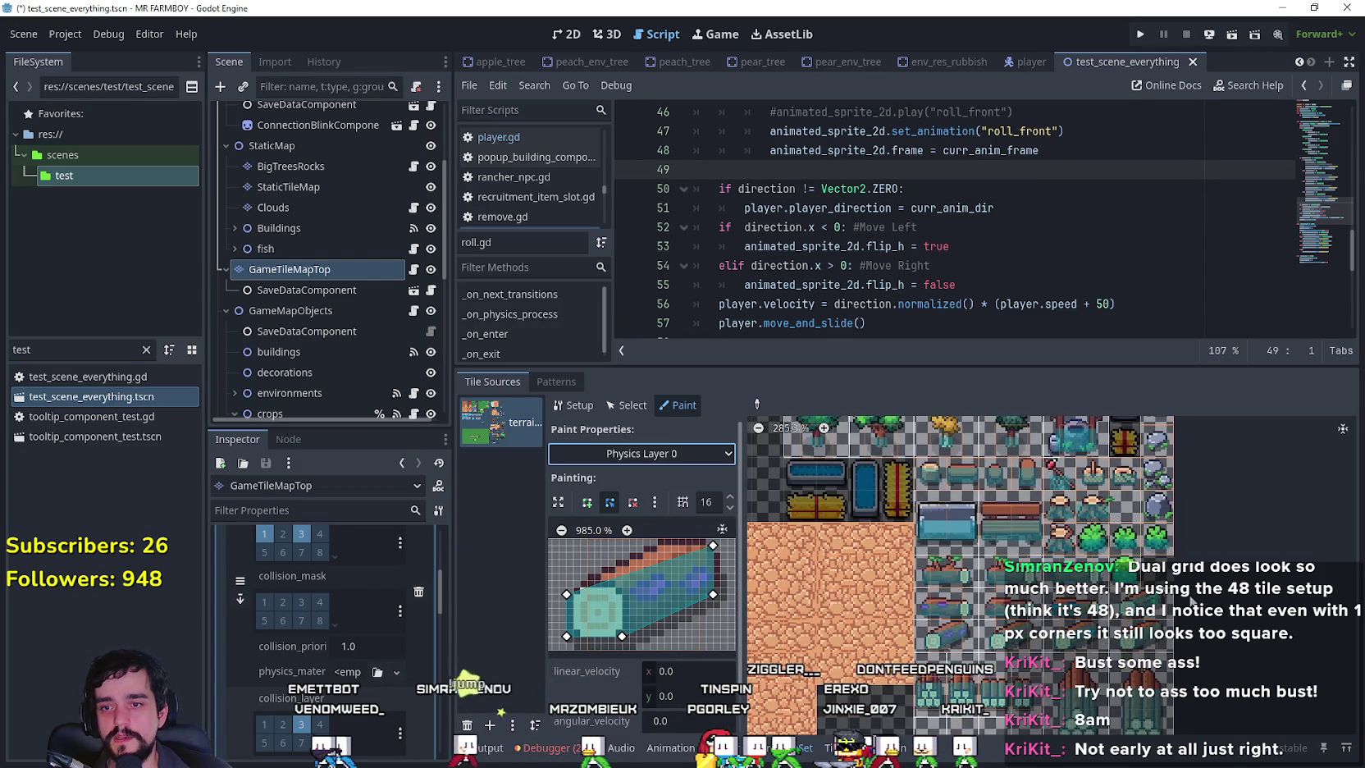
left_click(756, 402)
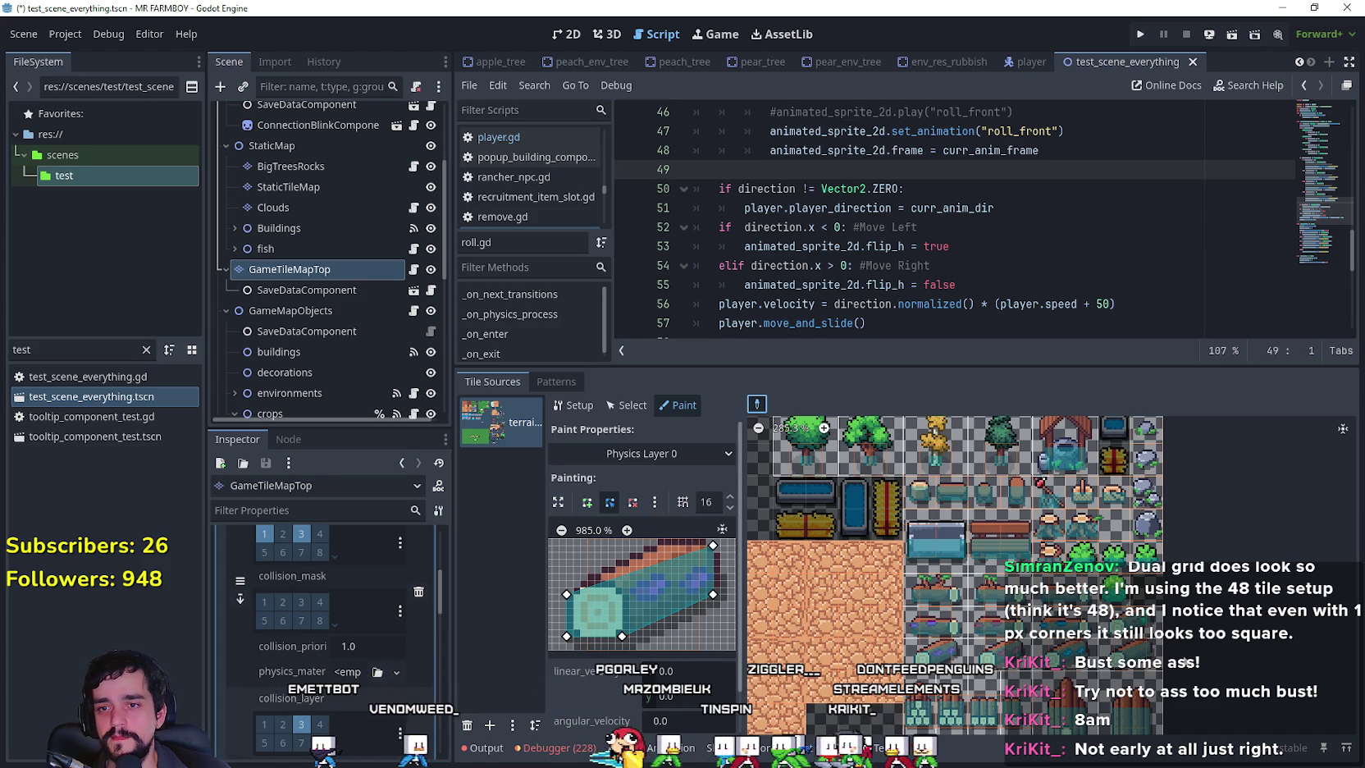
left_click(1149, 495)
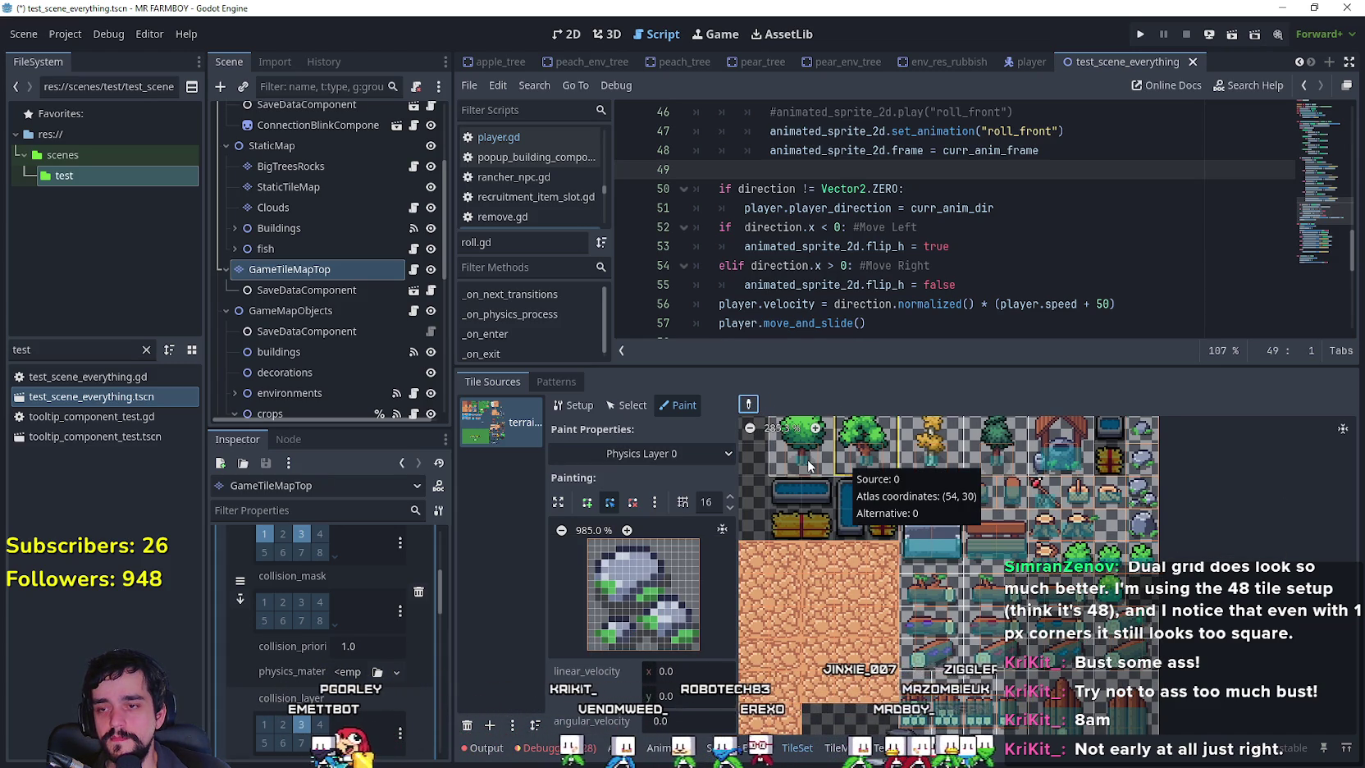
left_click(899, 455)
left_click(997, 461)
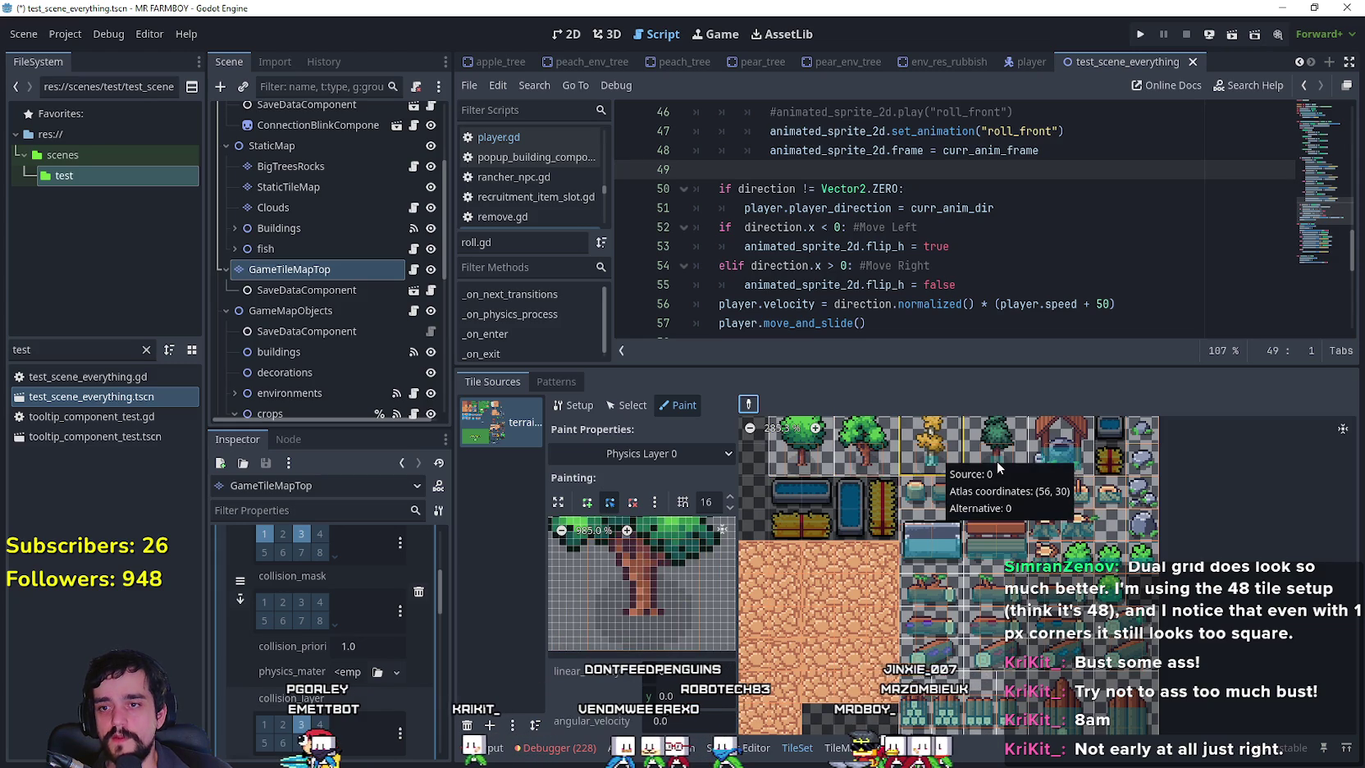
left_click(935, 472)
left_click(939, 489)
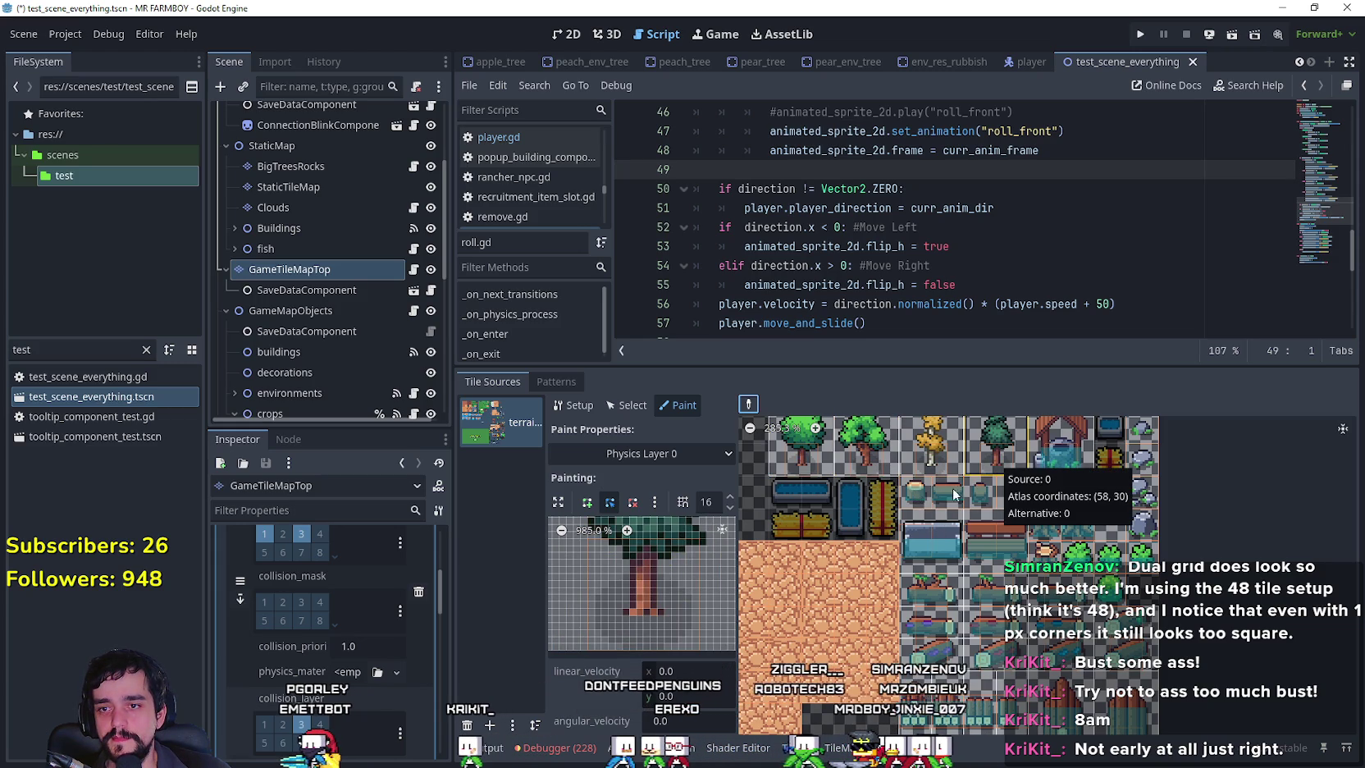
left_click(1015, 495)
left_click(1016, 496)
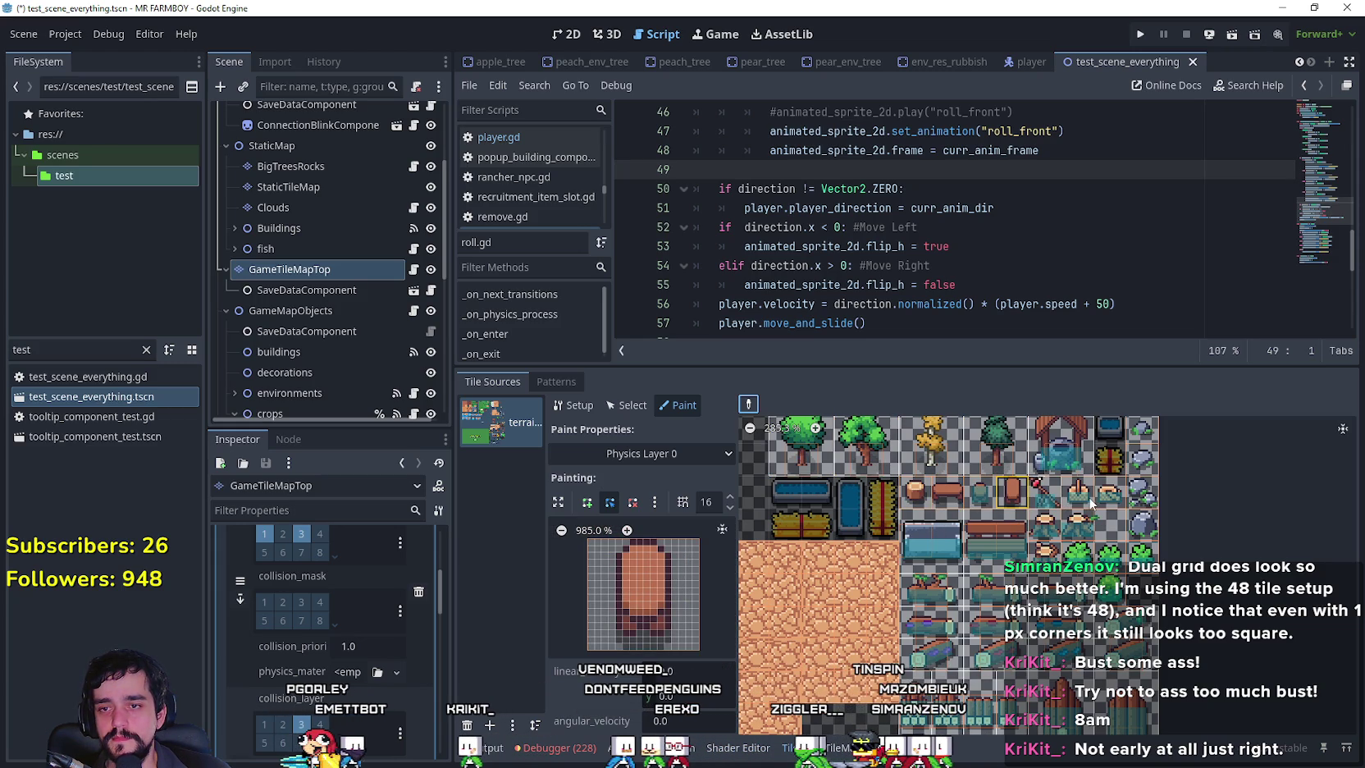
left_click(1044, 492)
left_click(1078, 492)
left_click(984, 495)
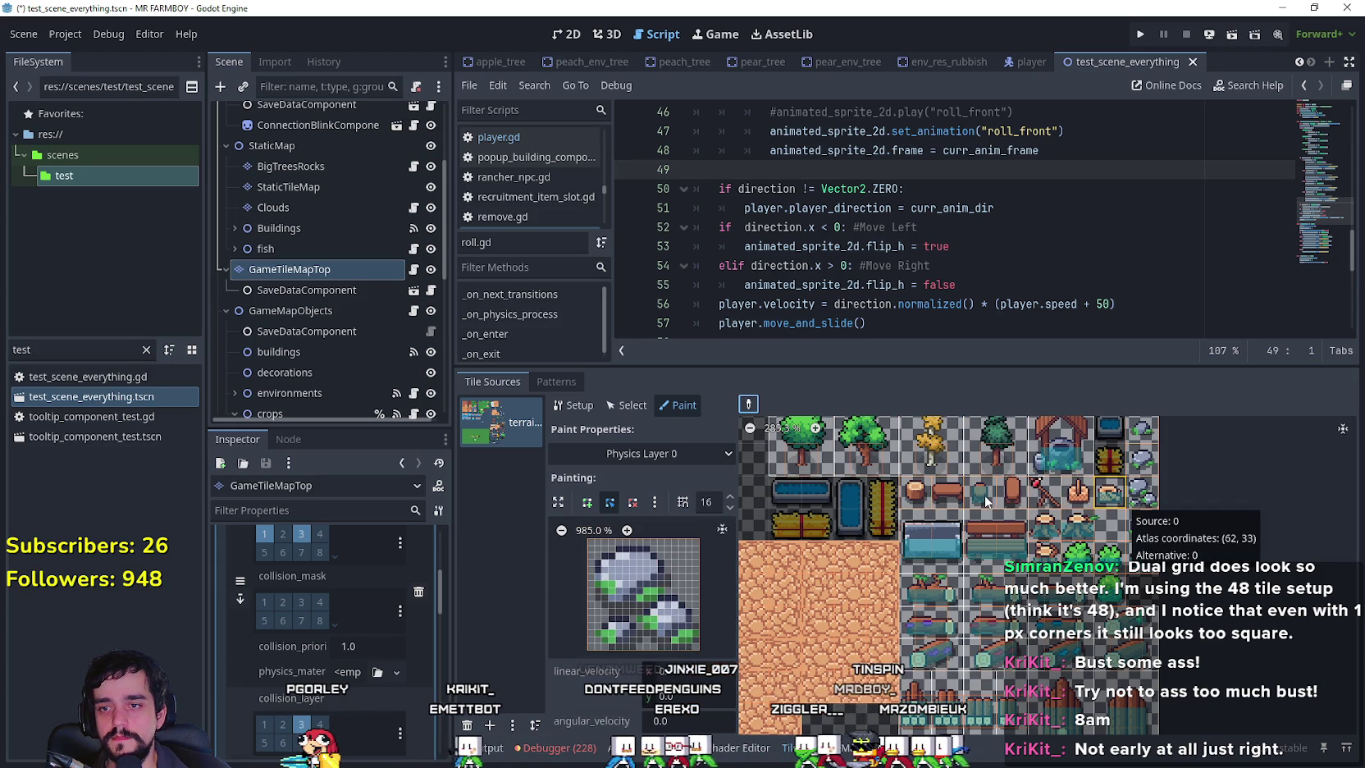
left_click(1077, 492)
left_click(1052, 466)
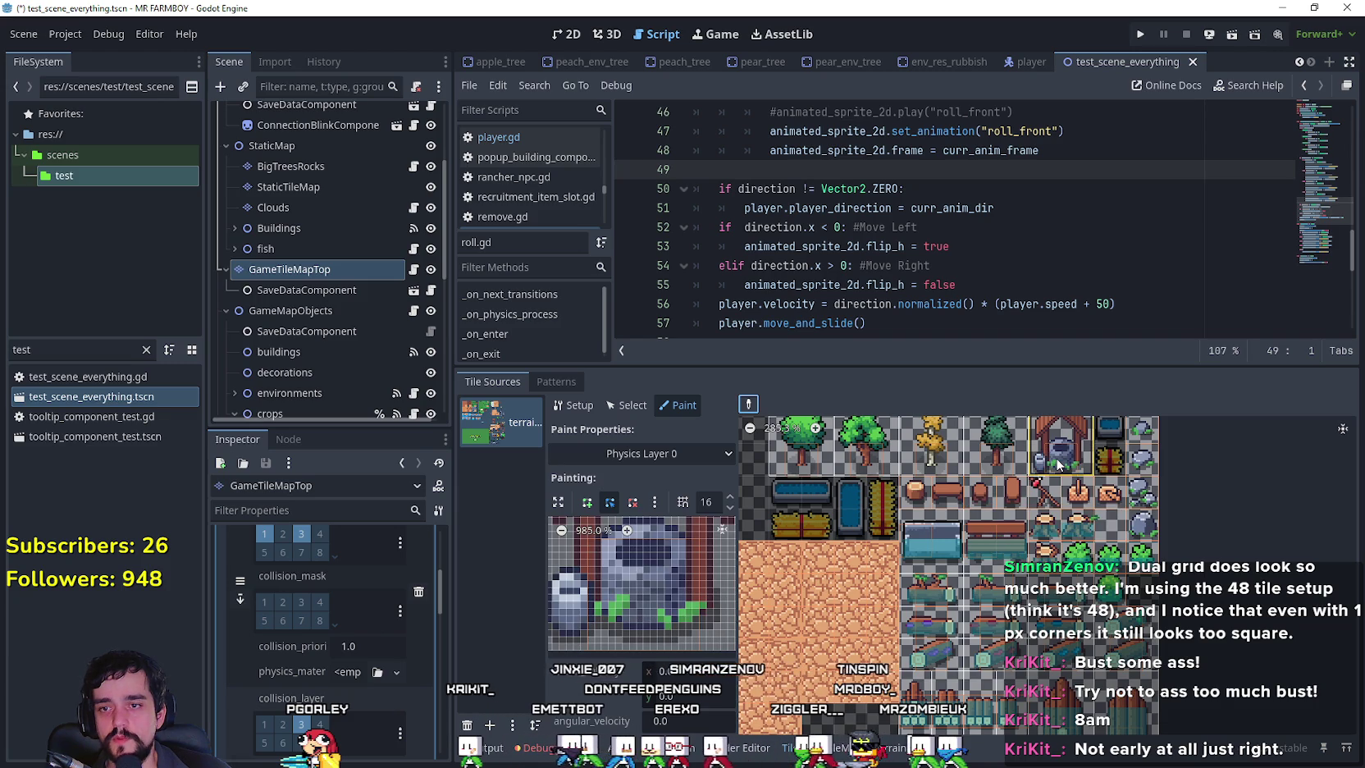
Inspect the basin, bench, stump and bush tiles' Layer 0 collision shapes.
left_click(944, 550)
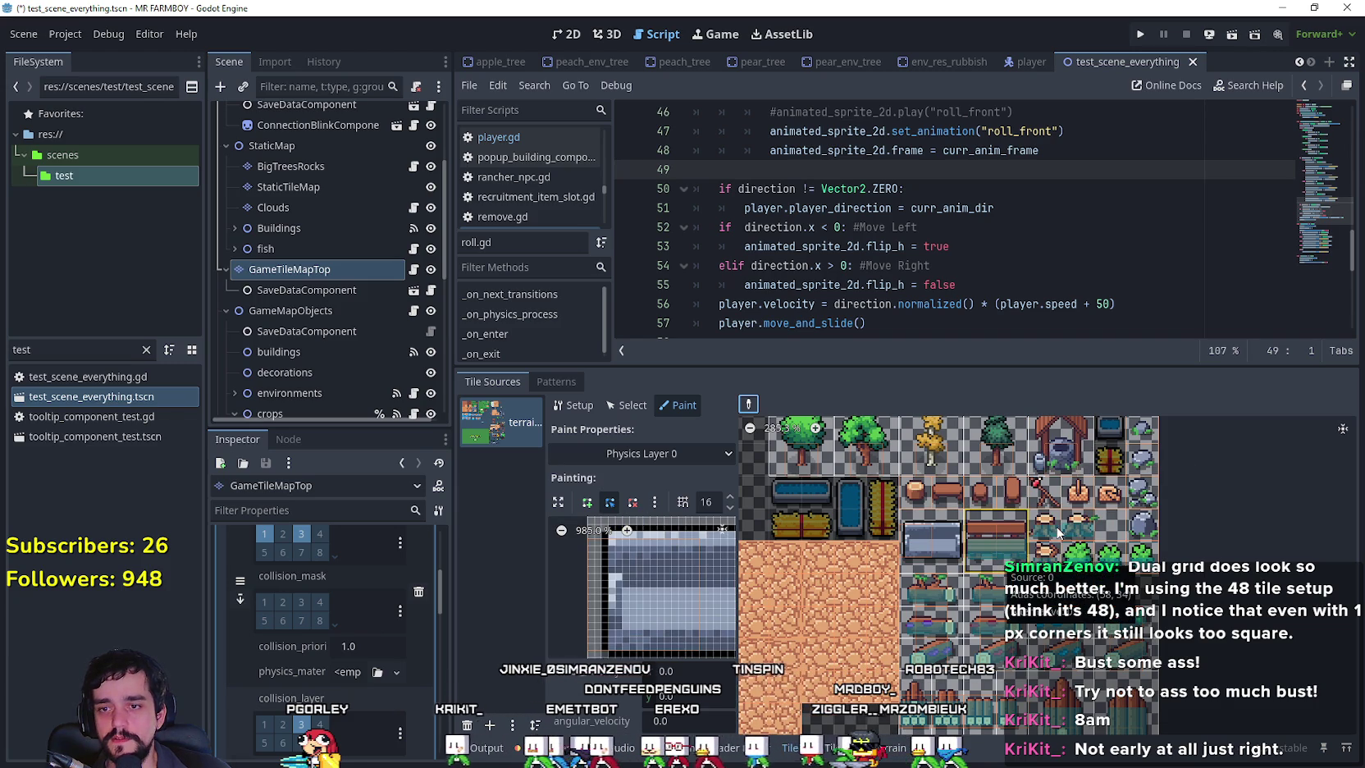
left_click(995, 538)
left_click(1094, 525)
left_click(1077, 525)
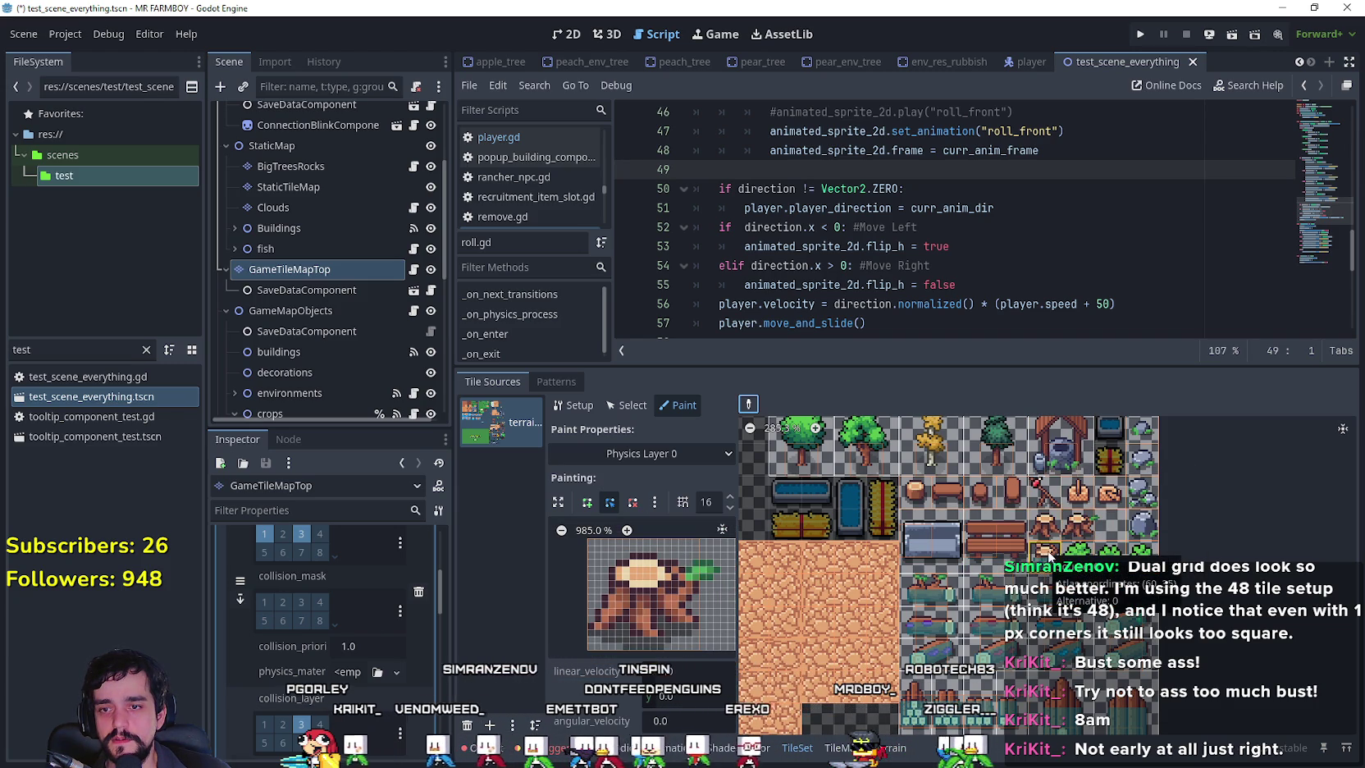
left_click(1046, 552)
left_click(1109, 551)
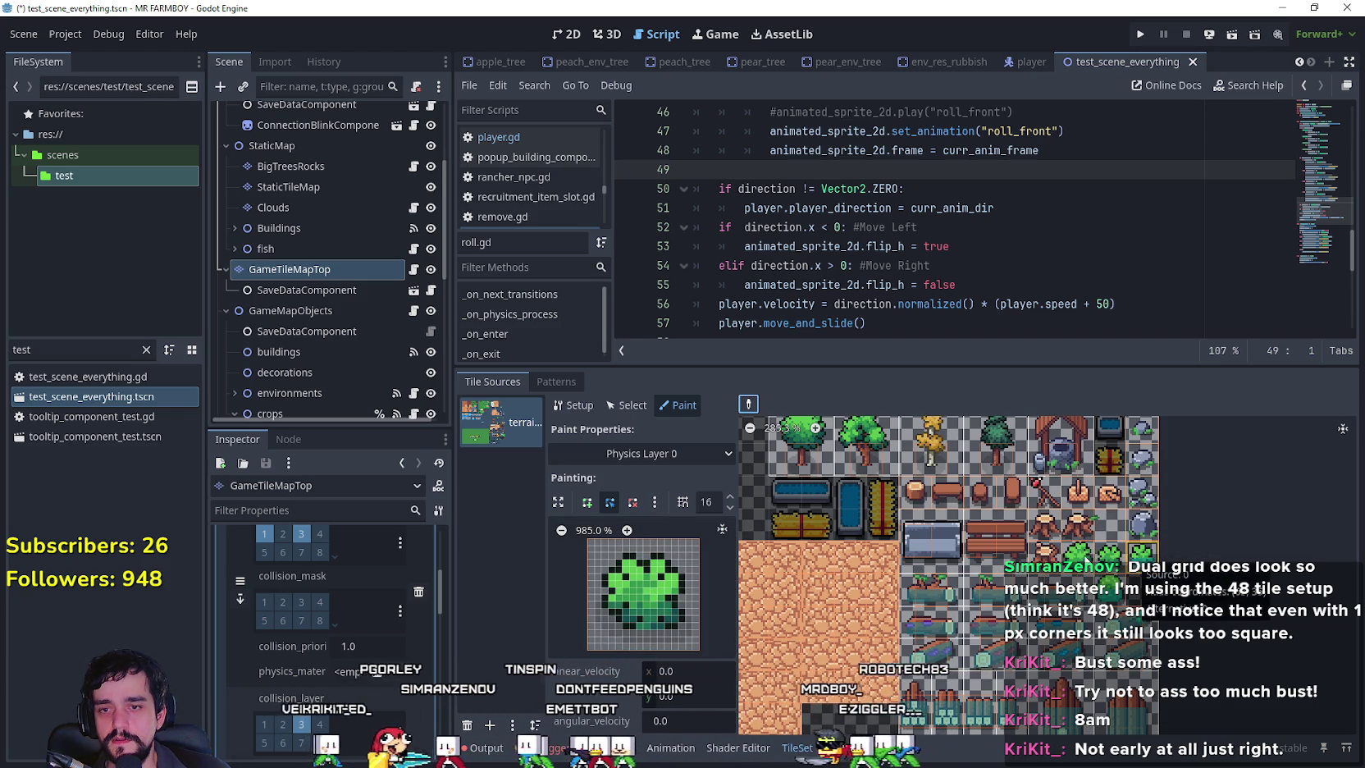
left_click(1141, 551)
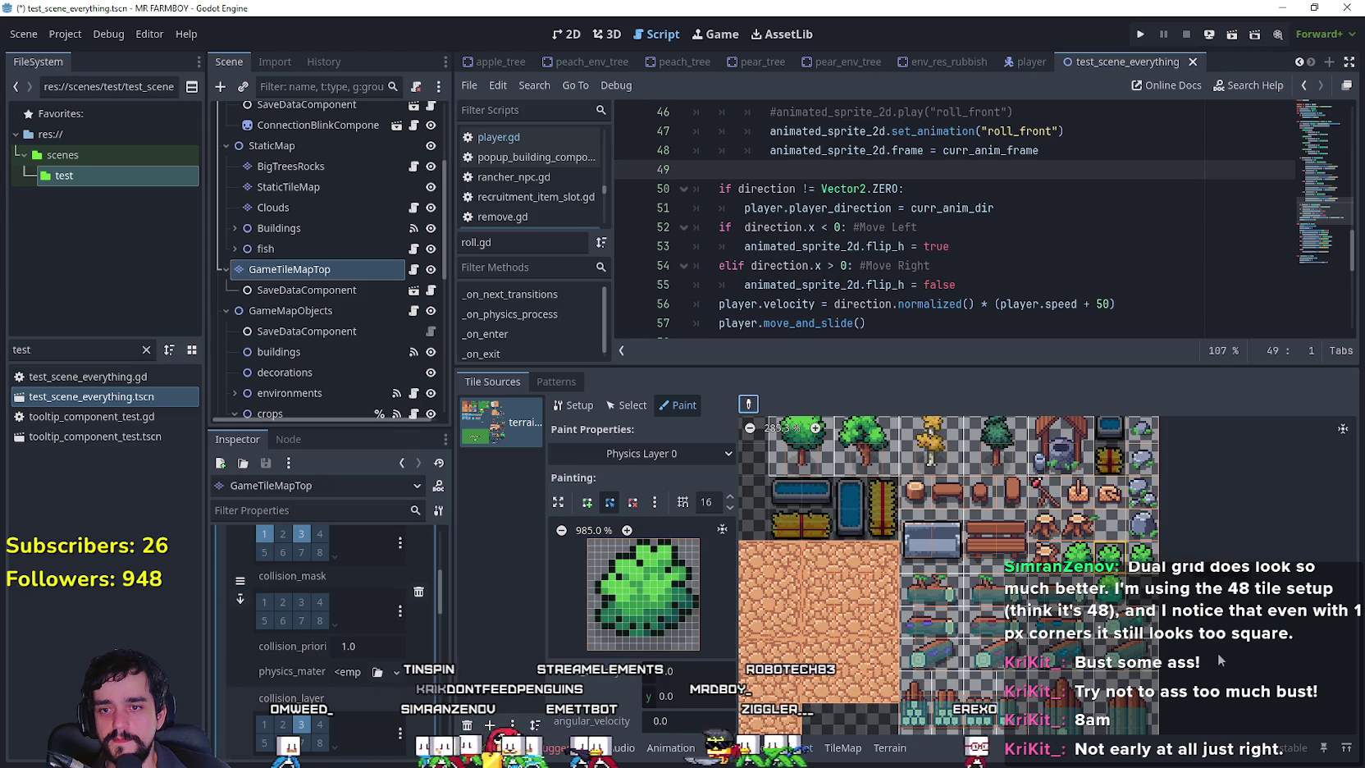
Inspect the log tiles' collisions, then select the tall teal tile to view its polygon.
scroll(1181, 591, "down", 2)
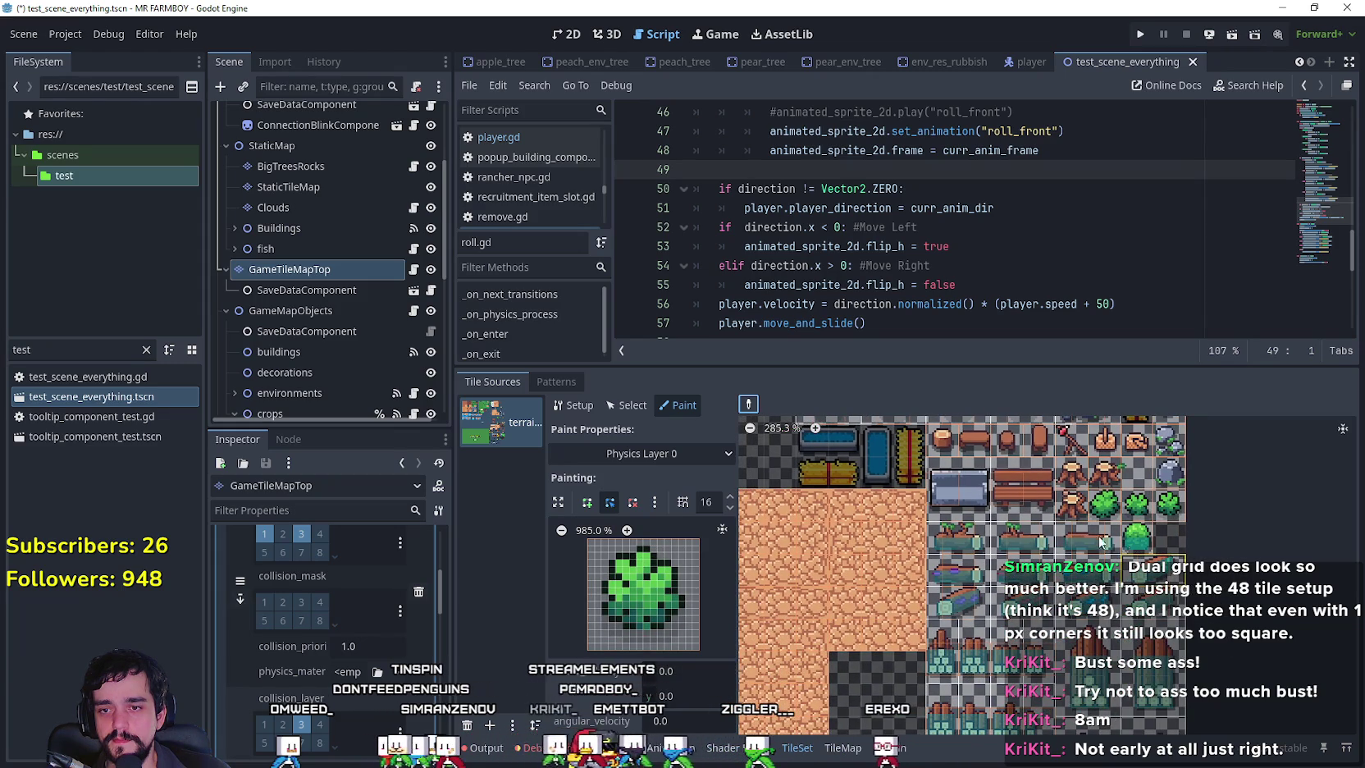
left_click(950, 543)
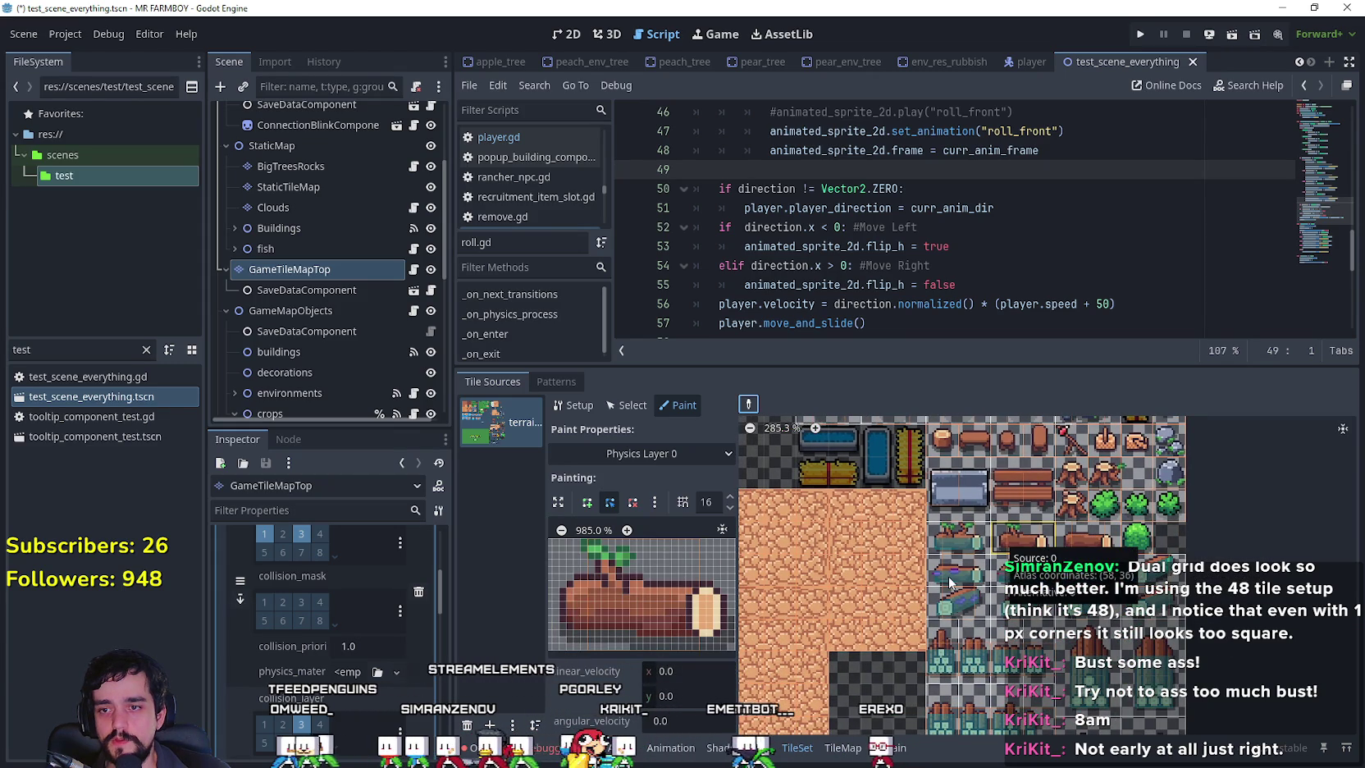
left_click(951, 575)
left_click(959, 603)
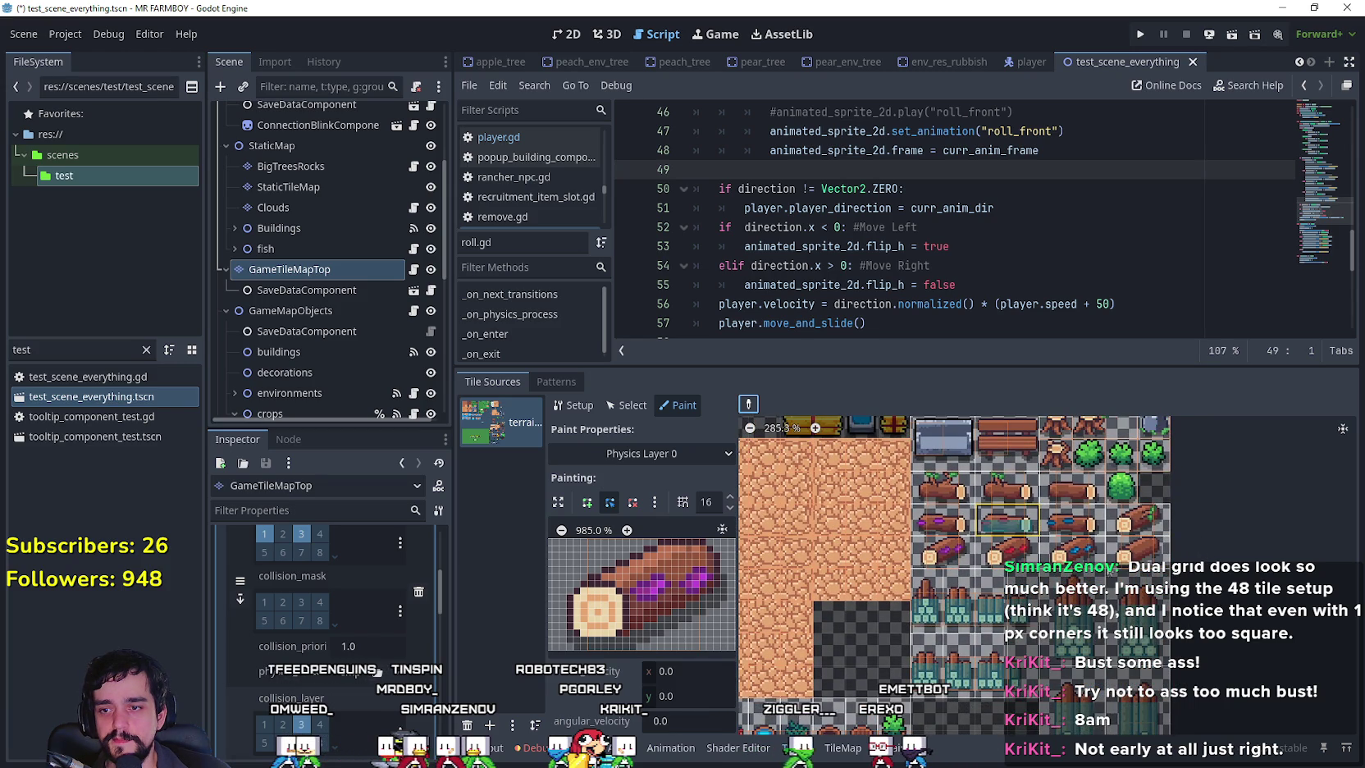
left_click(1064, 557)
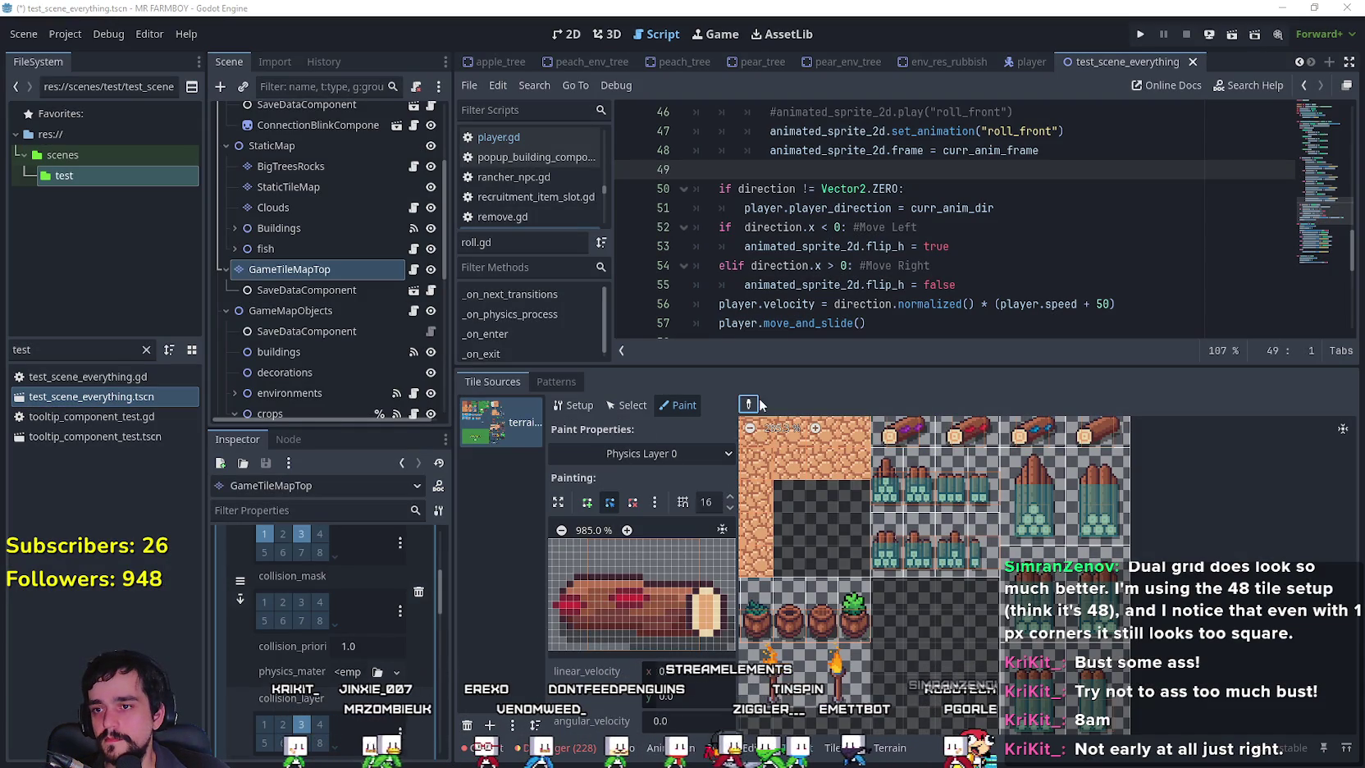
left_click(887, 492)
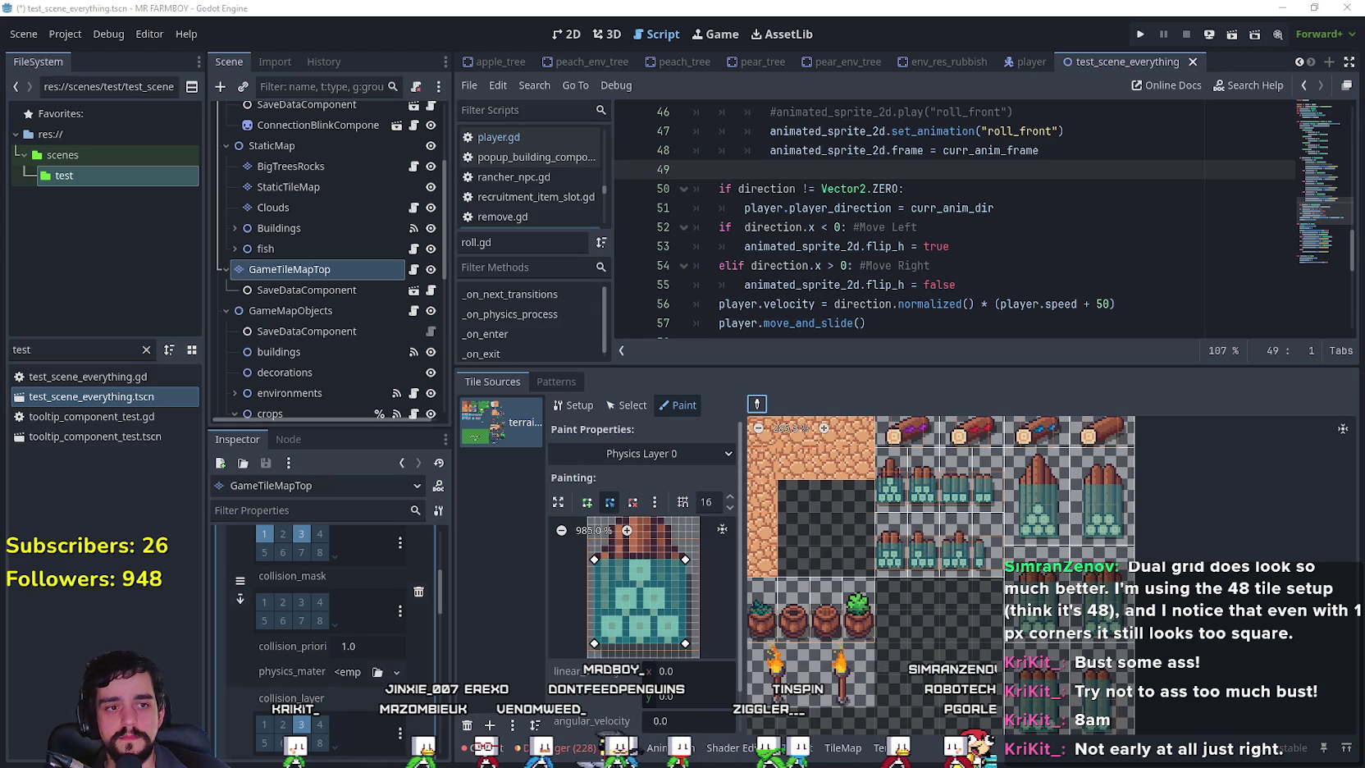
Snip the tall teal tile's Physics Layer 0 polygon preview as a reference image.
key("super+shift+s")
left_click_drag(566, 482, 761, 656)
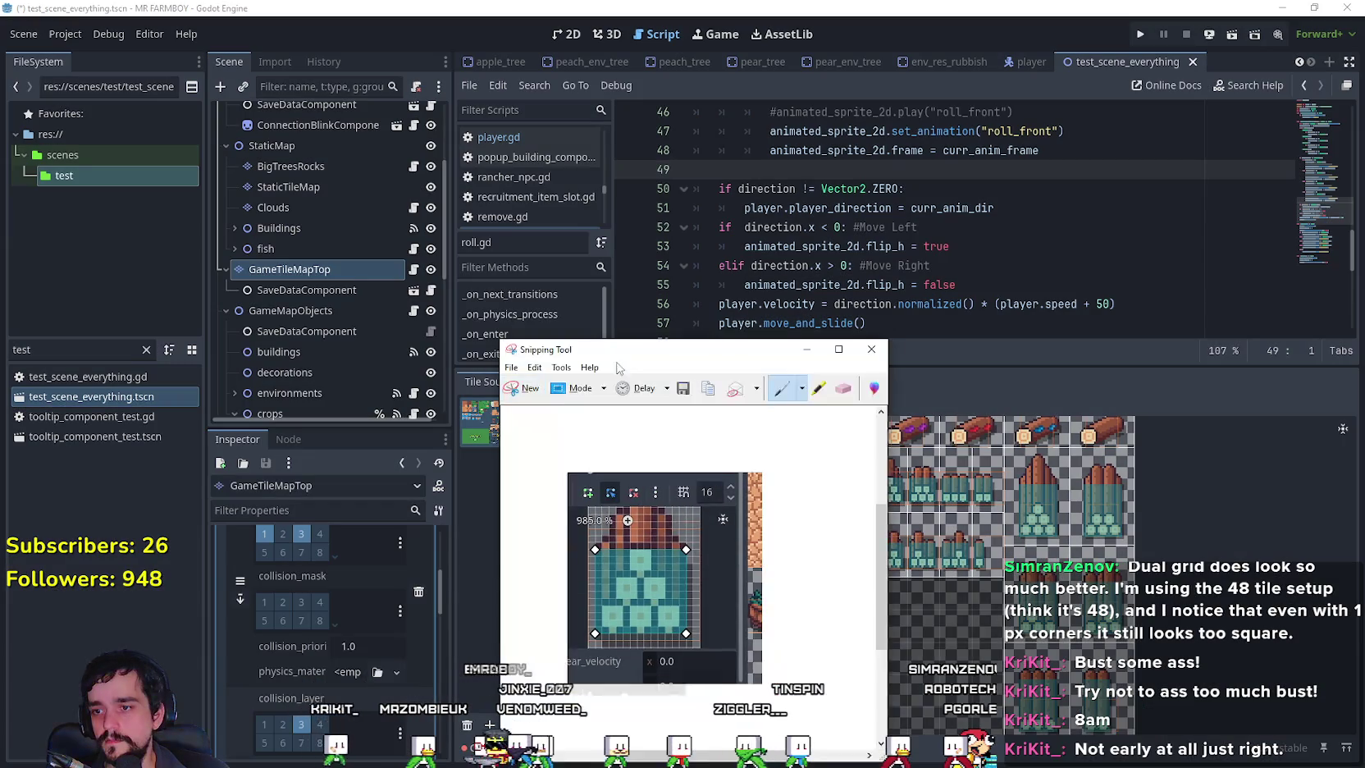
left_click(633, 456)
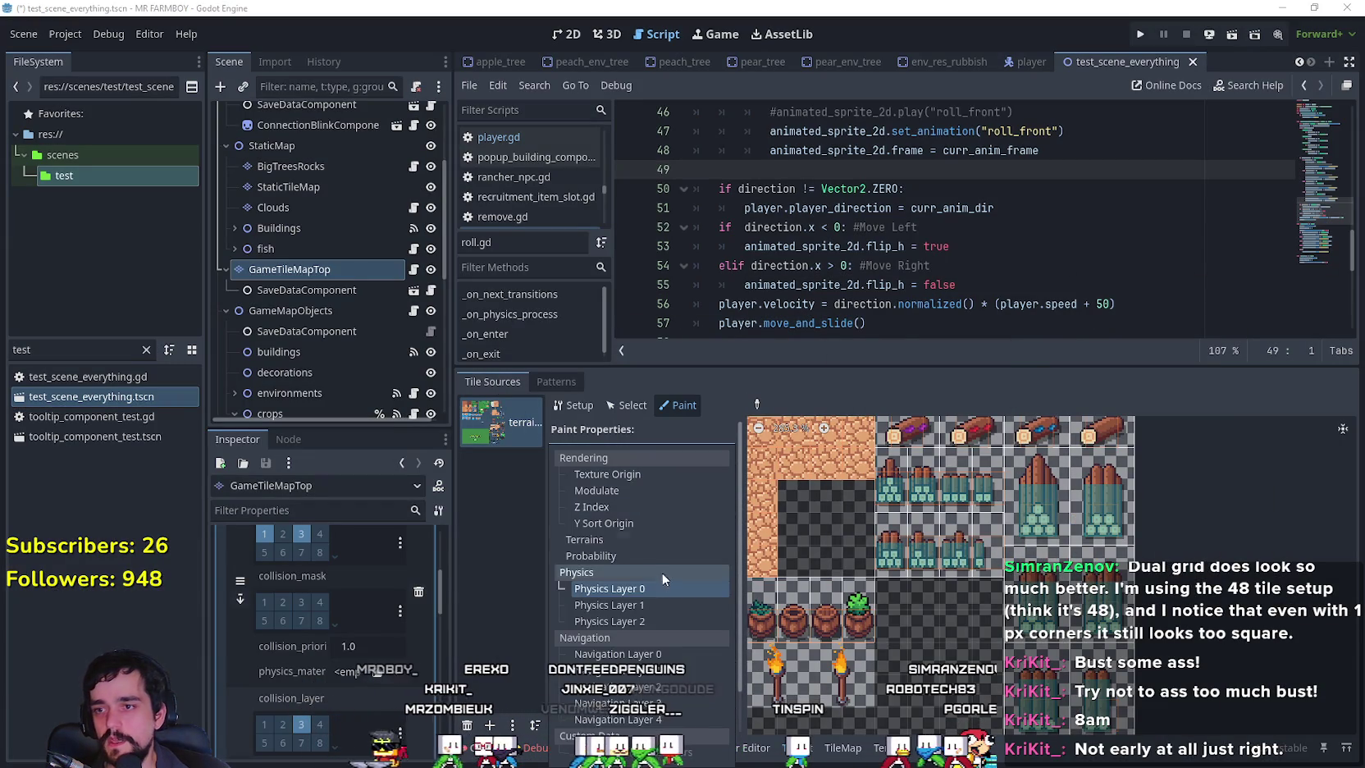
On Physics Layer 2, draw a rectangular polygon for the log-stack tile and raise its top edge.
left_click(654, 620)
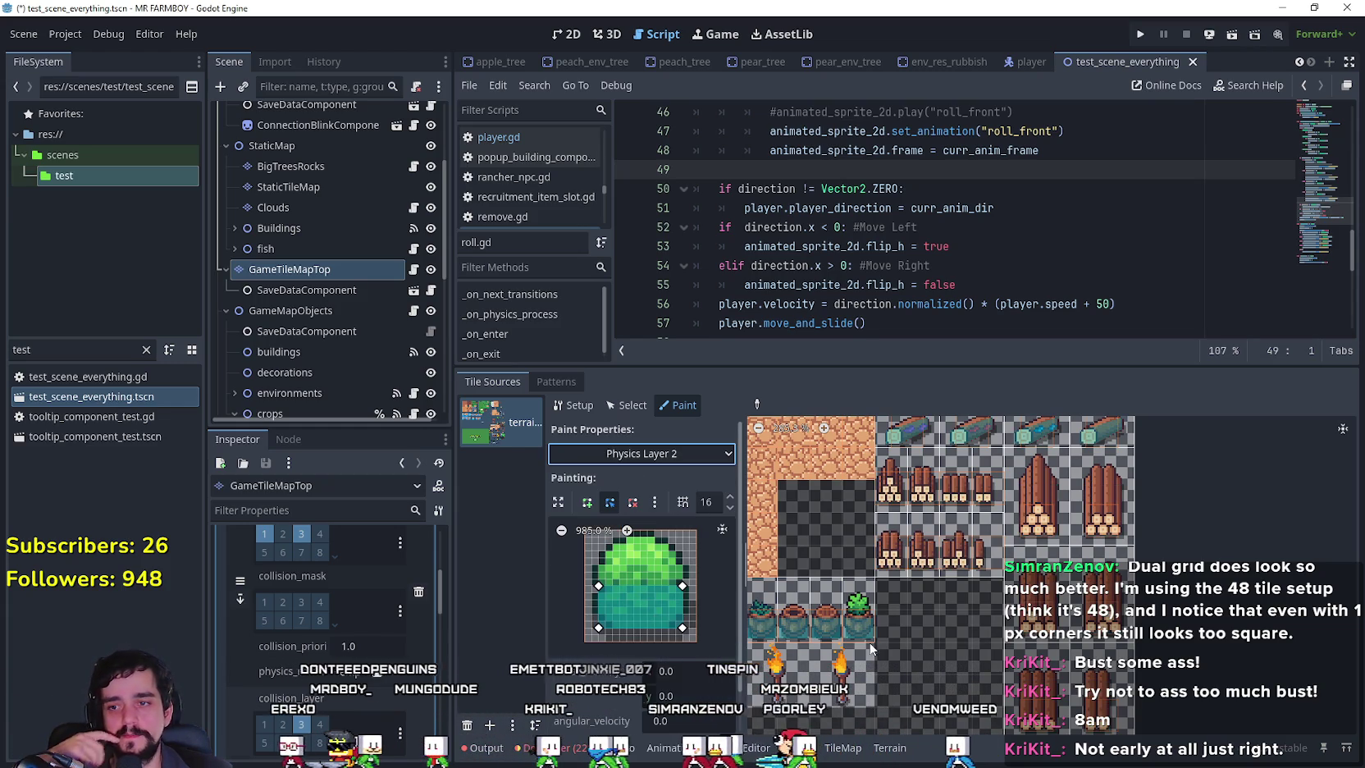
left_click(895, 514)
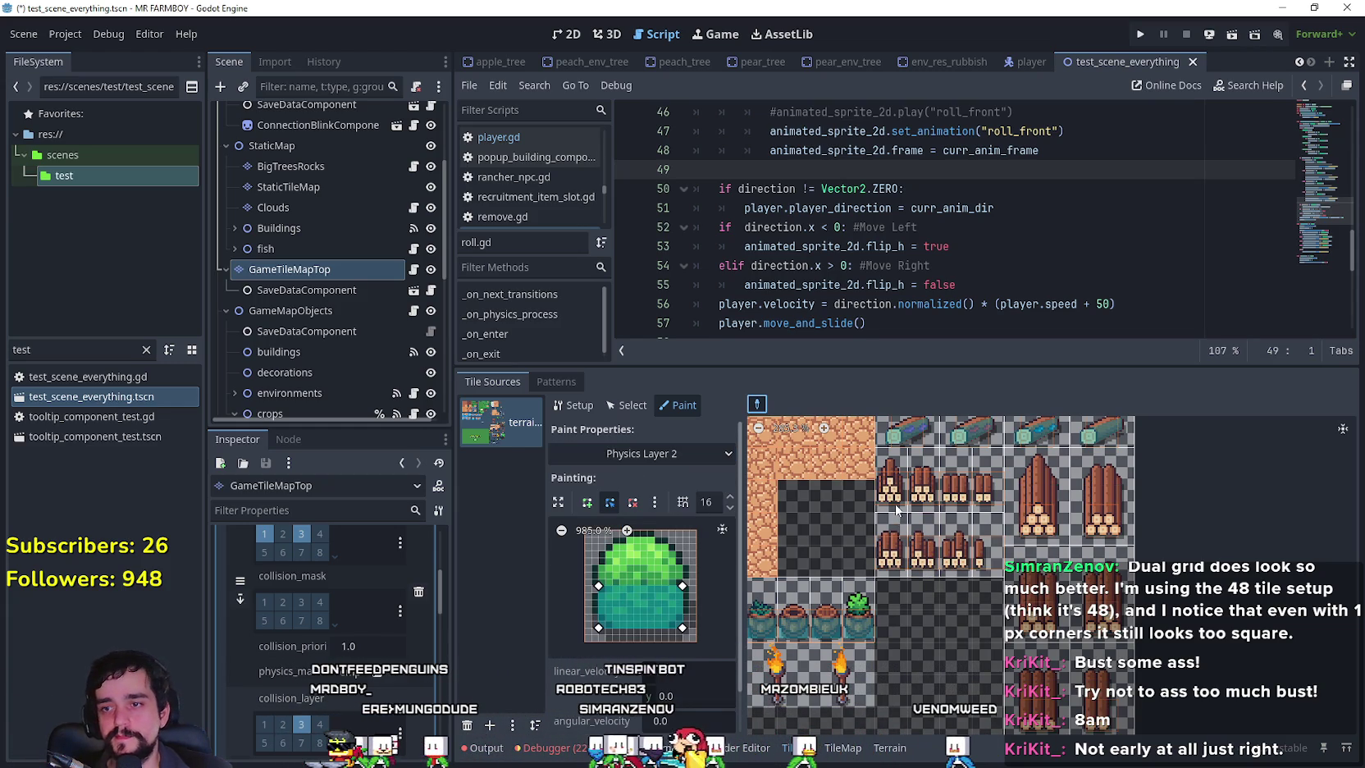
left_click(895, 492)
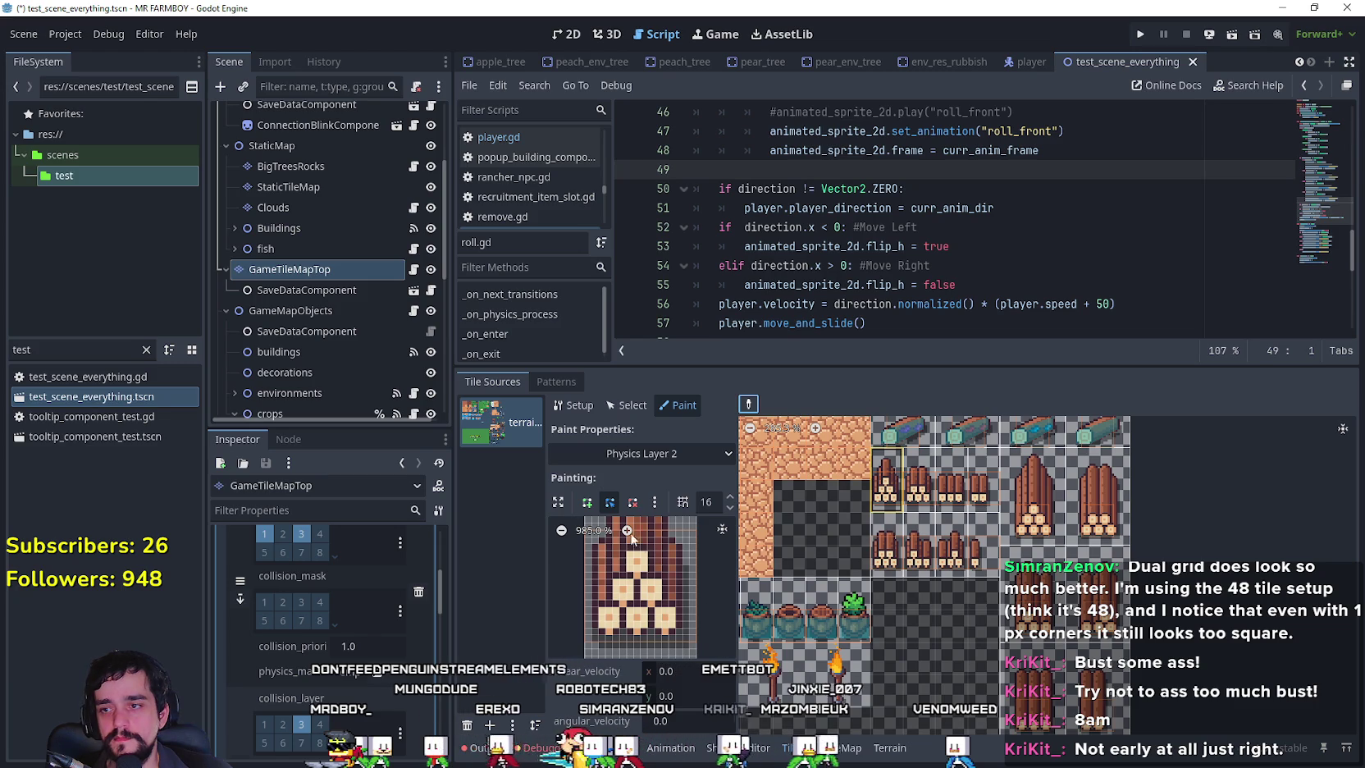
left_click(591, 635)
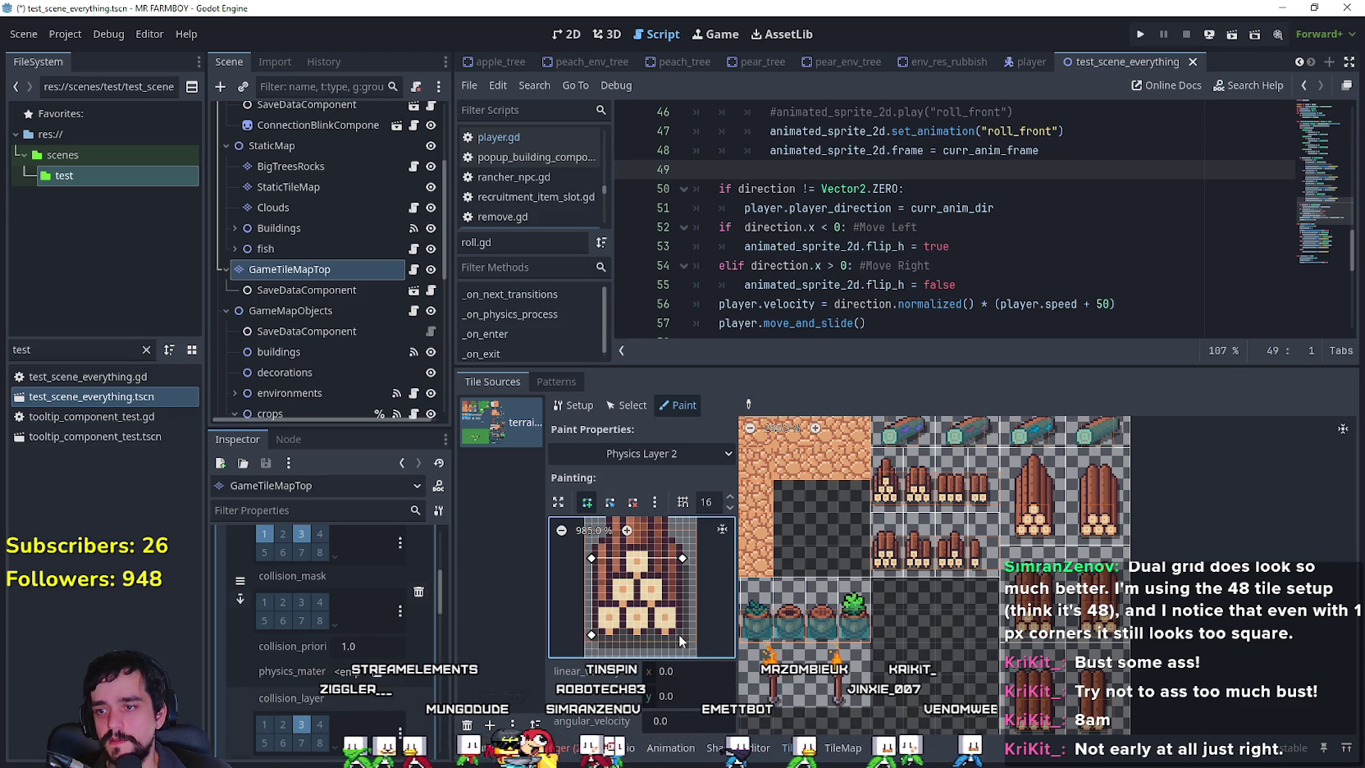
left_click(682, 634)
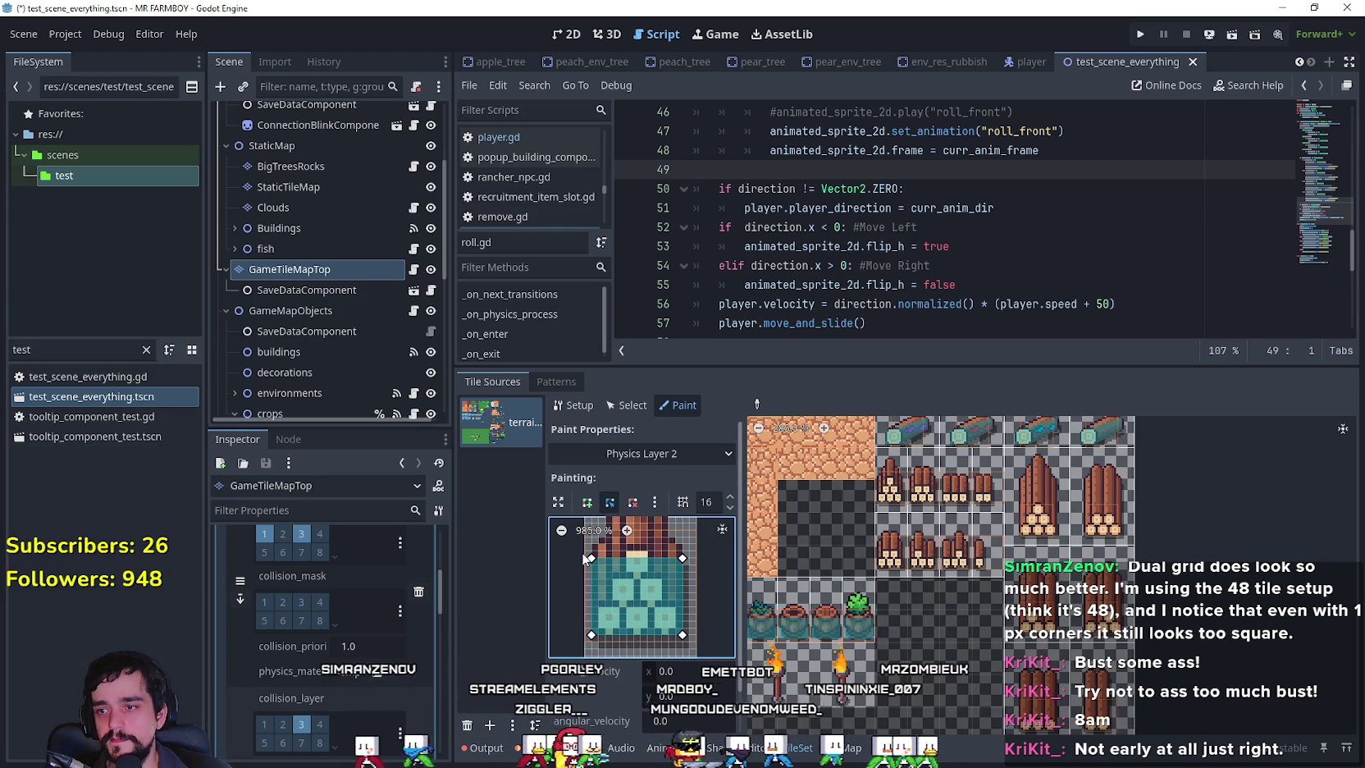
left_click_drag(590, 558, 591, 551)
left_click_drag(682, 558, 684, 553)
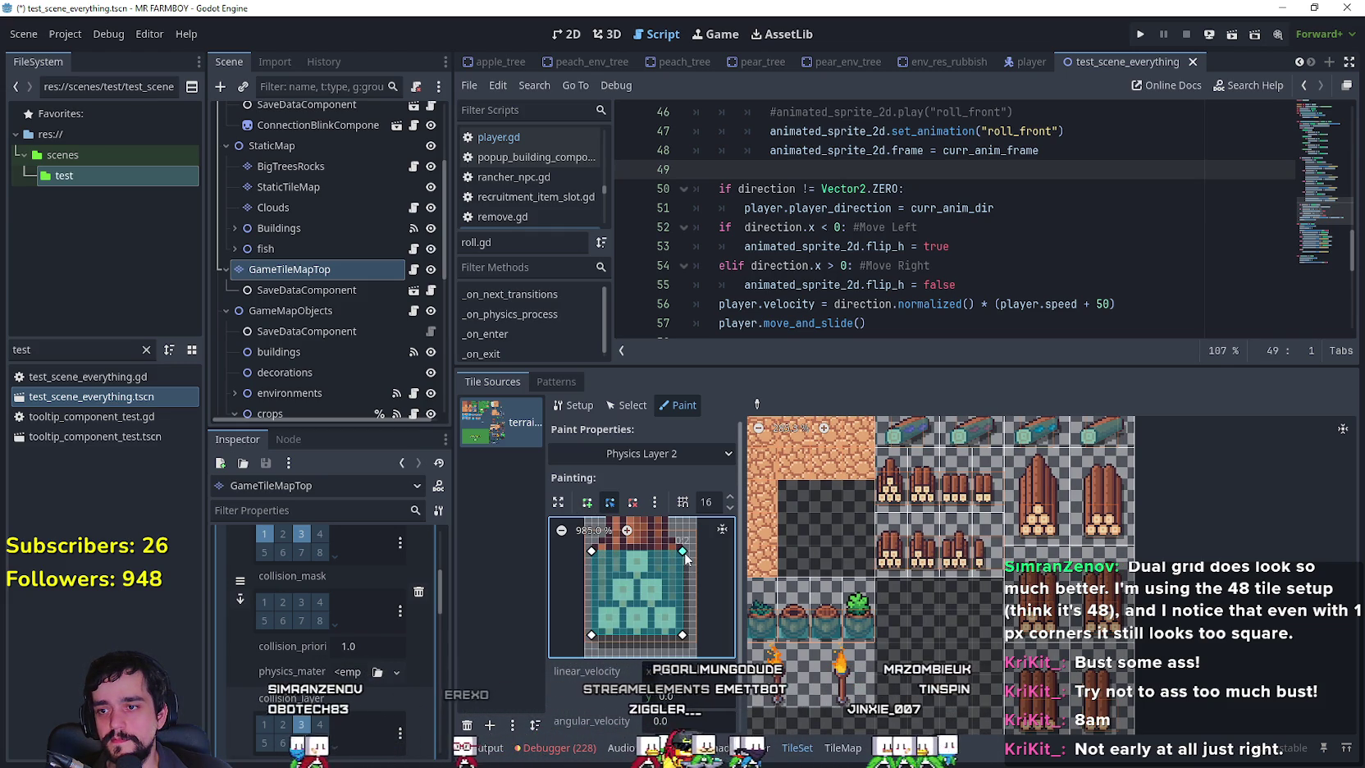
Paint the rectangle collision onto the nine small log-stack tiles.
left_click(894, 548)
left_click(896, 494)
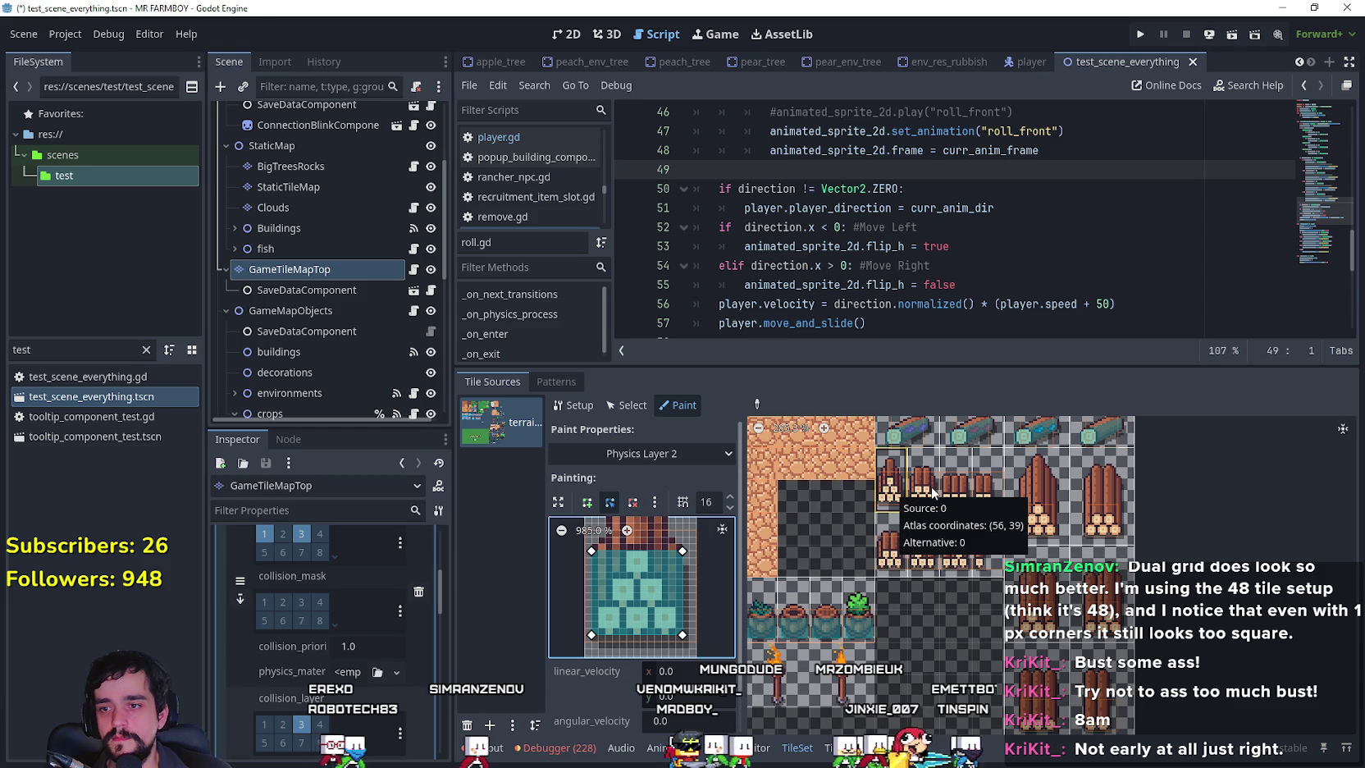
left_click(894, 491)
left_click(923, 492)
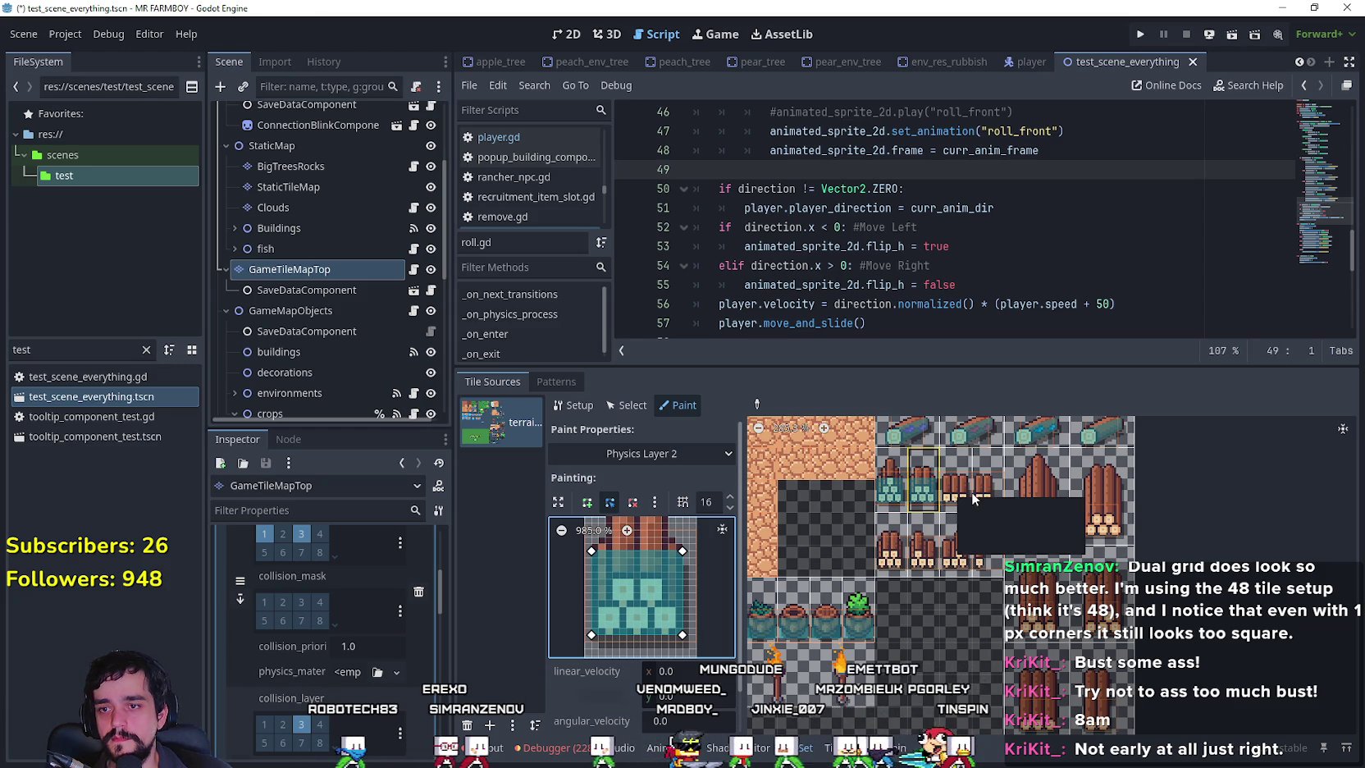
left_click(956, 493)
left_click(984, 492)
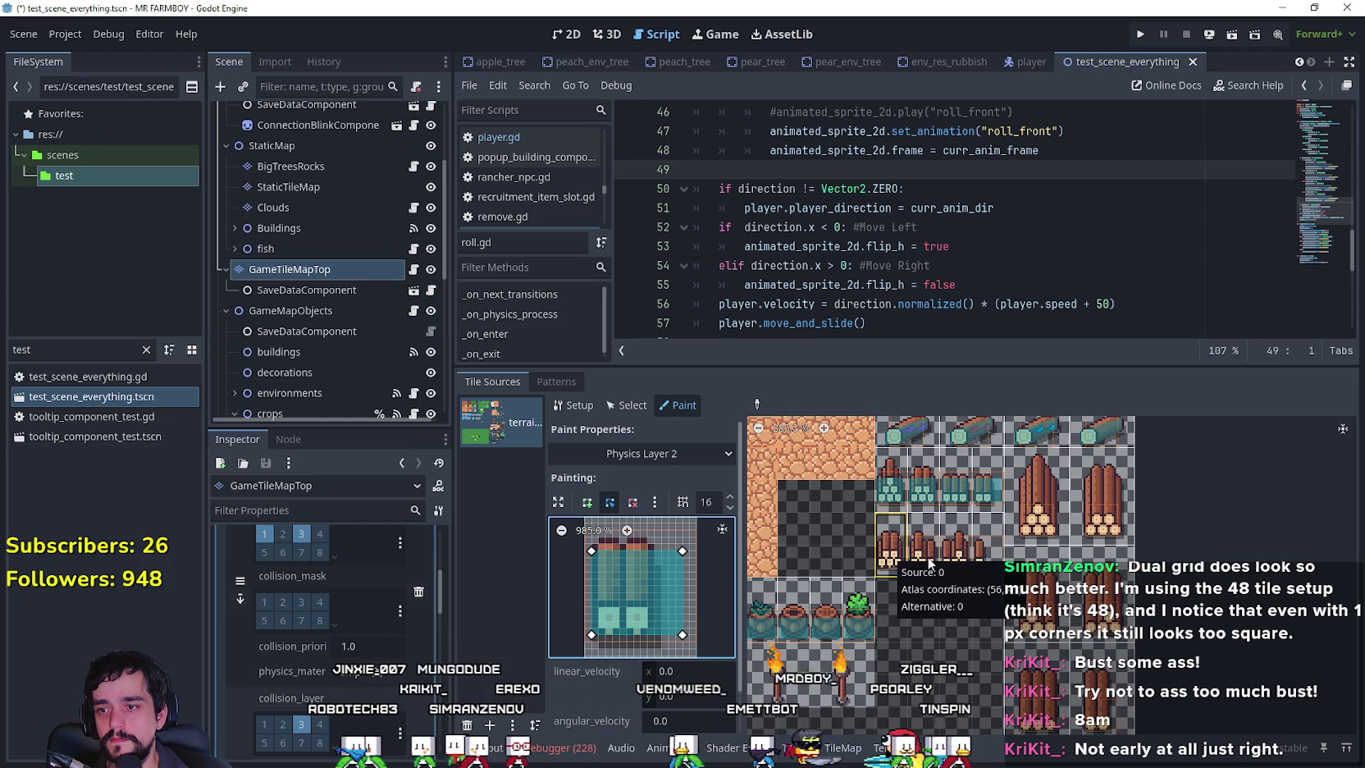
left_click(931, 561)
left_click(956, 557)
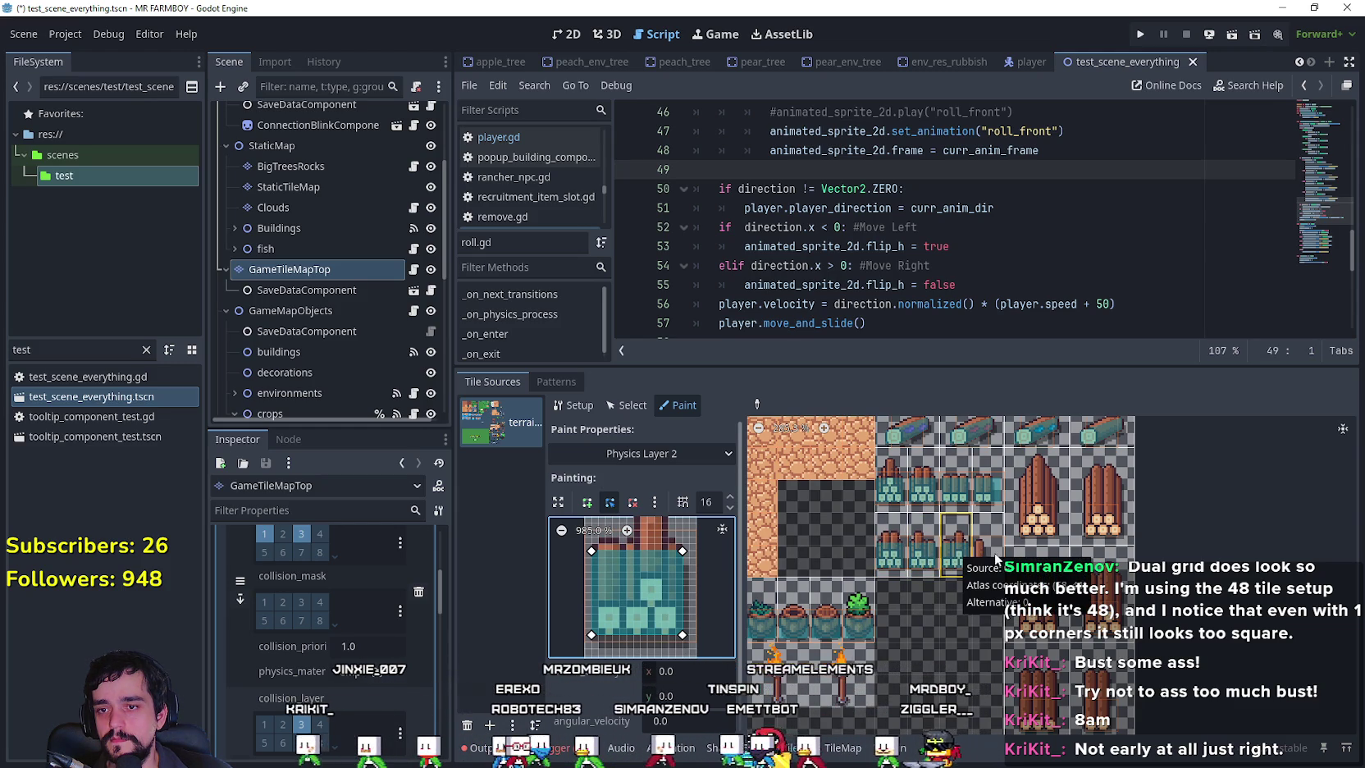
left_click(989, 551)
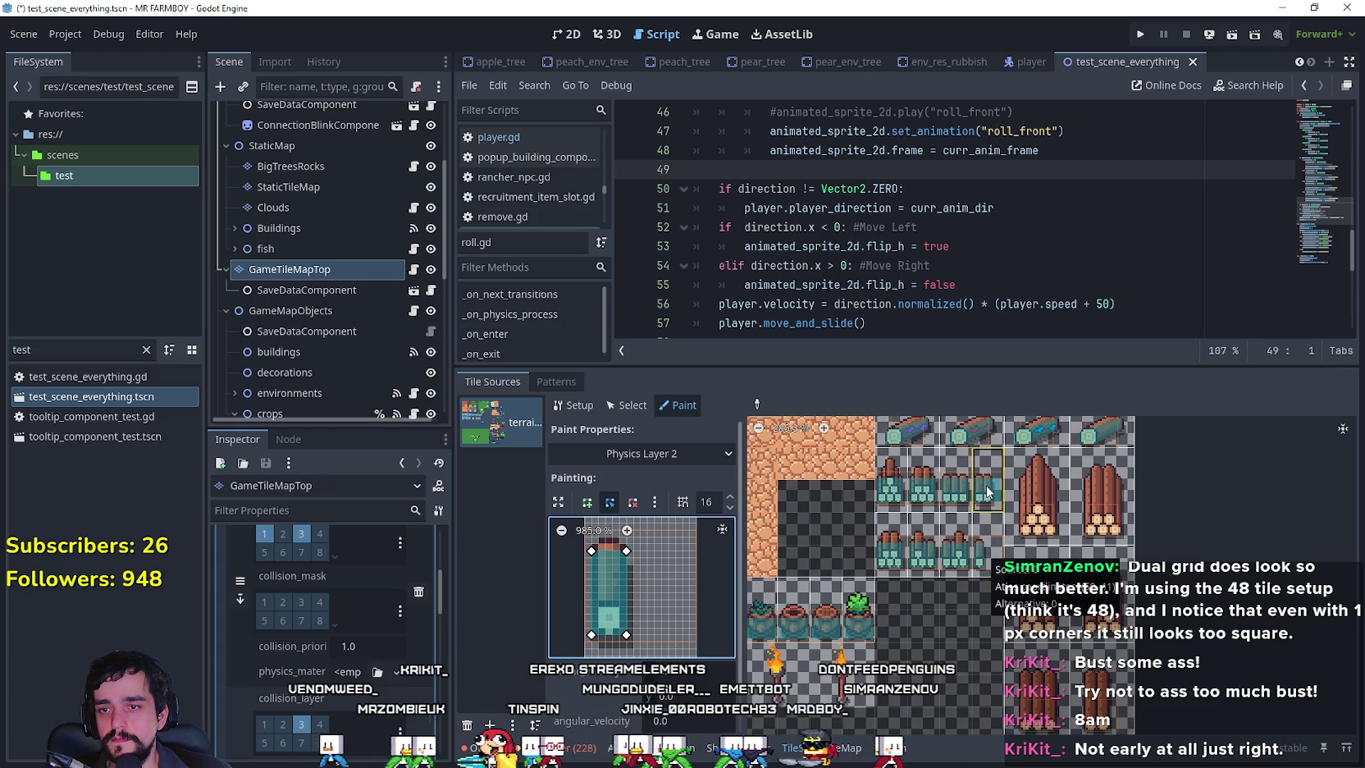
Widen the polygon by dragging its top and bottom right vertices outward.
left_click_drag(627, 551, 654, 551)
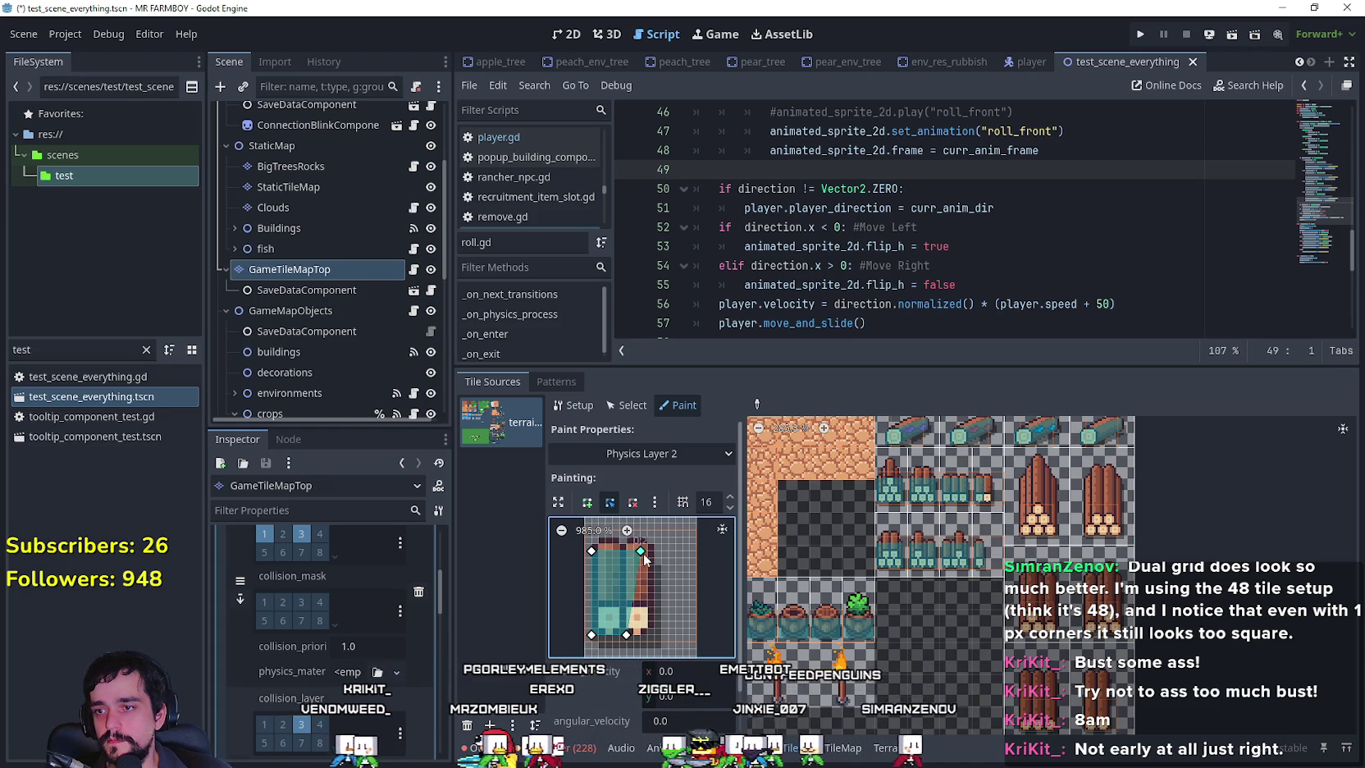
left_click_drag(632, 633, 655, 634)
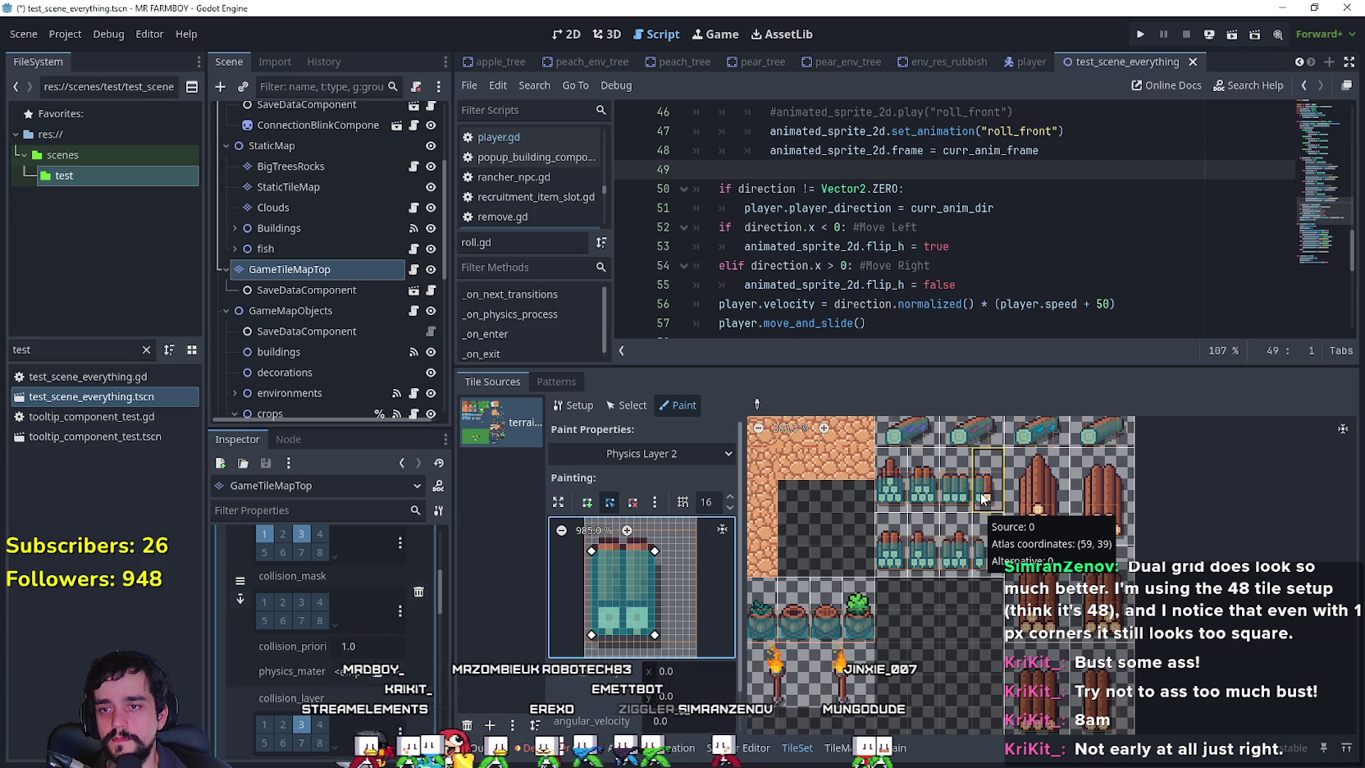
left_click(666, 455)
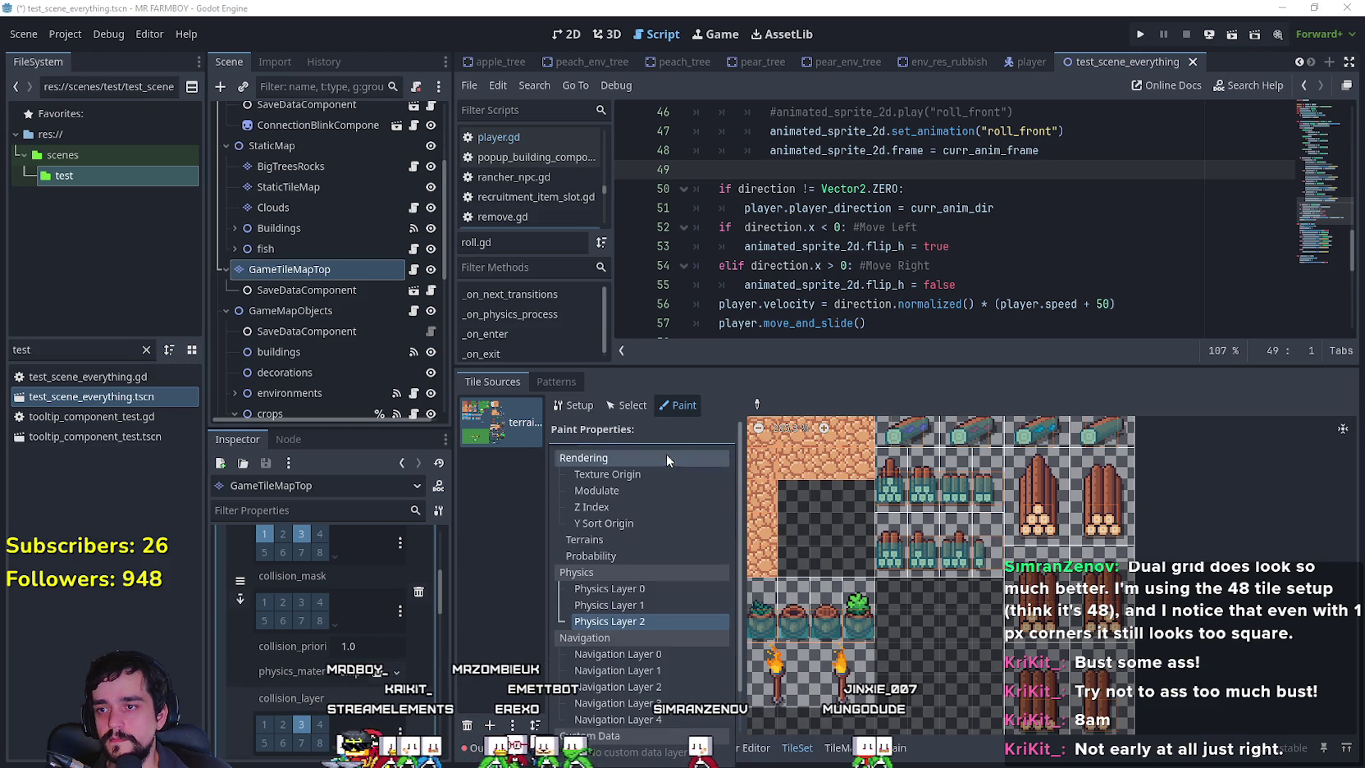
Switch painting to Physics Layer 0 and zoom out to see the teal tile's whole polygon.
left_click(620, 589)
left_click(756, 404)
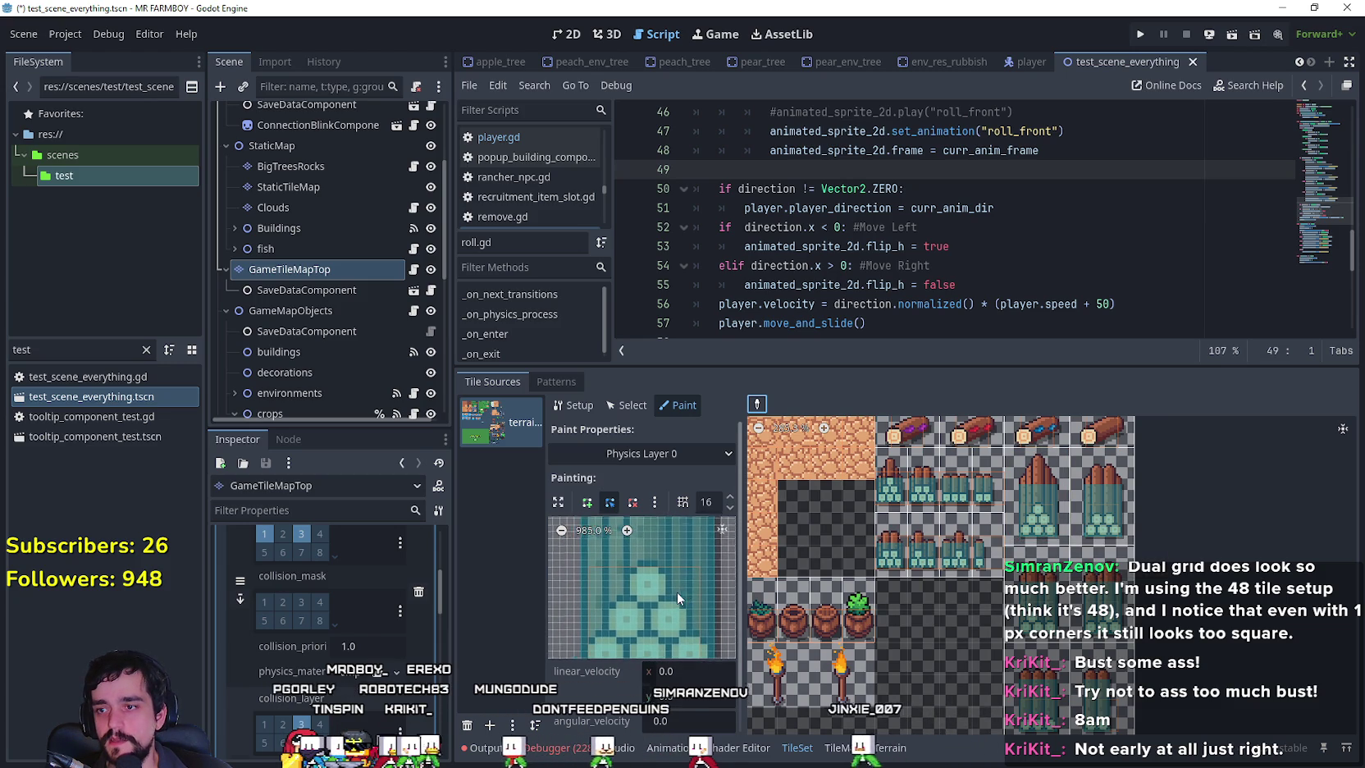
left_click(561, 530)
left_click(561, 531)
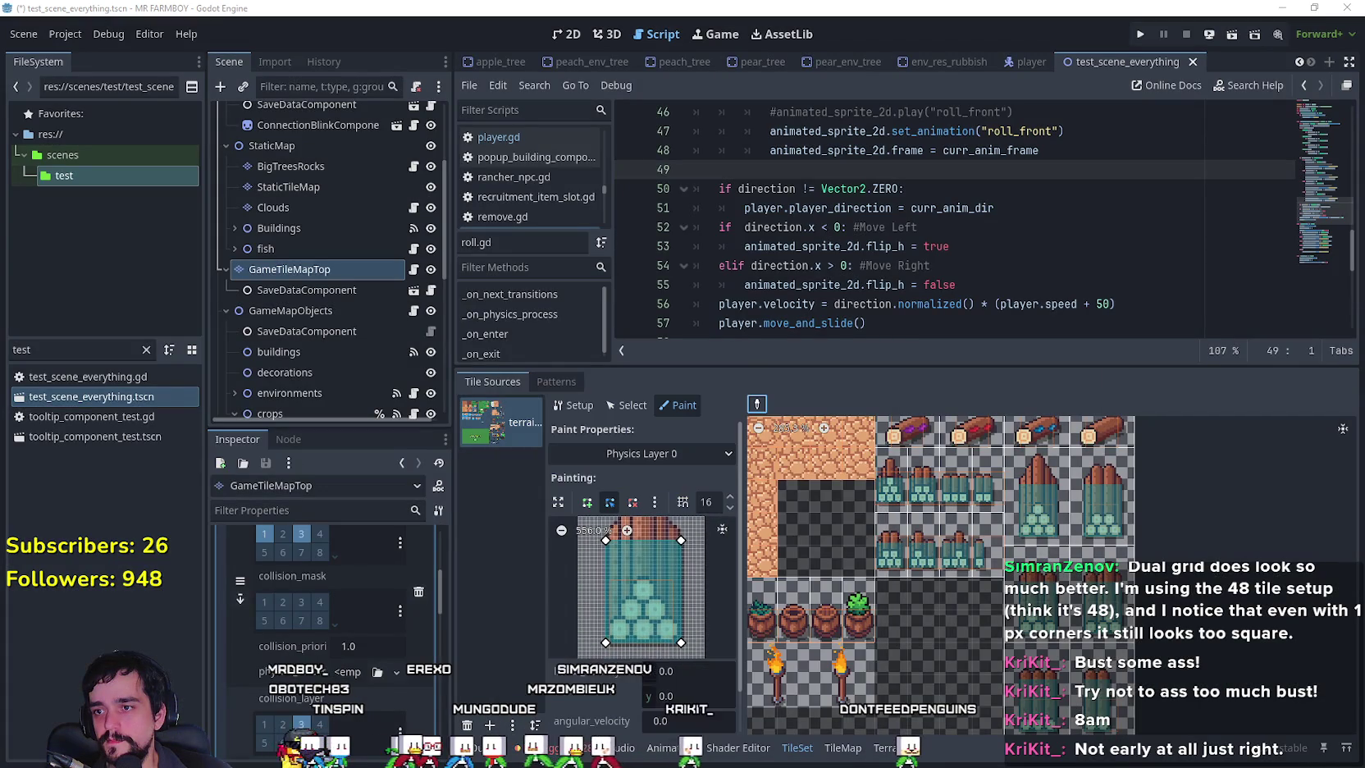
Return painting to Physics Layer 2 and select the tall log-pile tile.
left_click(623, 456)
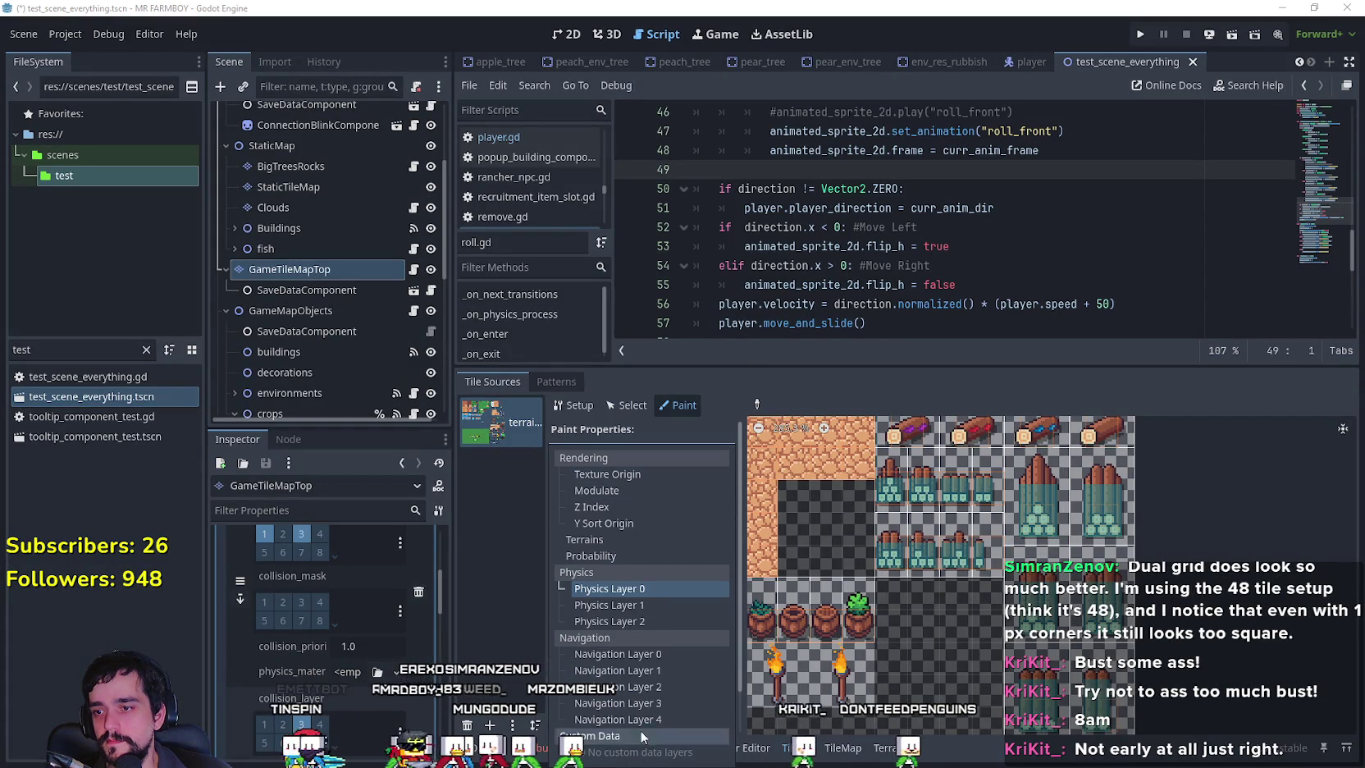
left_click(643, 625)
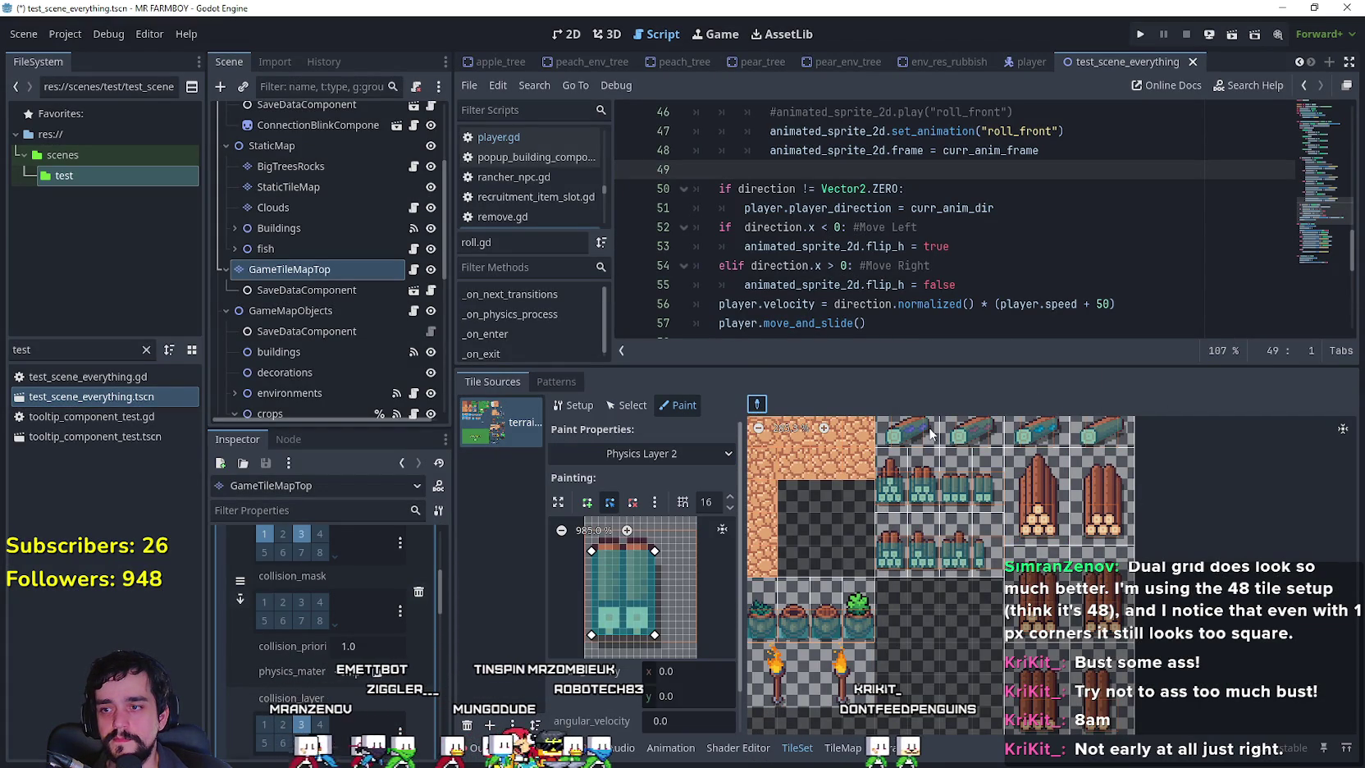
left_click(1039, 507)
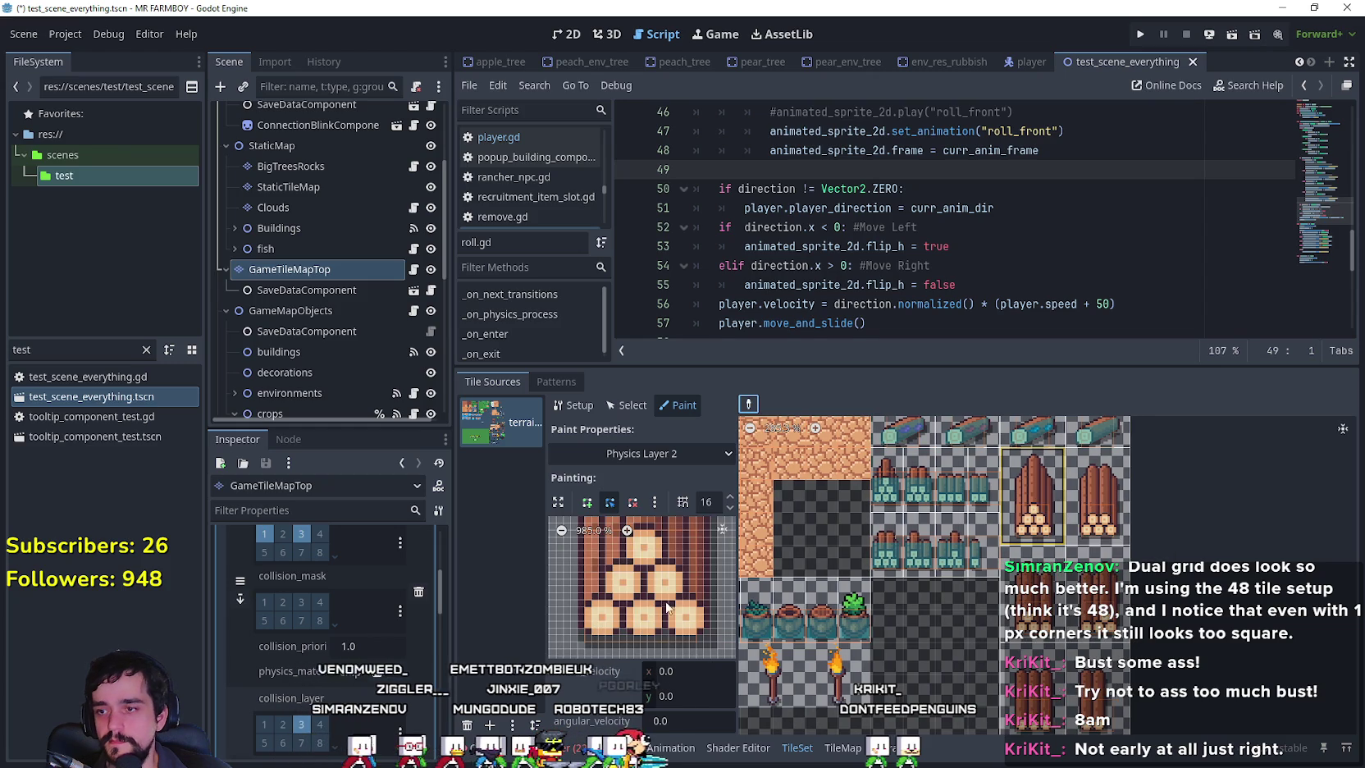
Zoom out and draw a four-corner polygon over the log pile's lower base.
left_click(562, 531)
left_click(562, 531)
left_click(562, 531)
left_click(588, 502)
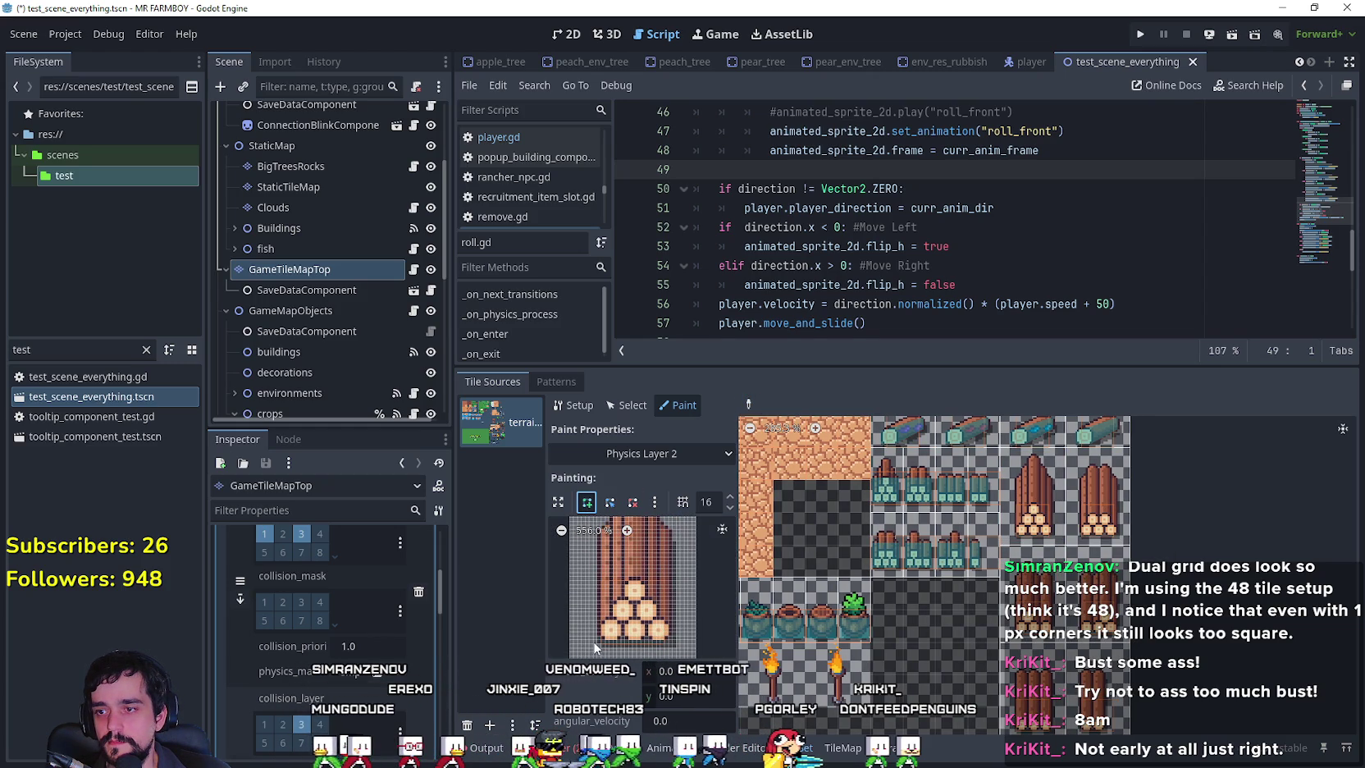
left_click(602, 644)
left_click(673, 639)
left_click(673, 554)
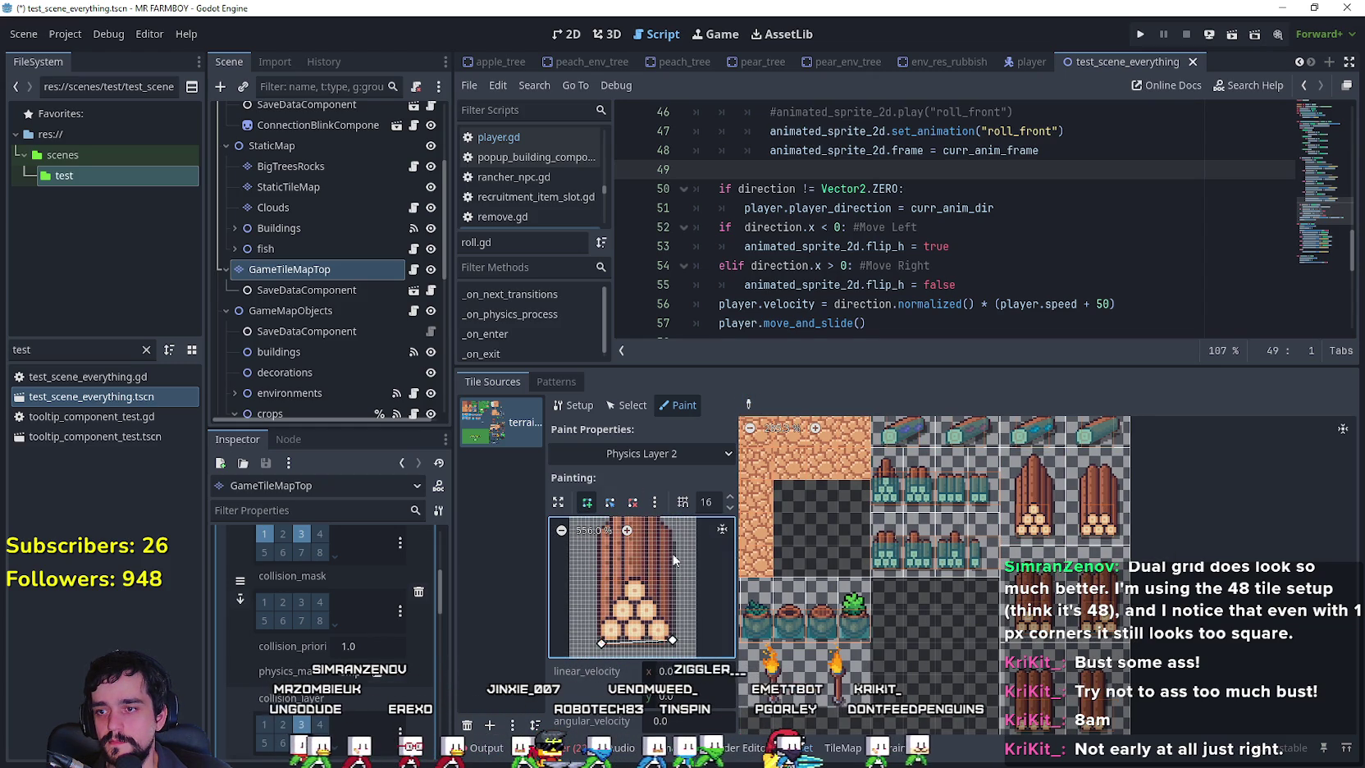
left_click(593, 549)
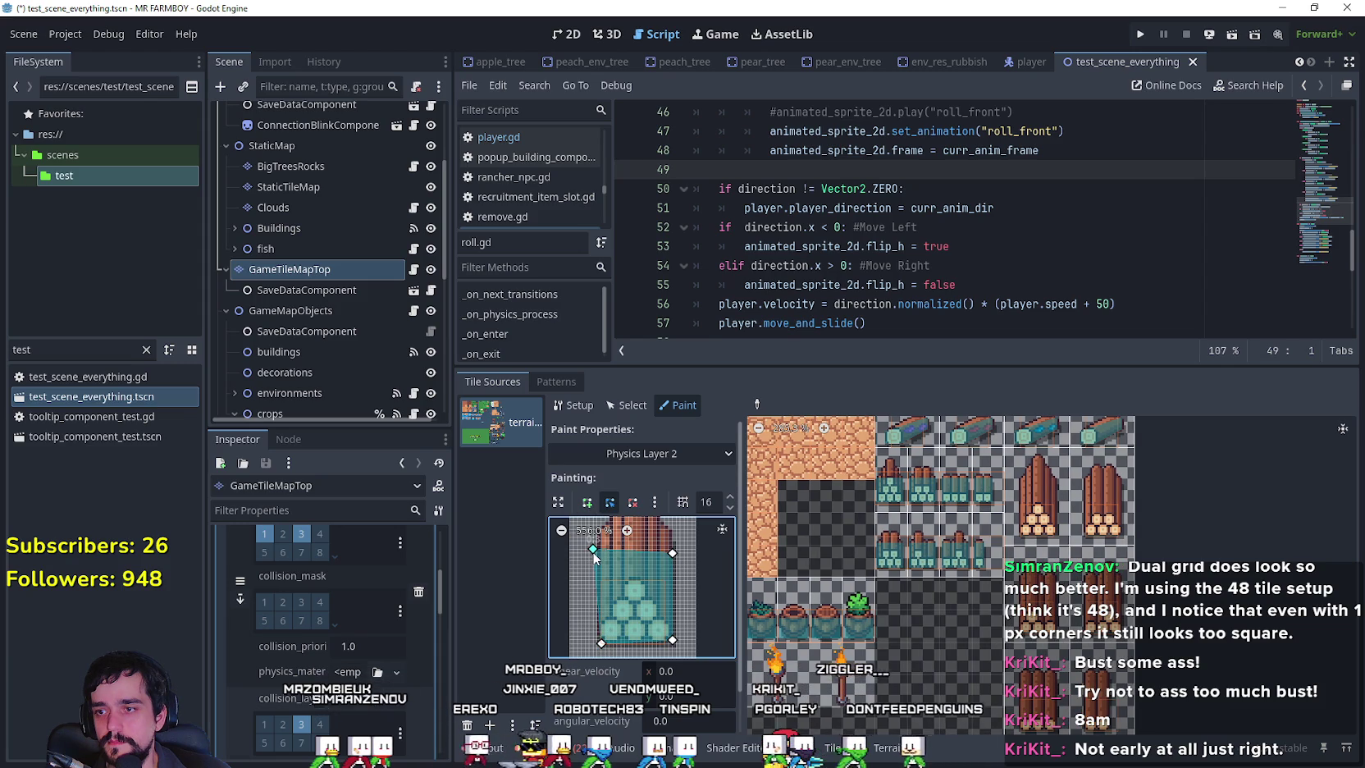
left_click_drag(593, 550, 597, 554)
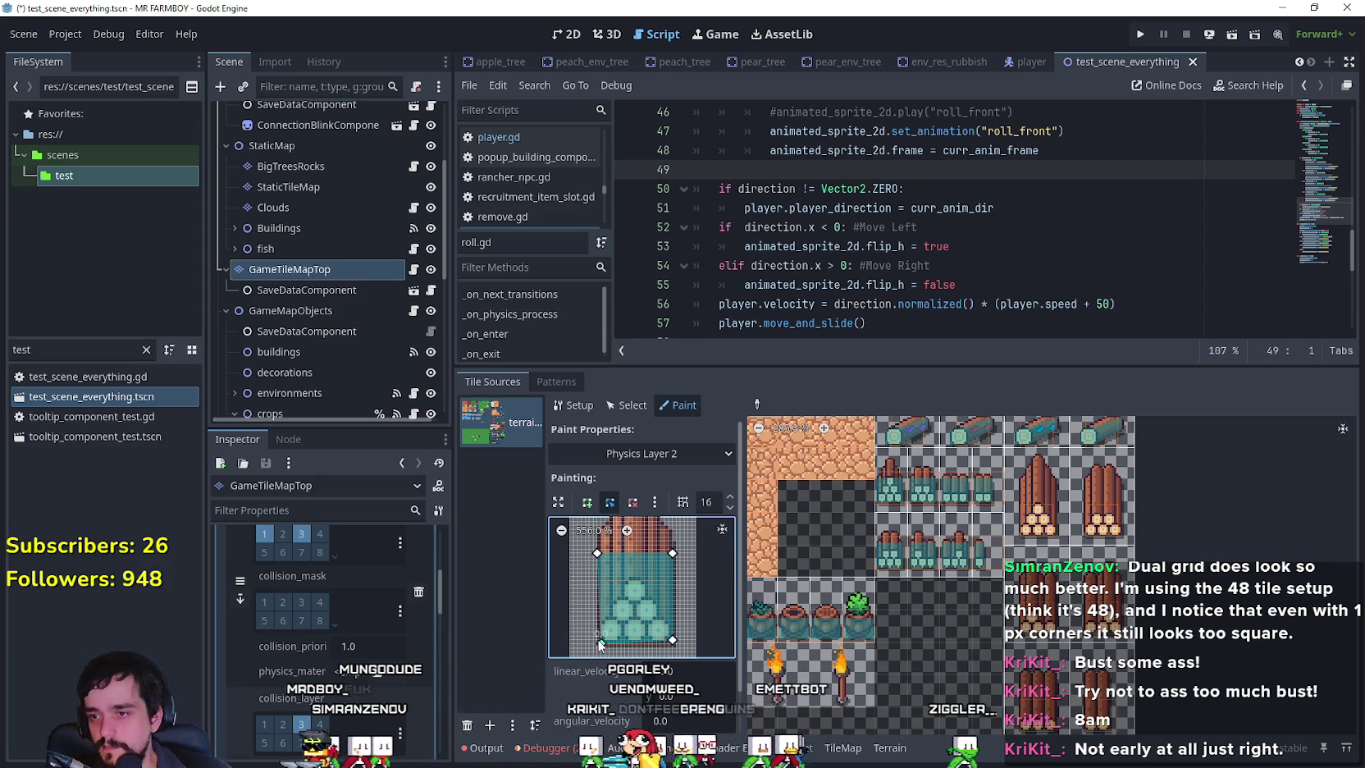
Raise the polygon's bottom-left corner so it fits the log base.
scroll(665, 605, "up", 3)
left_click_drag(665, 605, 682, 548)
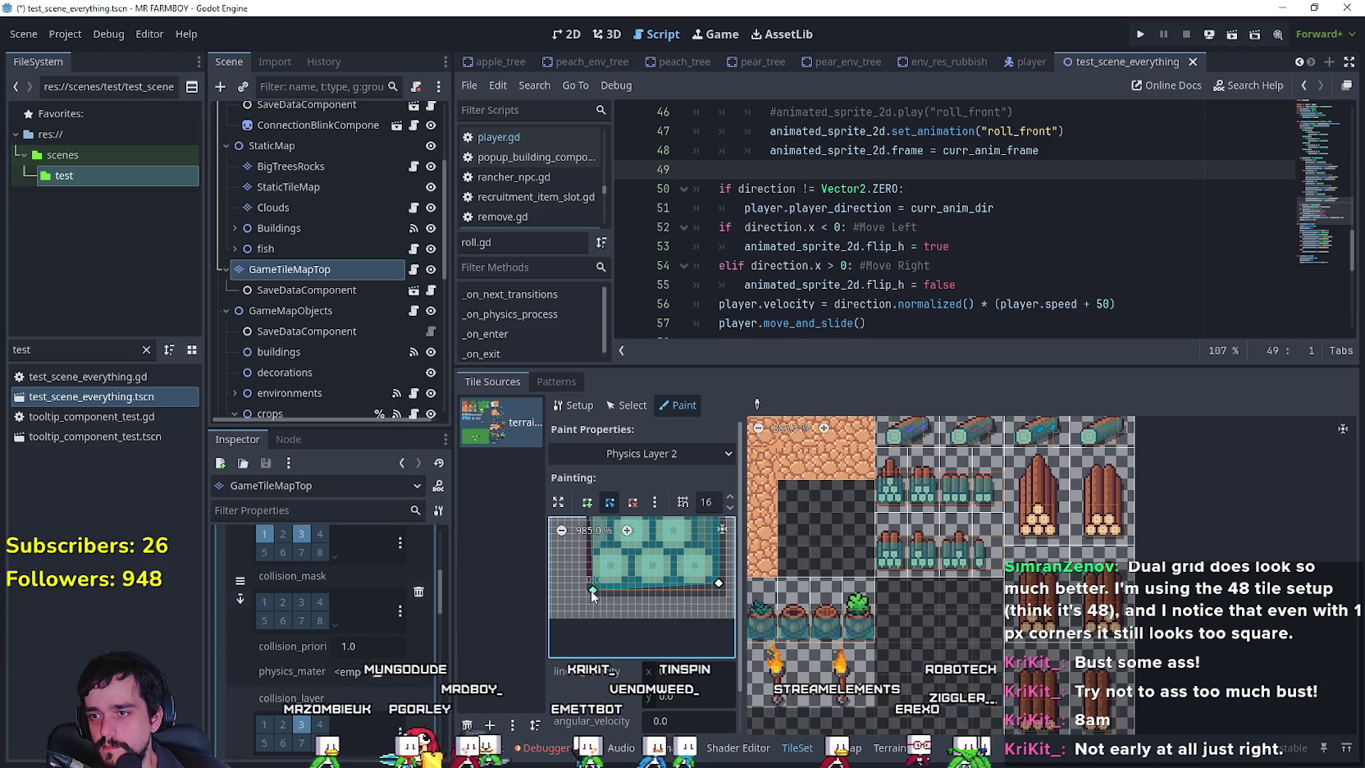
mouse_move(639, 555)
left_mouse_down()
mouse_move(654, 621)
mouse_move(688, 622)
mouse_move(687, 656)
left_mouse_up()
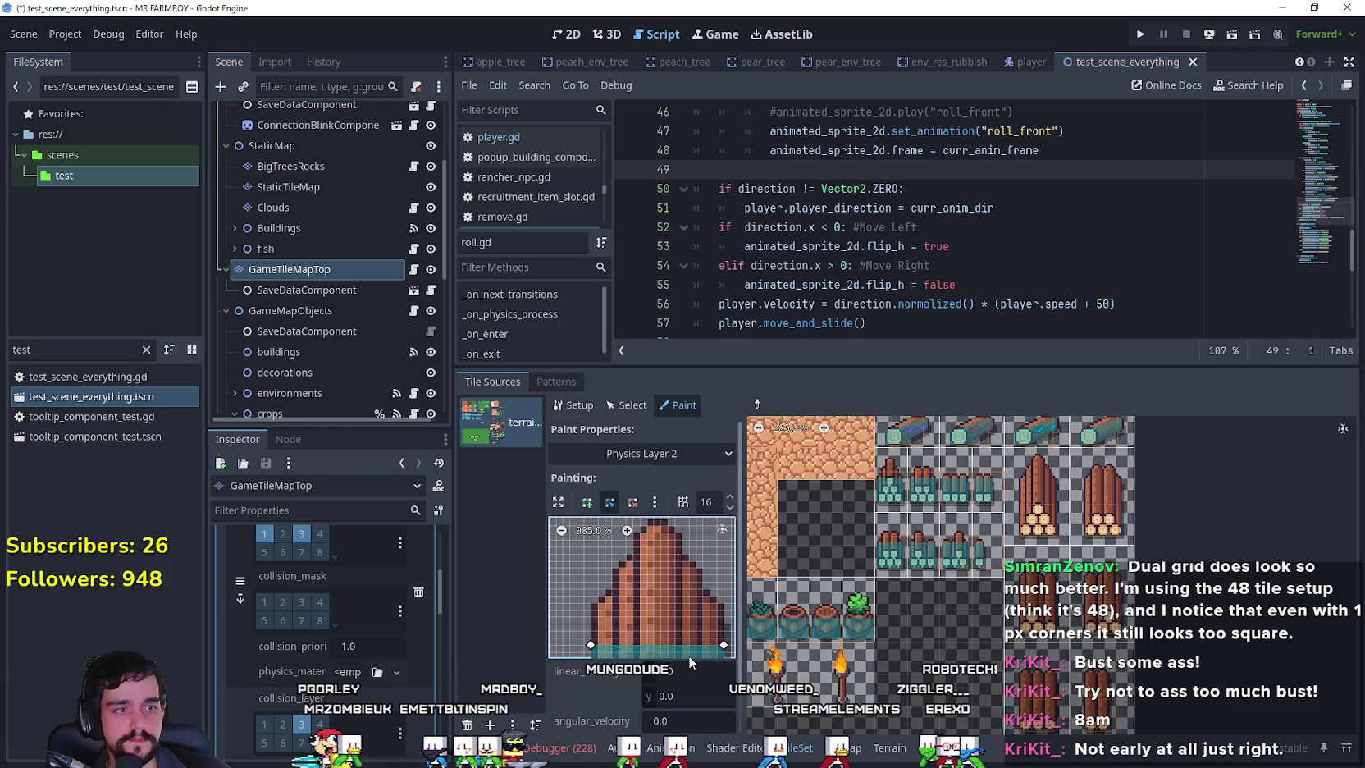
left_click_drag(591, 645, 589, 625)
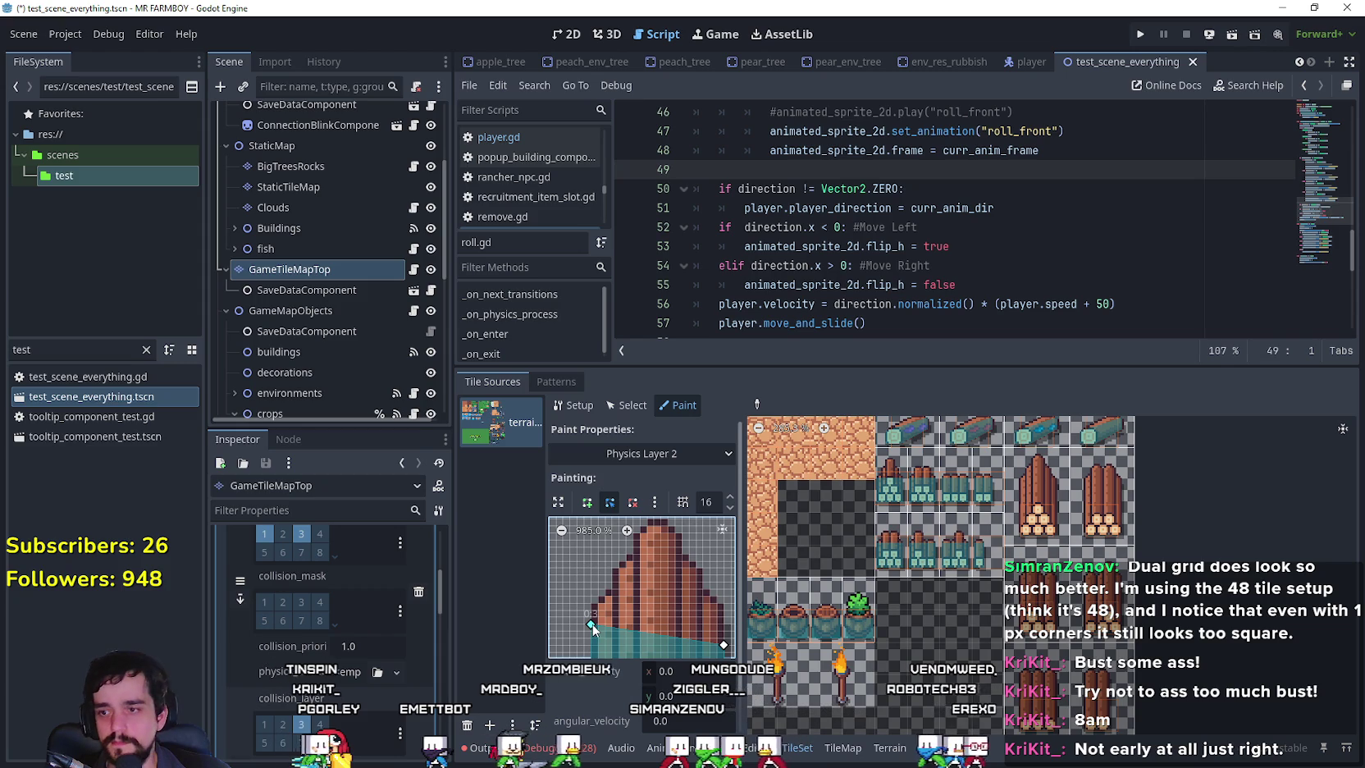
scroll(686, 639, "right", 2)
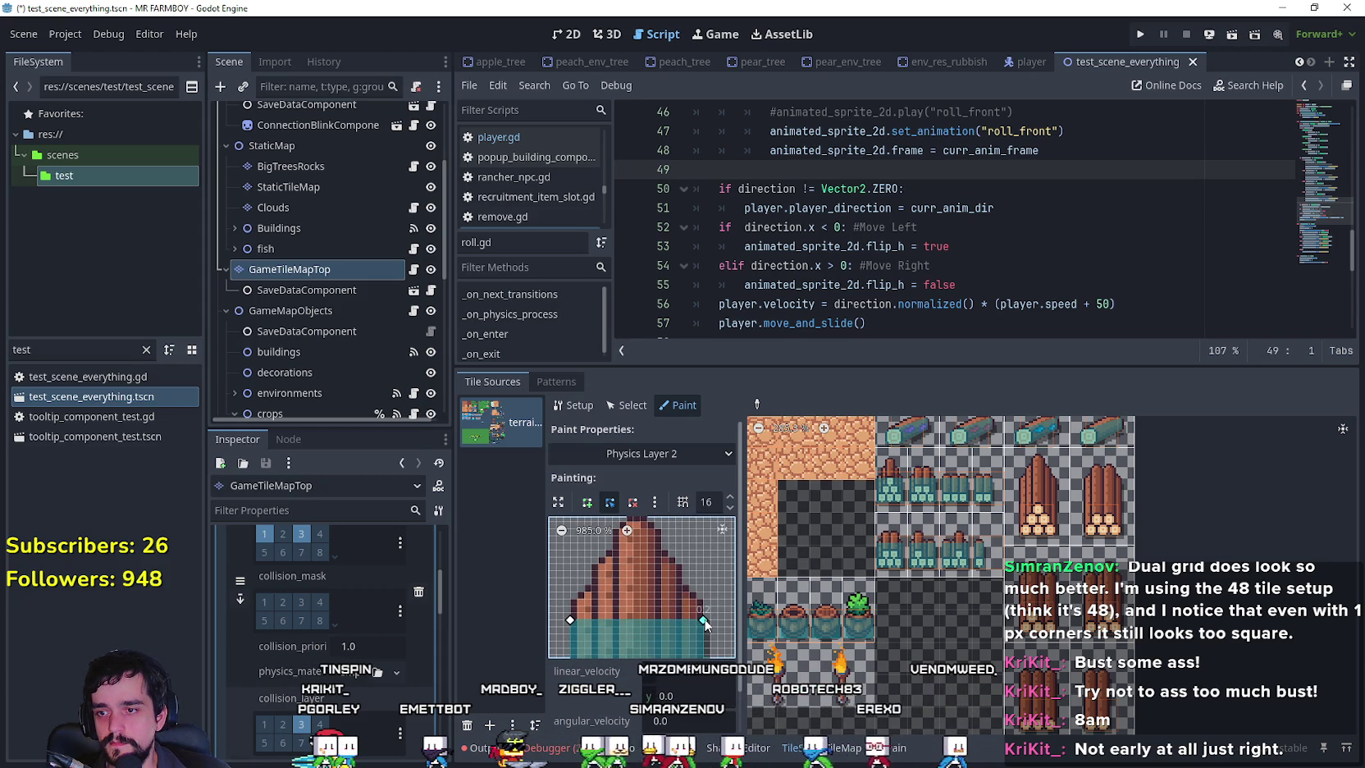
scroll(669, 623, "down", 1)
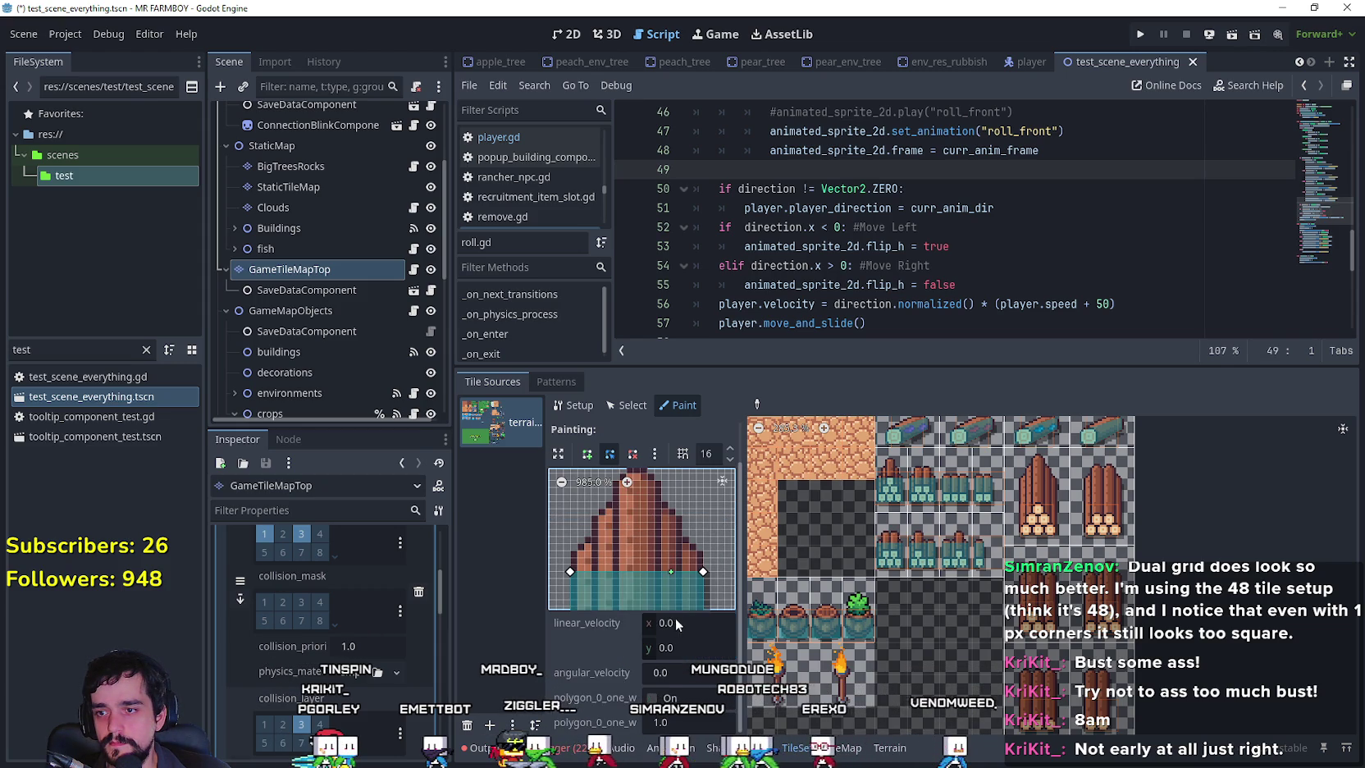
Paint the Physics Layer 2 collision onto three more log tiles.
left_click(1042, 497)
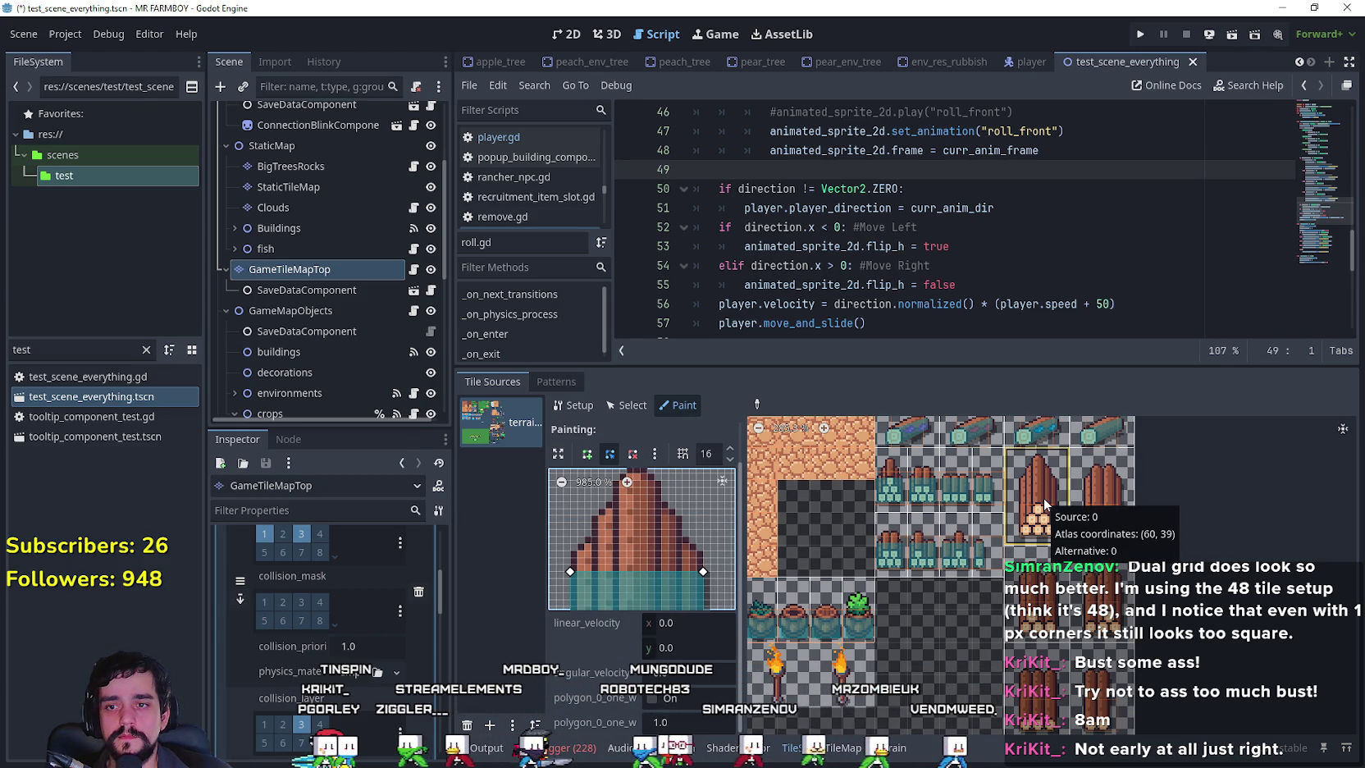
left_click(1112, 488)
left_click(1036, 591)
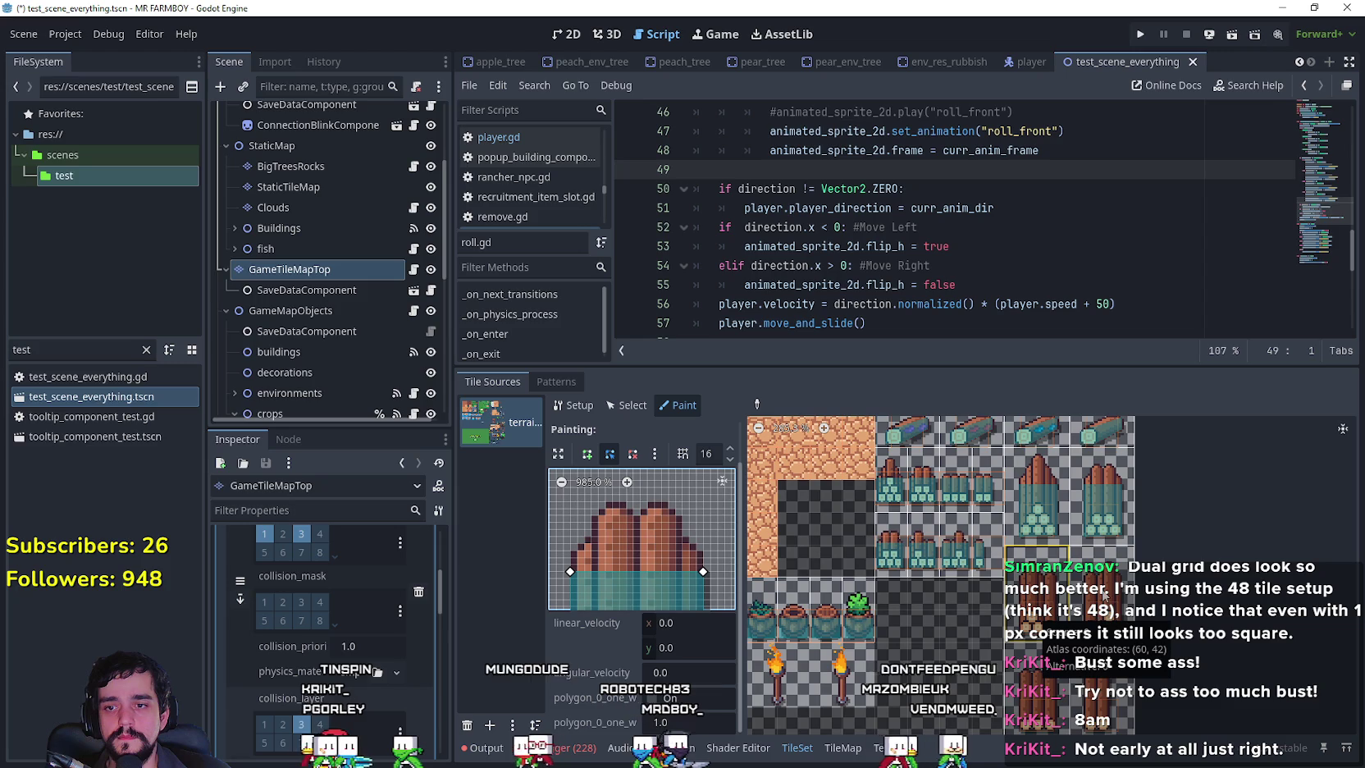
Stretch the next log tile's polygon across its base, then switch painting to Physics Layer 0.
left_click(1036, 672)
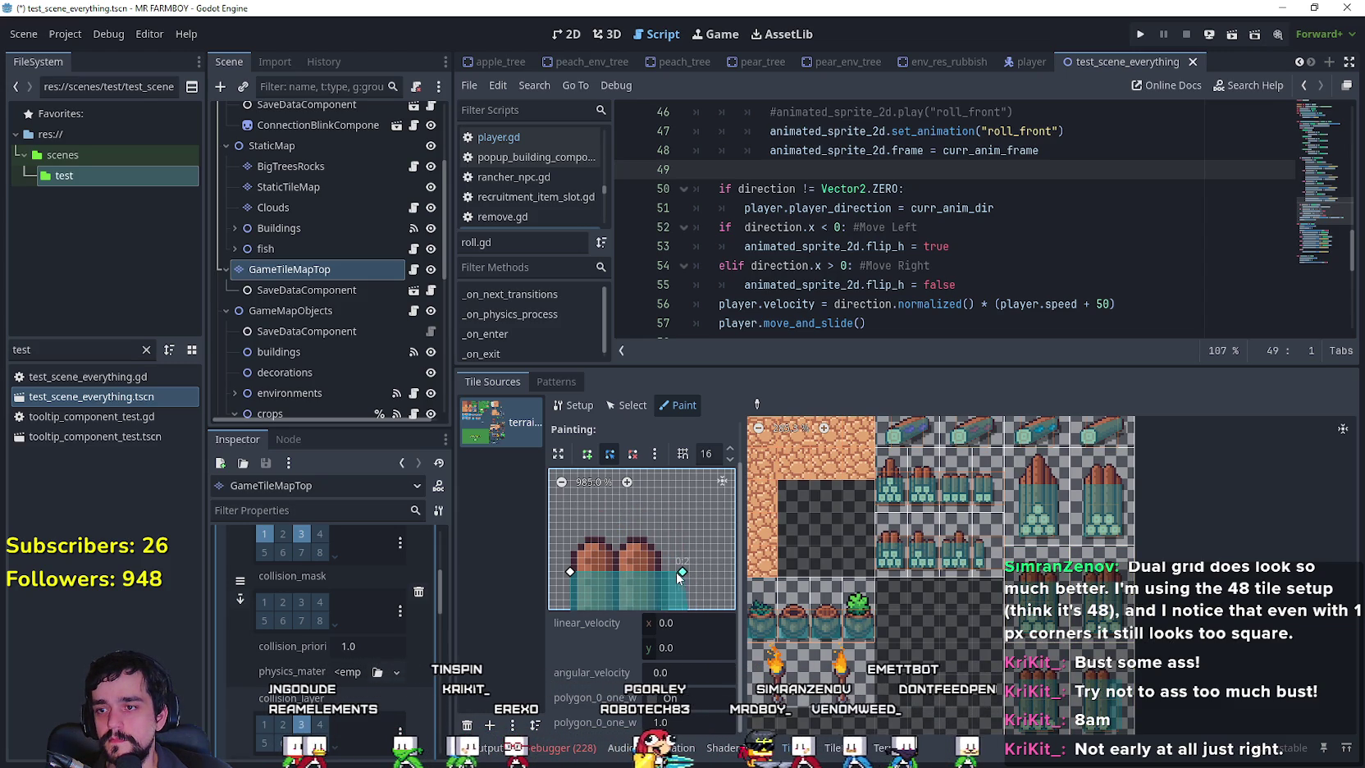
mouse_move(661, 574)
left_mouse_down()
mouse_move(690, 480)
mouse_move(697, 564)
left_mouse_up()
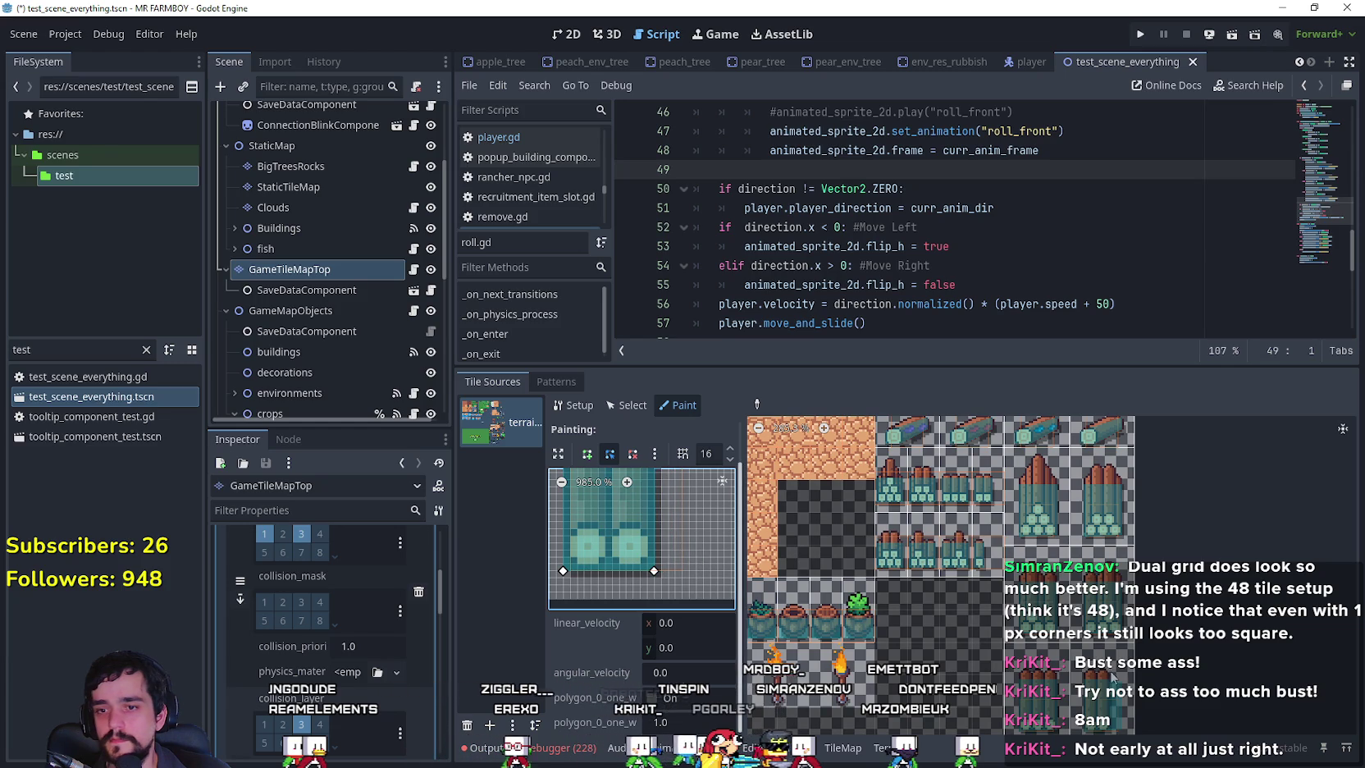
left_click(793, 610)
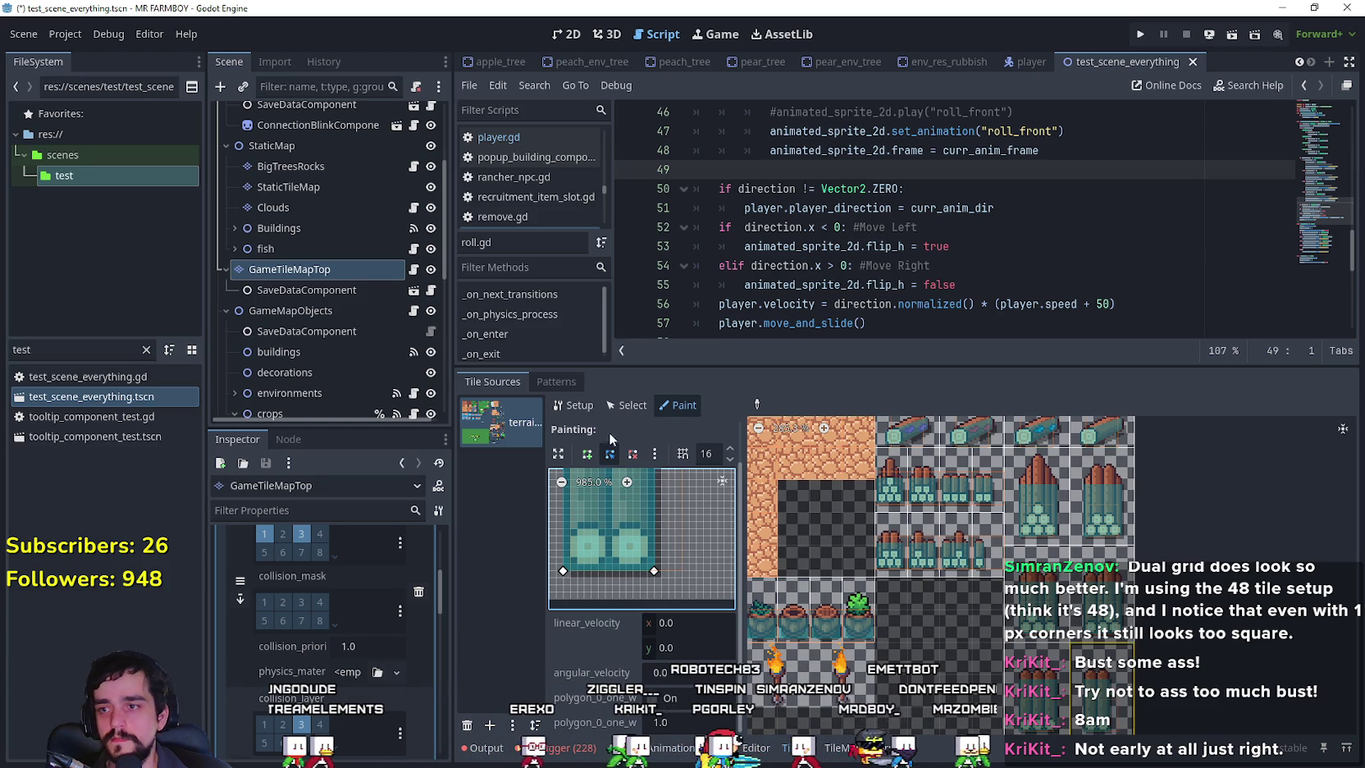
left_click(757, 404)
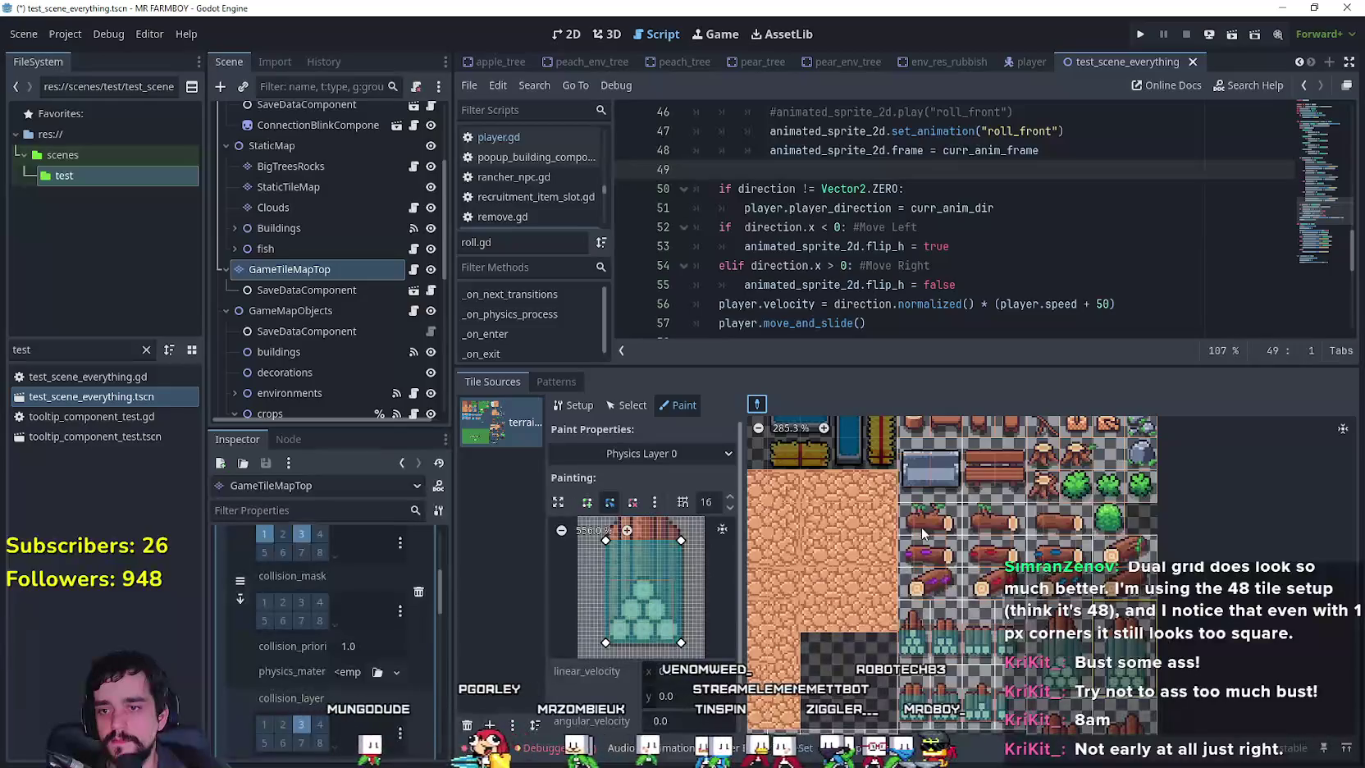
Try several log-stack tiles as the paint source, settling on the tall log stack.
left_click(926, 530)
scroll(971, 555, "down", 2)
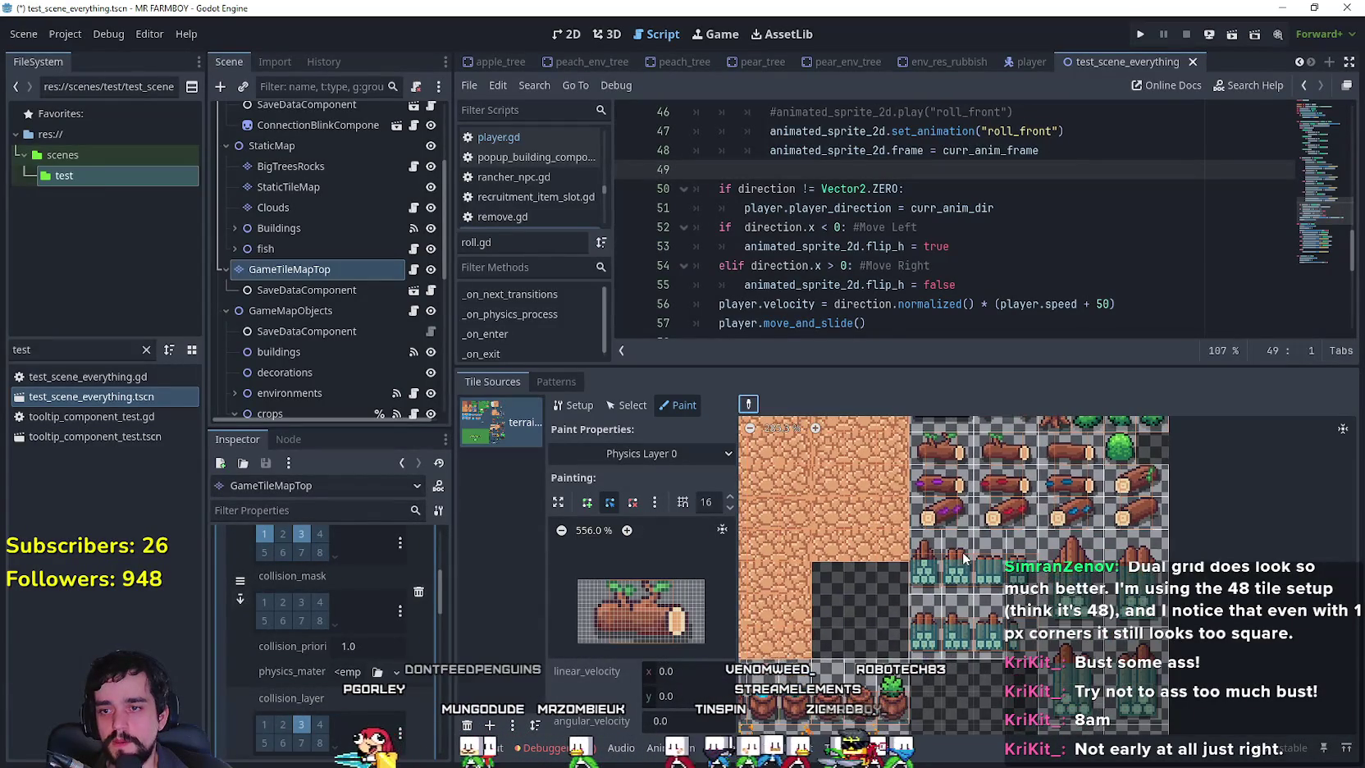
left_click(956, 566)
left_click(988, 566)
left_click(1070, 566)
left_click(1136, 554)
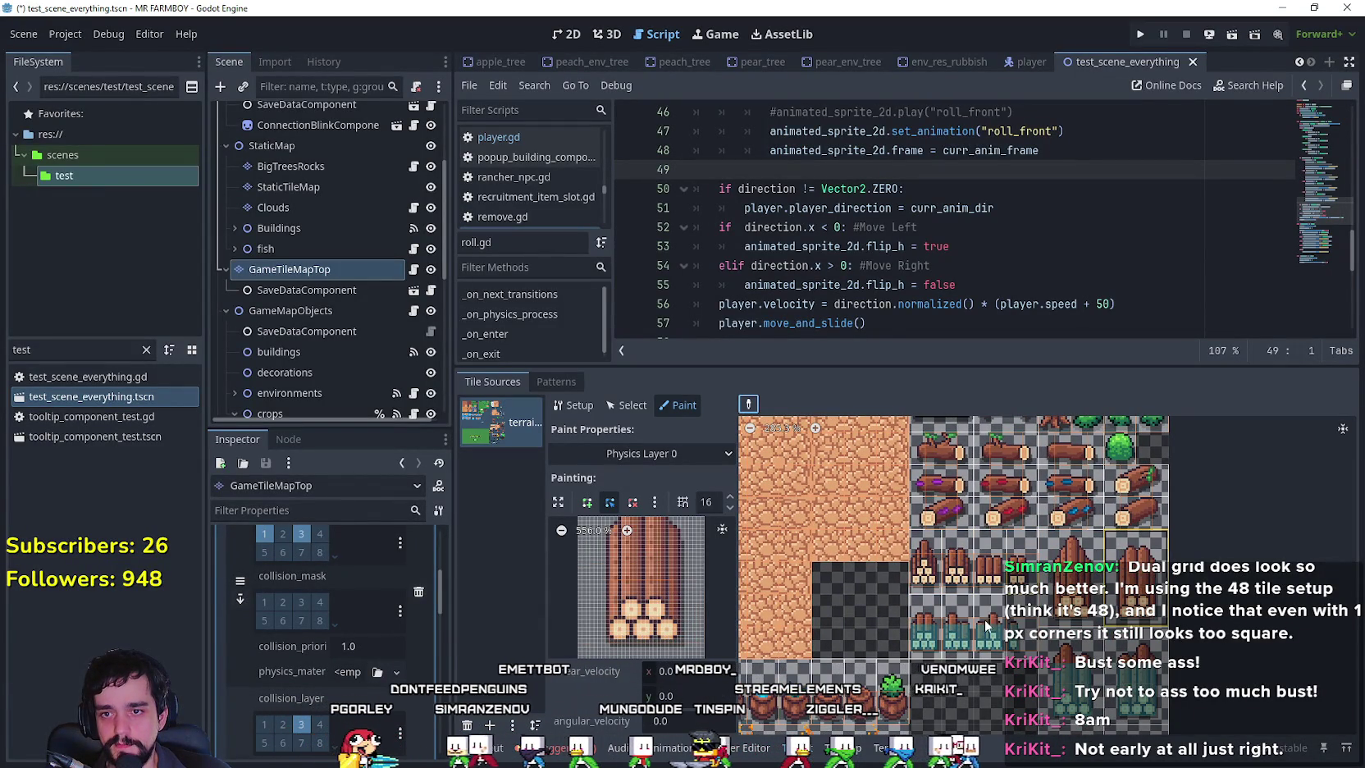
left_click(945, 641)
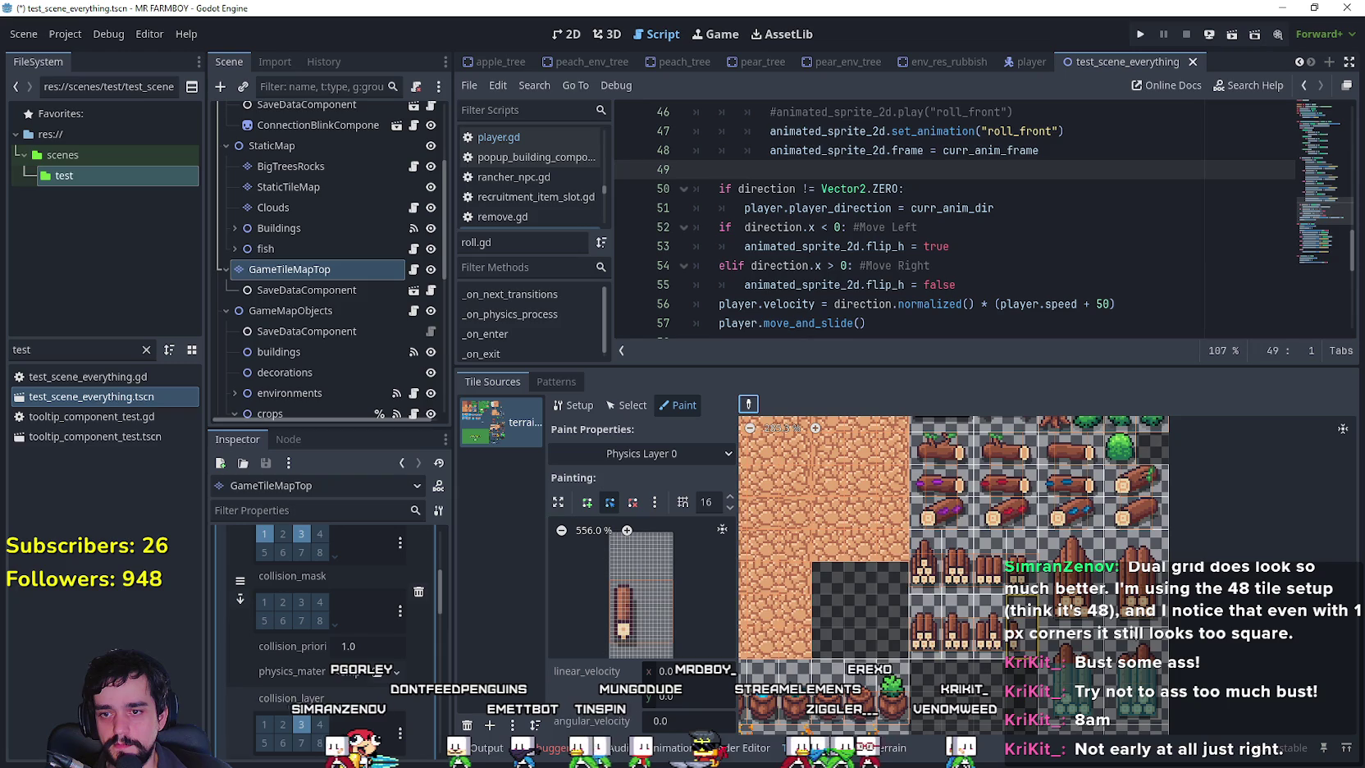
scroll(1116, 533, "down", 4)
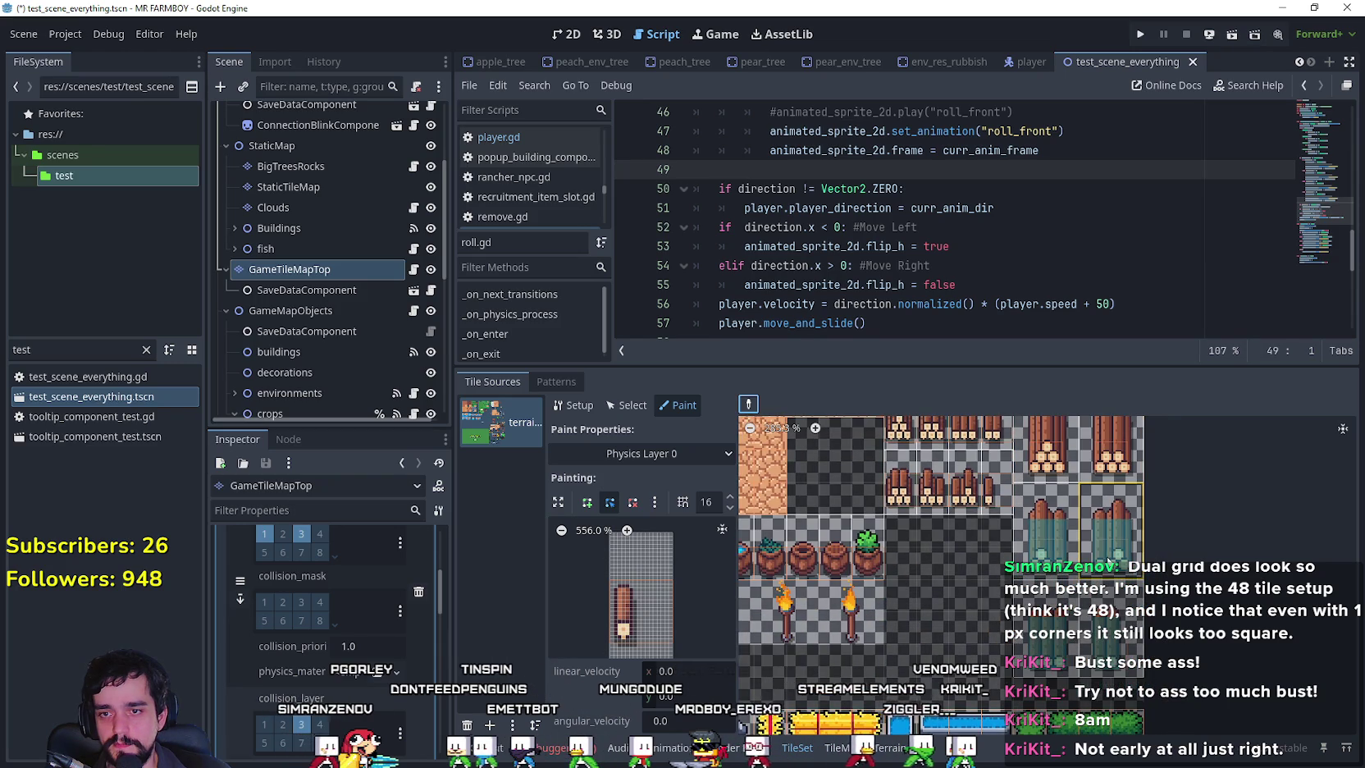
left_click(1111, 529)
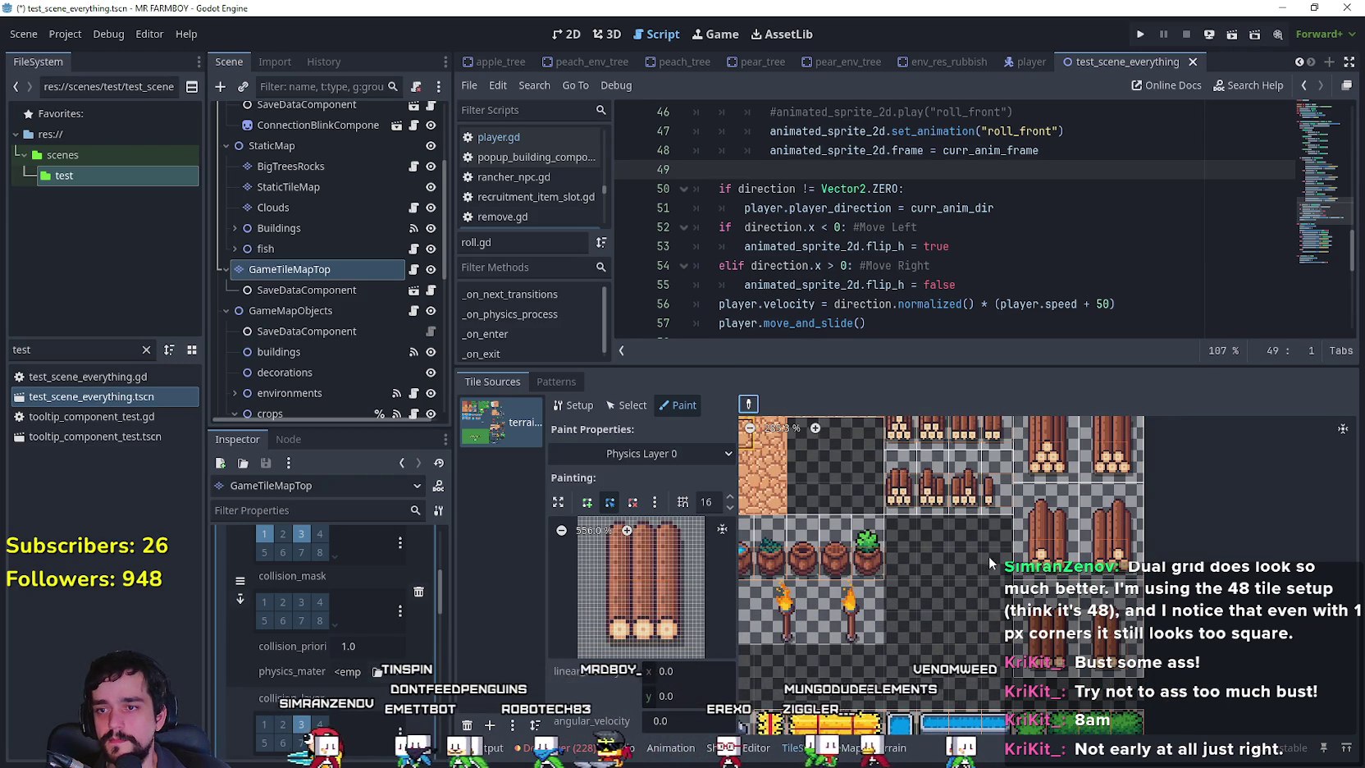
Scroll the atlas to the tree and building tiles and place the cursor at script line 52.
scroll(959, 547, "down", 2)
scroll(921, 549, "down", 2)
scroll(979, 545, "down", 2)
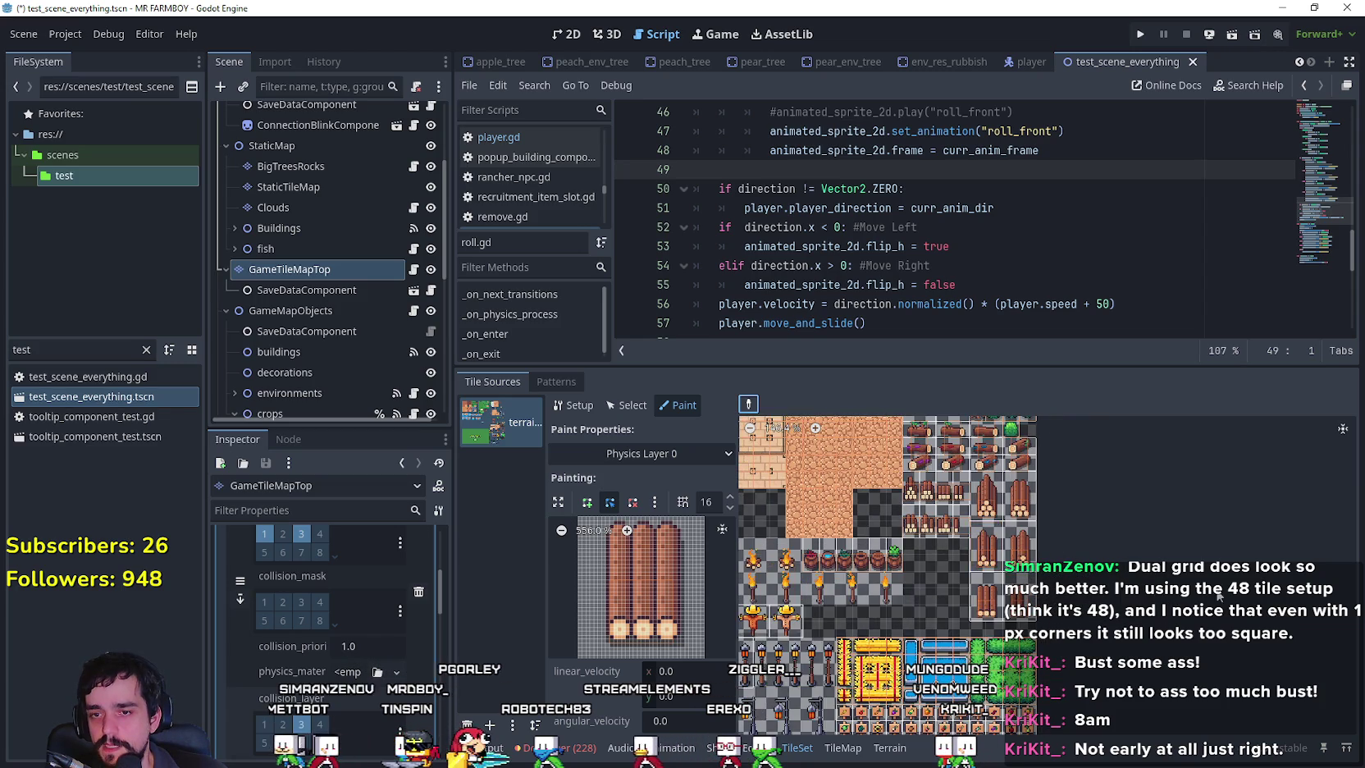
scroll(938, 568, "down", 3)
scroll(1254, 492, "down", 5)
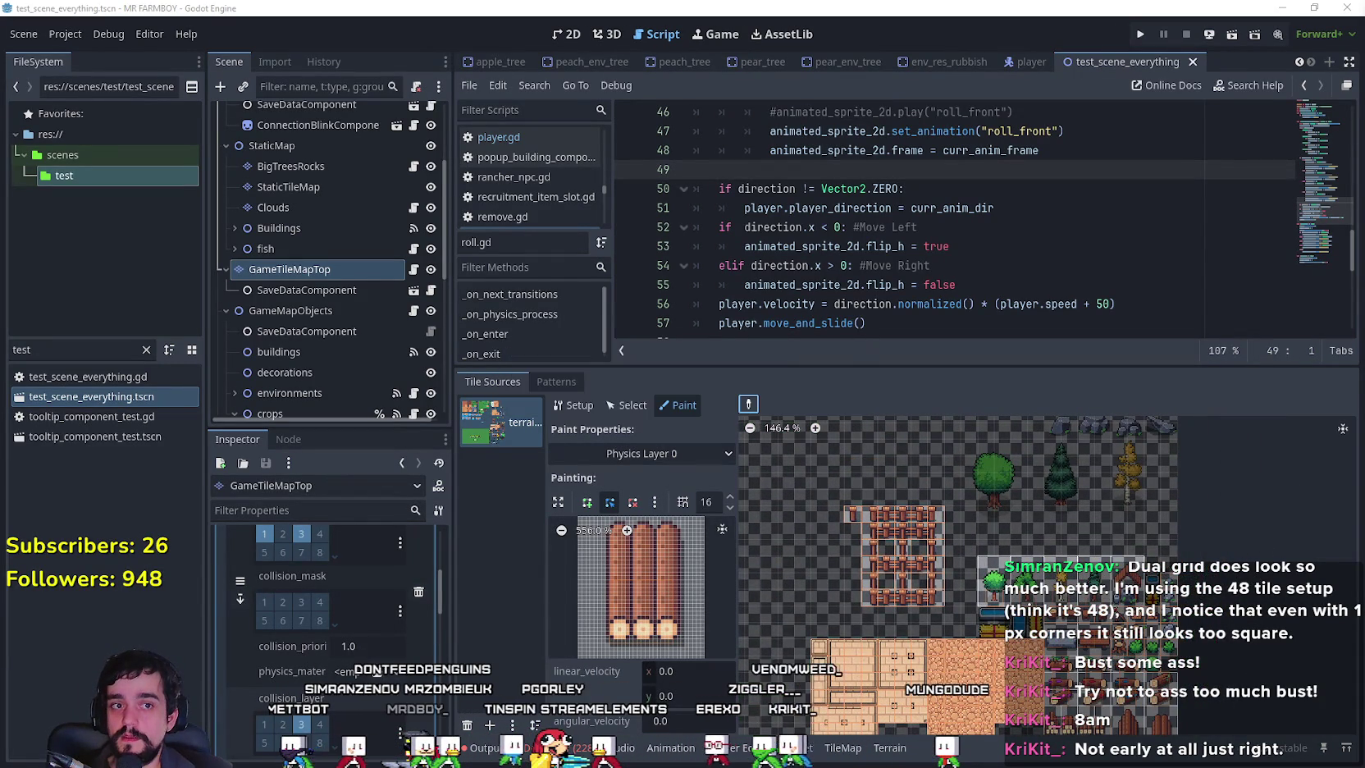
left_click(917, 246)
left_click(956, 233)
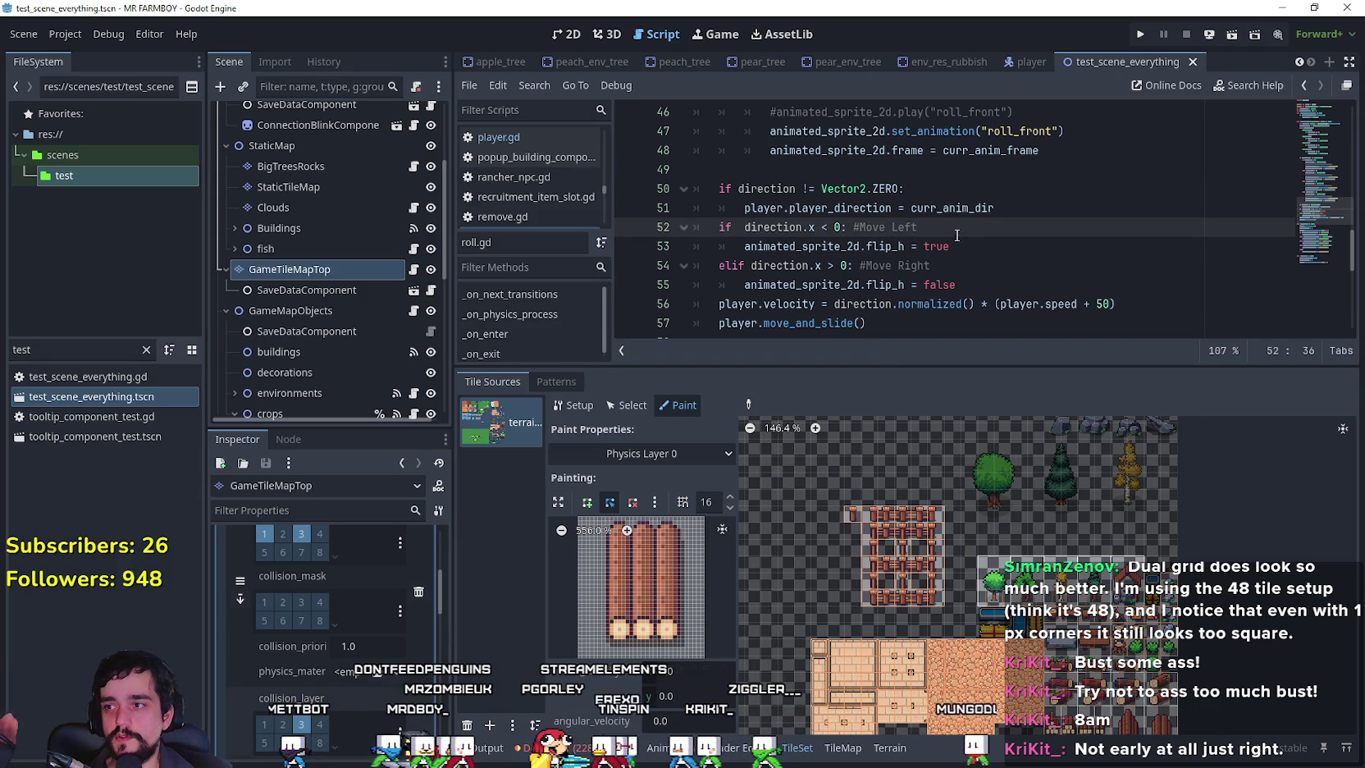
Switch to the player scene, review its state machine nodes, and launch the game.
left_click(1023, 61)
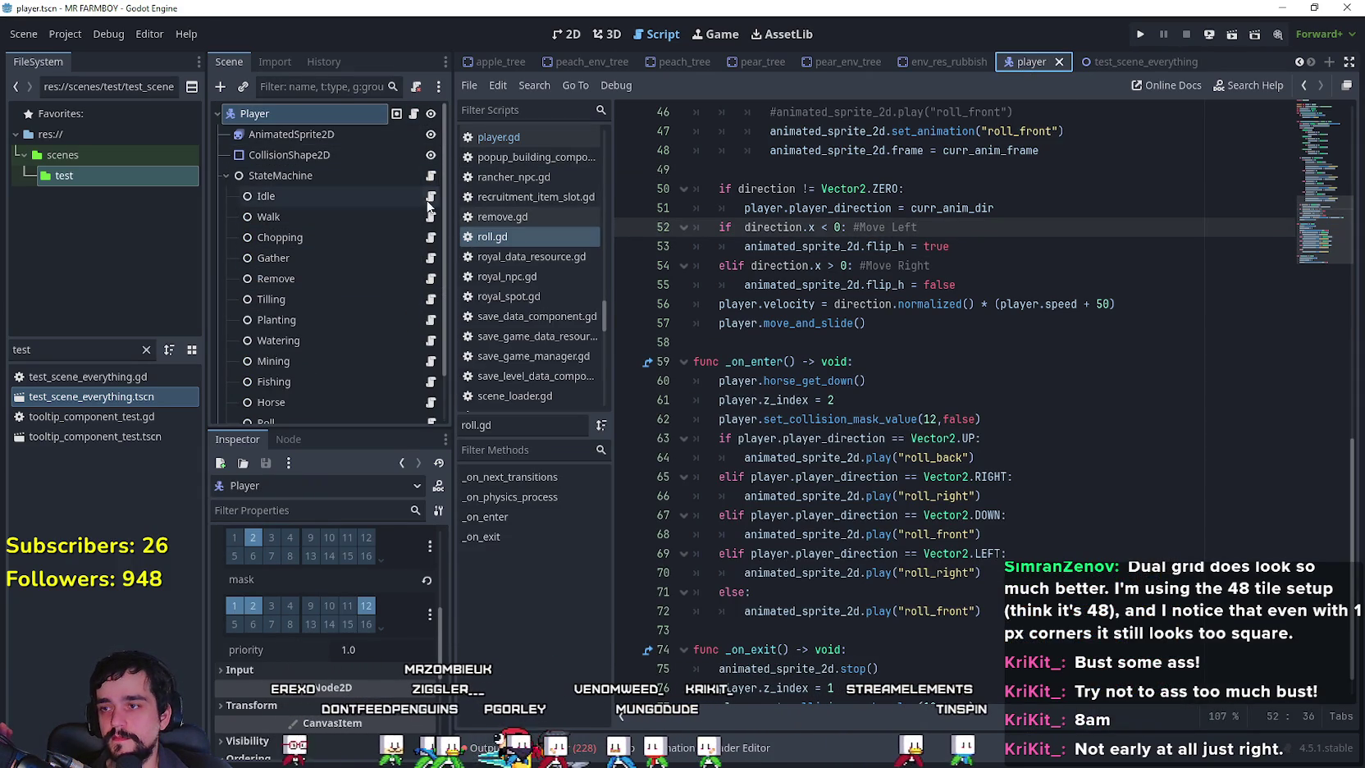
scroll(419, 213, "down", 2)
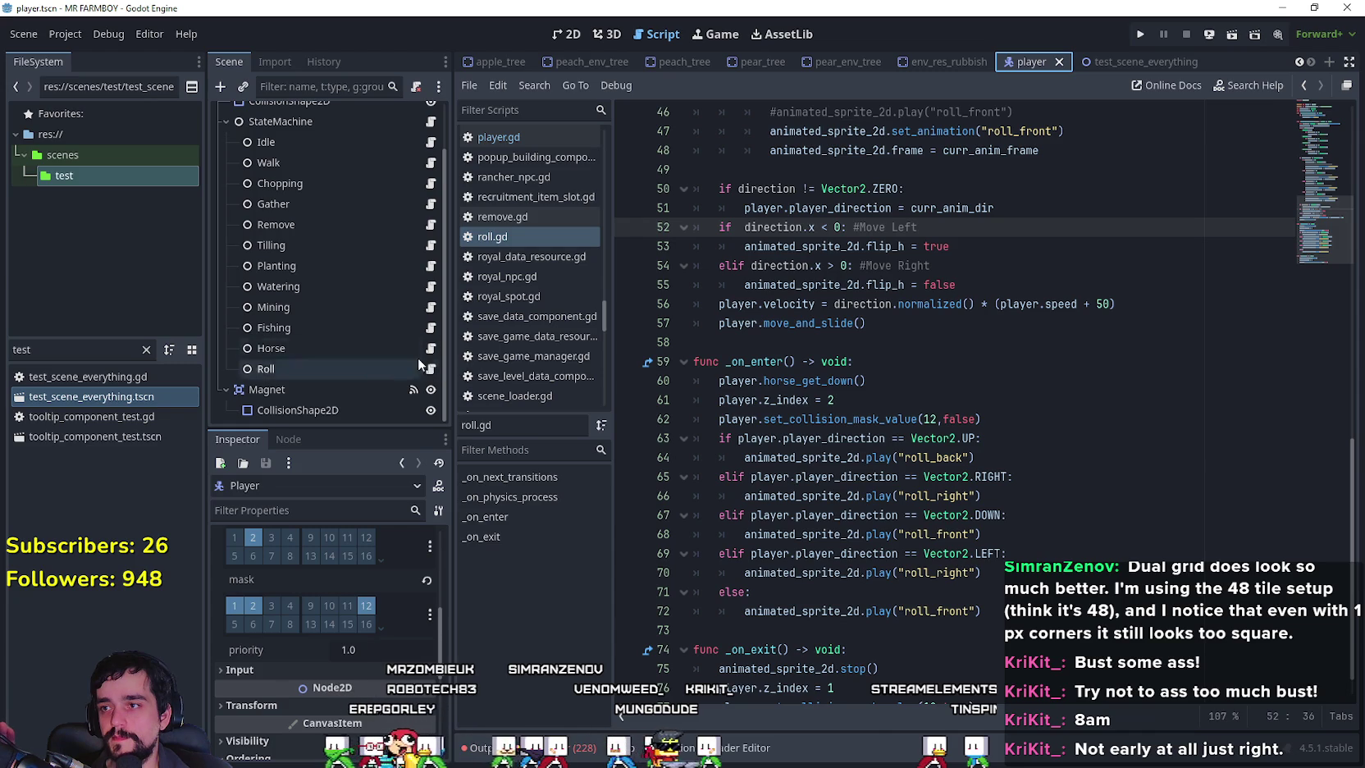
scroll(425, 367, "up", 2)
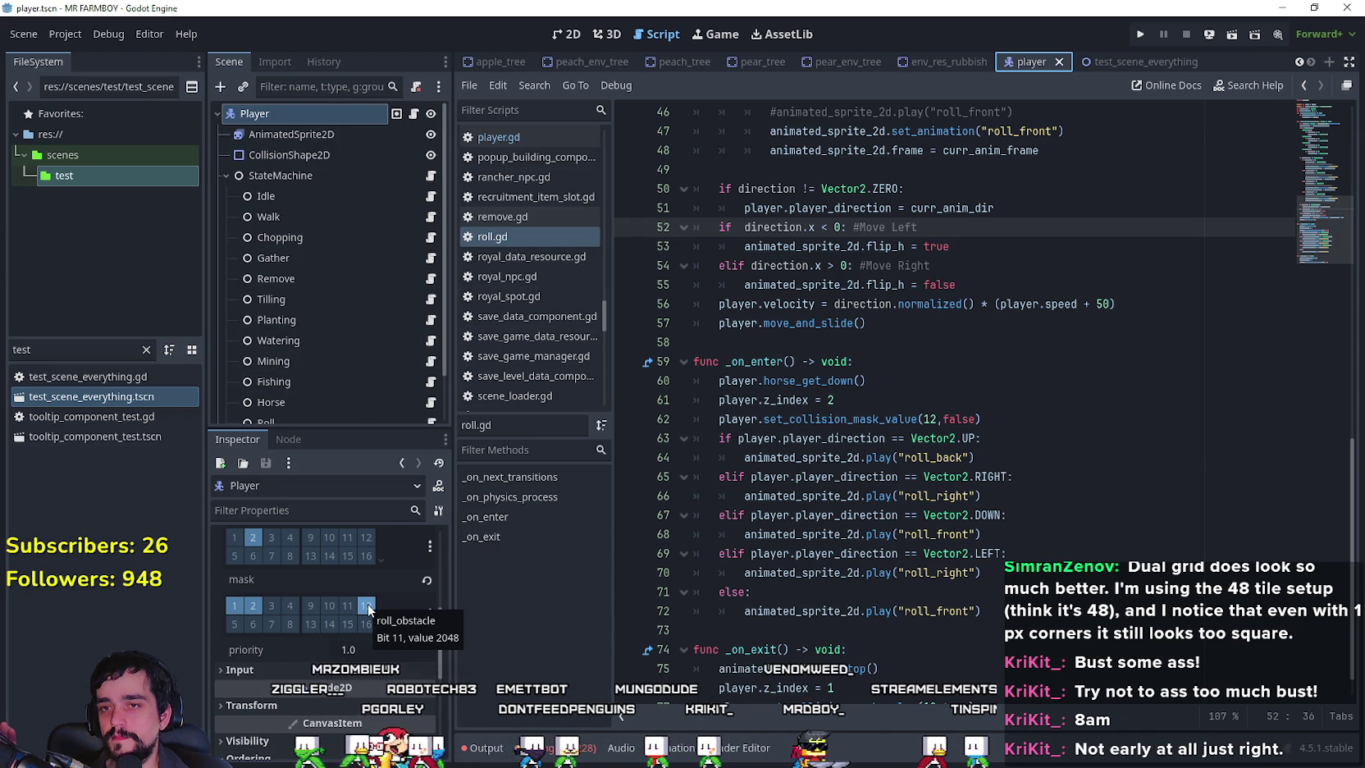
left_click(1140, 35)
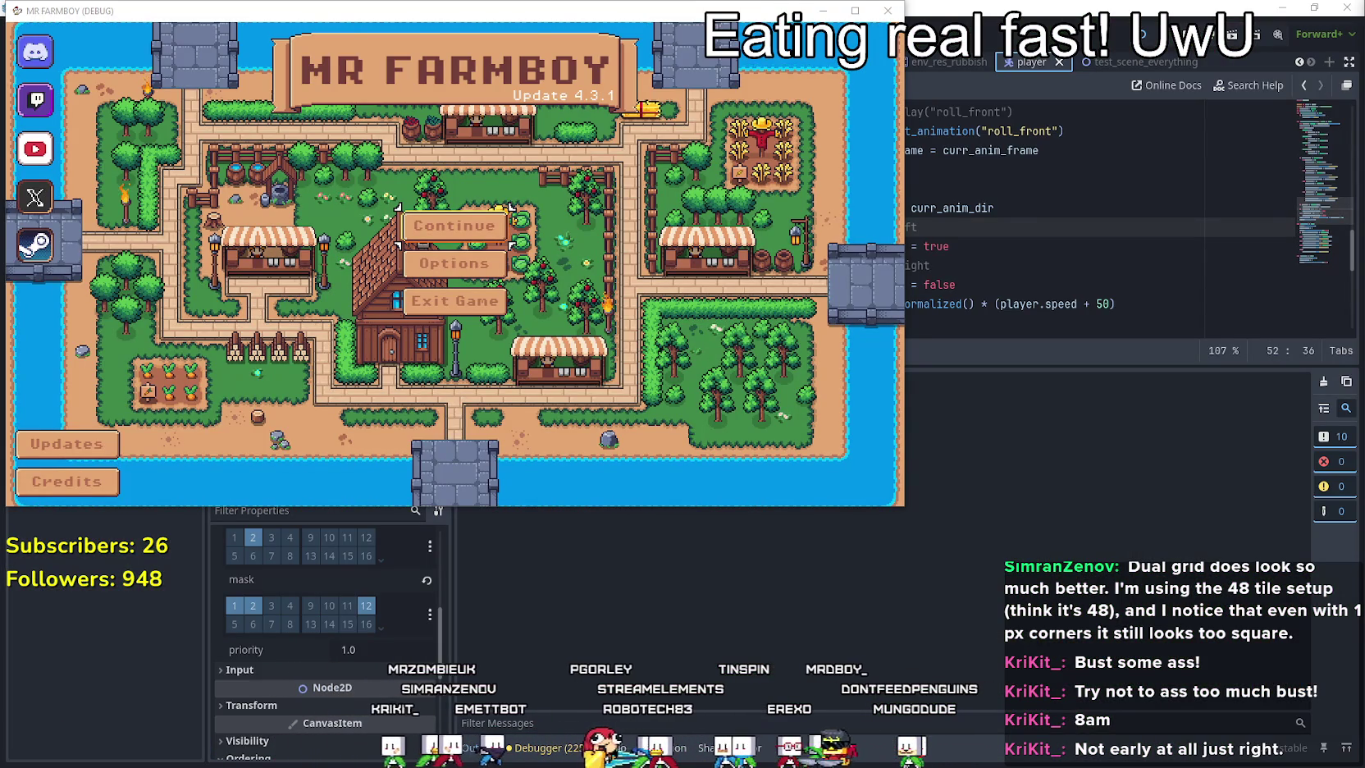
Maximize the game window and load Save 10 from the Continue list.
left_click(863, 15)
left_click(678, 330)
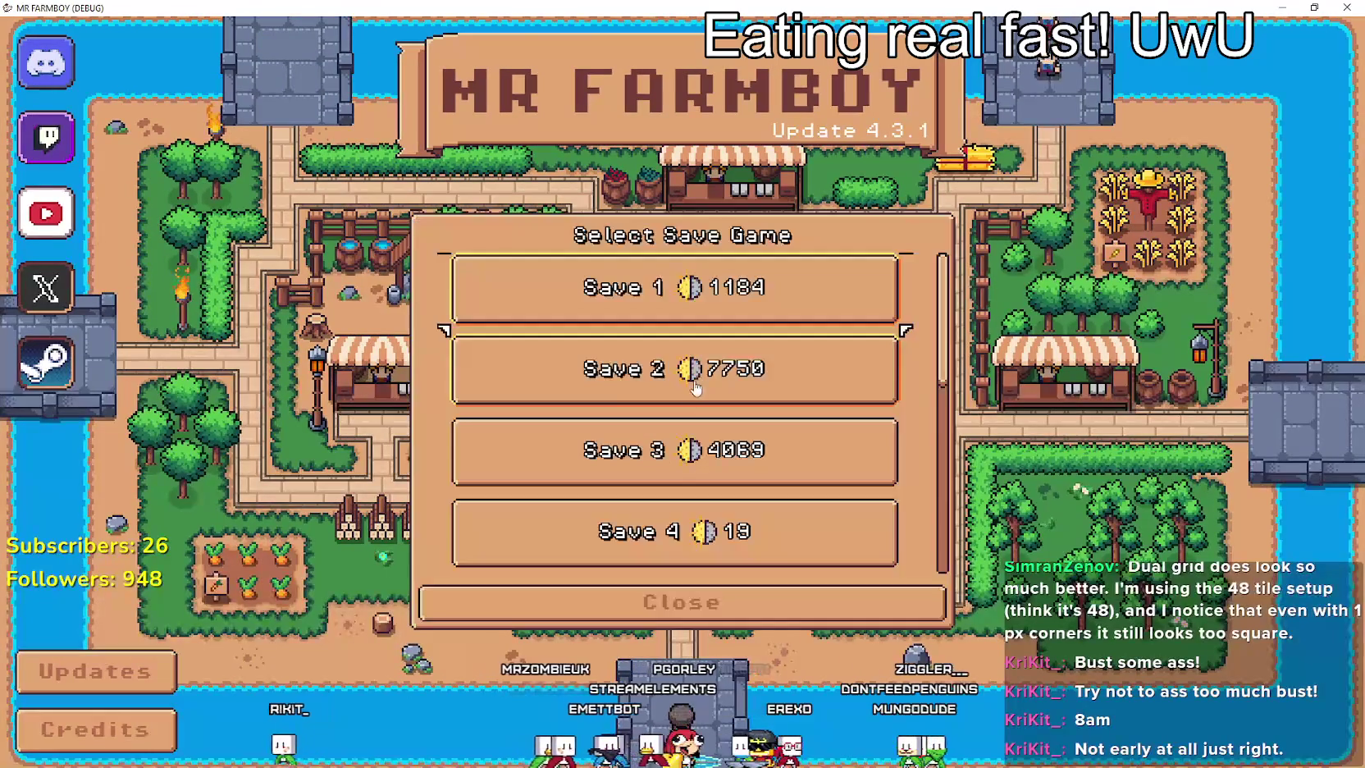
scroll(691, 403, "down", 2)
scroll(692, 403, "down", 4)
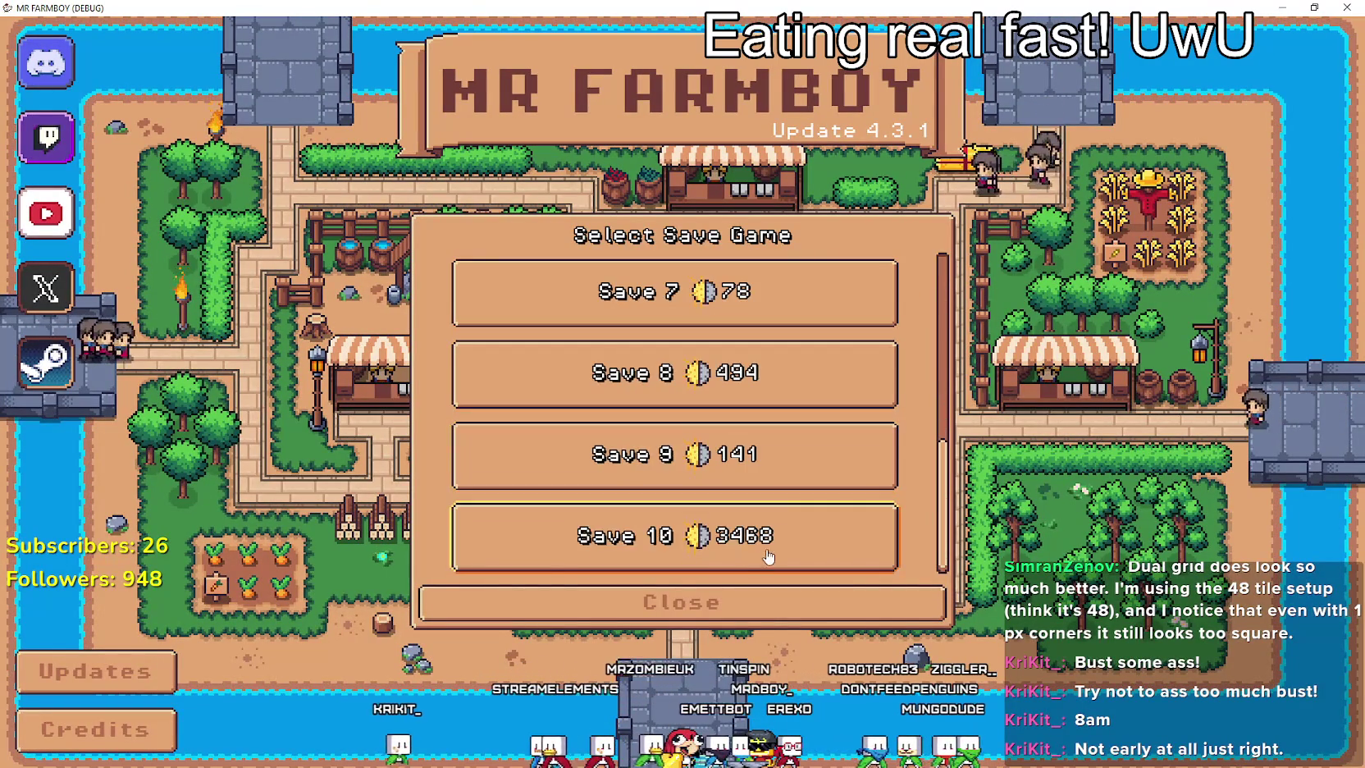
left_click(763, 535)
left_click(588, 551)
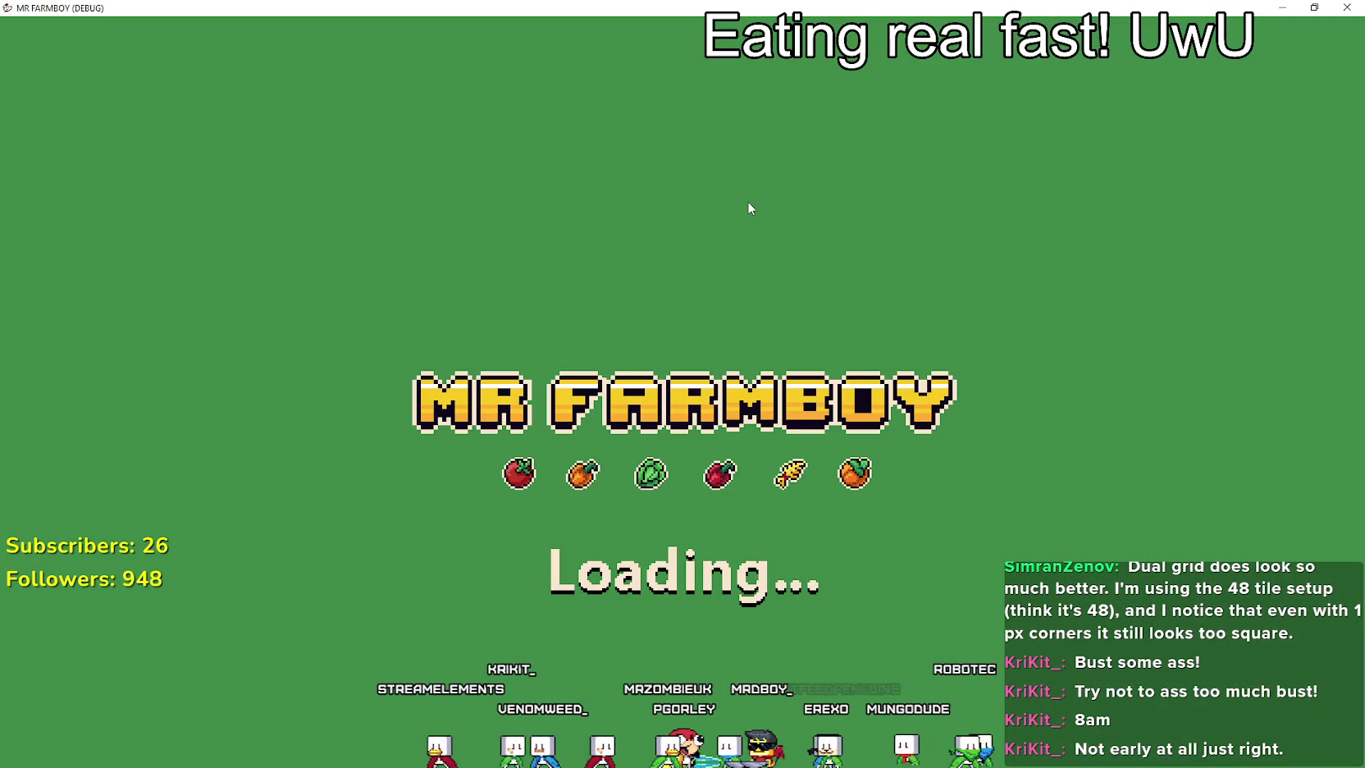
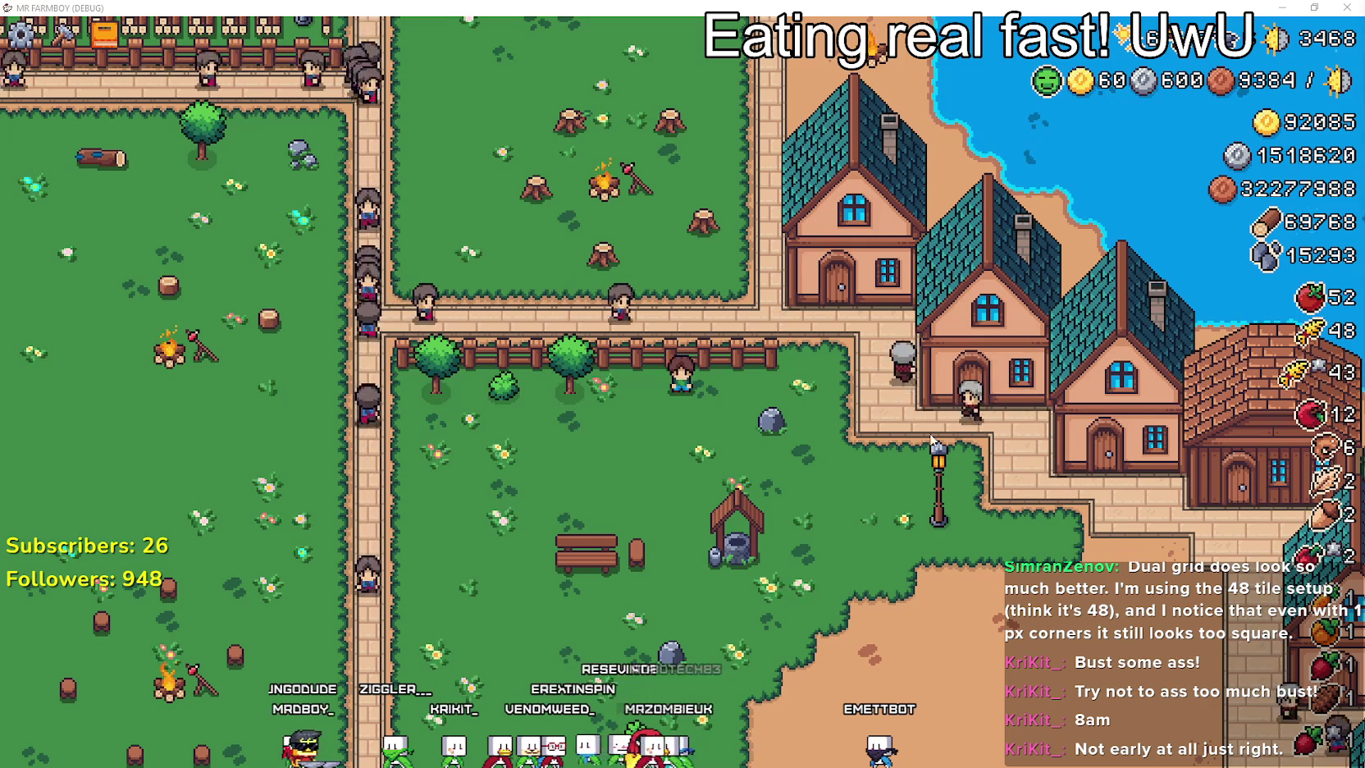
Walk the farmer around the bench, passing below, left of and behind it.
scroll(901, 497, "up", 3)
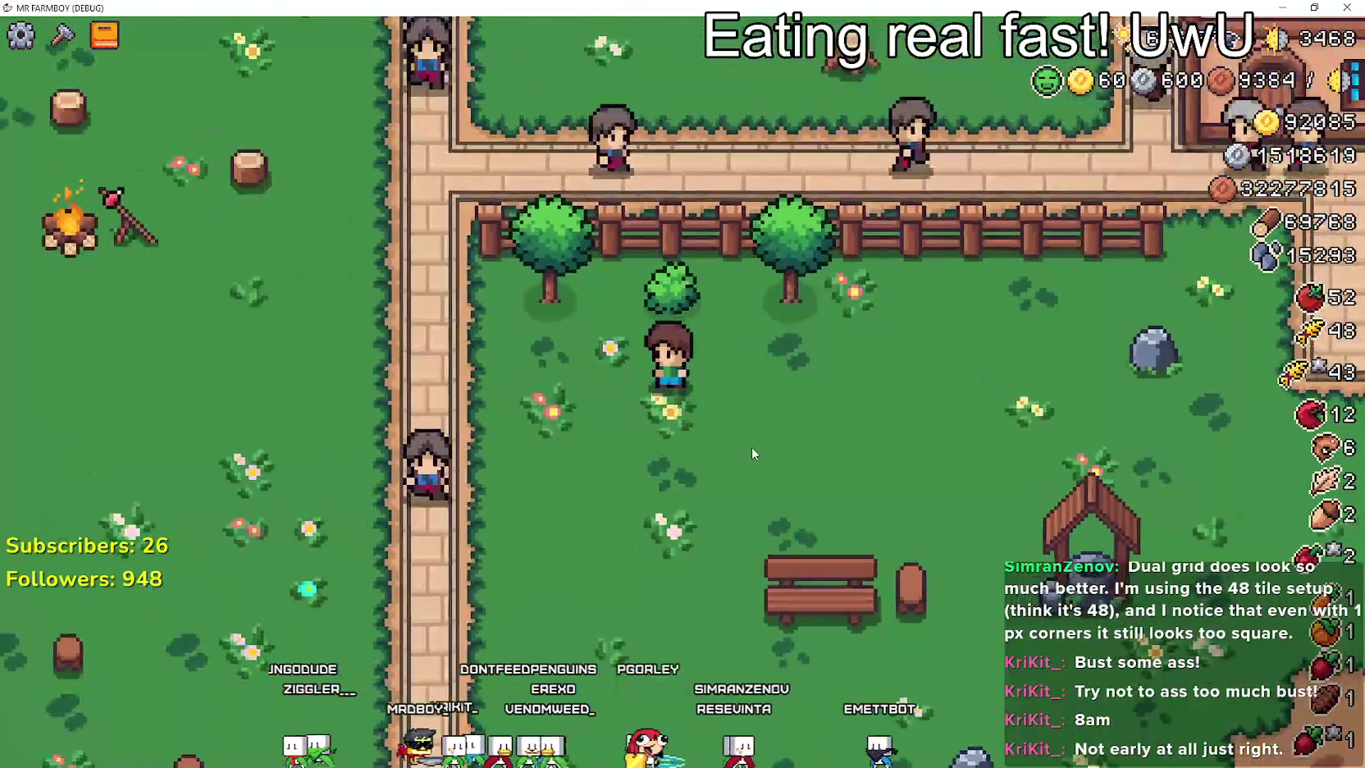
key("s")
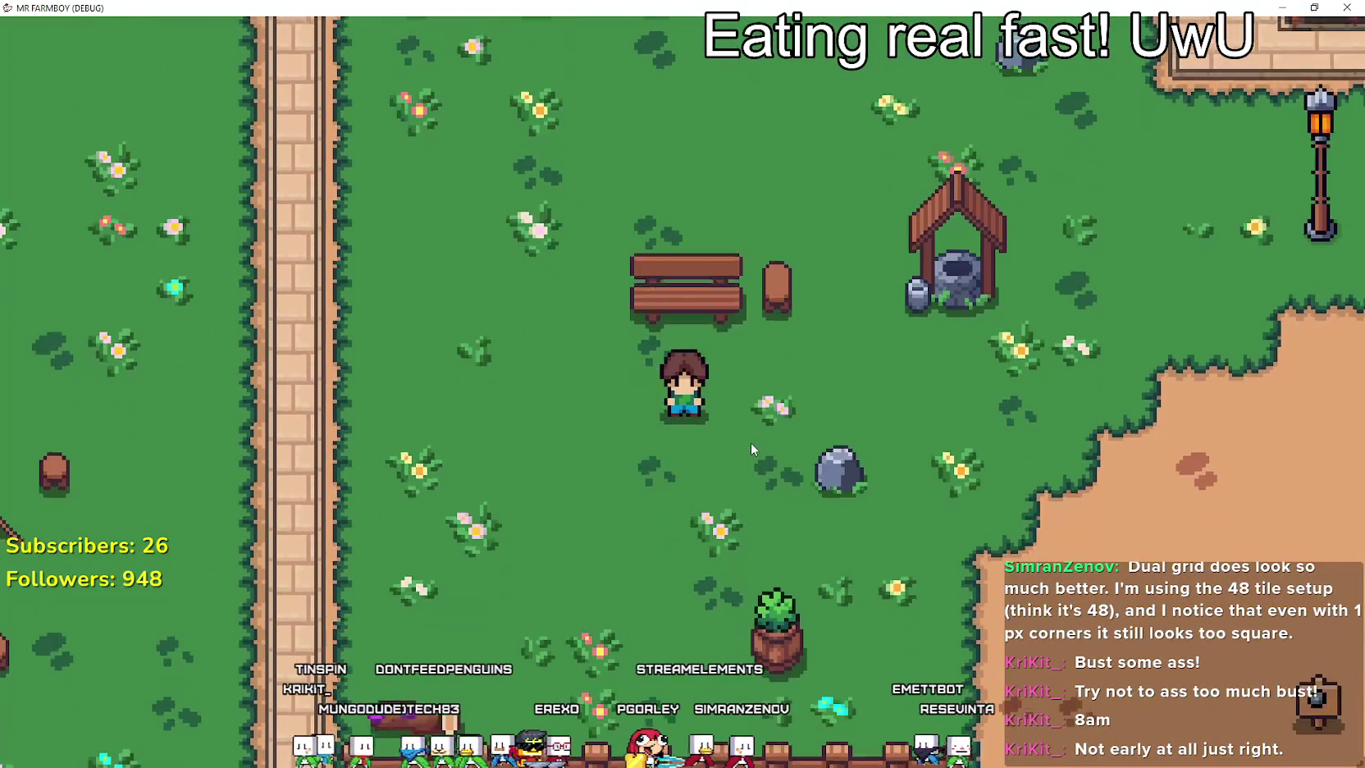
key("w")
key("a")
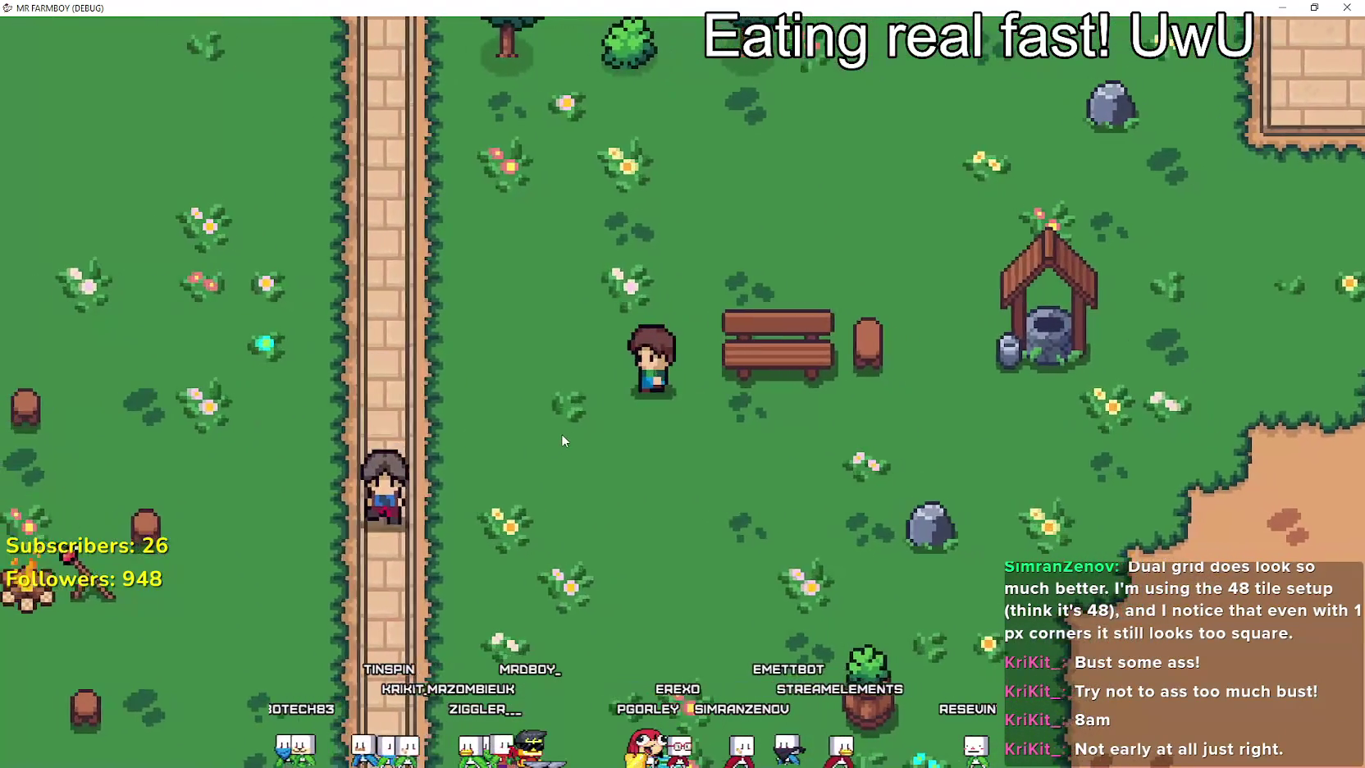
key("a")
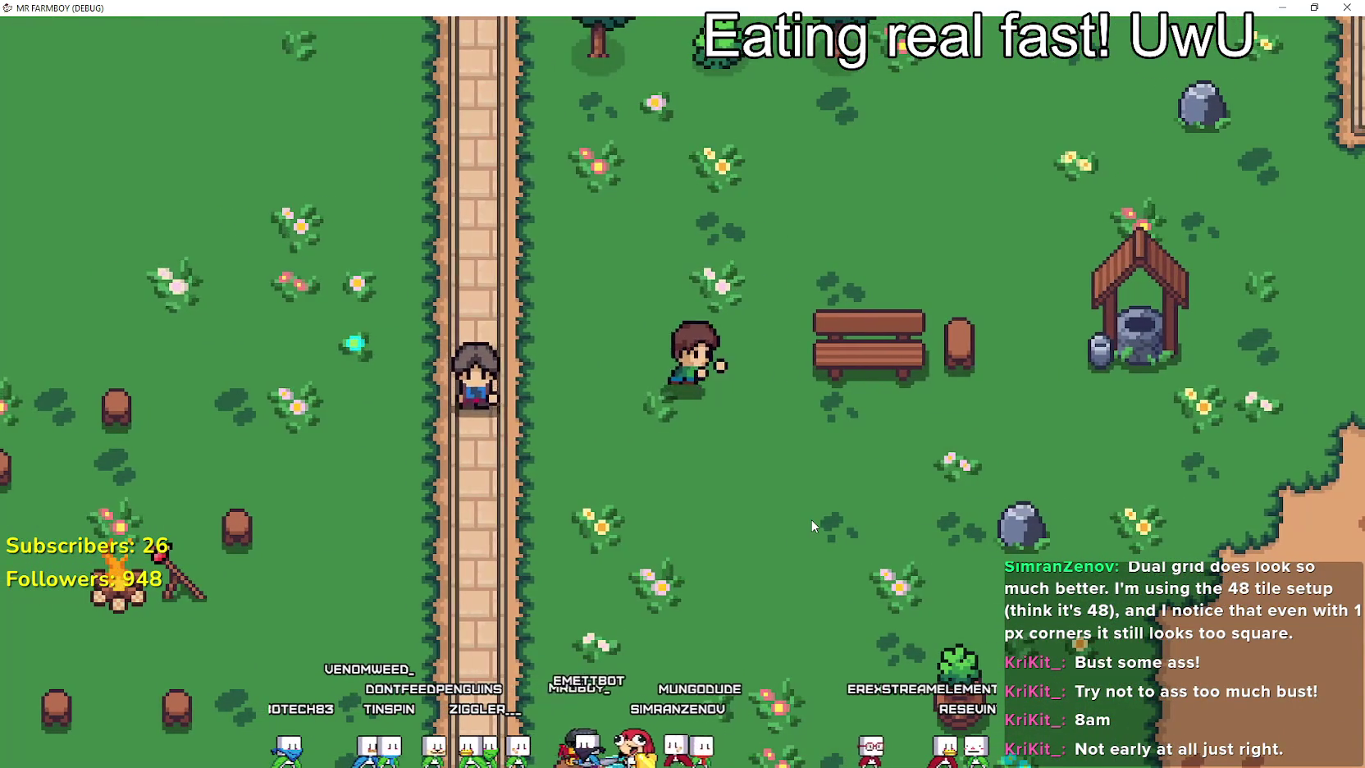
key("d")
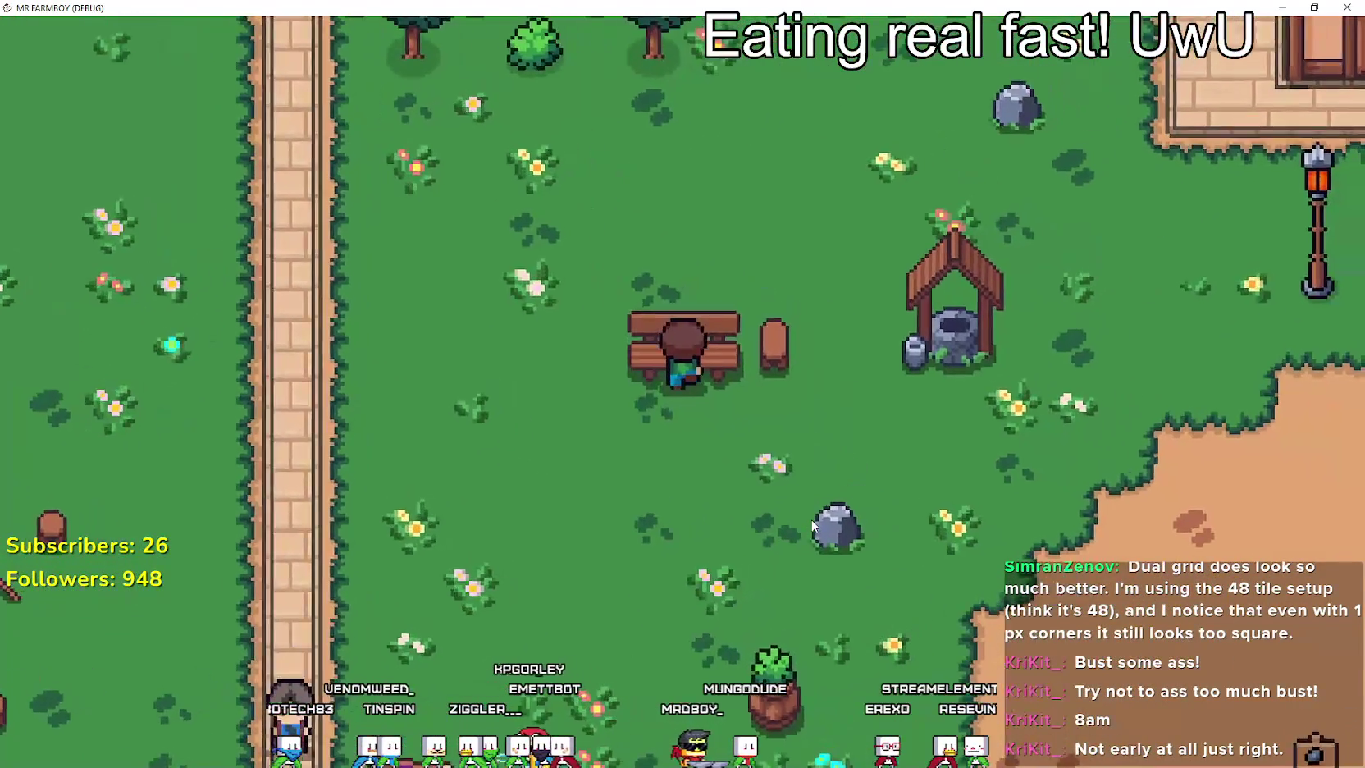
key("w")
key("w")
key("a")
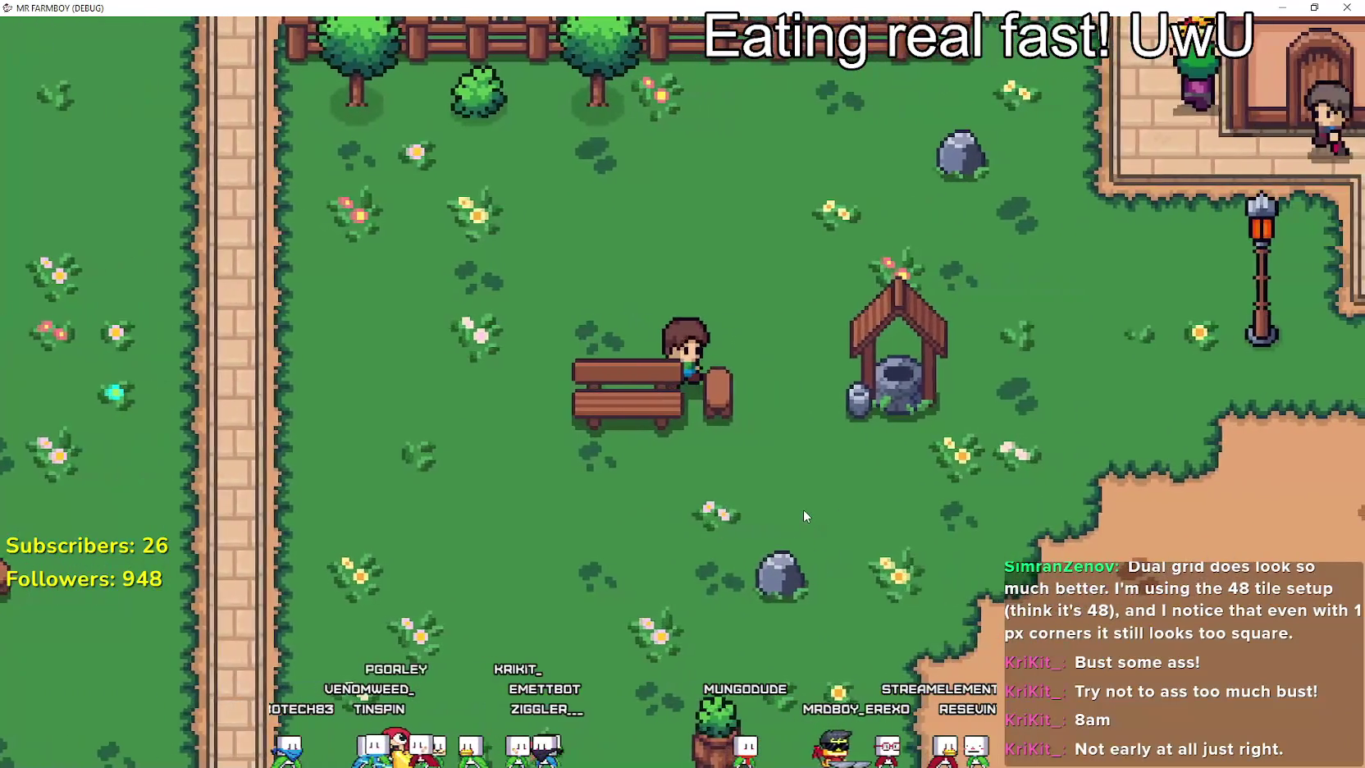
Walk right to the well and step back and forth in front of it.
key("d")
key("s")
key("w")
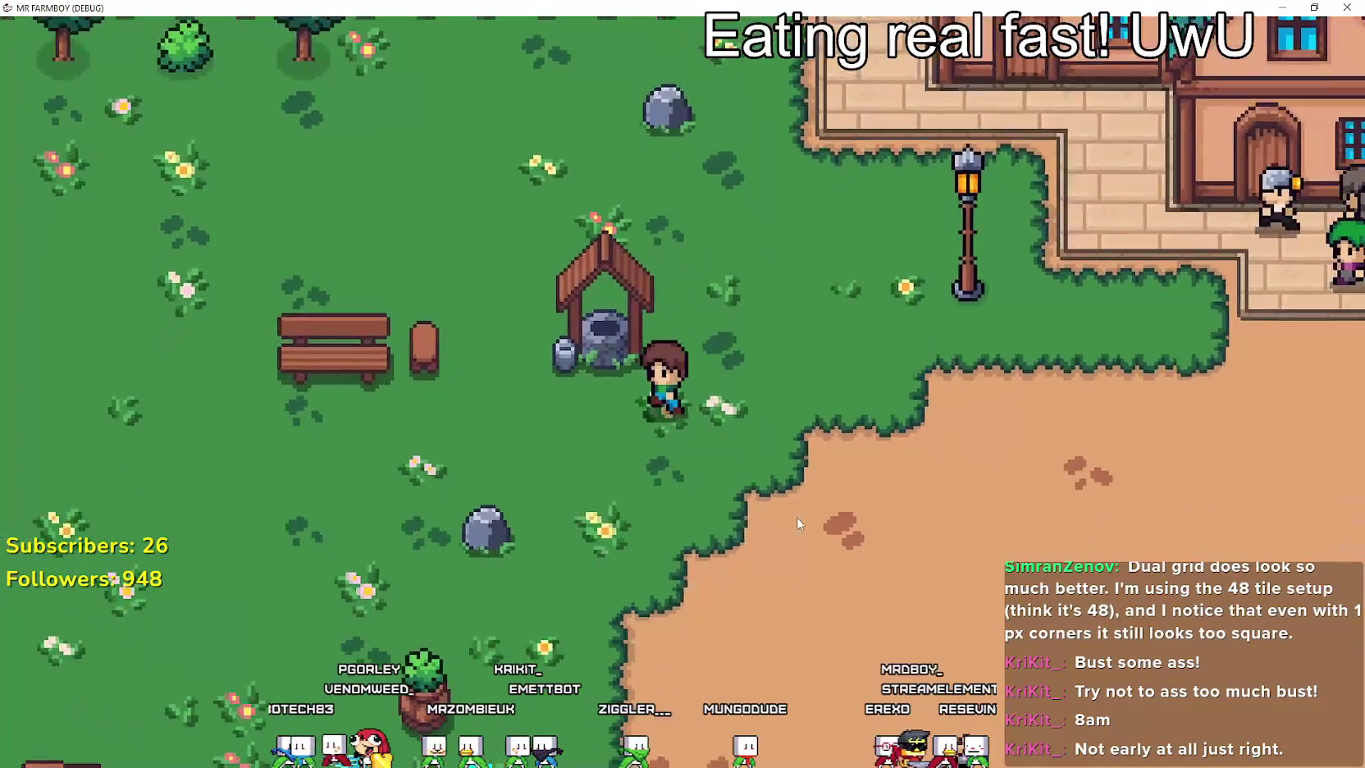
key("a")
key("d")
key("w")
key("s")
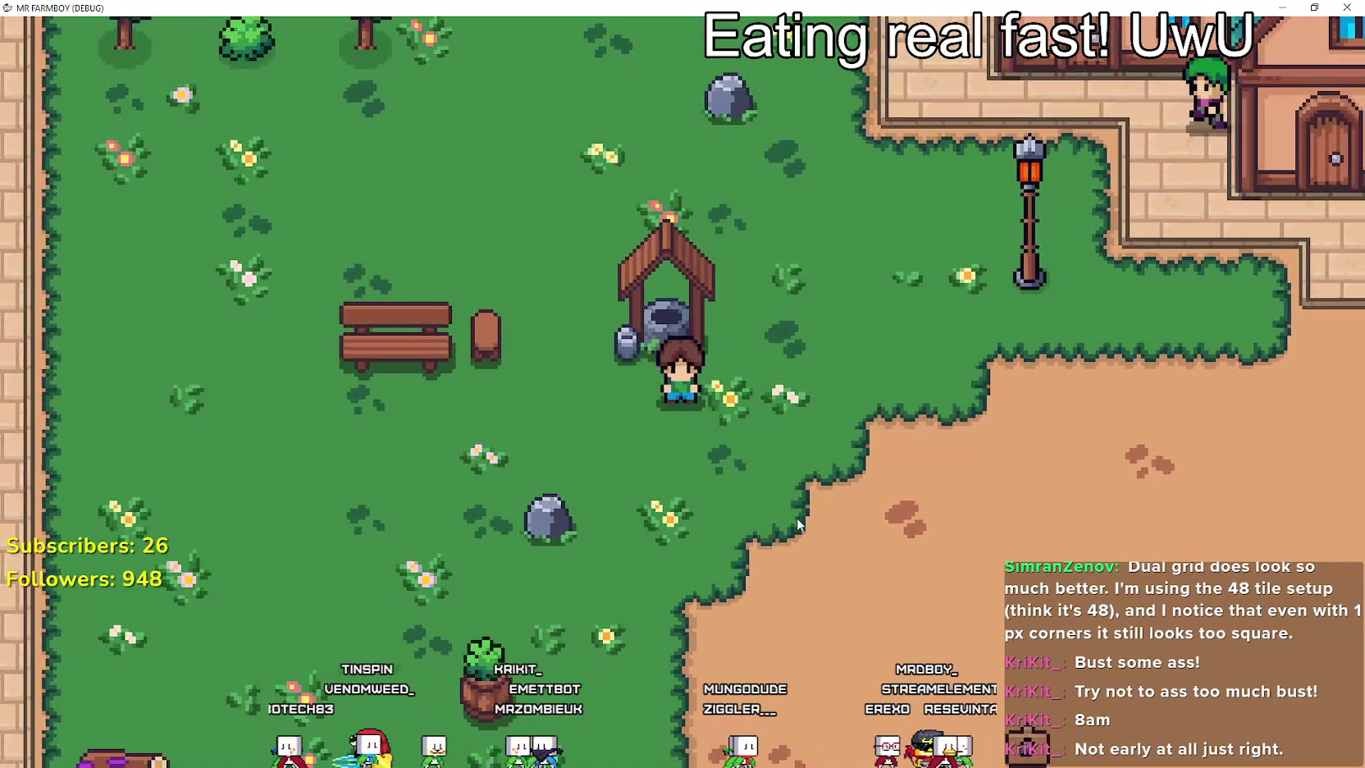
key("w")
Cross over the rock and the grass to stand on the planter by the fence.
key("s")
key("a")
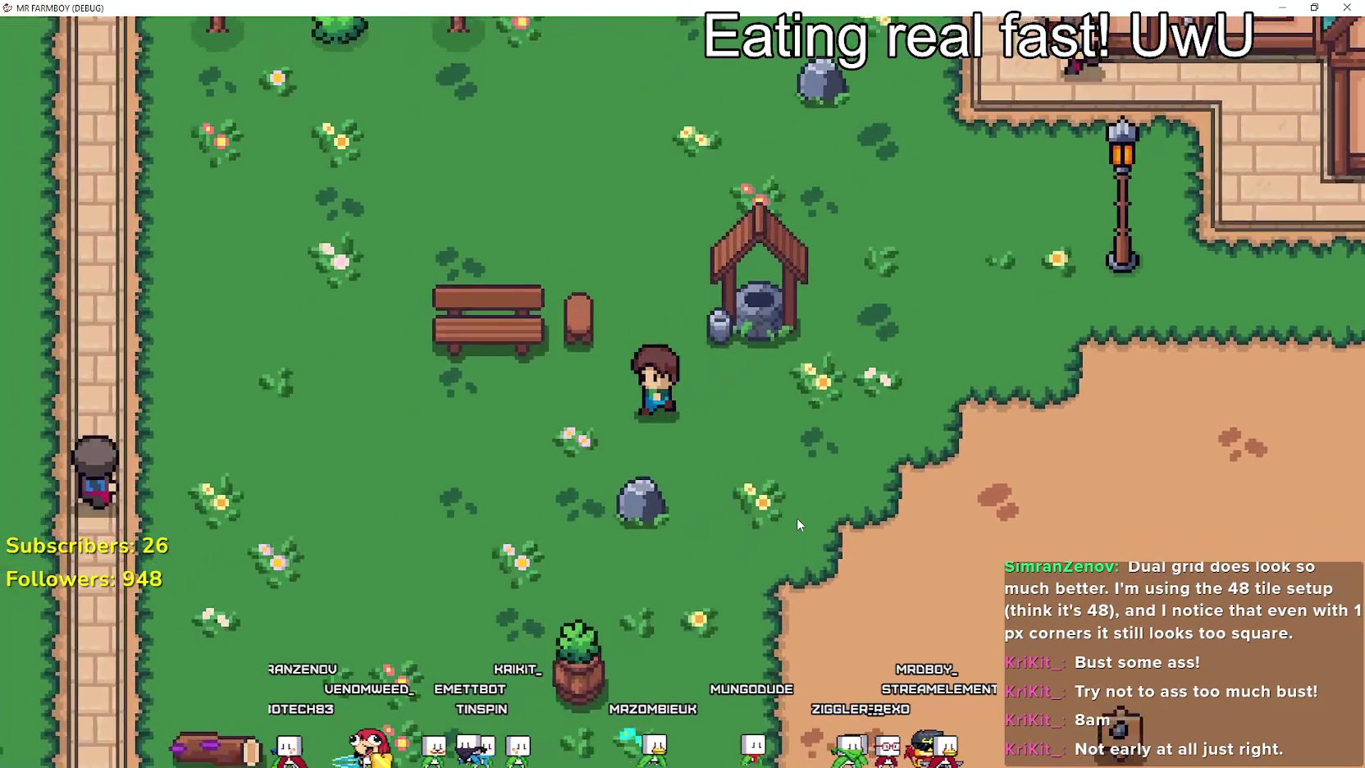
key("s")
key("a")
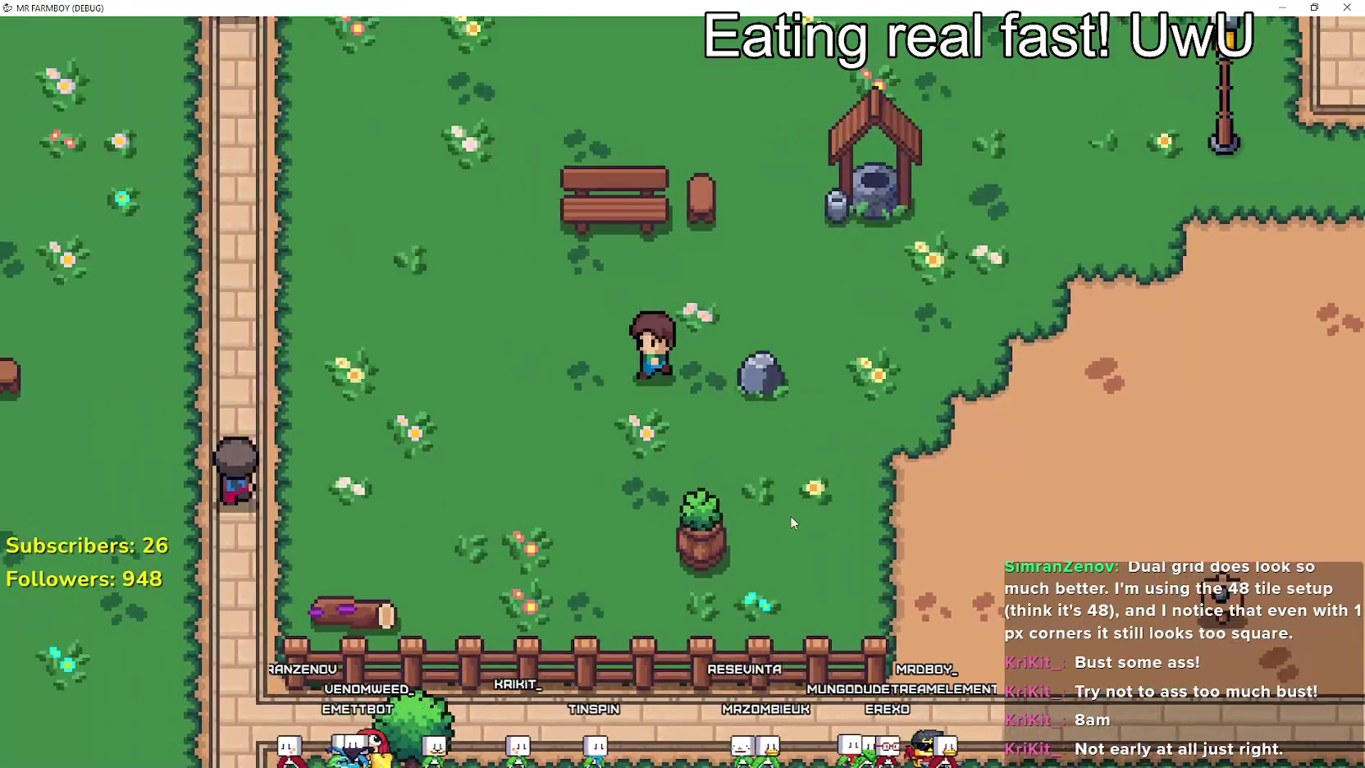
key("s")
key("d")
key("a")
key("s")
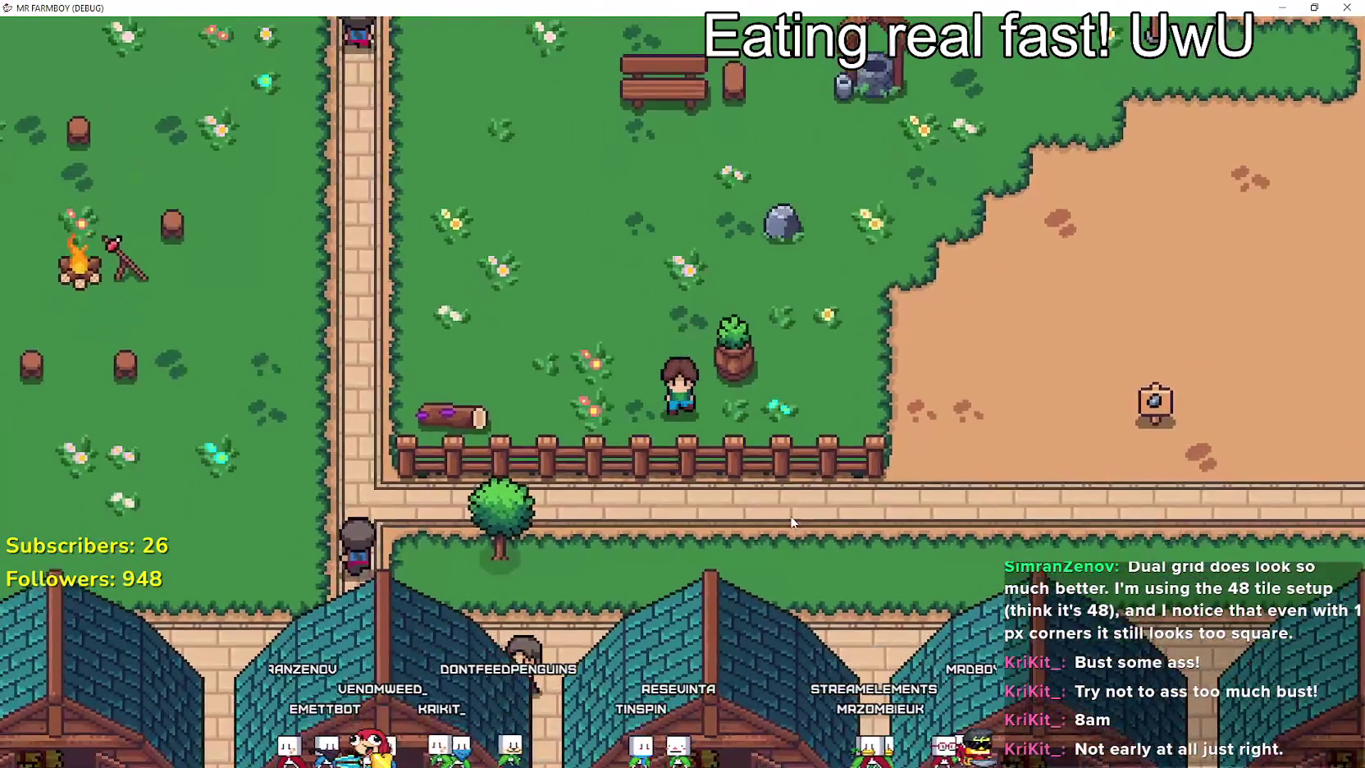
key("d")
Walk over the log and through the fence, then right along the path.
key("s")
key("a")
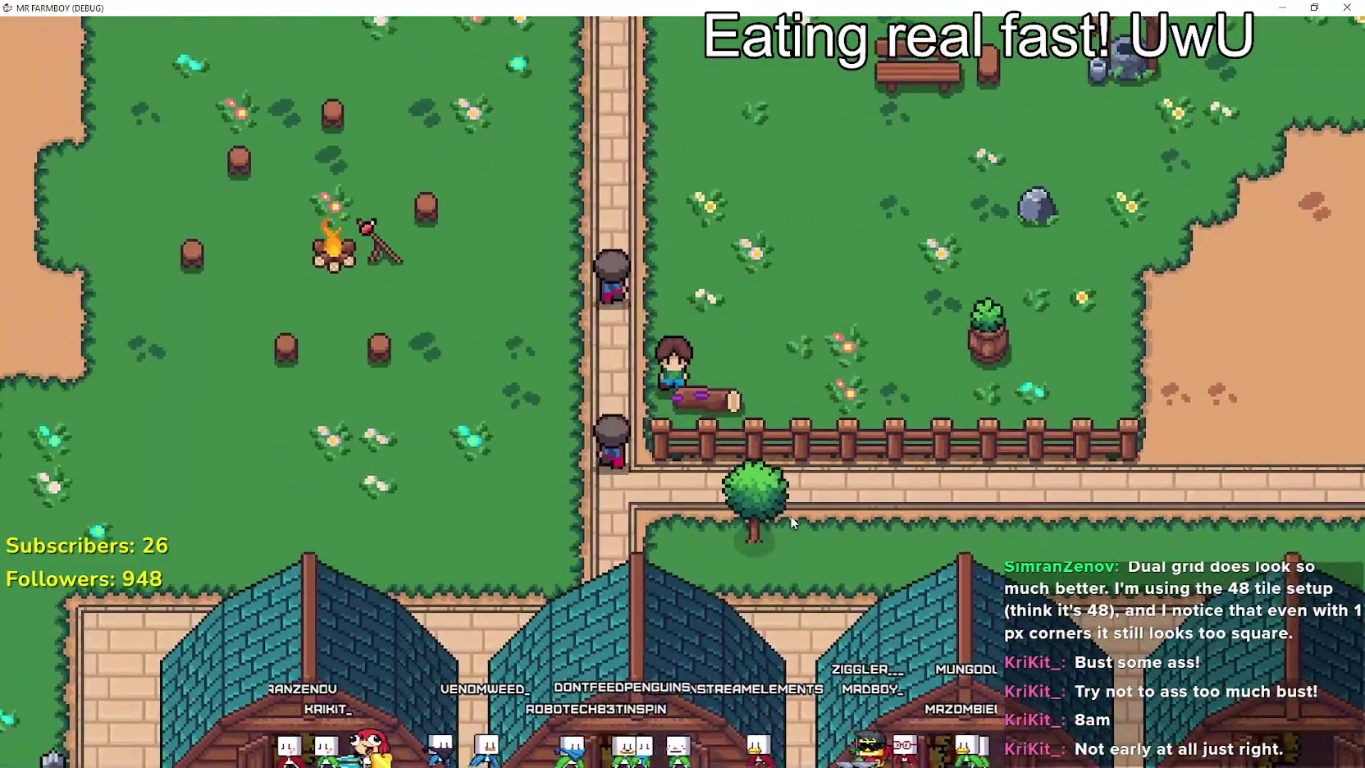
key("a")
key("s")
key("d")
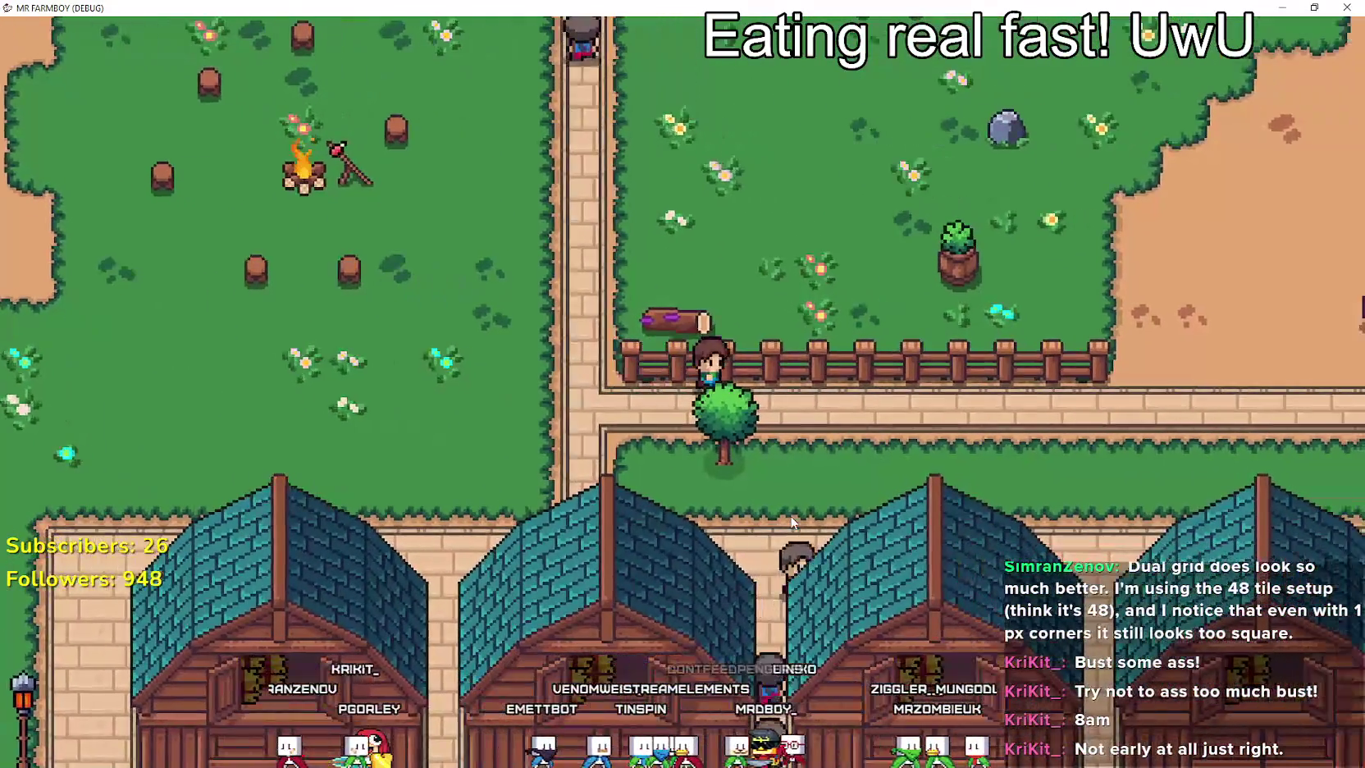
key("s")
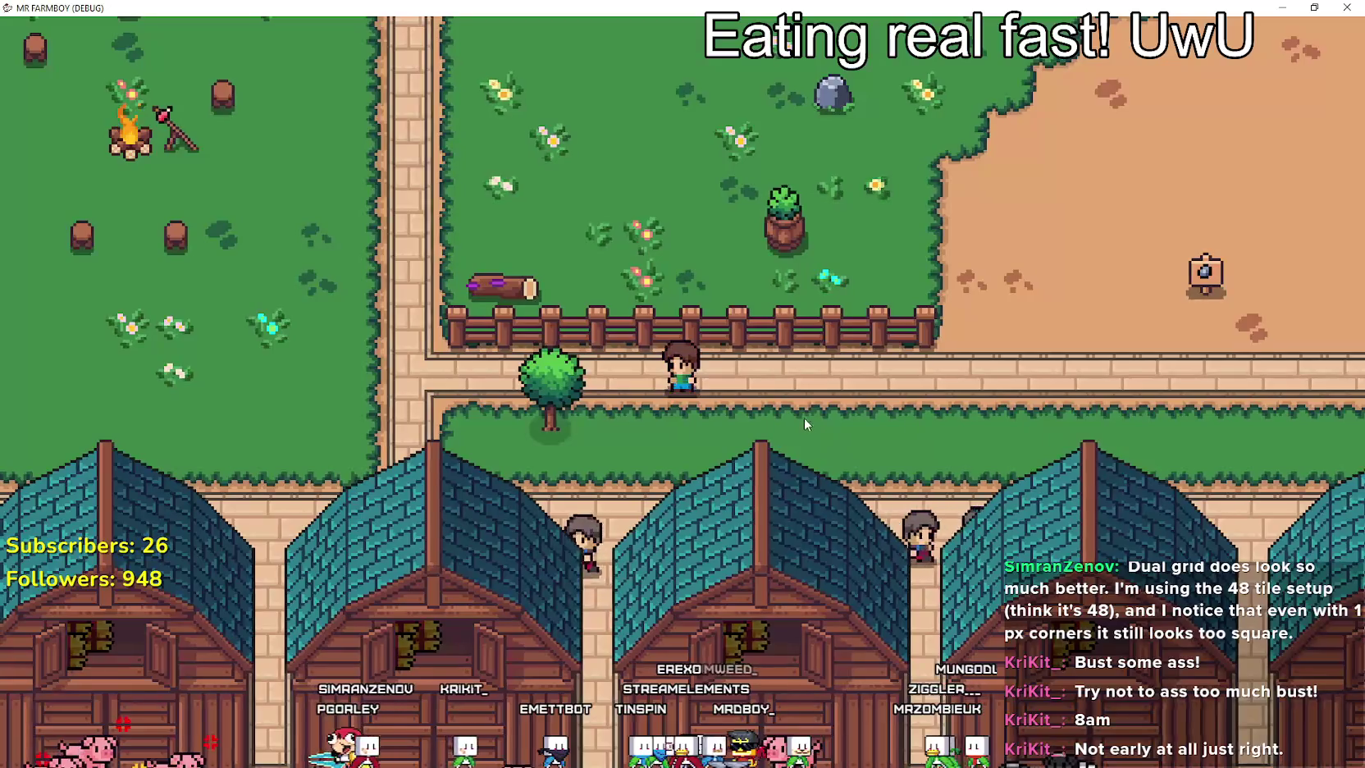
Cross back and forth through the fence, then walk up into the upper field.
key("w")
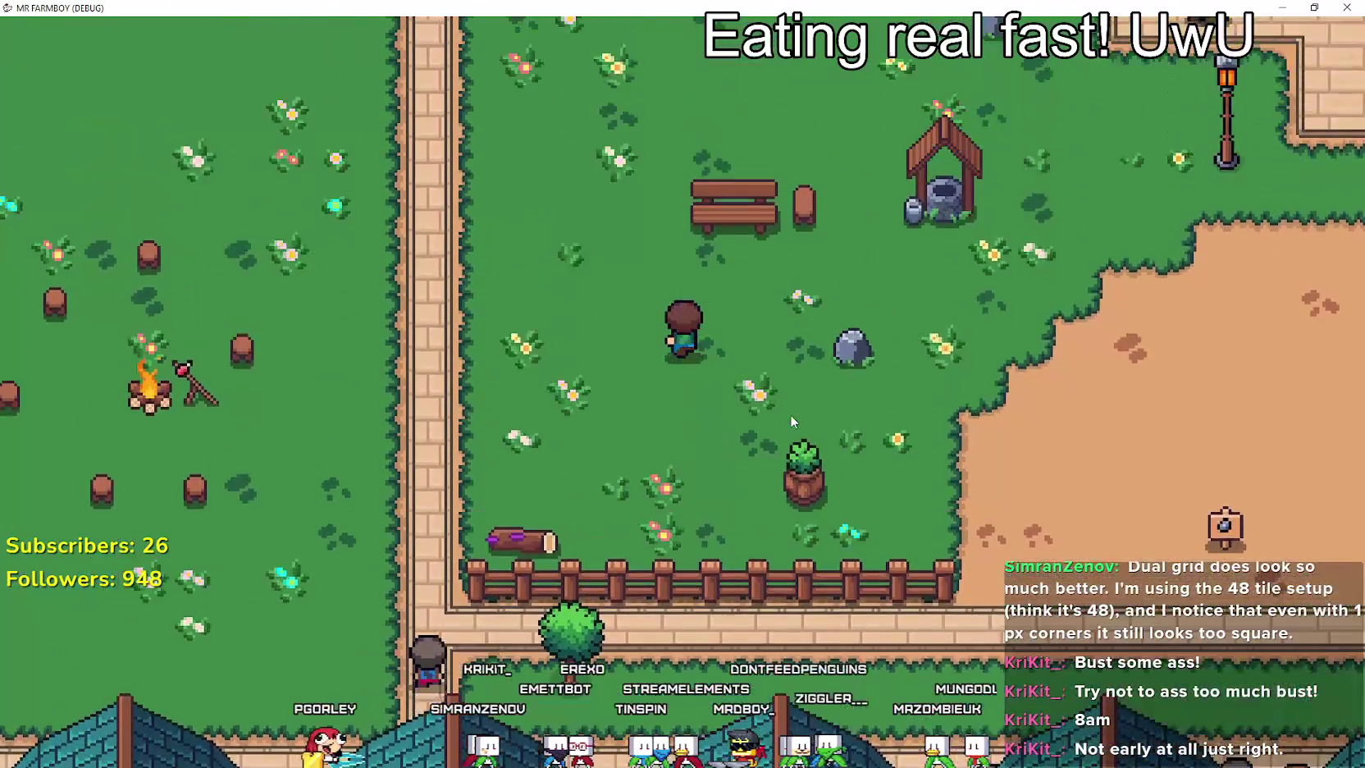
key("s")
key("d")
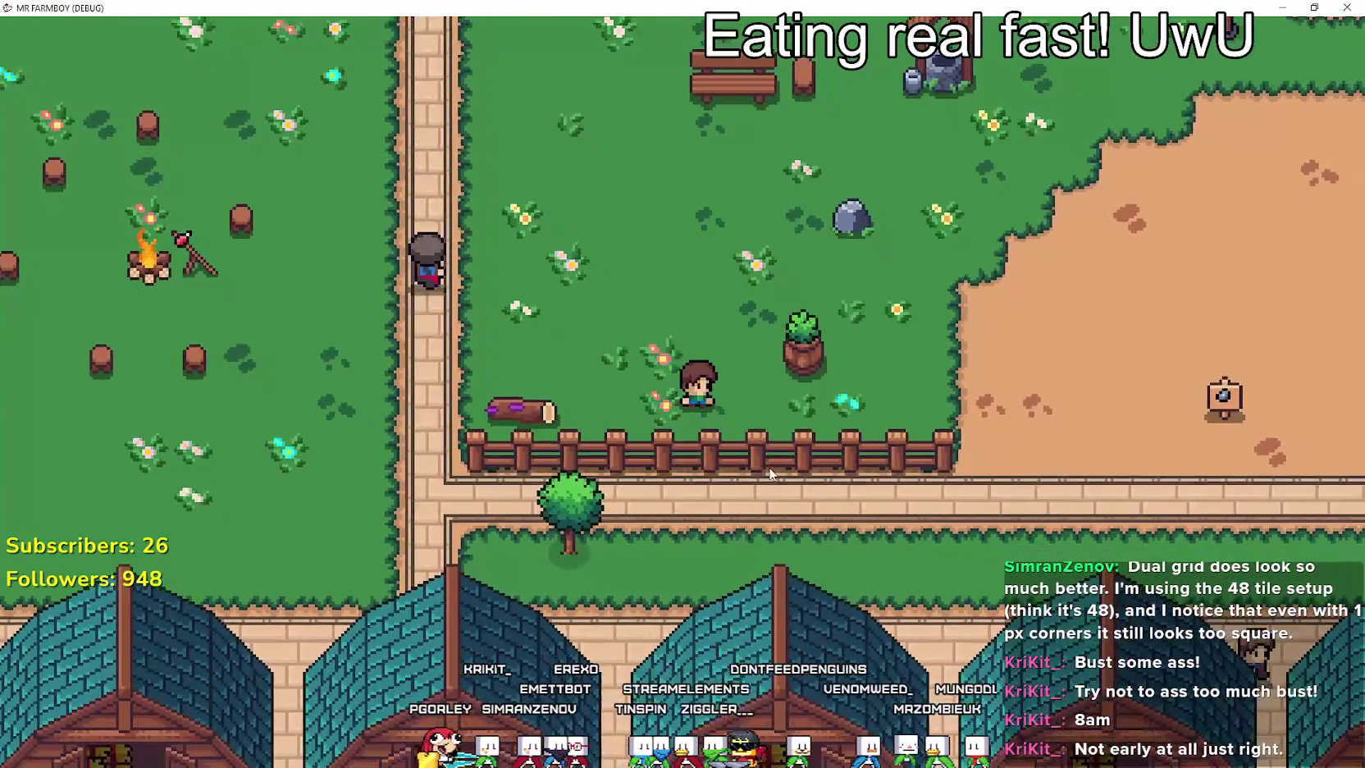
key("w")
key("a")
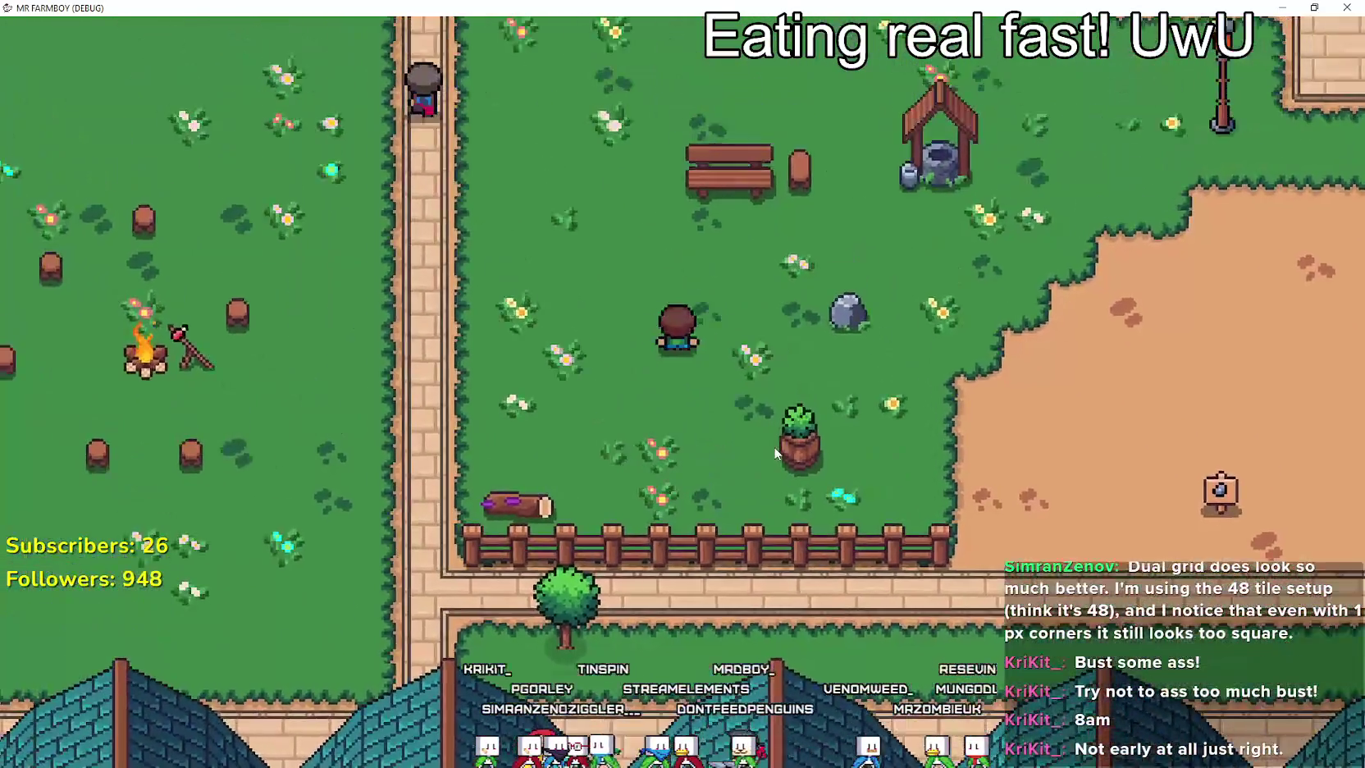
key("w")
key("a")
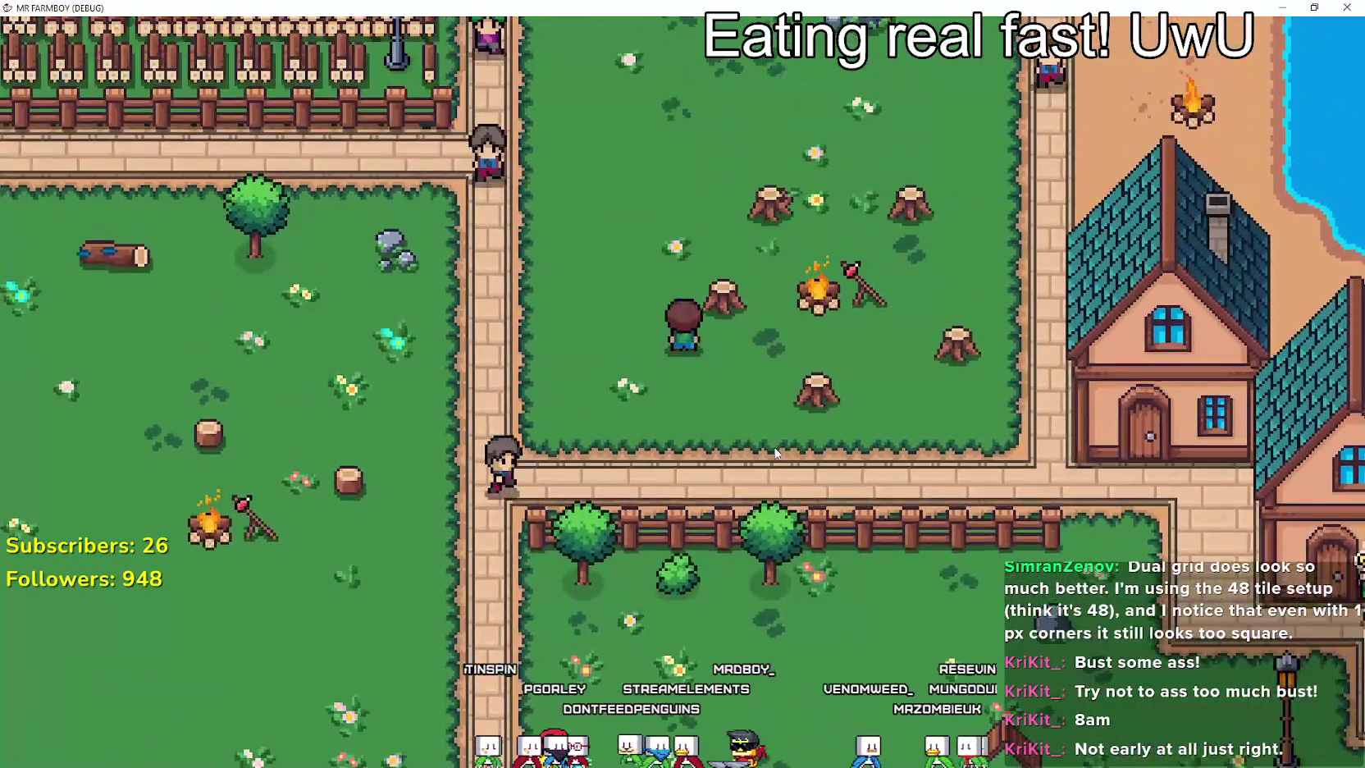
Head up to the beach path, then back left across the log field to the fence.
key("w")
key("d")
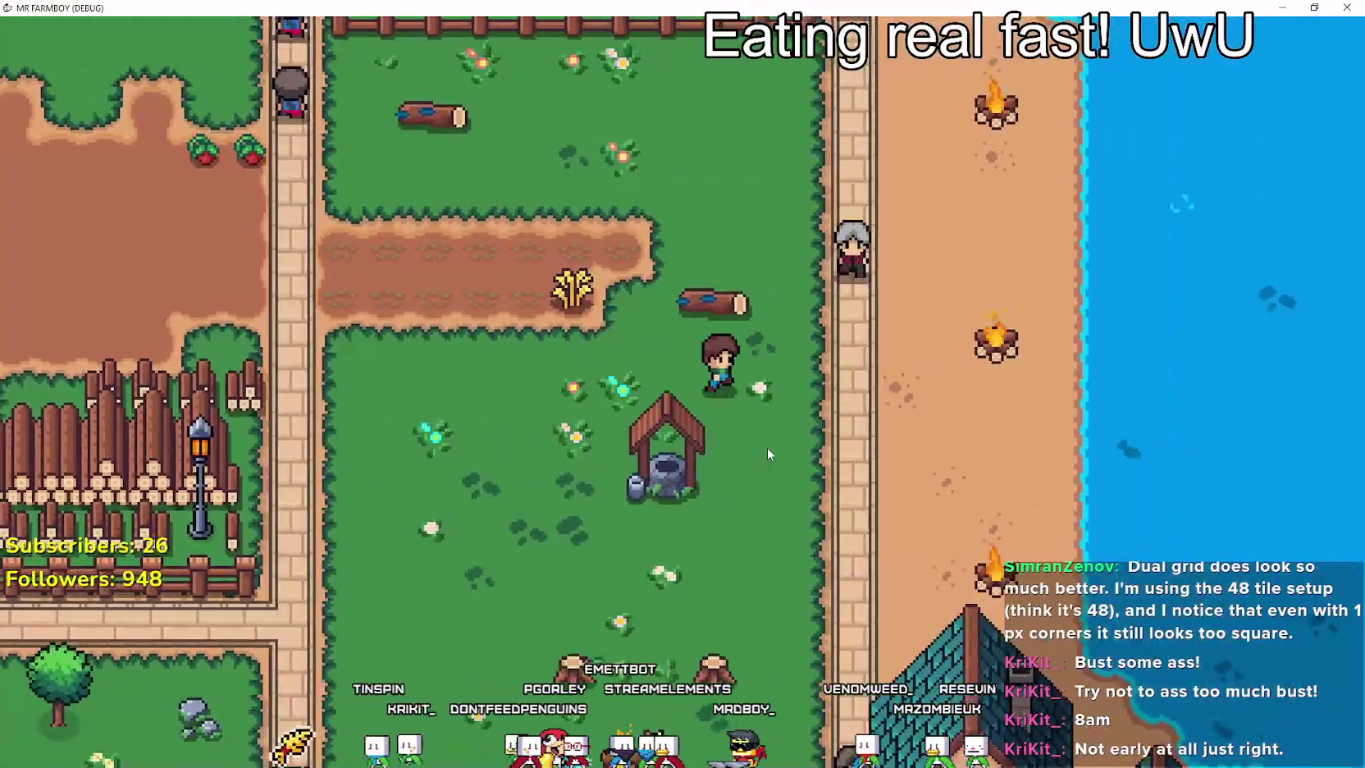
key("s")
key("a")
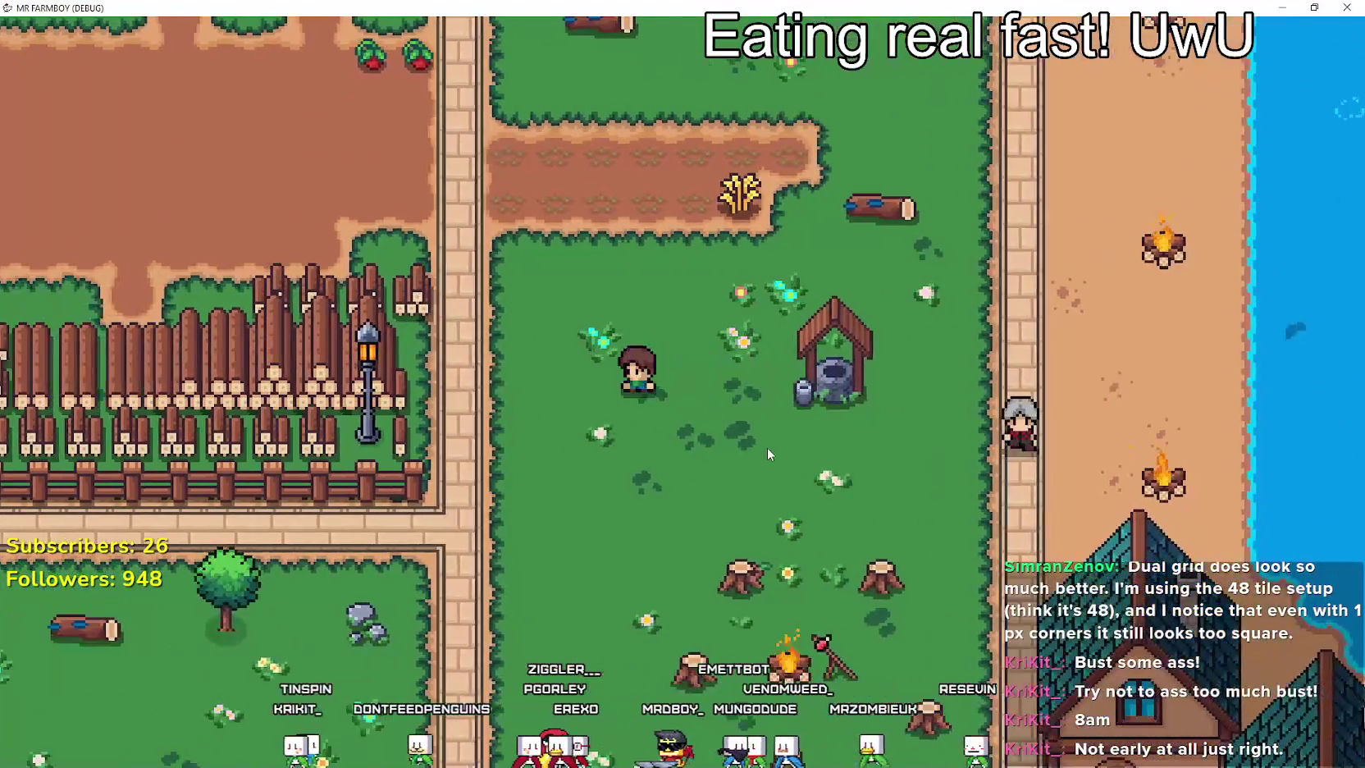
key("a")
key("s")
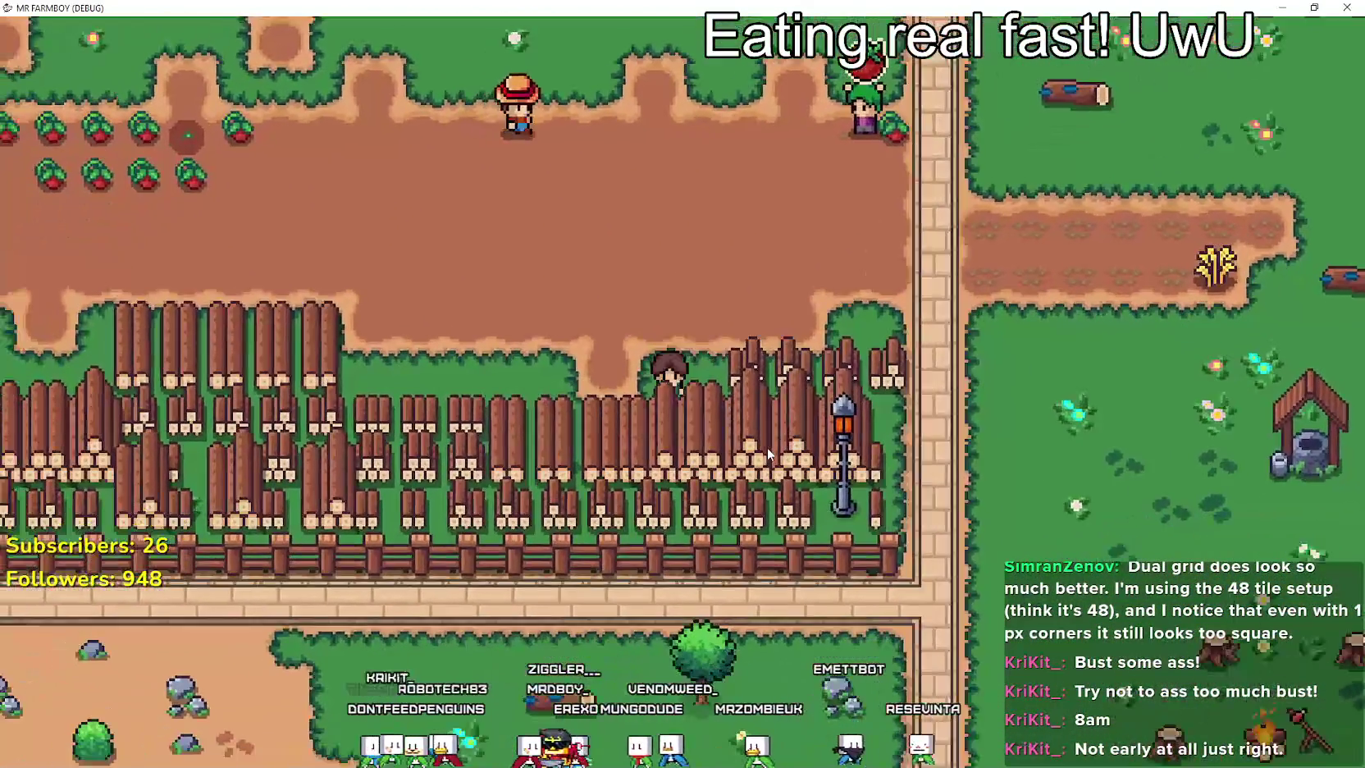
key("a")
Wander through the dirt and tomato plots by the log fence, then reach the stone path.
key("w")
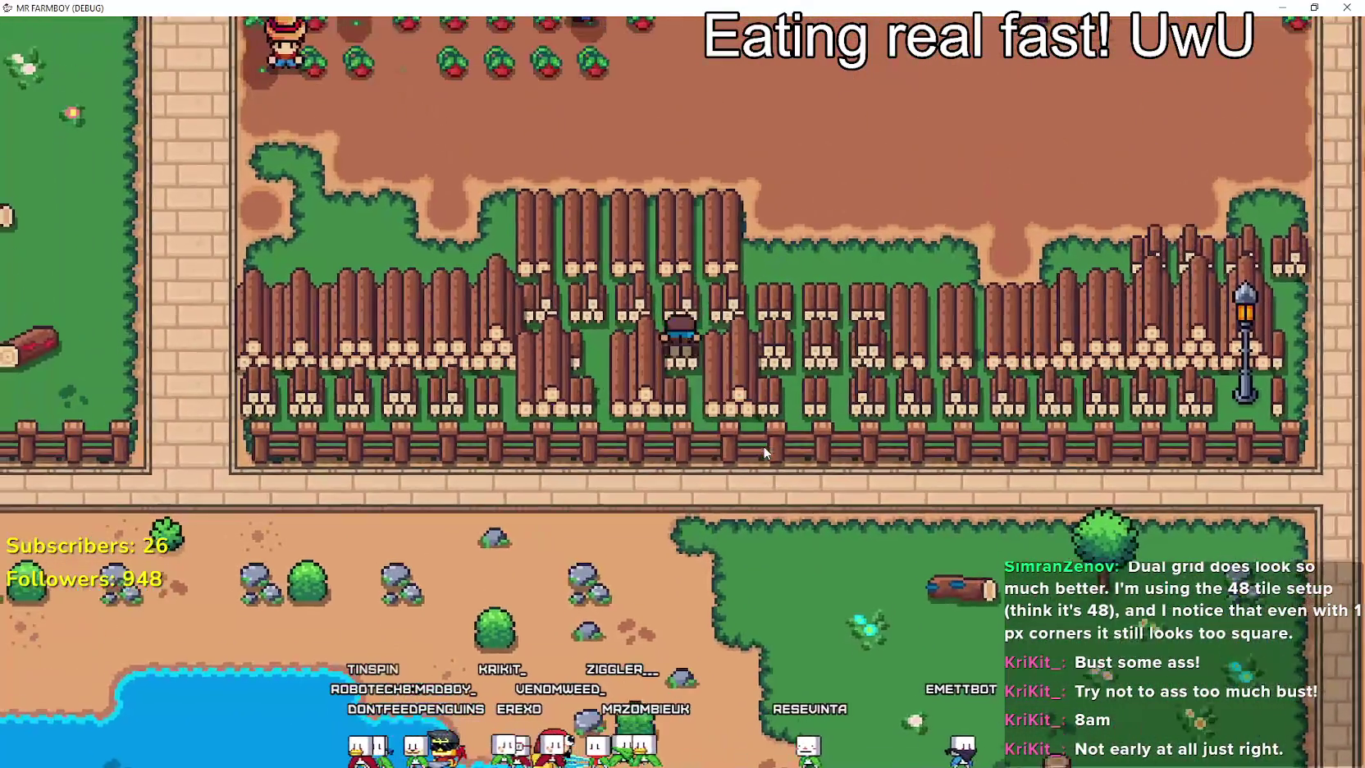
key("d")
key("s")
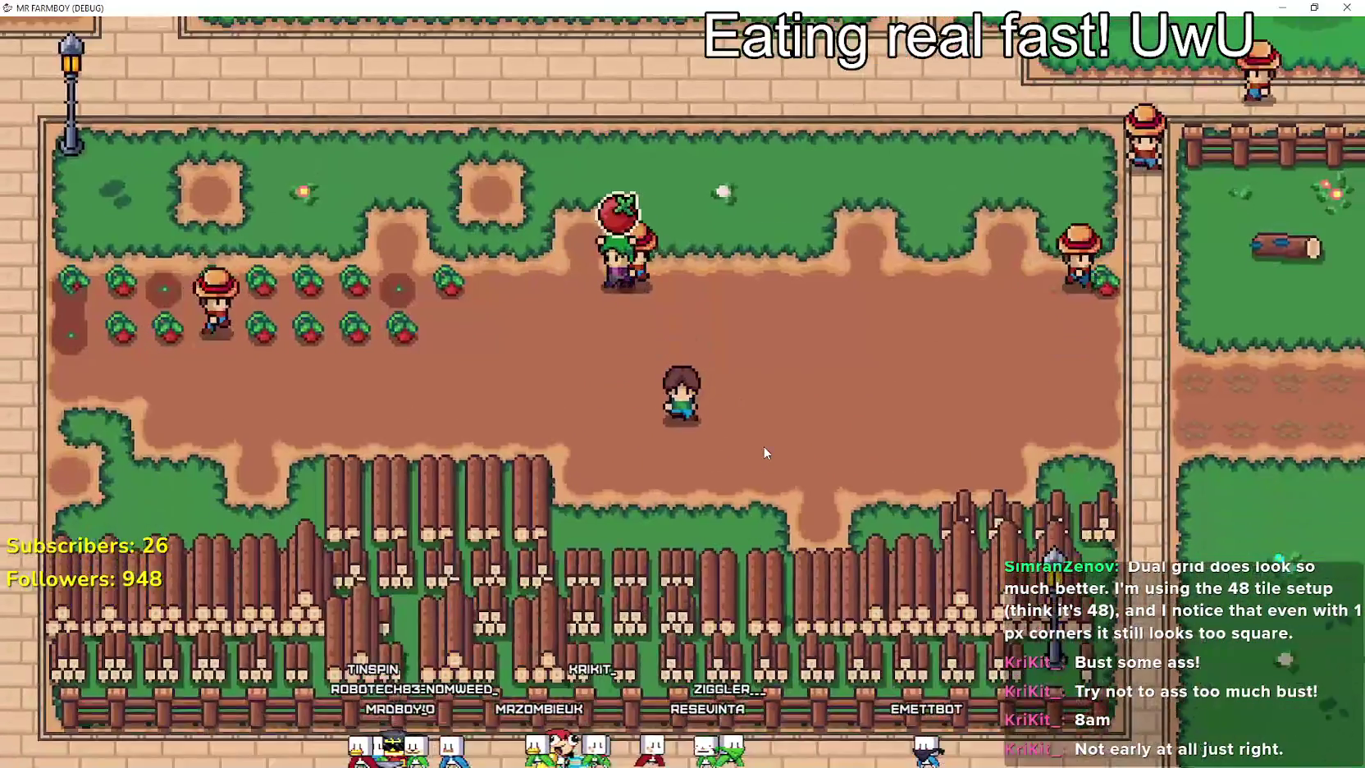
key("d")
key("s")
key("a")
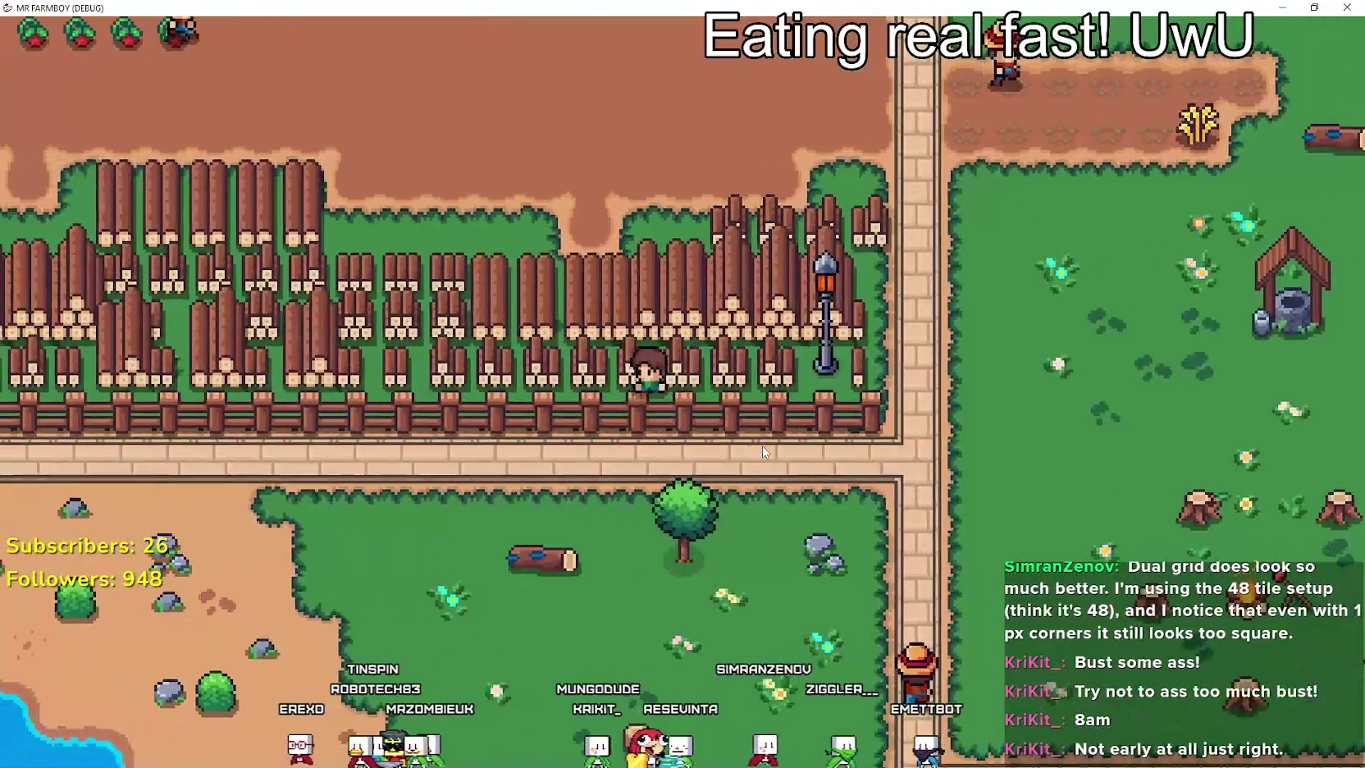
key("a")
key("w")
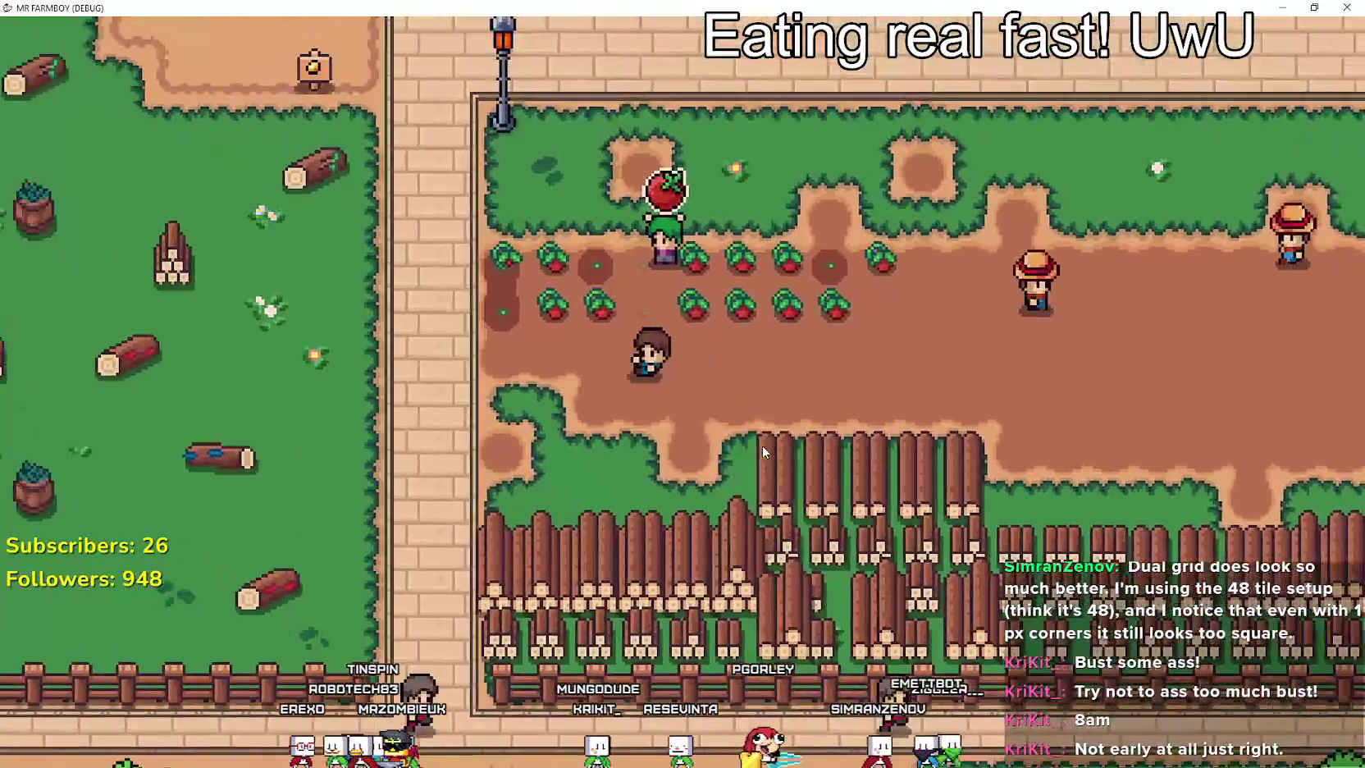
key("s")
key("d")
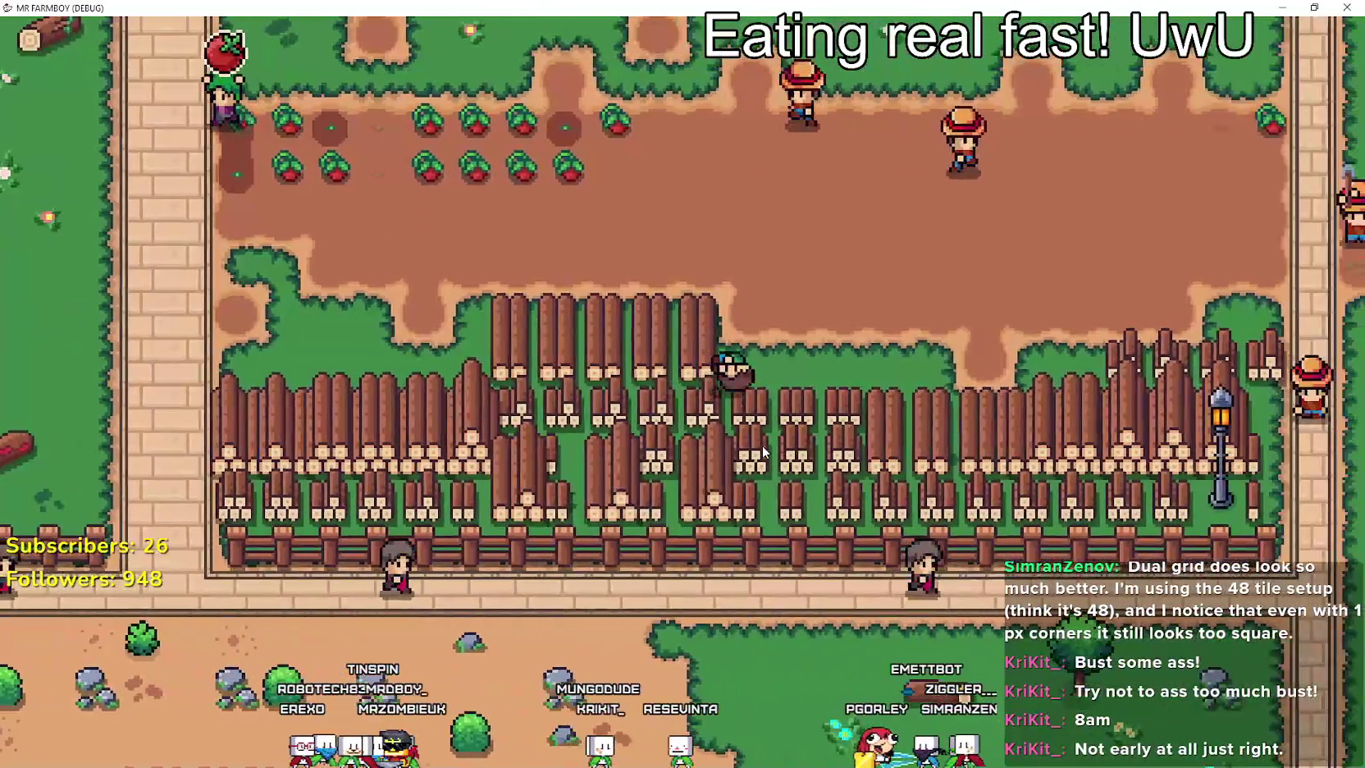
key("s")
key("d")
Walk up past the well, then back down to the campfire.
key("w")
key("w")
key("d")
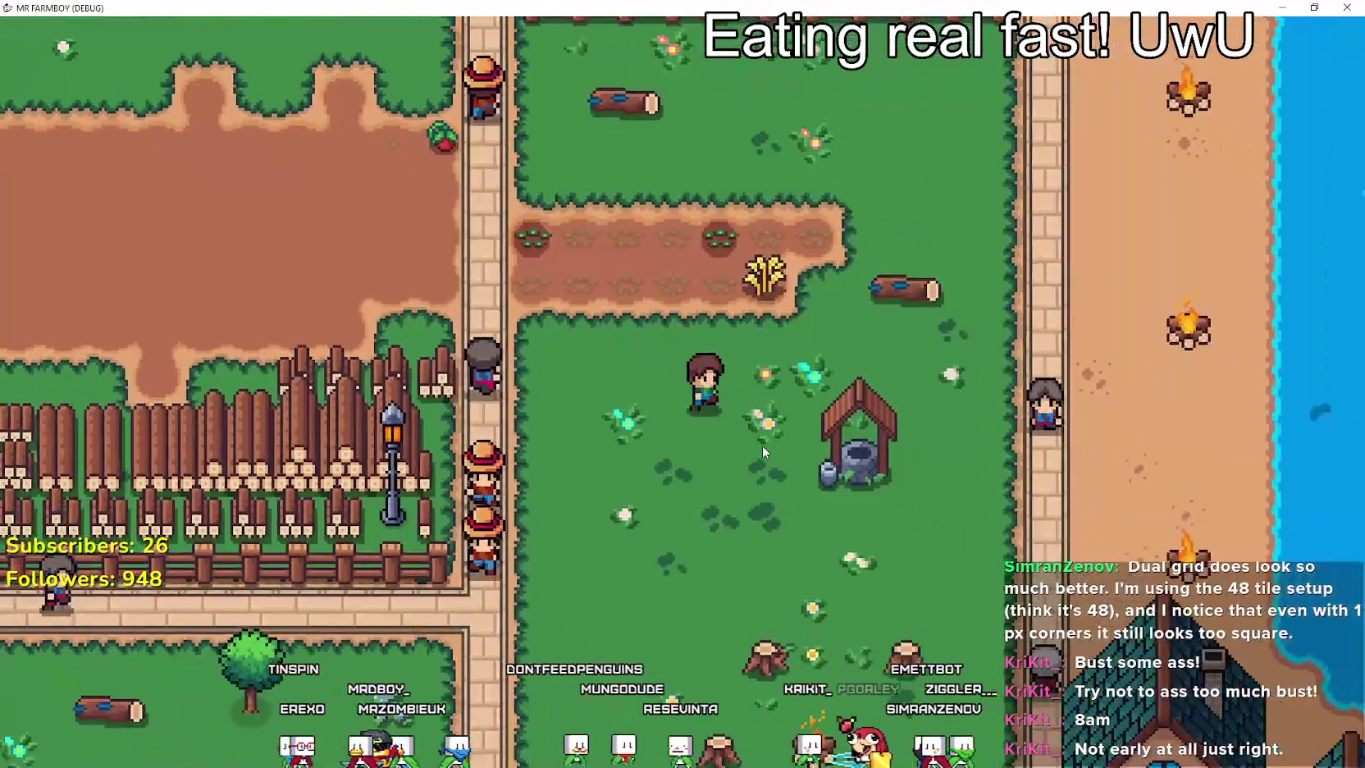
key("w")
key("d")
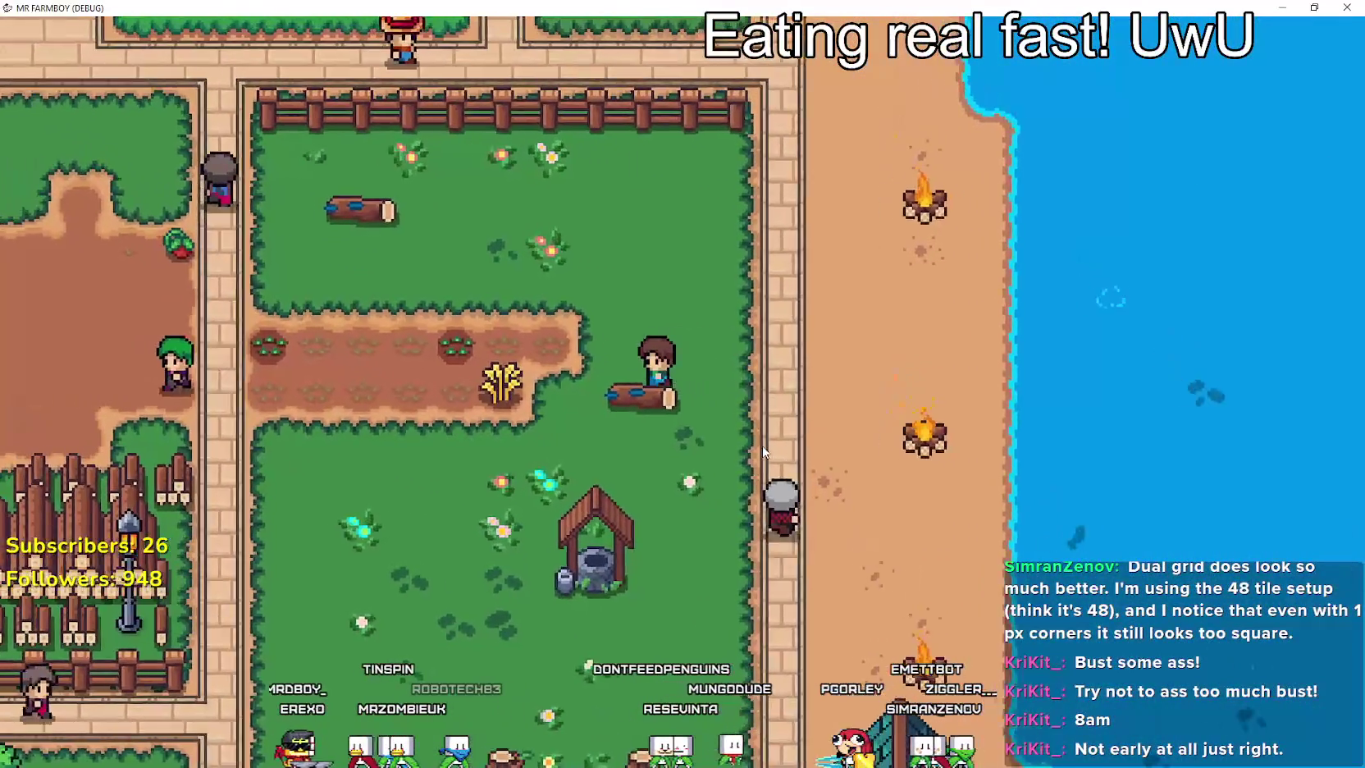
key("s")
key("d")
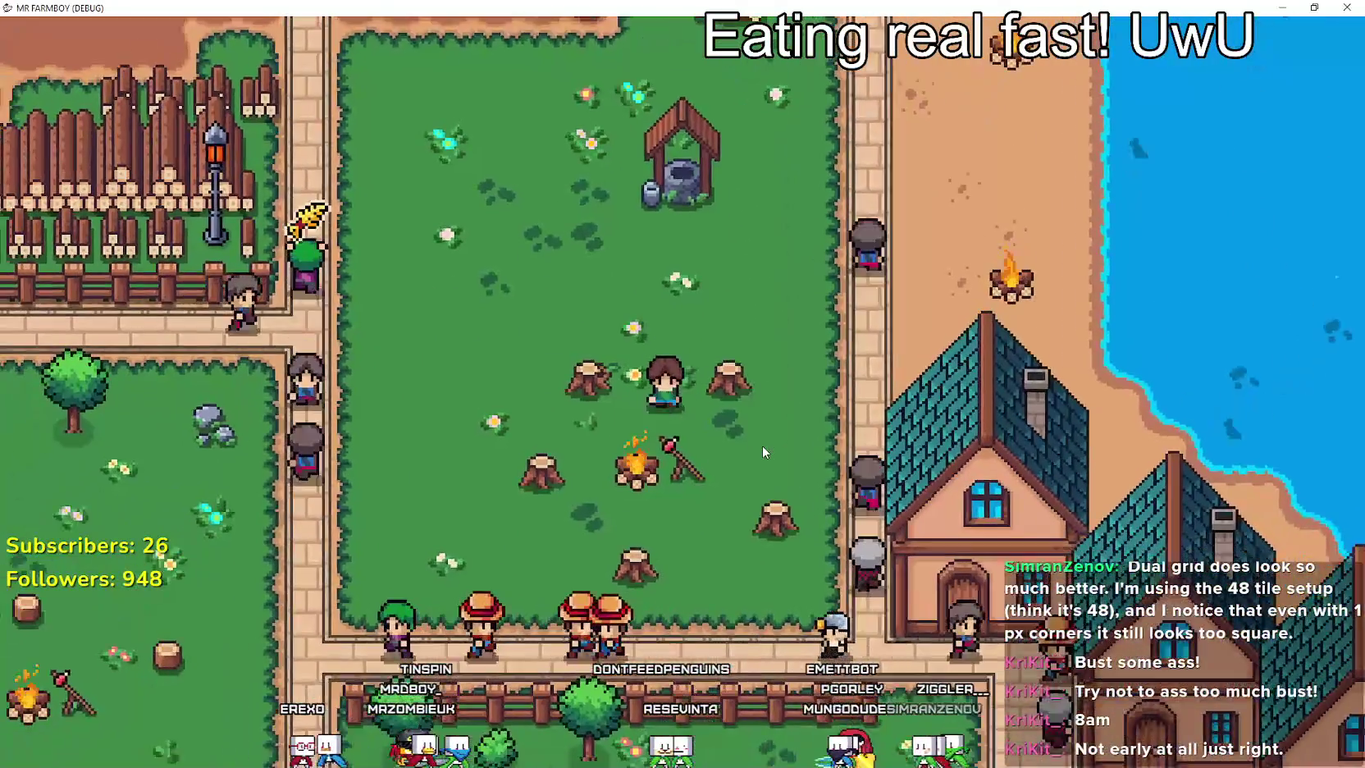
key("s")
key("a")
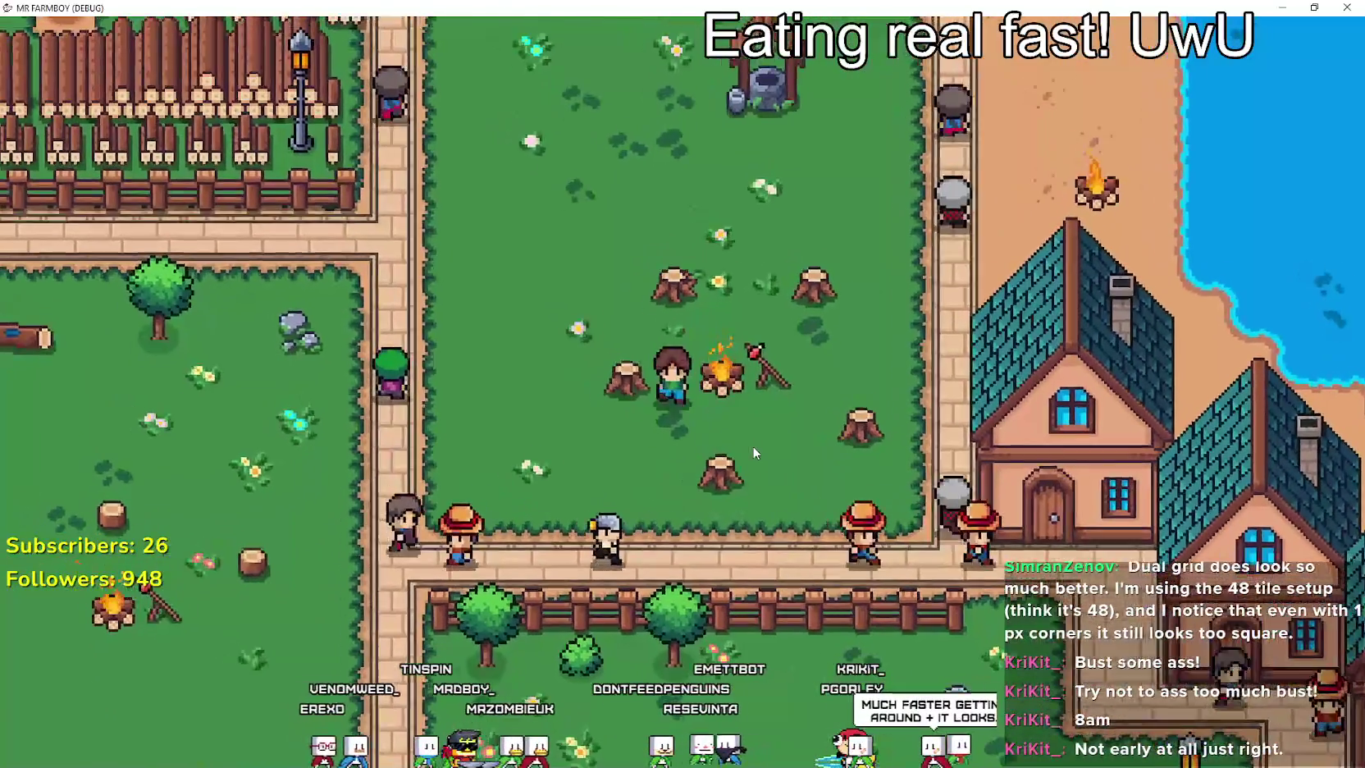
Walk up into the pine grove, then past the houses toward the lake and road.
key("w")
key("a")
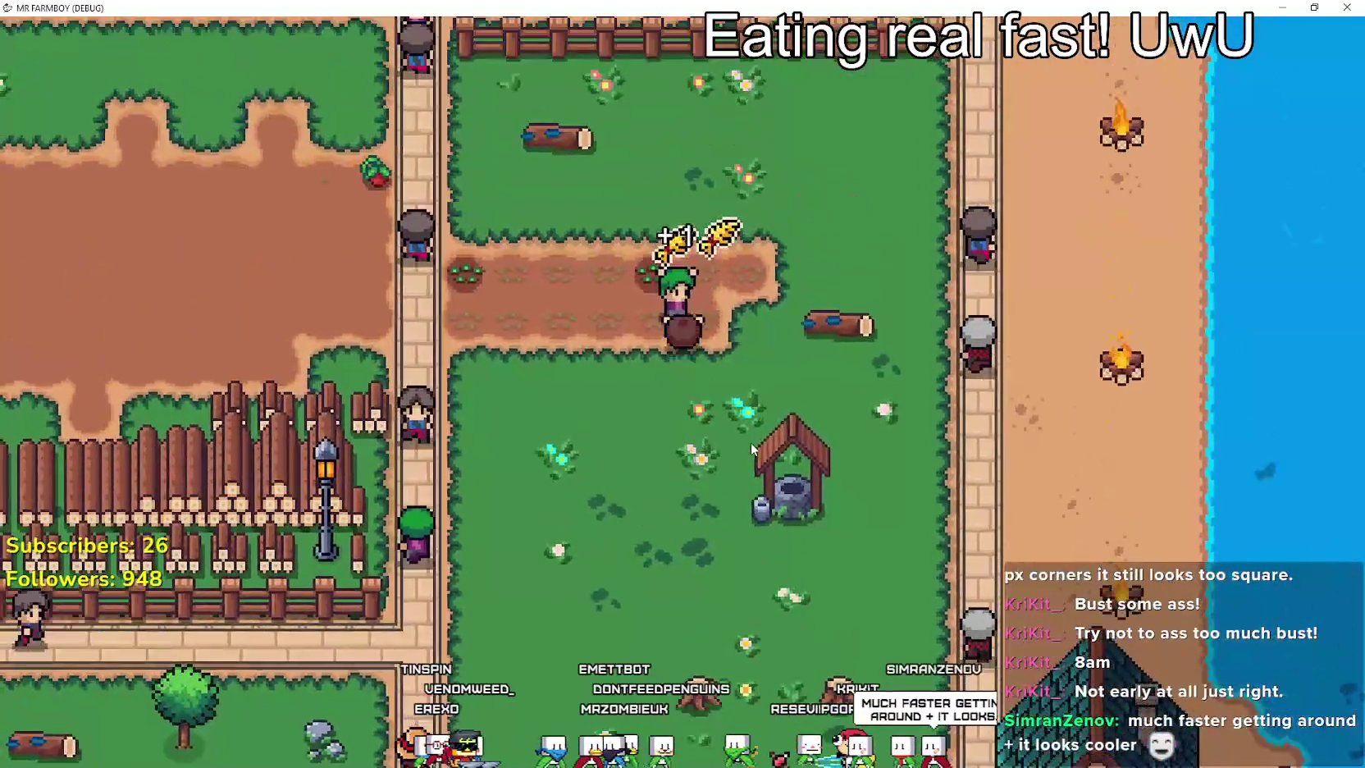
key("w")
key("a")
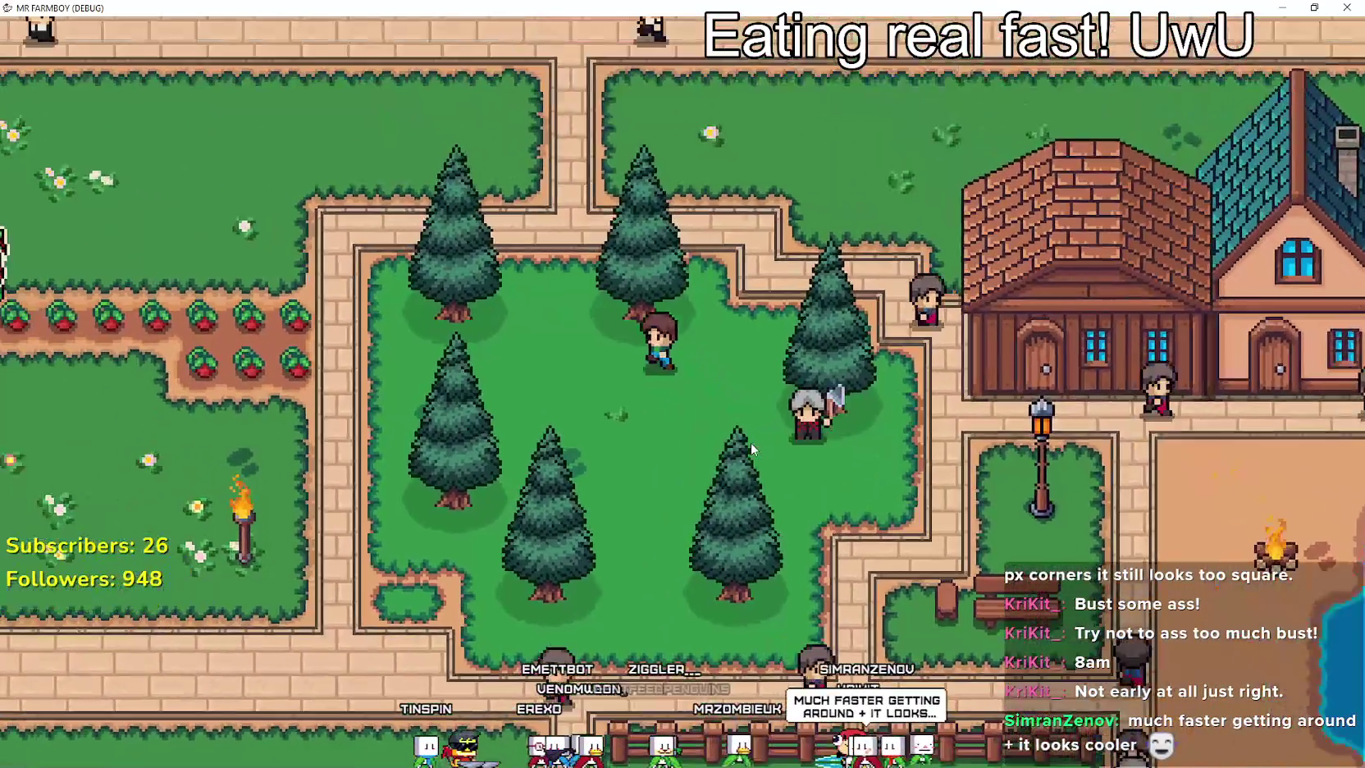
key("d")
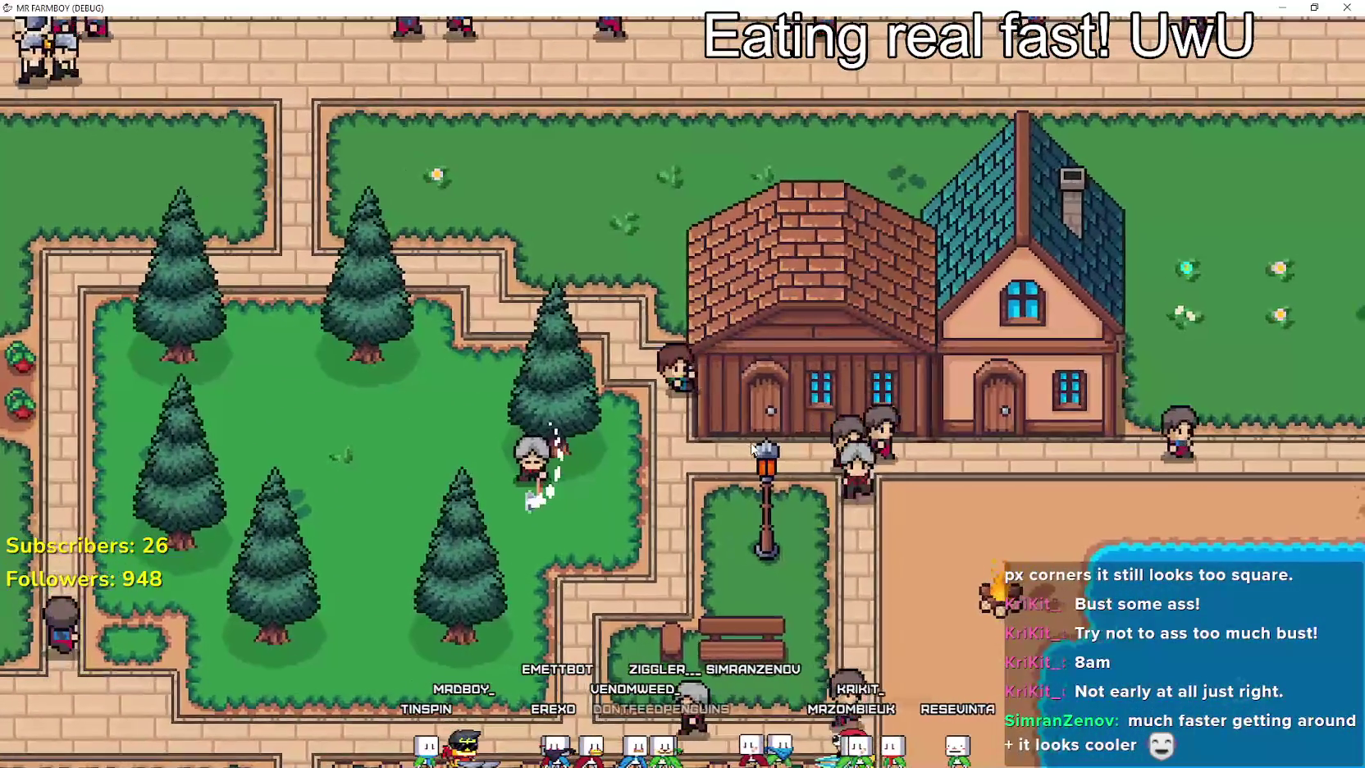
key("s")
key("d")
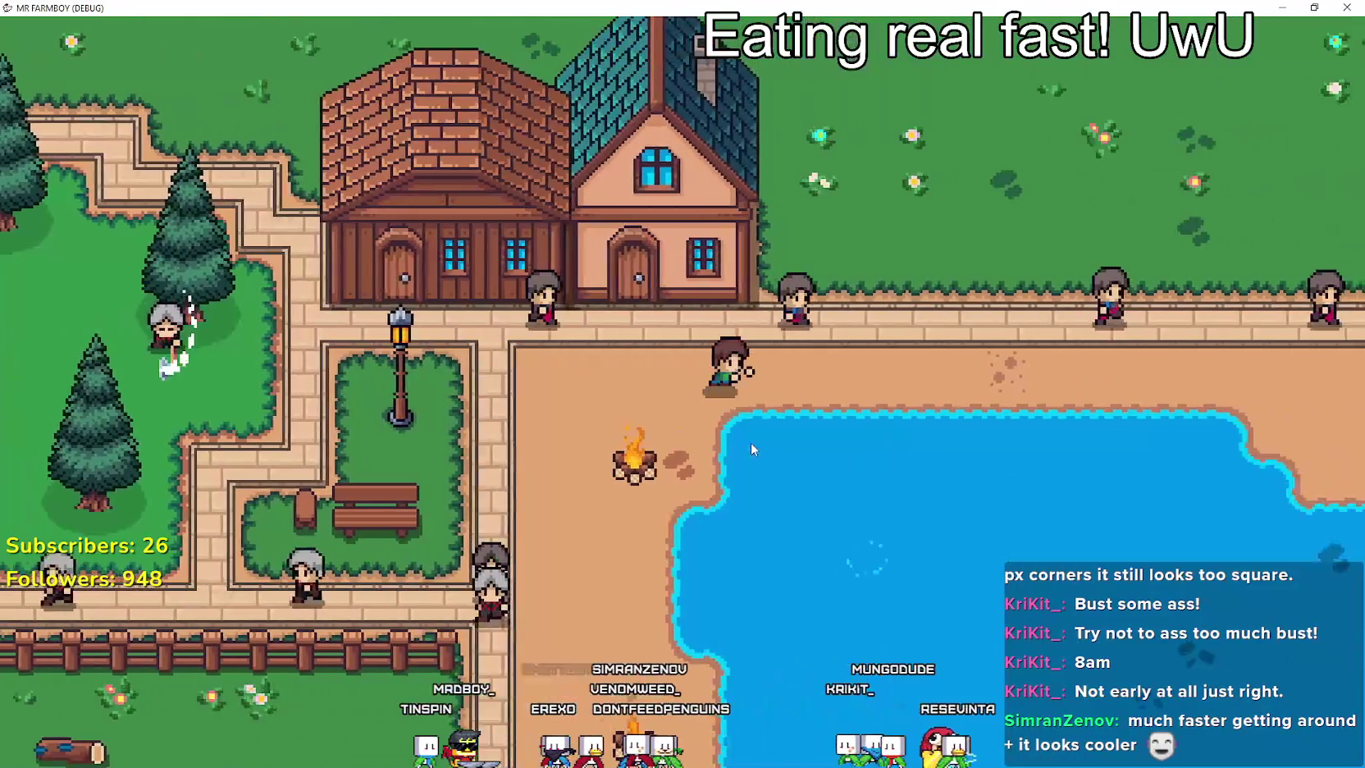
scroll(747, 440, "down", 3)
scroll(743, 441, "down", 2)
key("w")
scroll(820, 451, "up", 5)
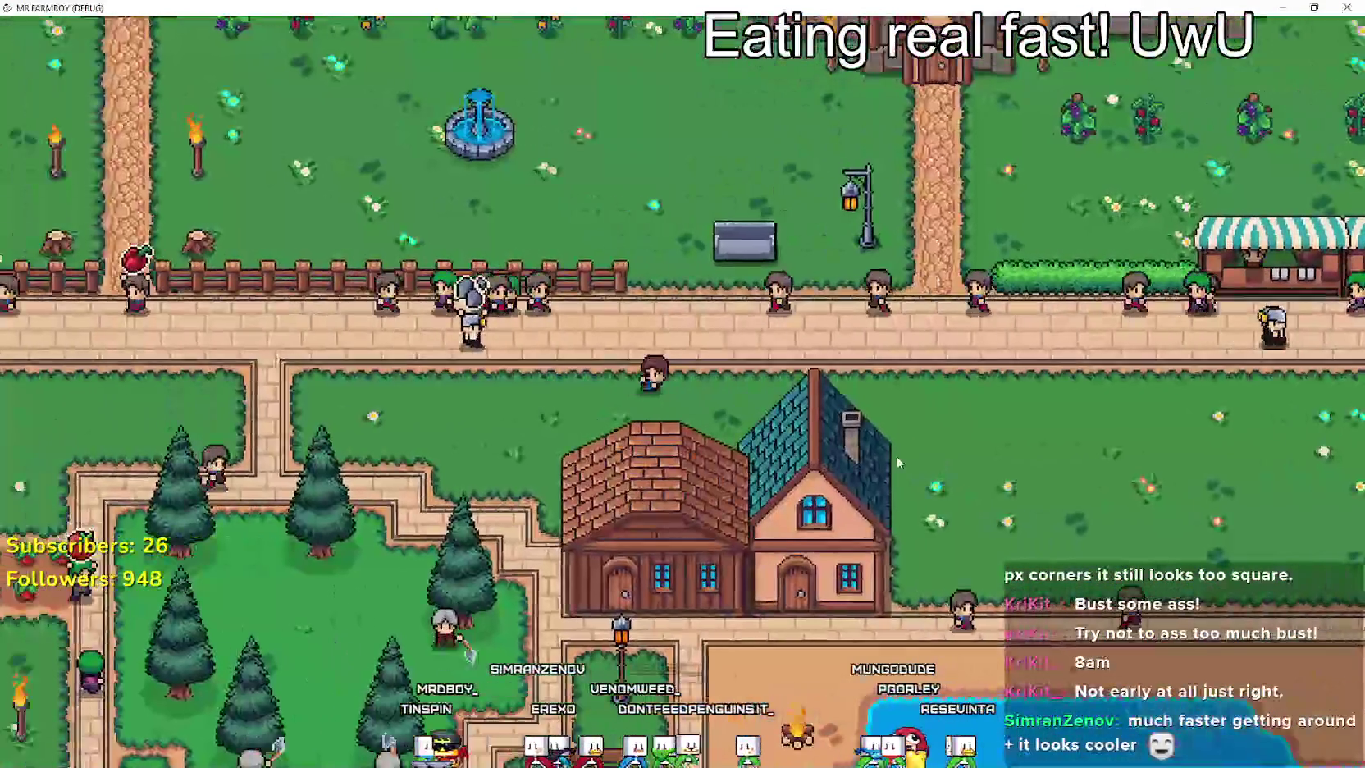
Visit the garden fountain and the crop rows just north of it.
key("w")
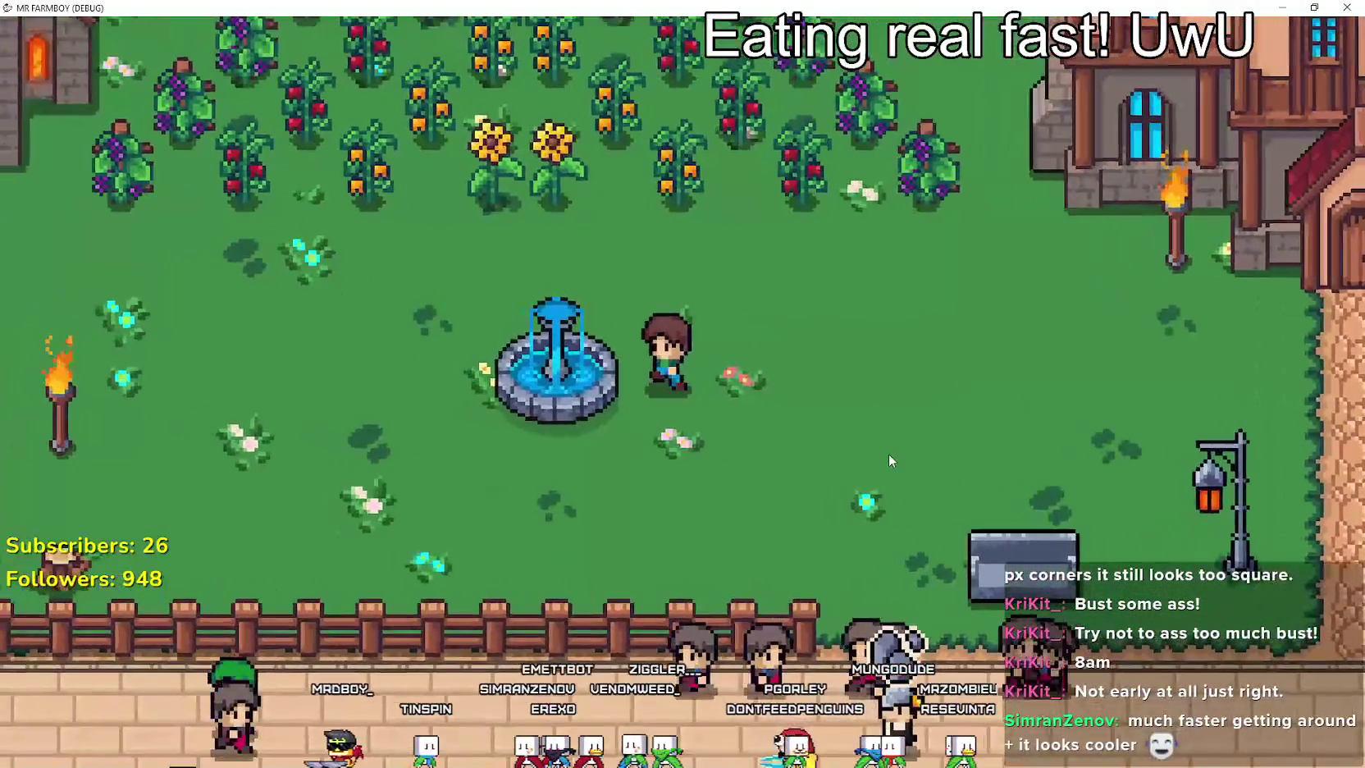
key("s")
key("w")
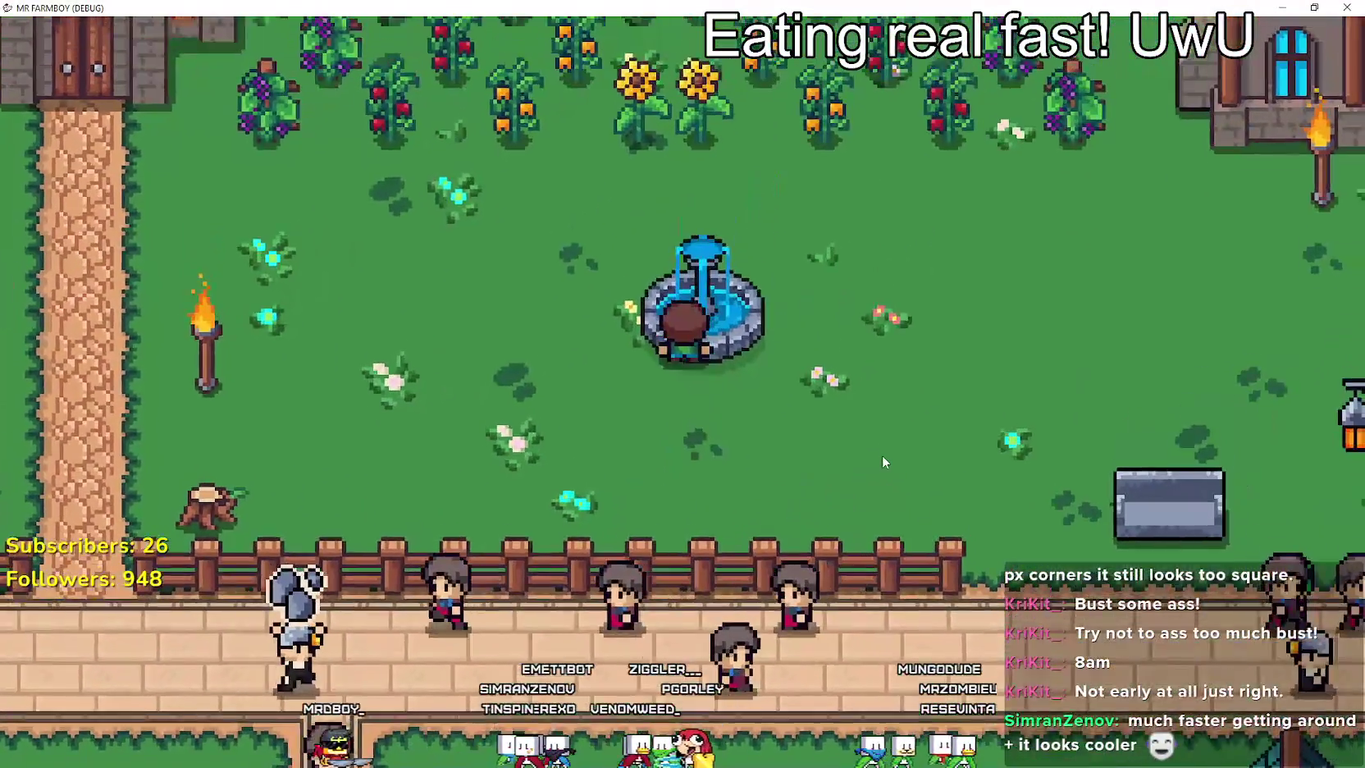
key("s")
key("a")
scroll(879, 454, "down", 2)
Go west to the other fountain and its crop rows, then onto the brick path.
key("a")
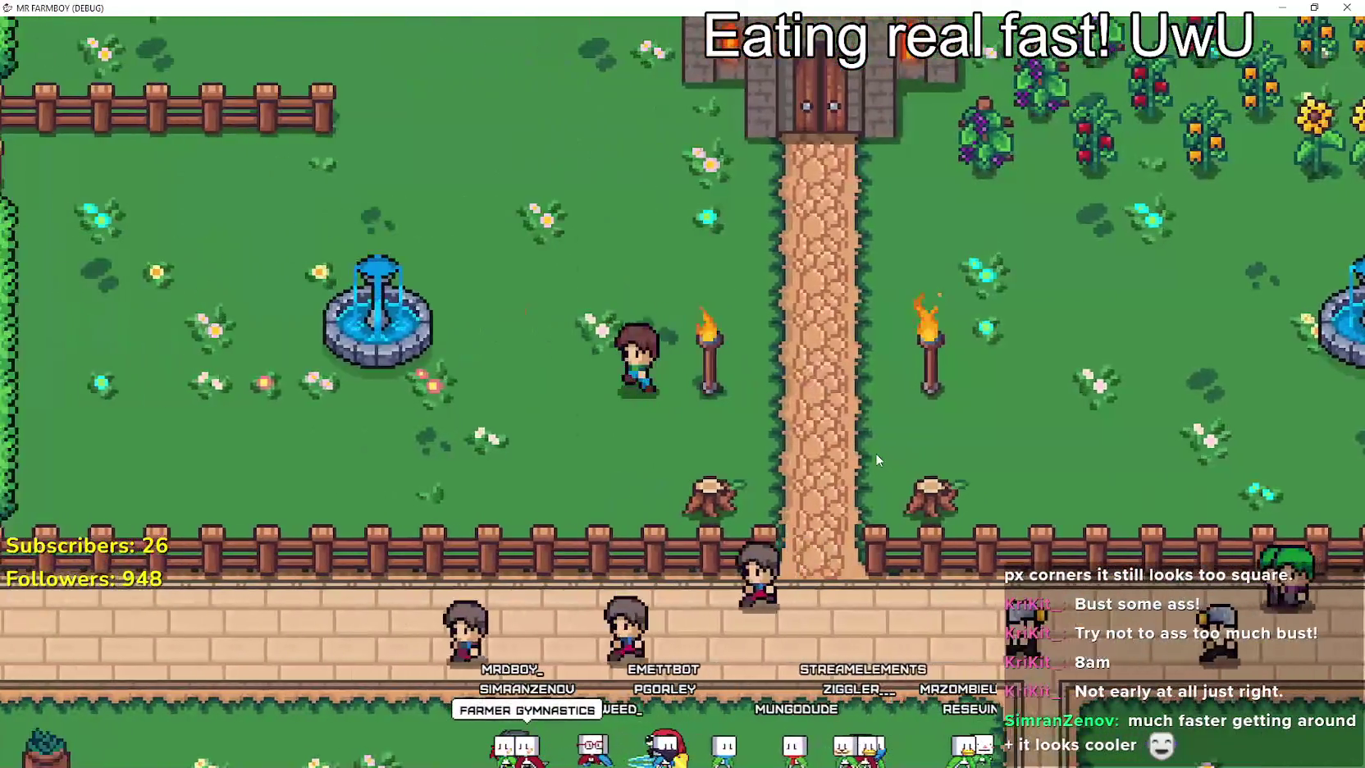
key("w")
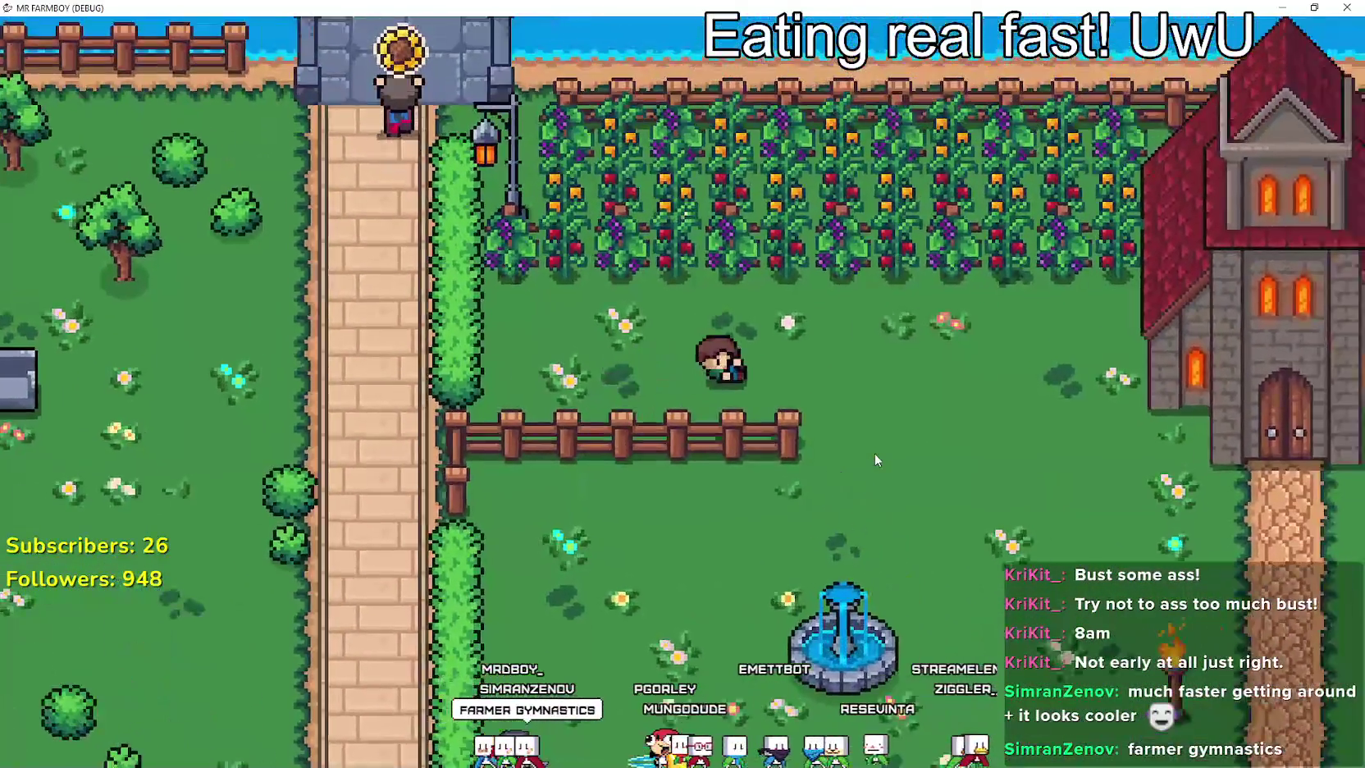
key("a")
key("d")
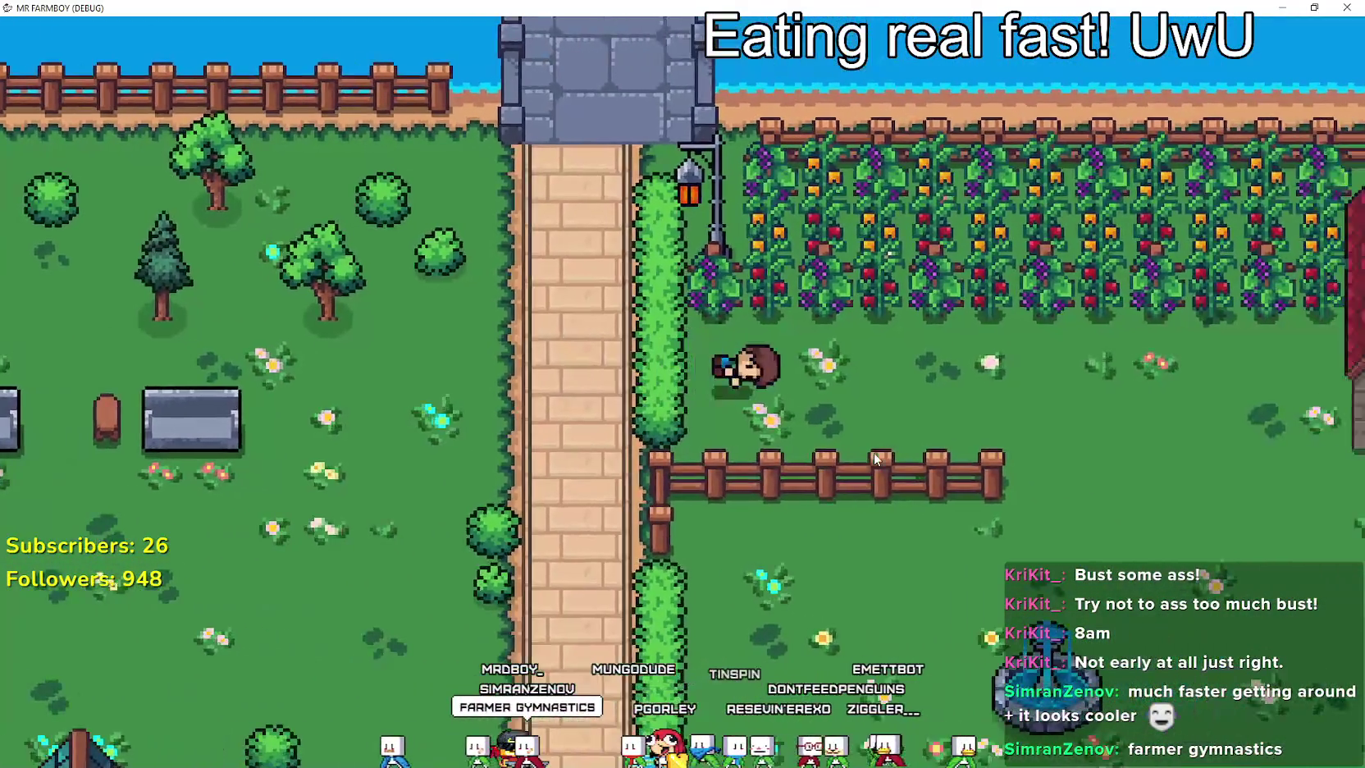
key("s")
key("s")
key("a")
key("d")
key("w")
key("a")
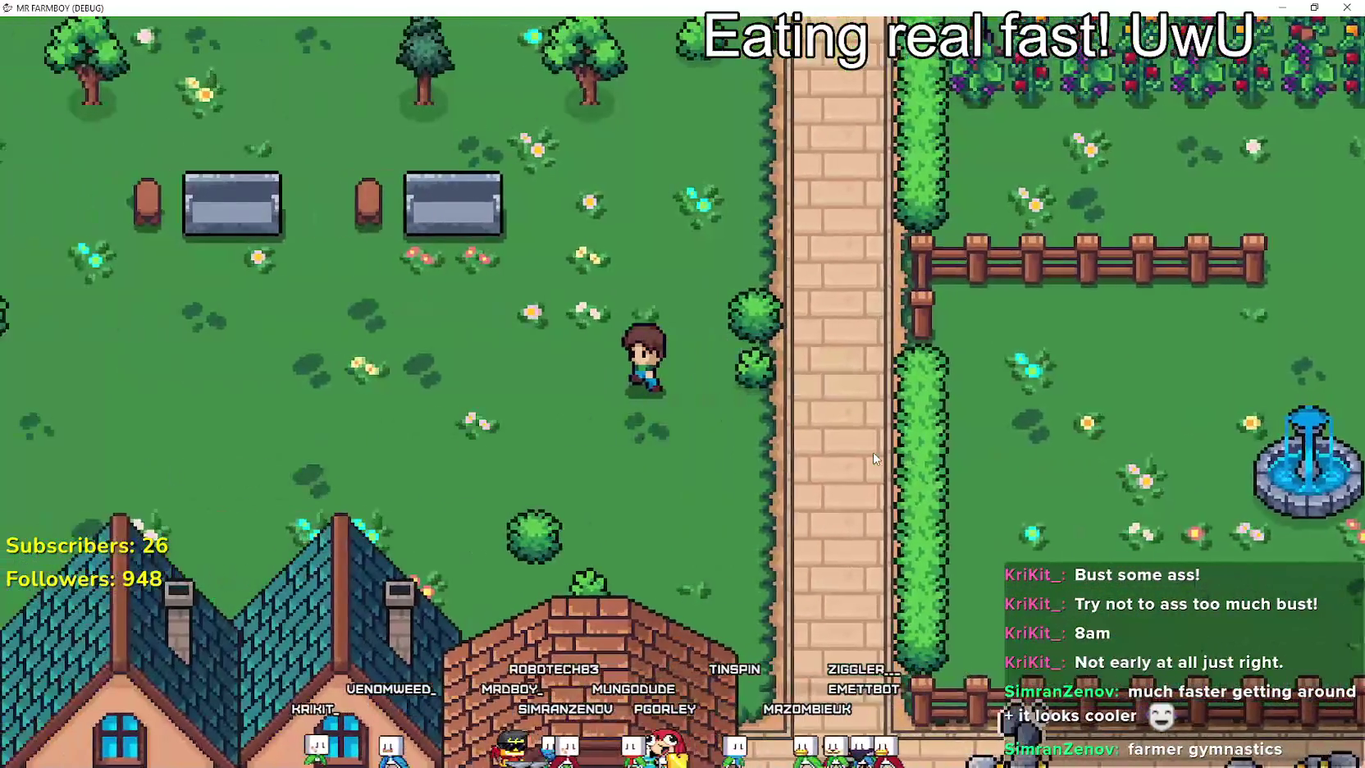
Circle the benches, travel east to the market stalls, then close the game.
key("a")
key("w")
key("a")
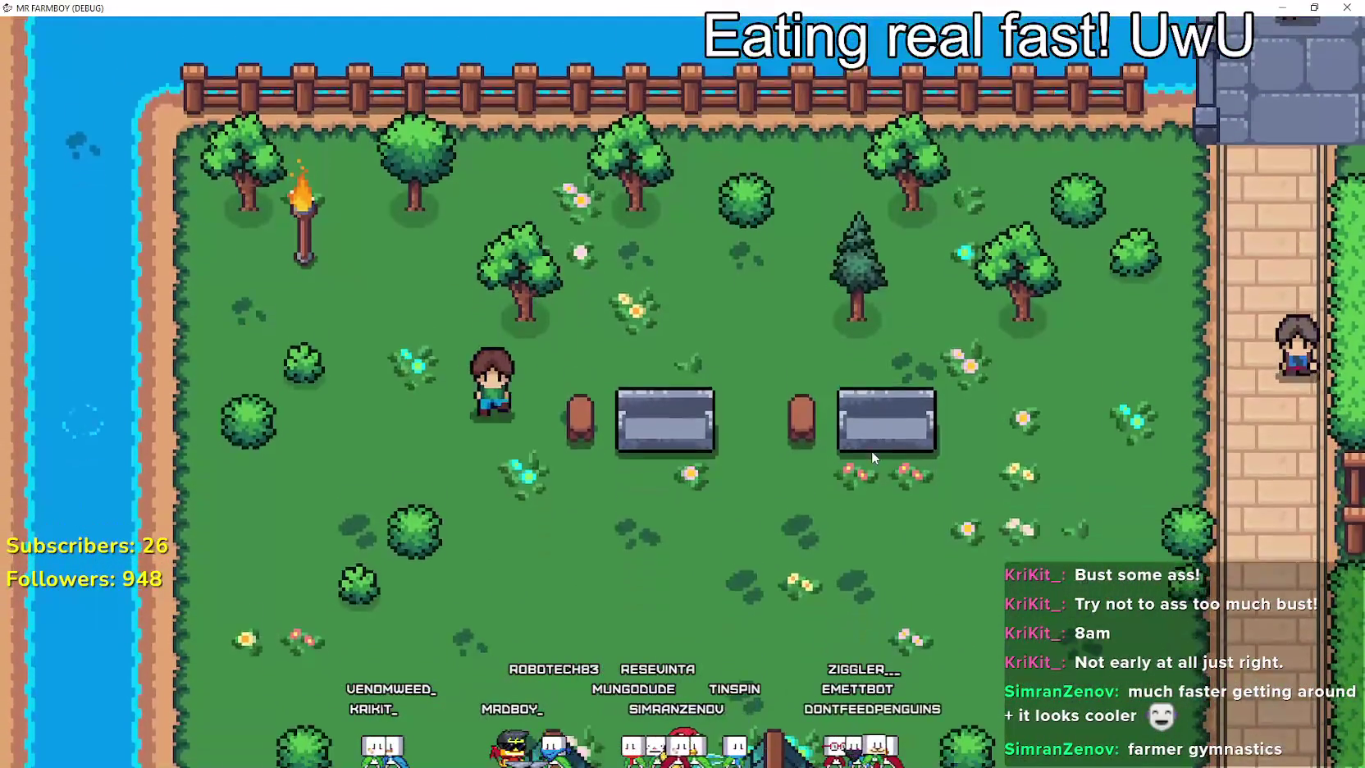
key("s")
key("s")
key("d")
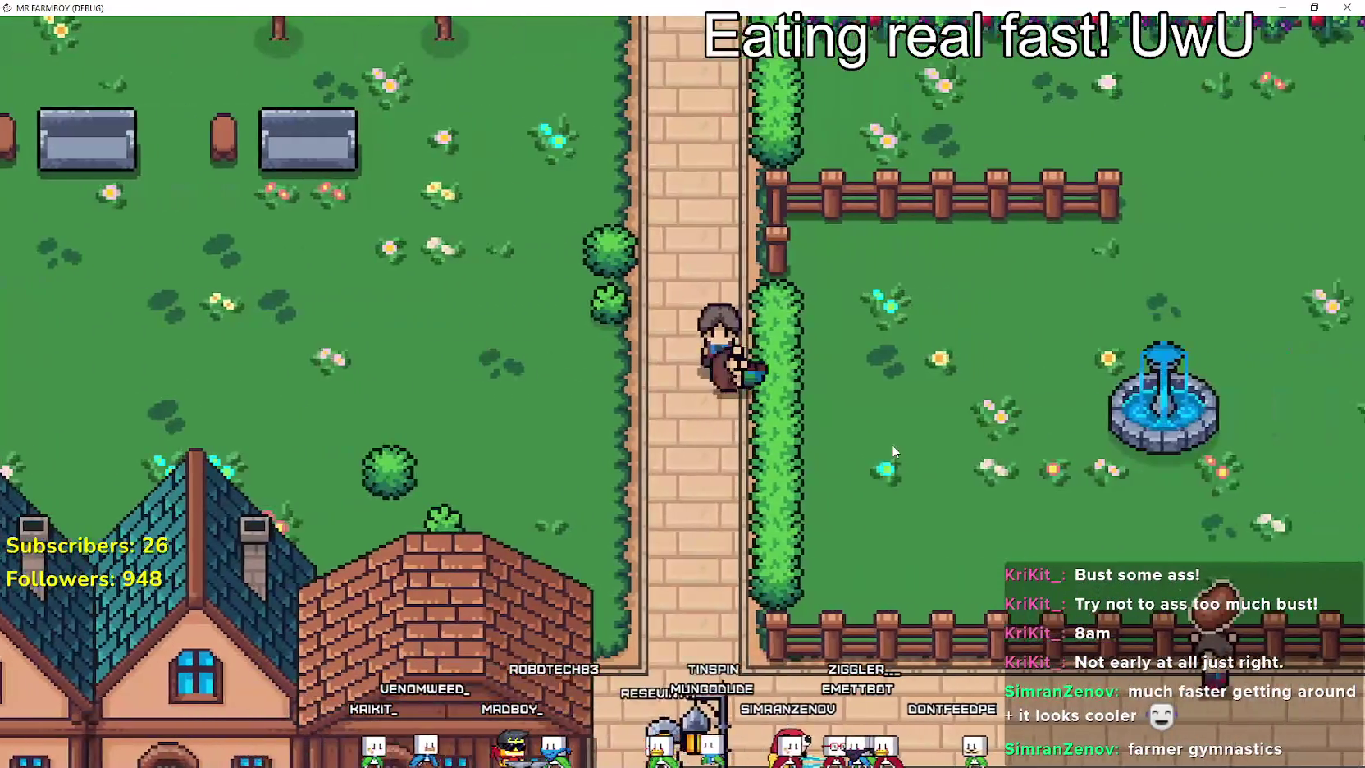
key("d")
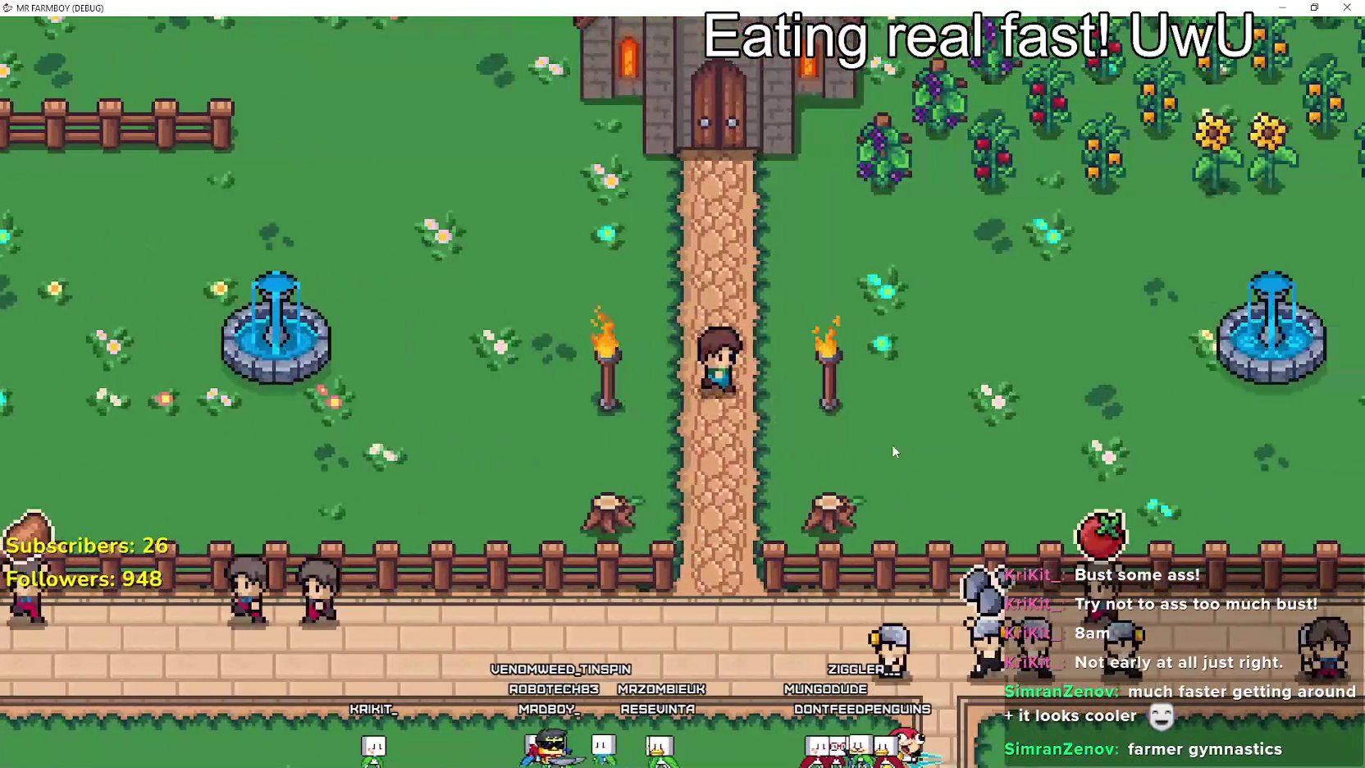
key("d")
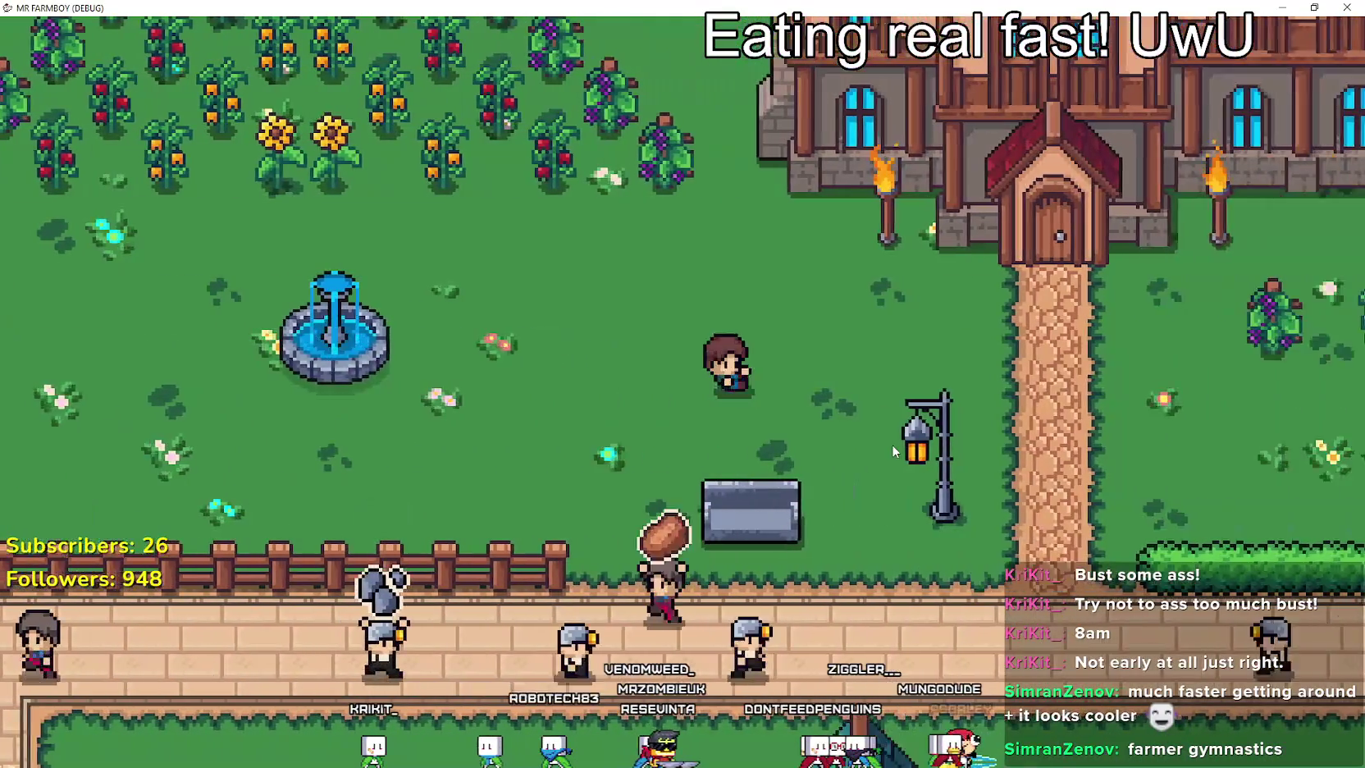
key("d")
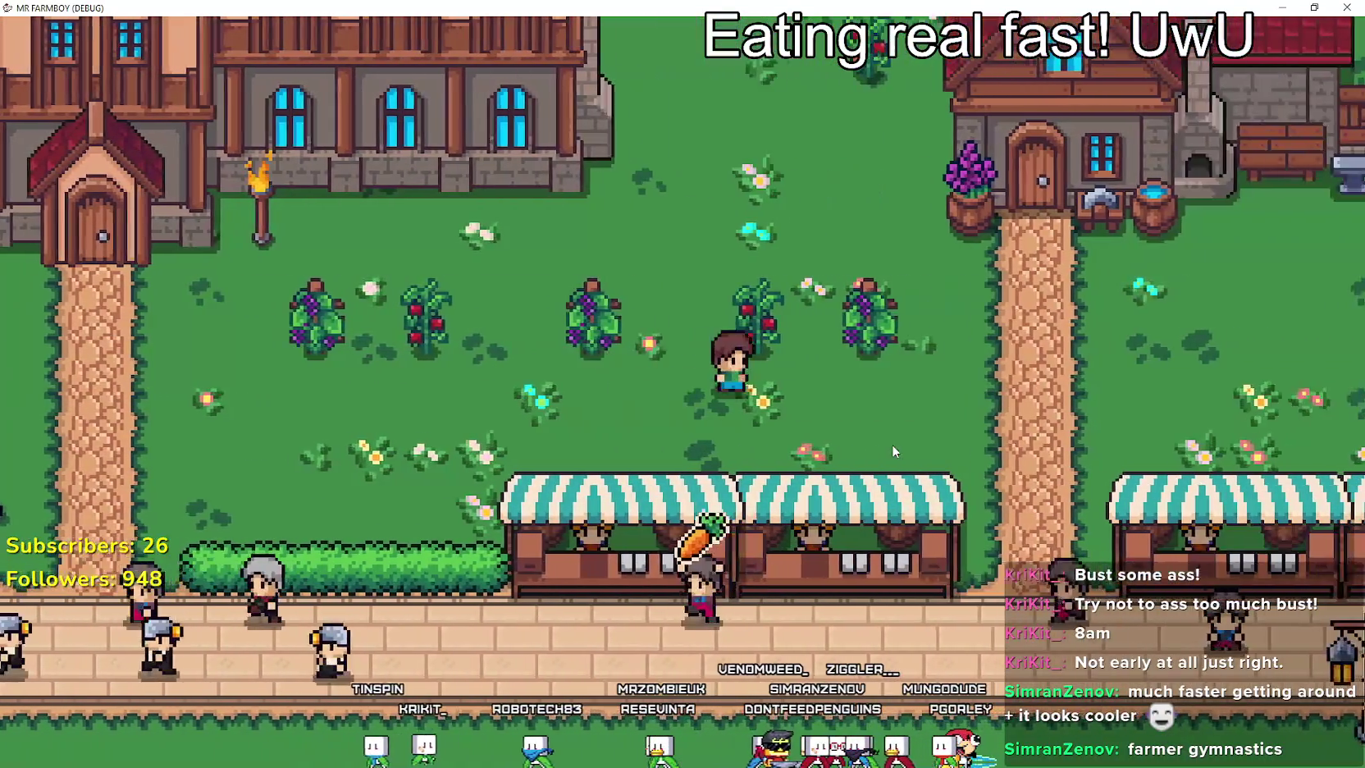
key("d")
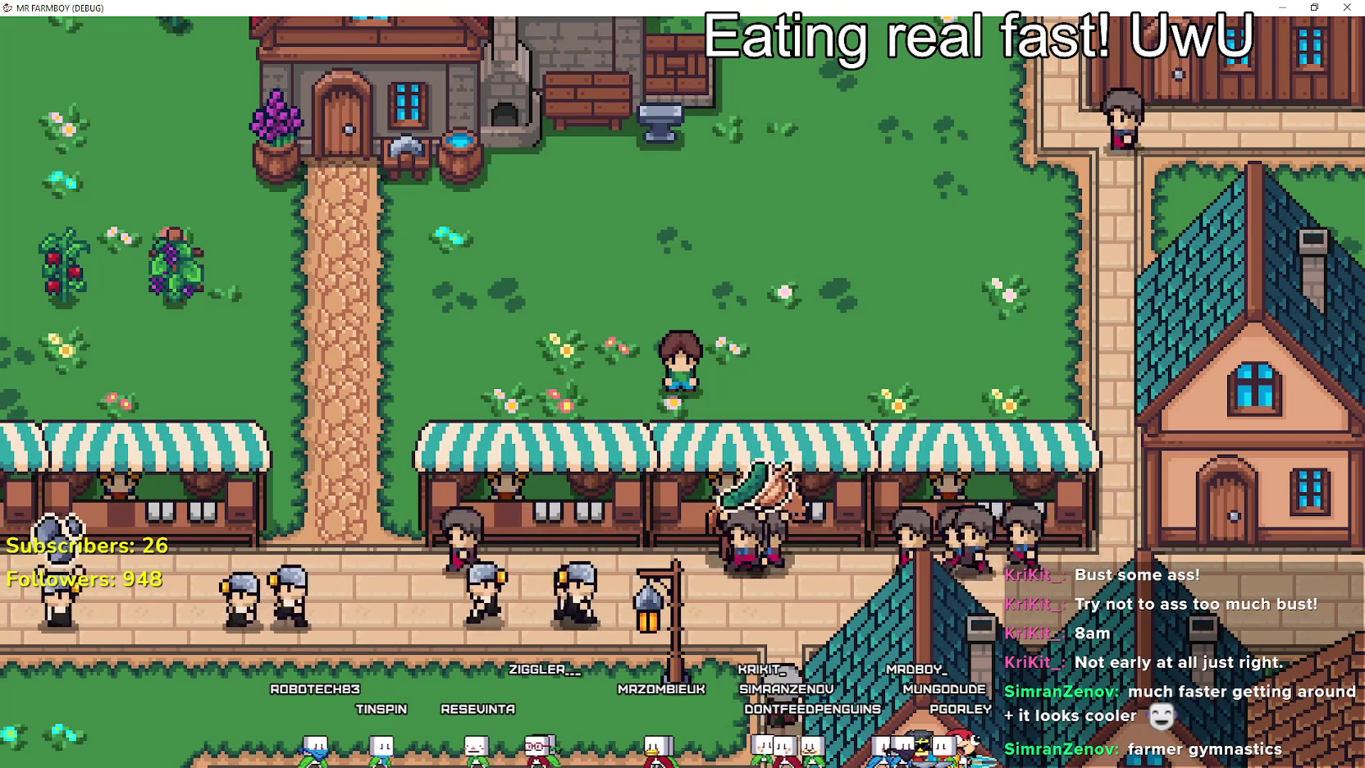
key("alt+F4")
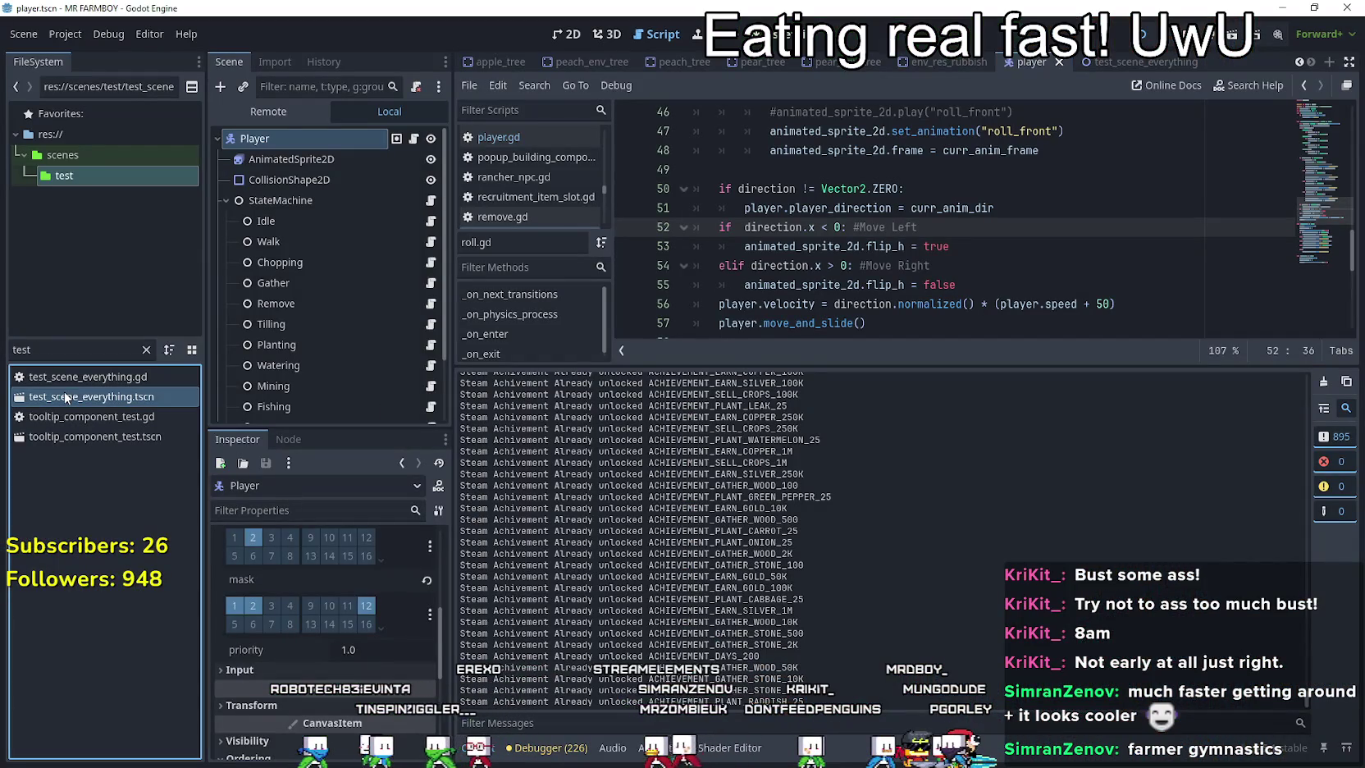
Switch to the 2D view and select the Horse node to show its sprite animations.
left_click(566, 34)
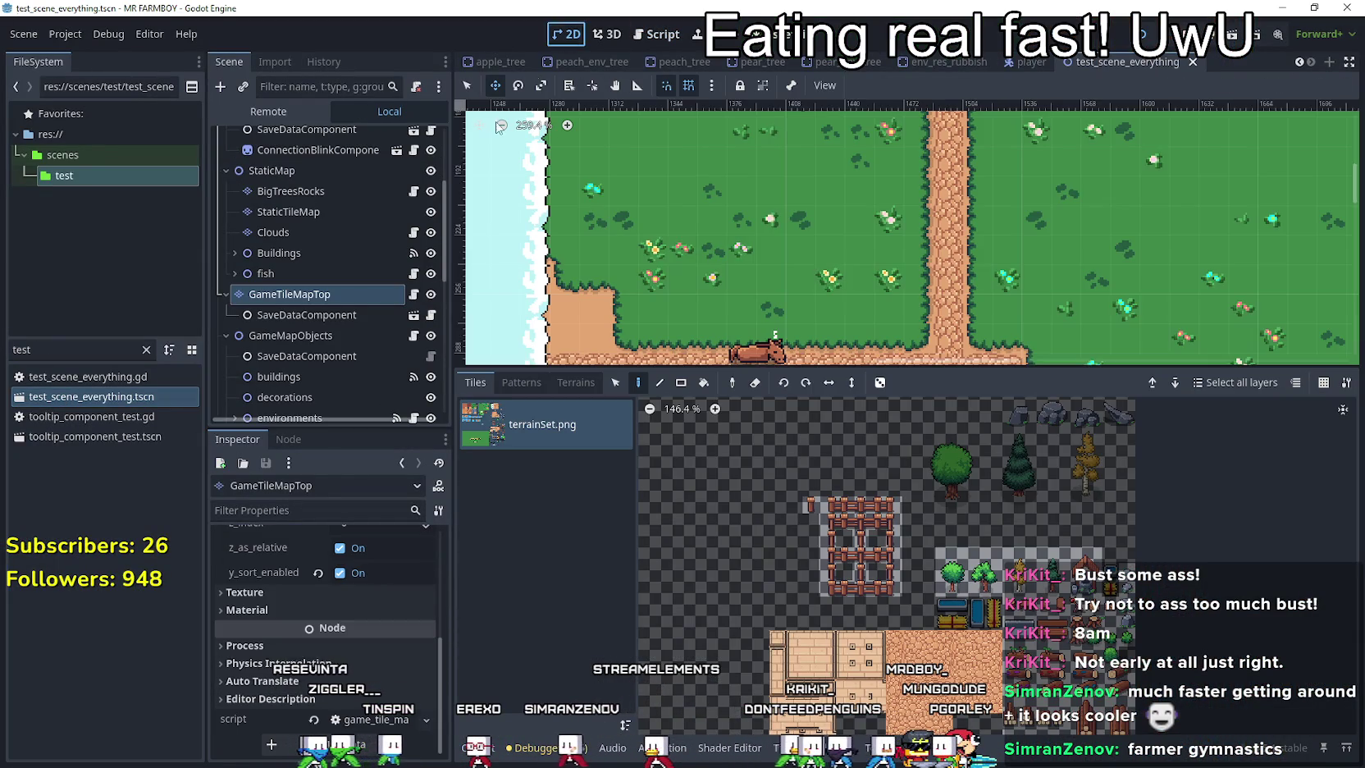
scroll(320, 357, "down", 5)
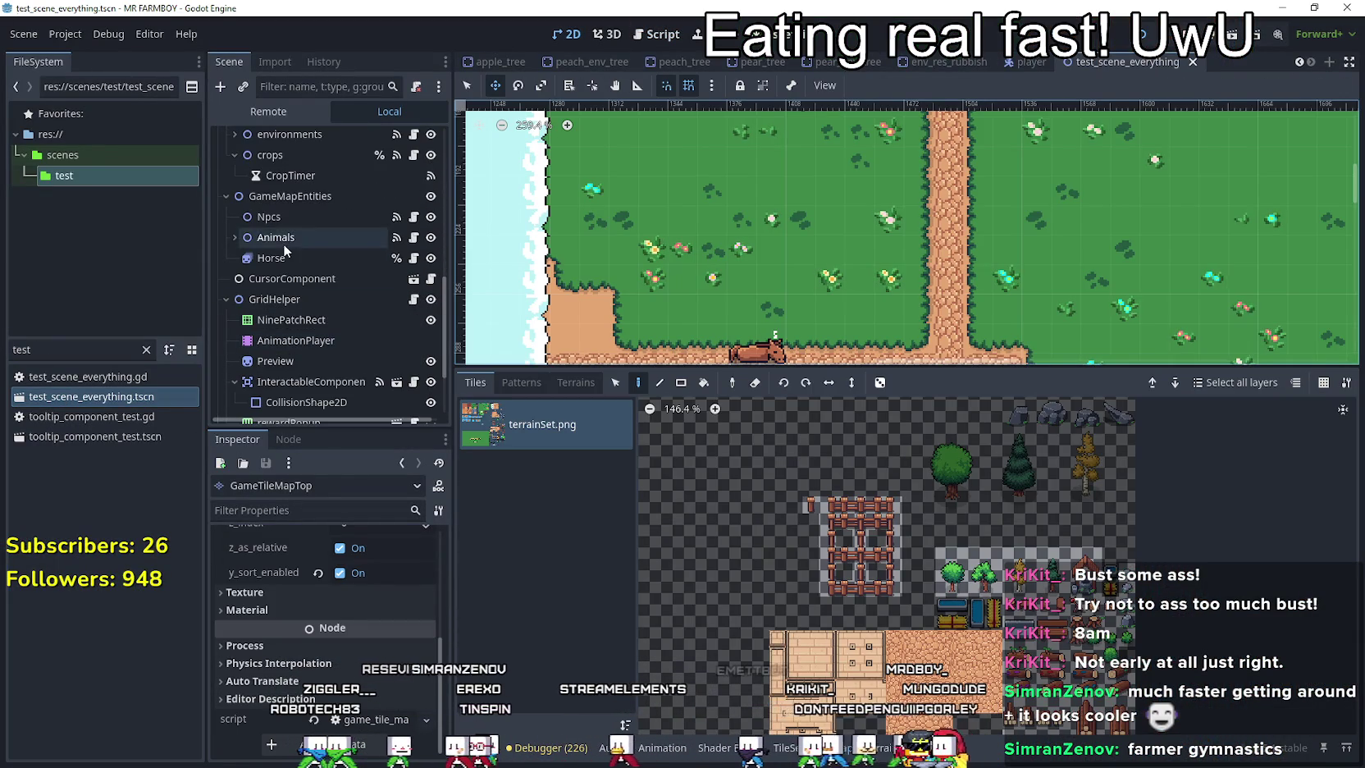
left_click(287, 258)
scroll(546, 166, "down", 6)
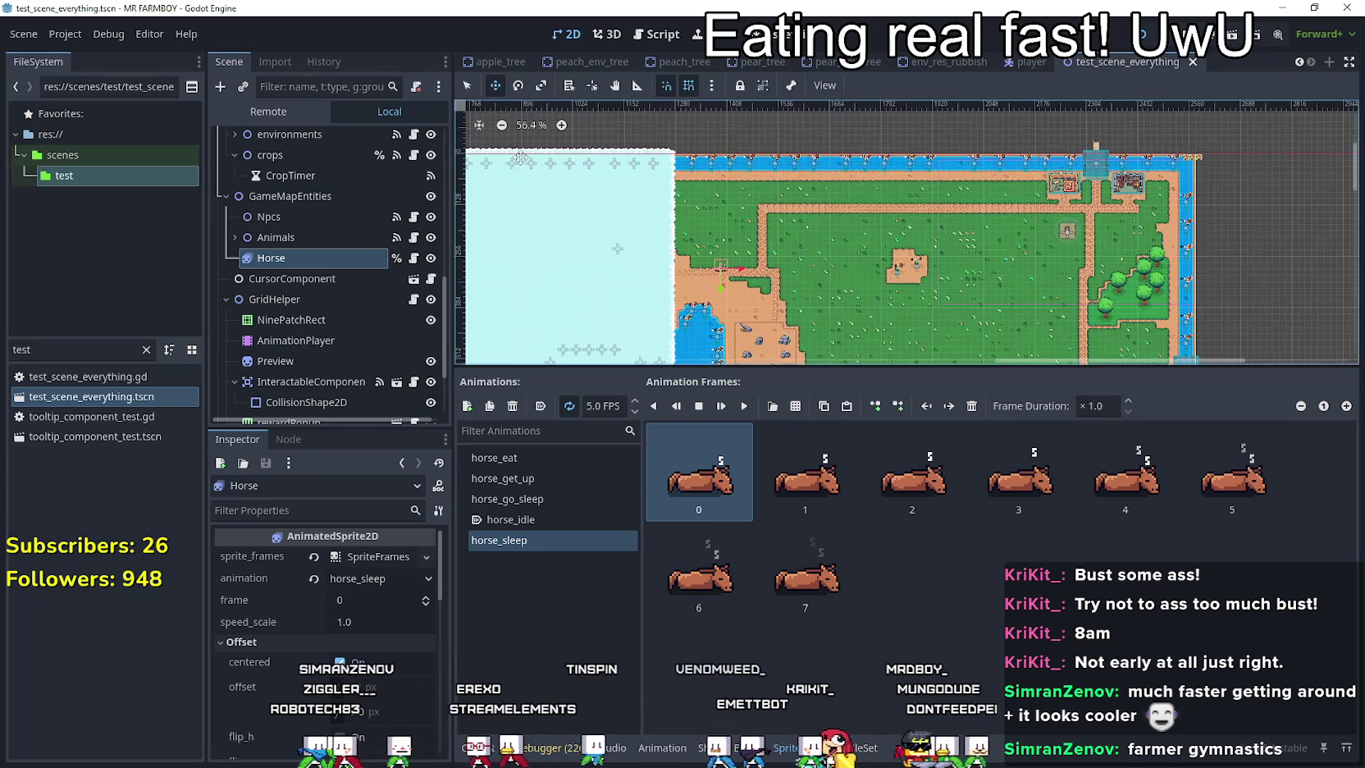
Save the scene and relaunch the game with F5, walking the farmer left.
scroll(965, 158, "down", 2)
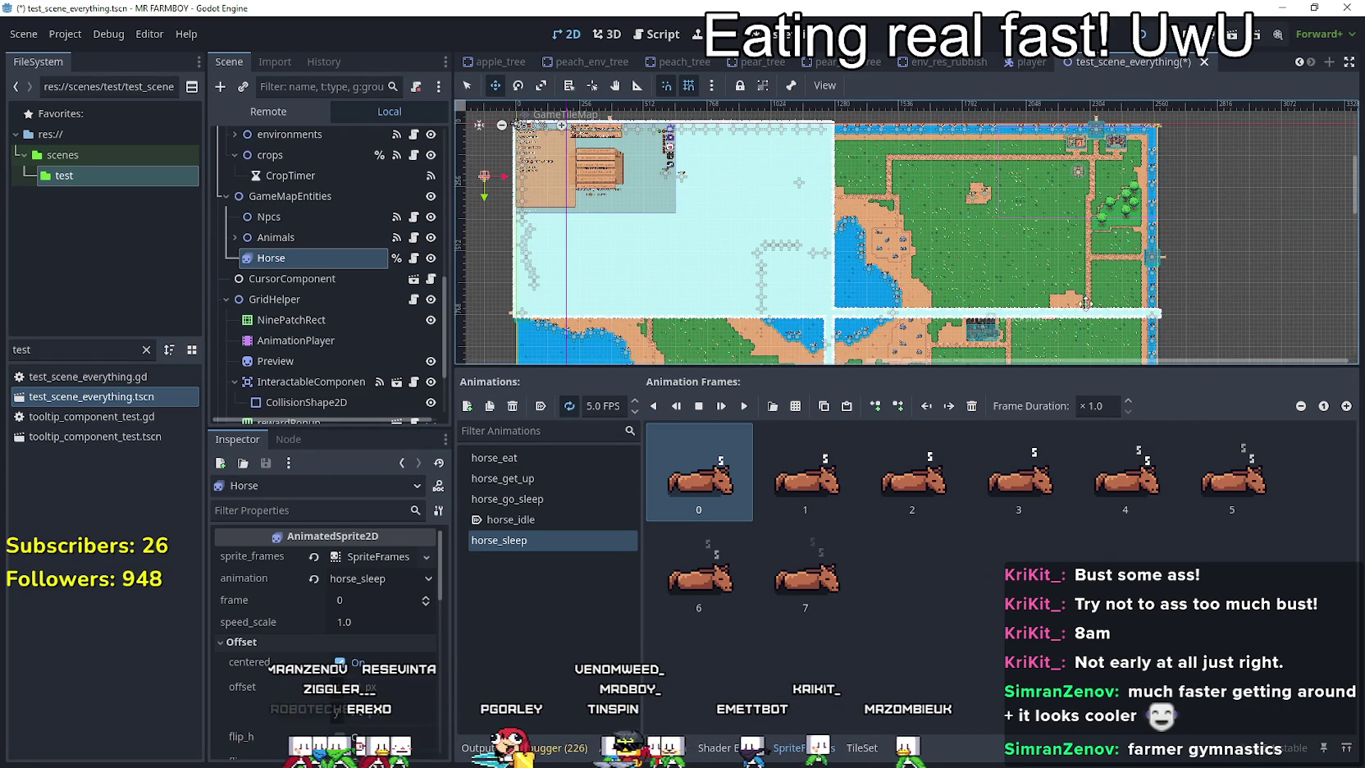
key("F5")
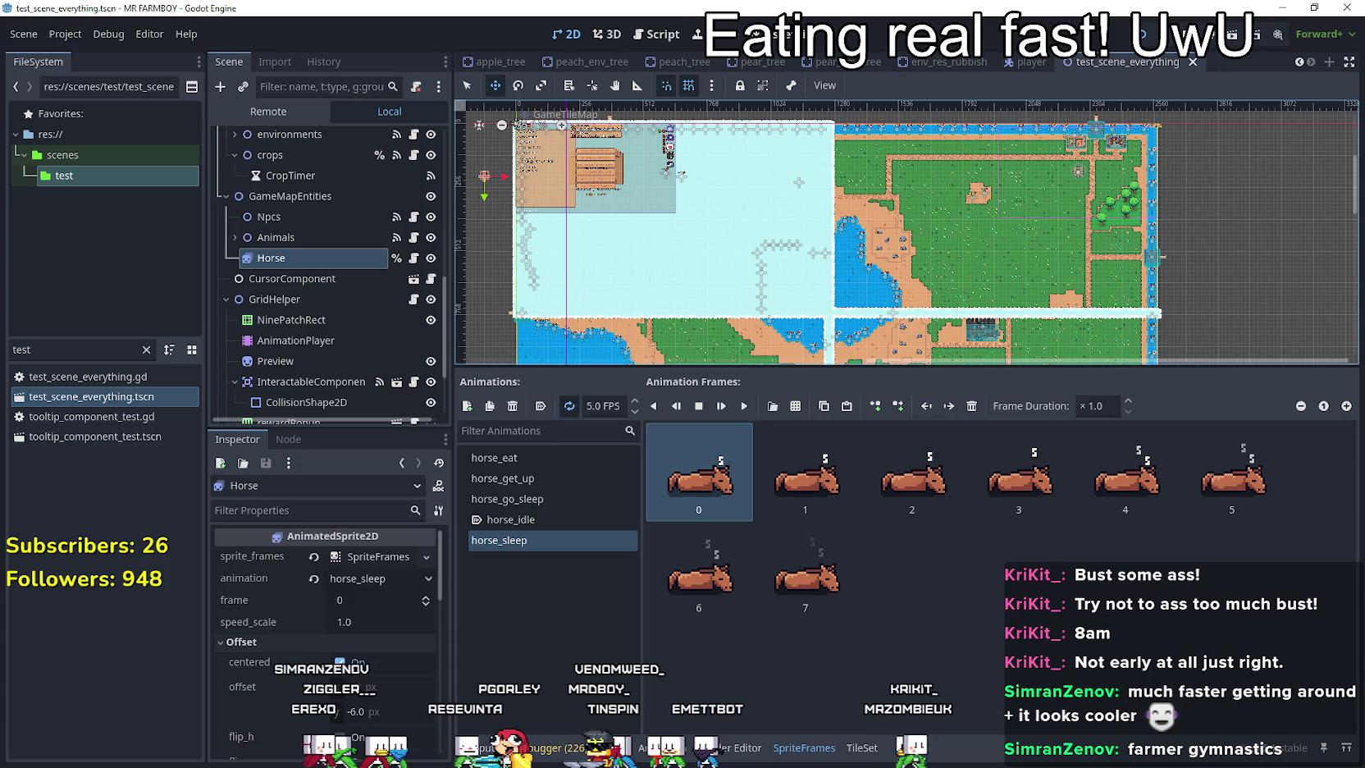
key("a")
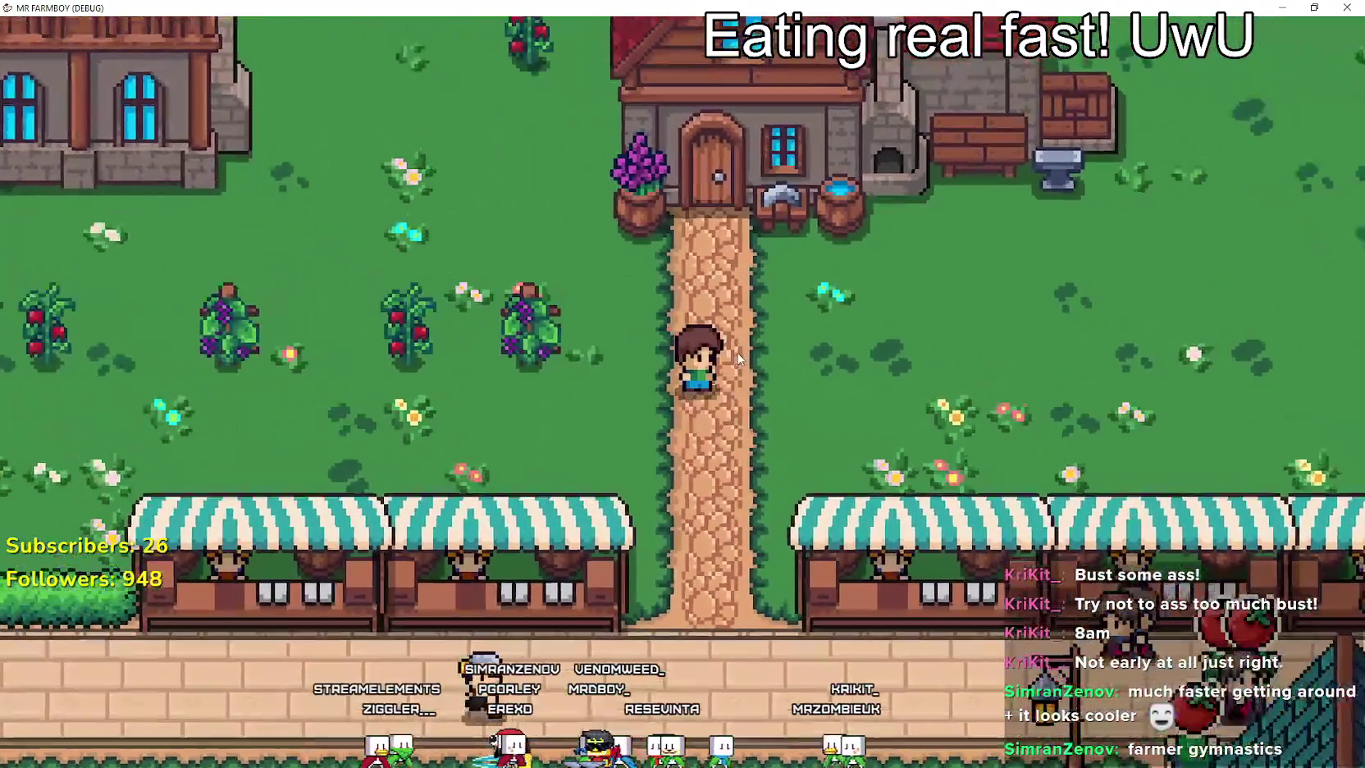
Mount the brown horse beside the dirt path above the market stalls.
scroll(748, 328, "up", 3)
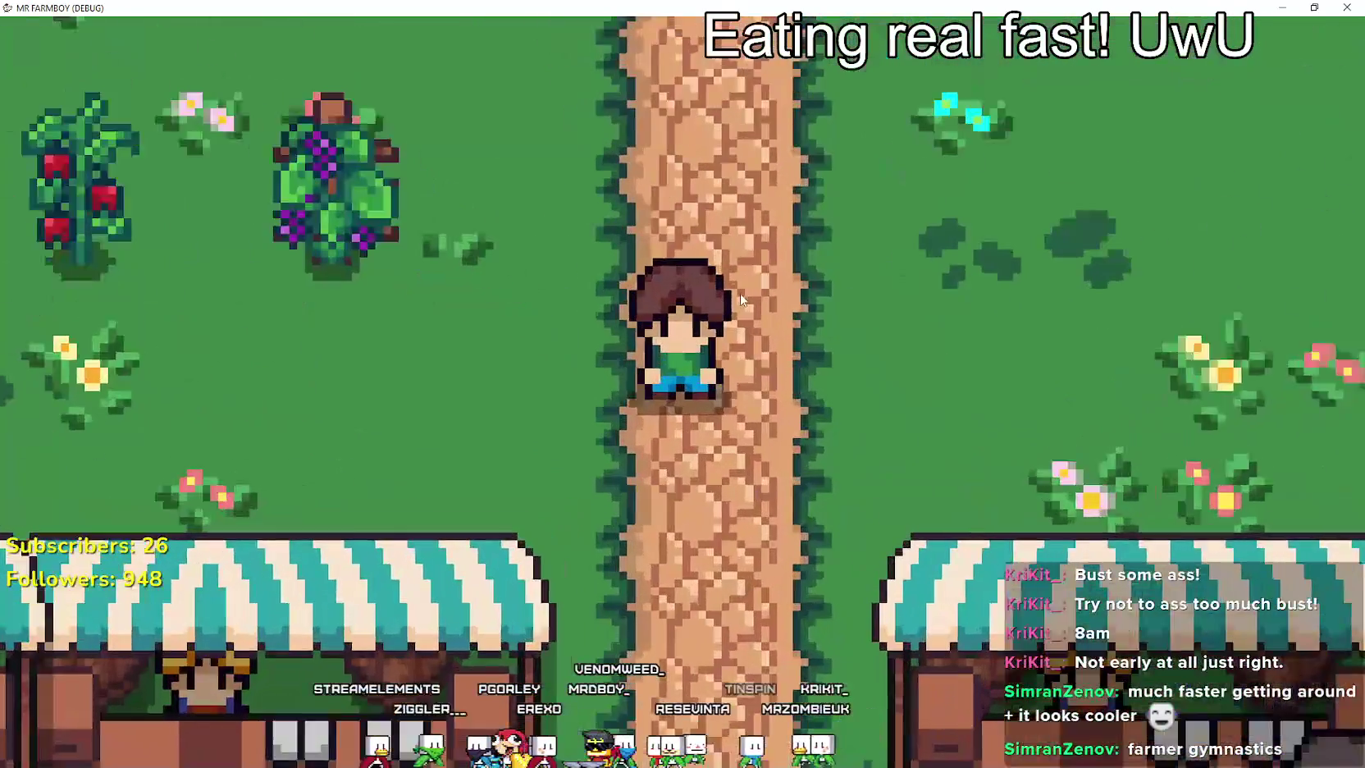
scroll(745, 299, "down", 1)
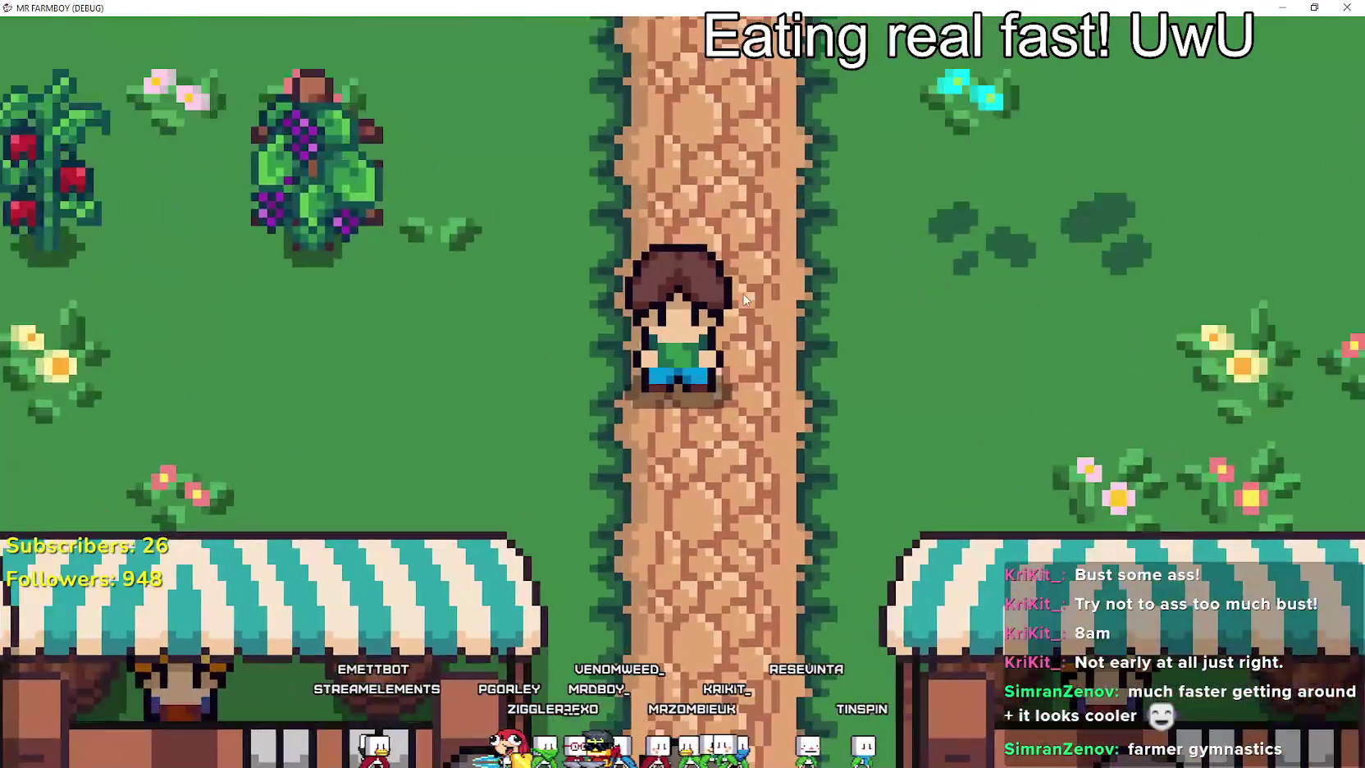
scroll(738, 315, "down", 3)
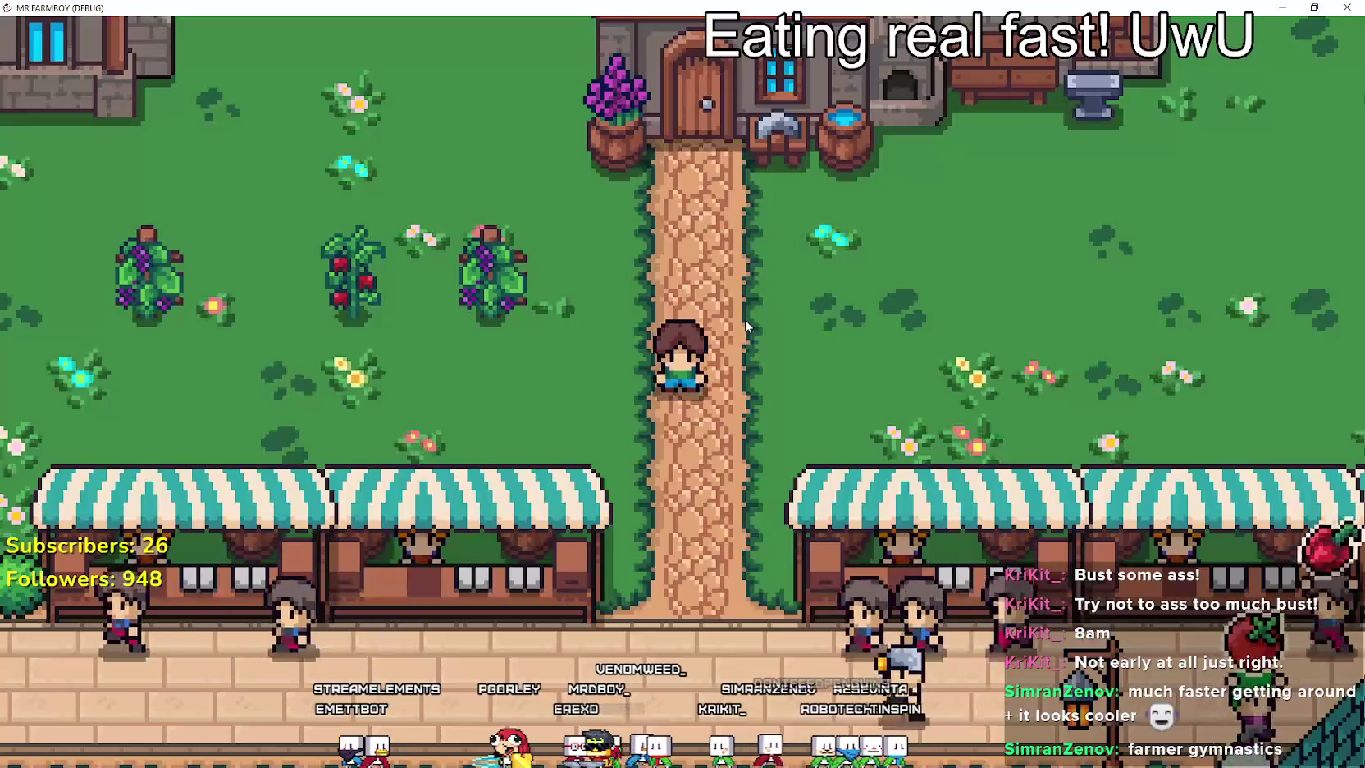
scroll(744, 319, "up", 3)
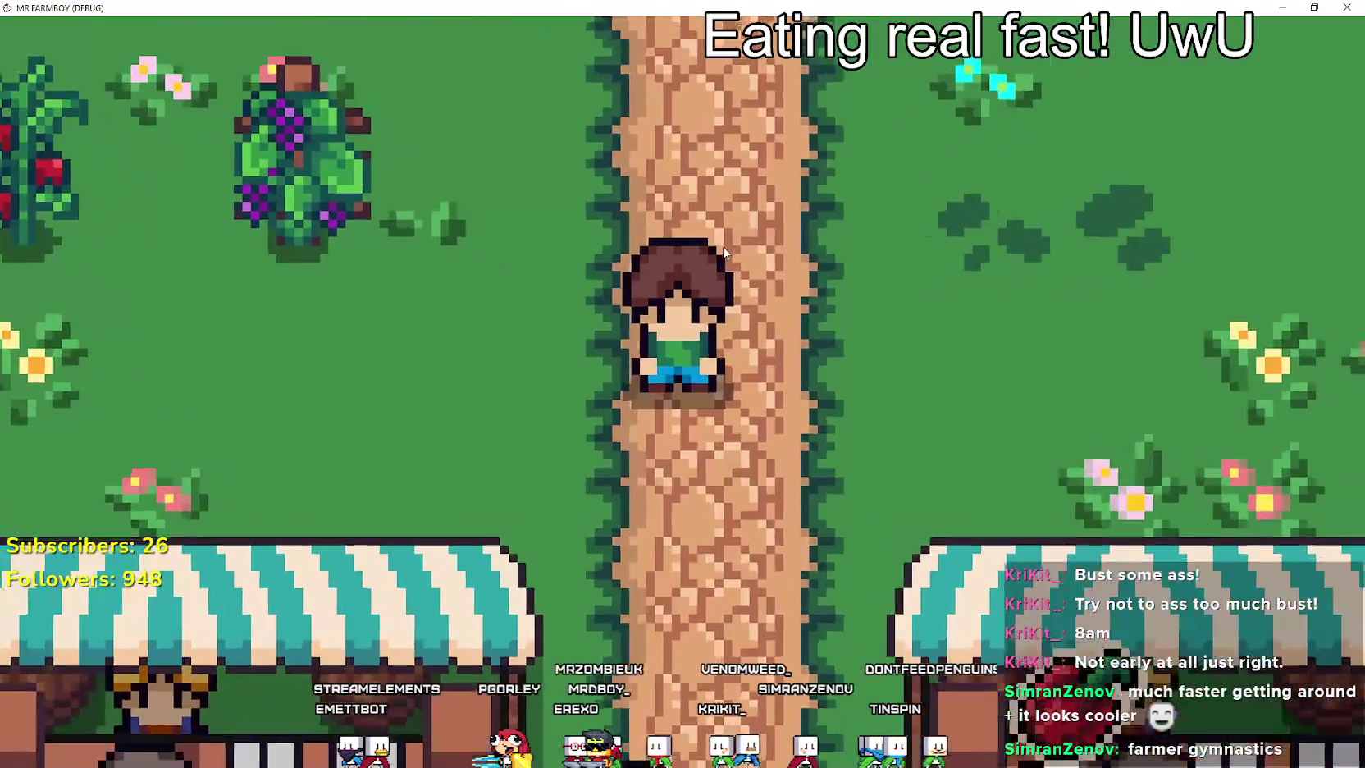
scroll(721, 259, "down", 2)
scroll(720, 259, "up", 2)
scroll(845, 331, "down", 2)
key("a")
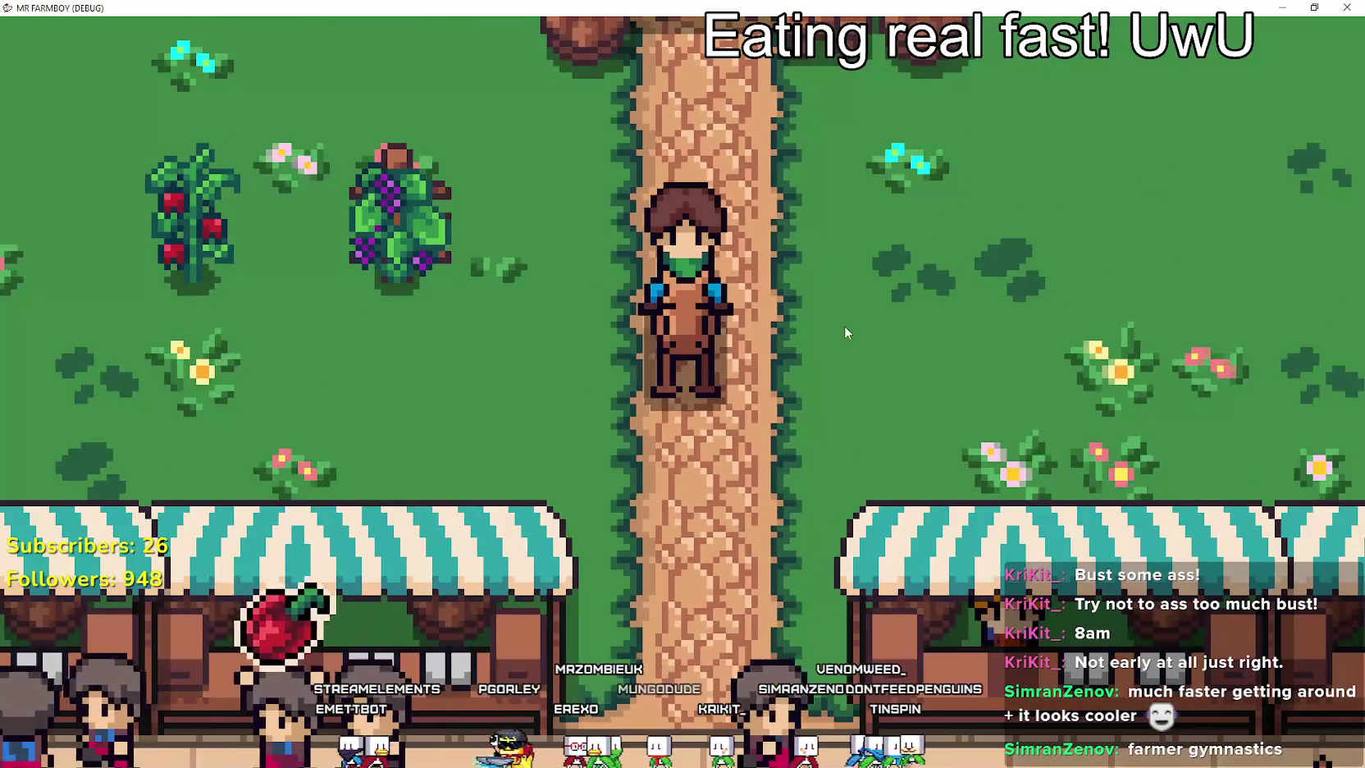
scroll(843, 323, "up", 2)
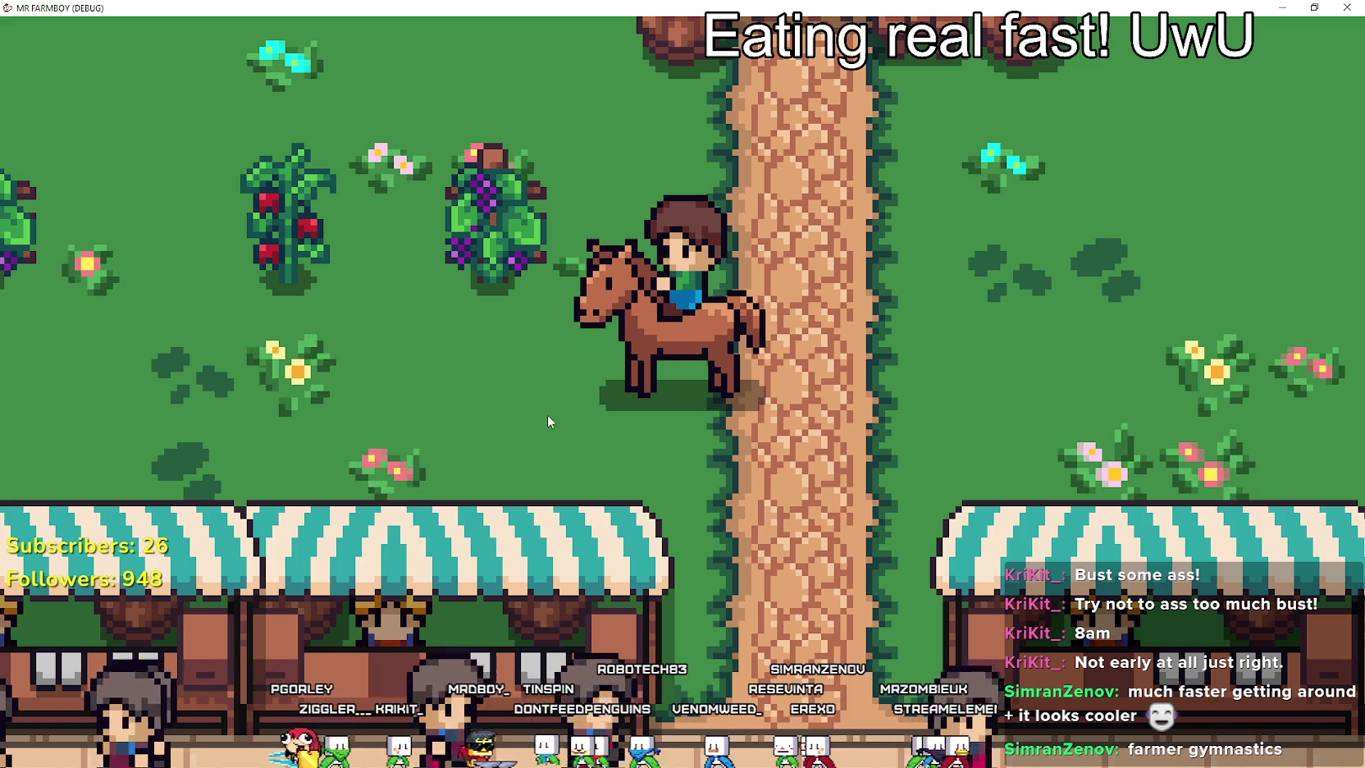
Ride the horse north up to the building door, then back down and right beside the path.
key("a")
key("w")
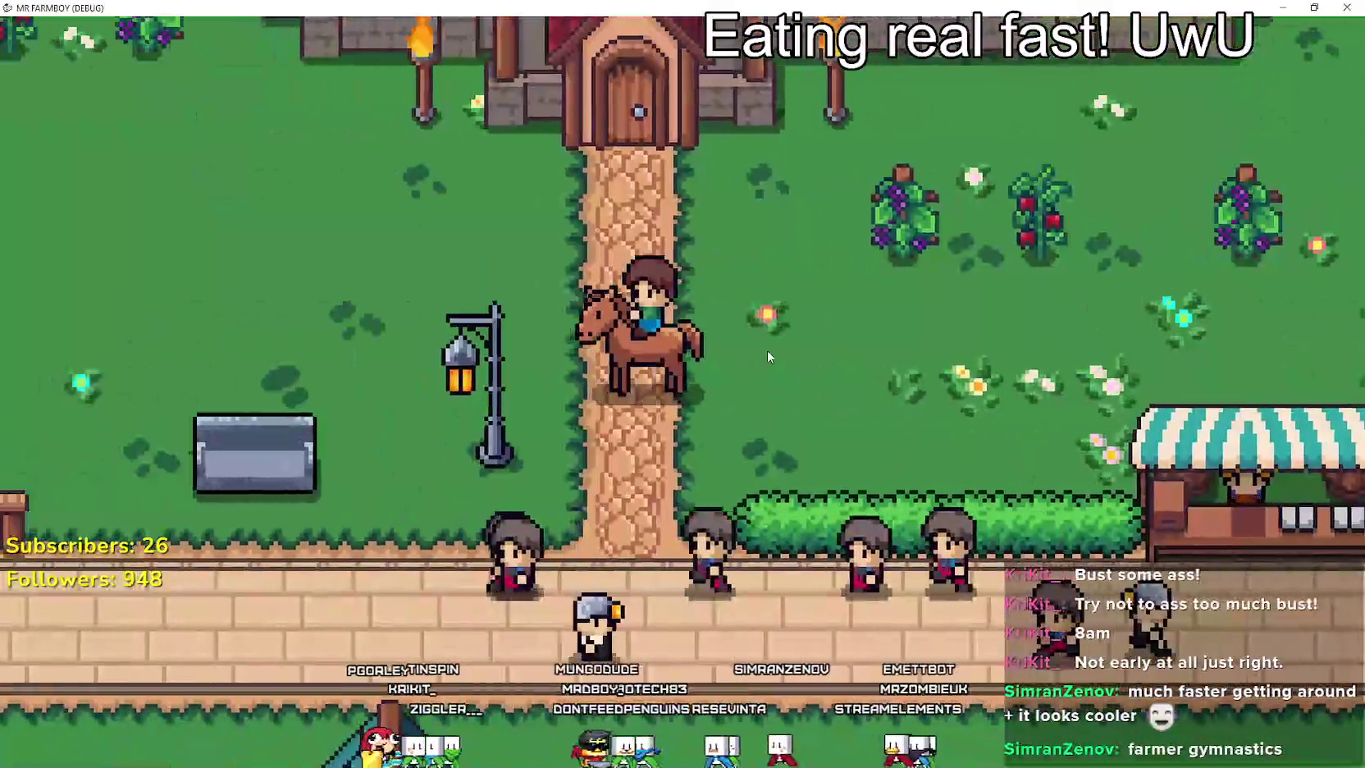
key("w")
key("a")
key("s")
key("d")
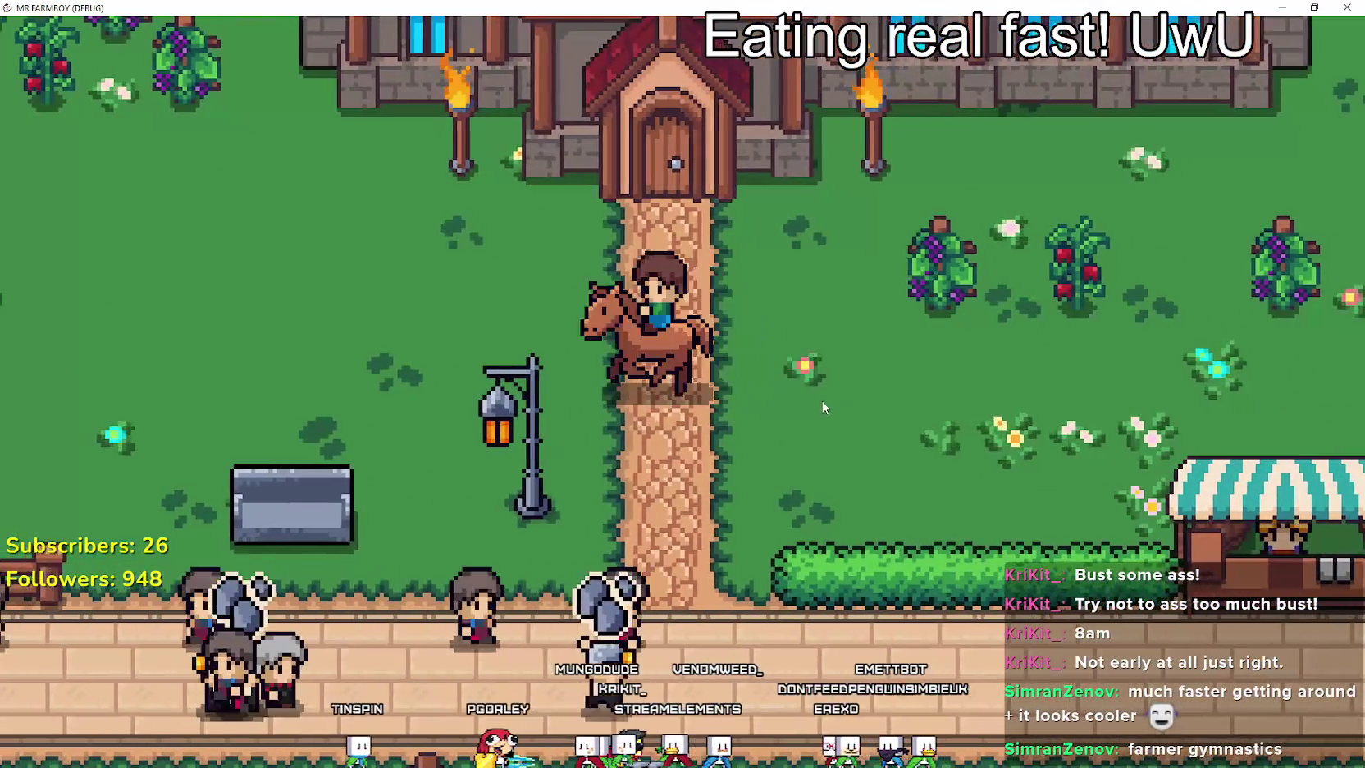
key("d")
key("w")
key("d")
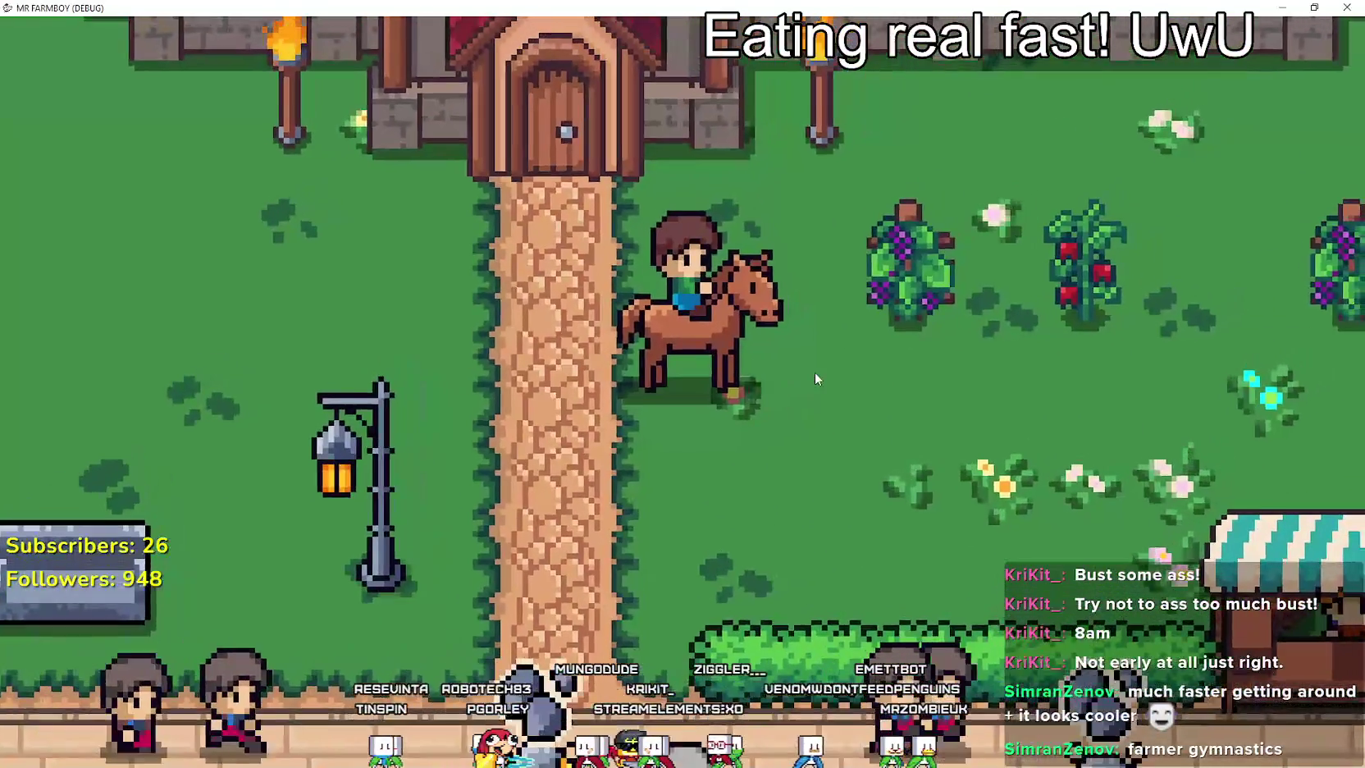
Turn the horse left and ride back and forth onto the dirt path.
key("a")
key("s")
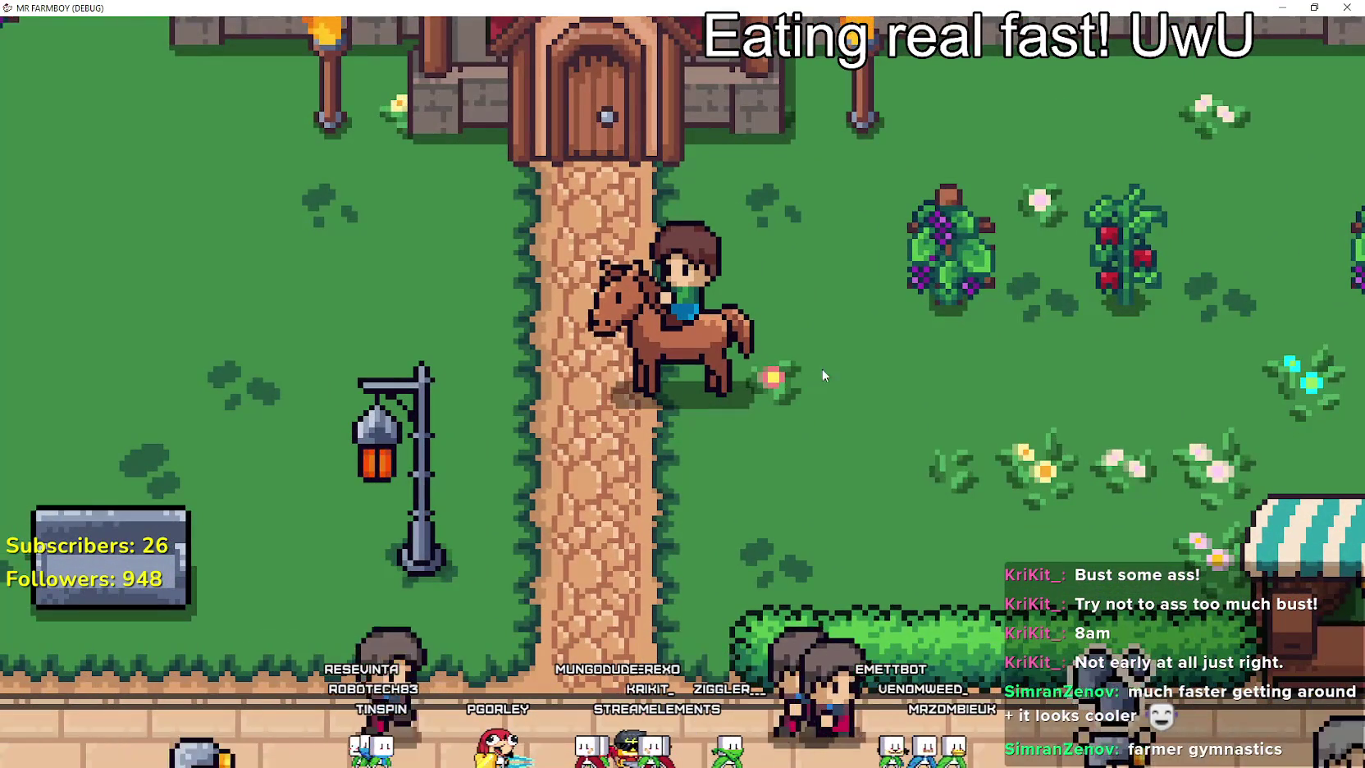
key("d")
key("a")
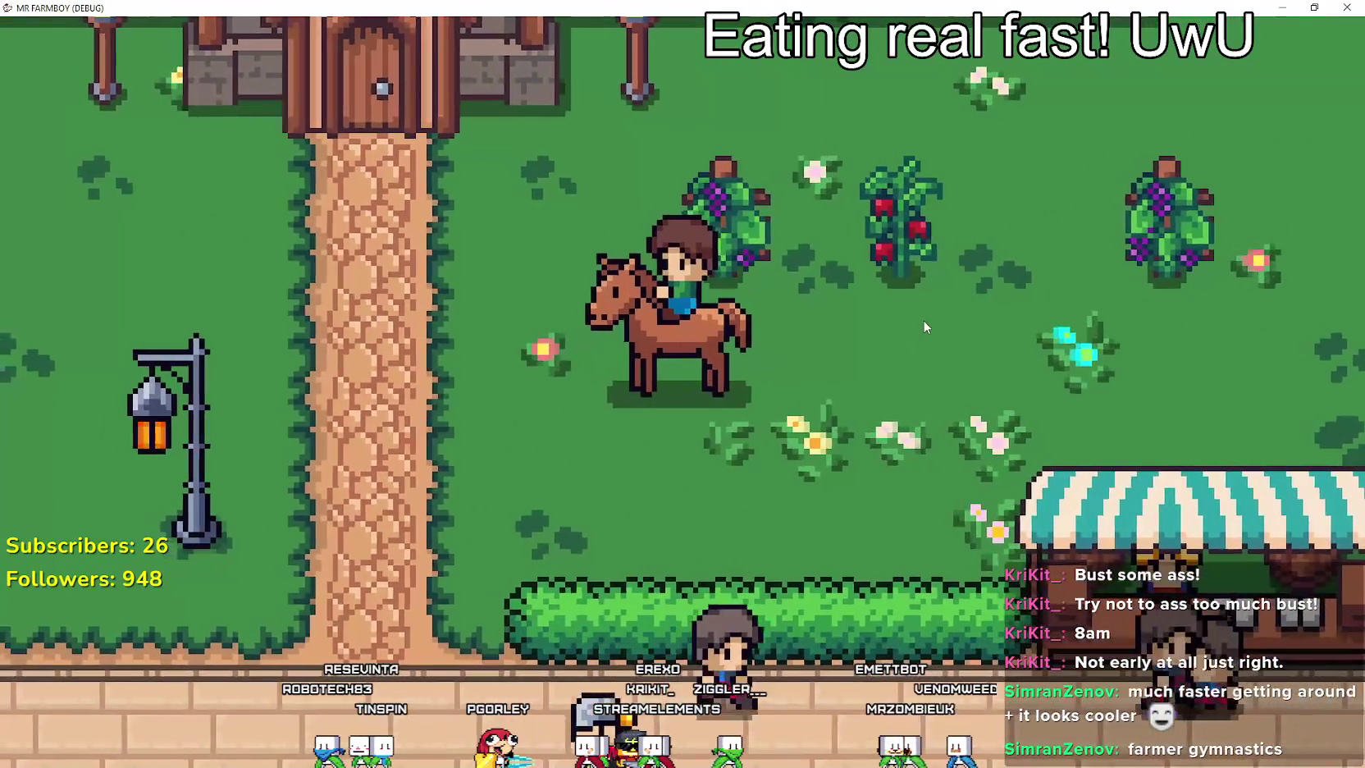
key("a")
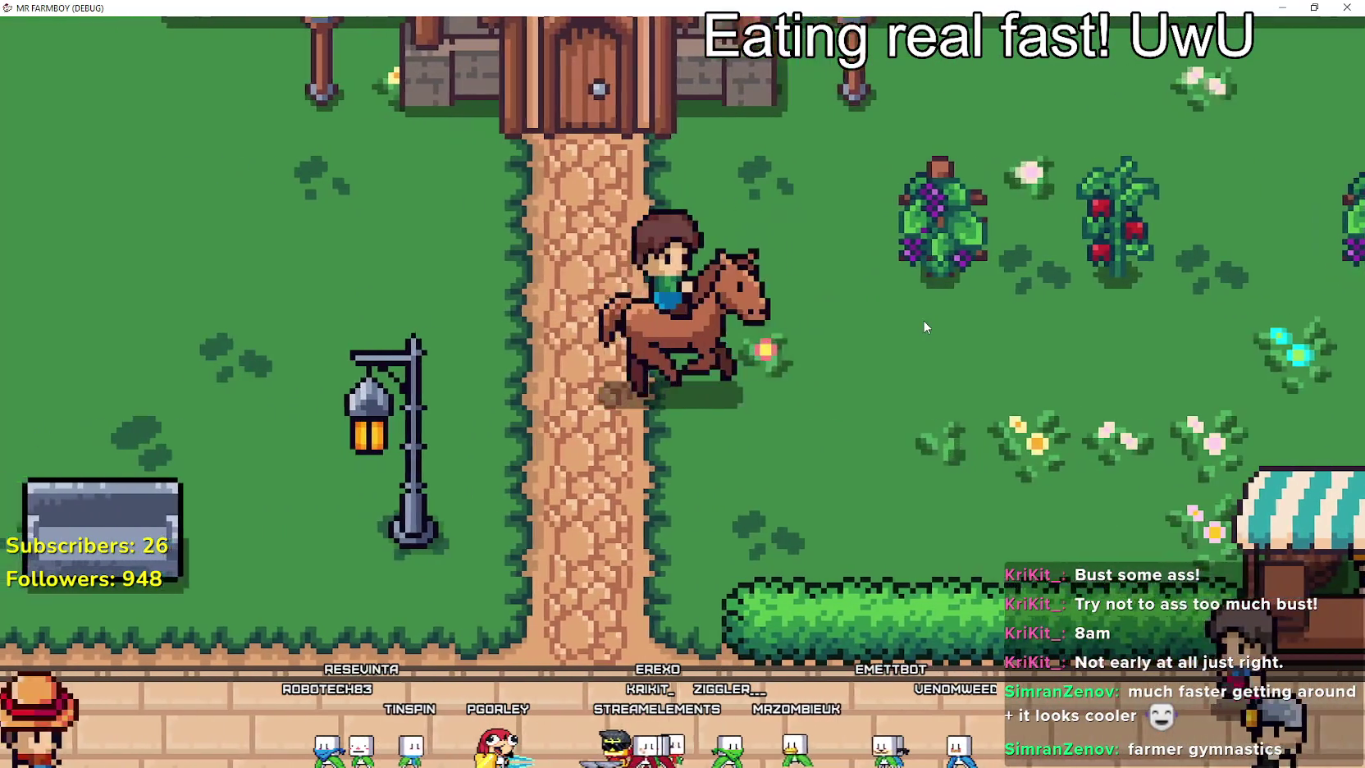
key("d")
key("a")
key("d")
key("a")
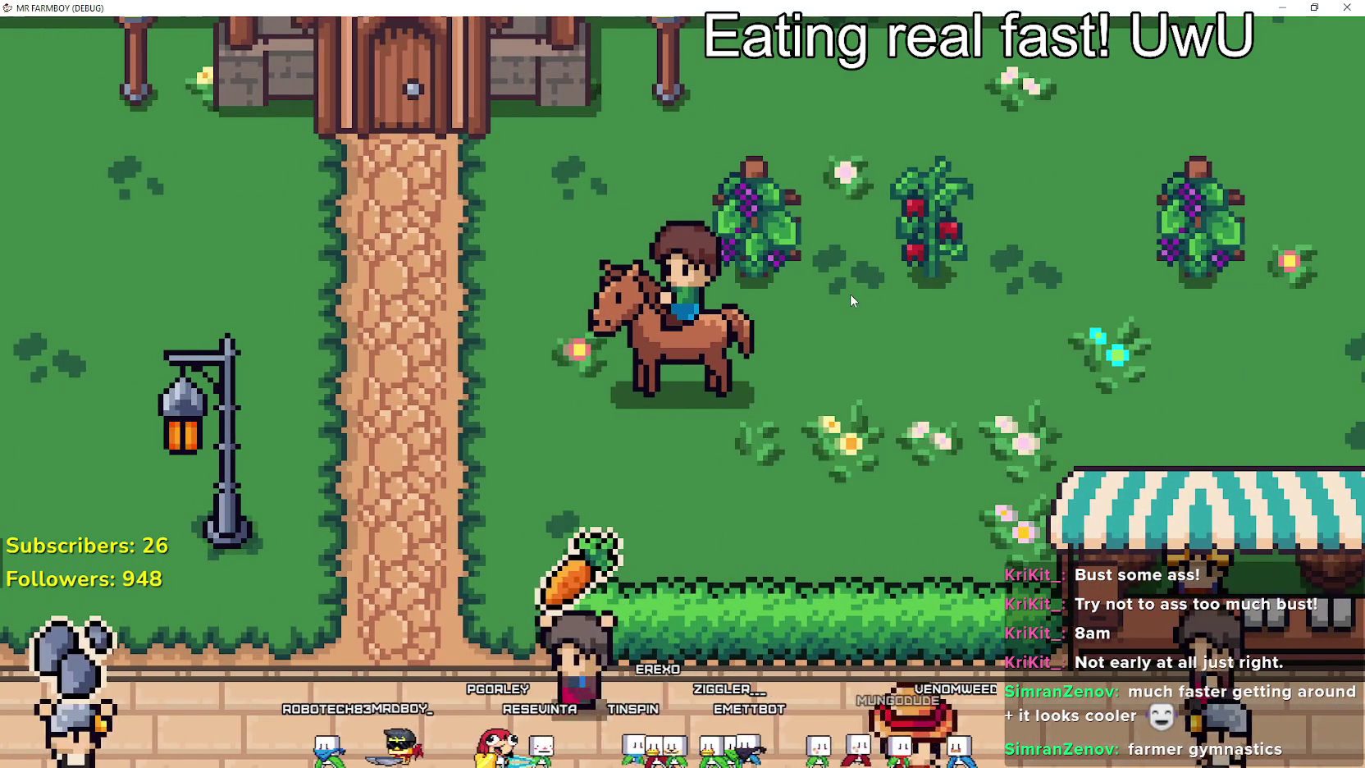
Dismount near the fountain, walk below it, then walk back and remount the horse.
key("a")
key("e")
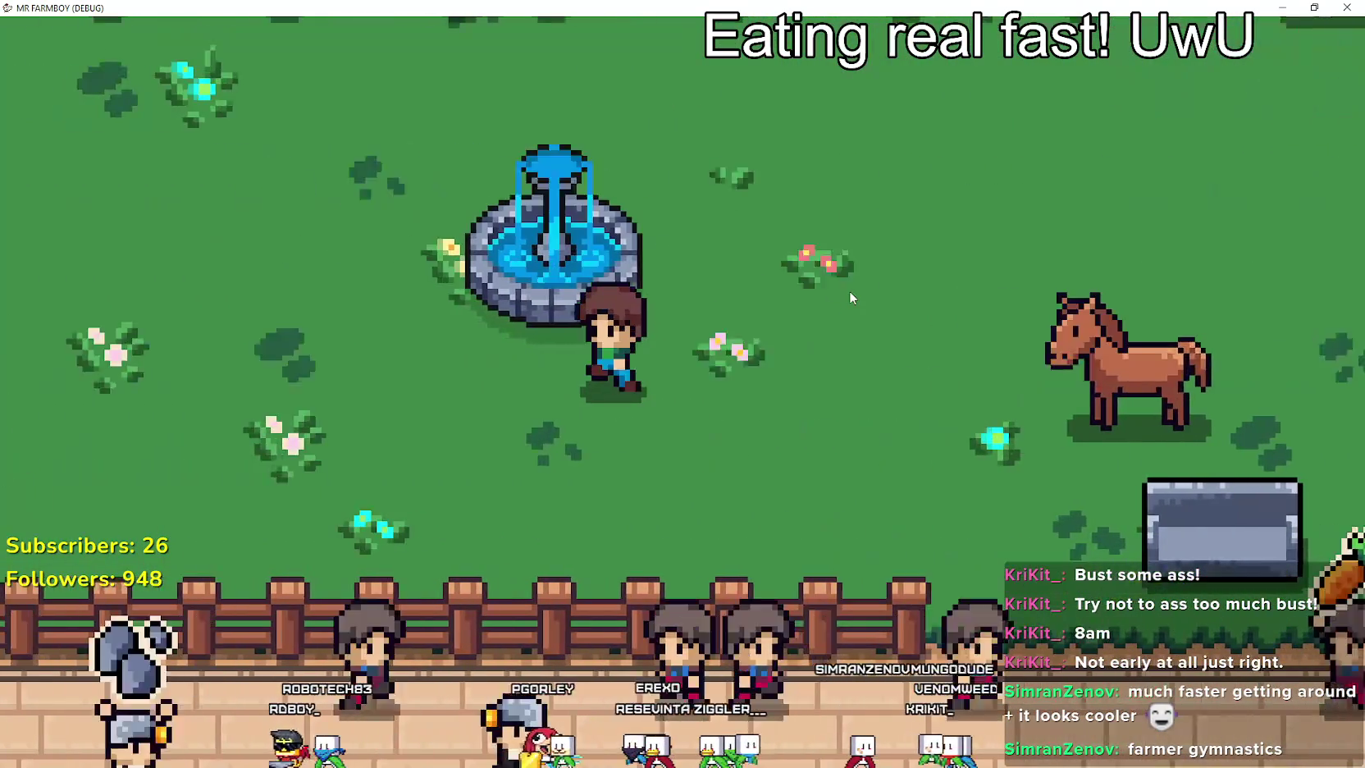
key("a")
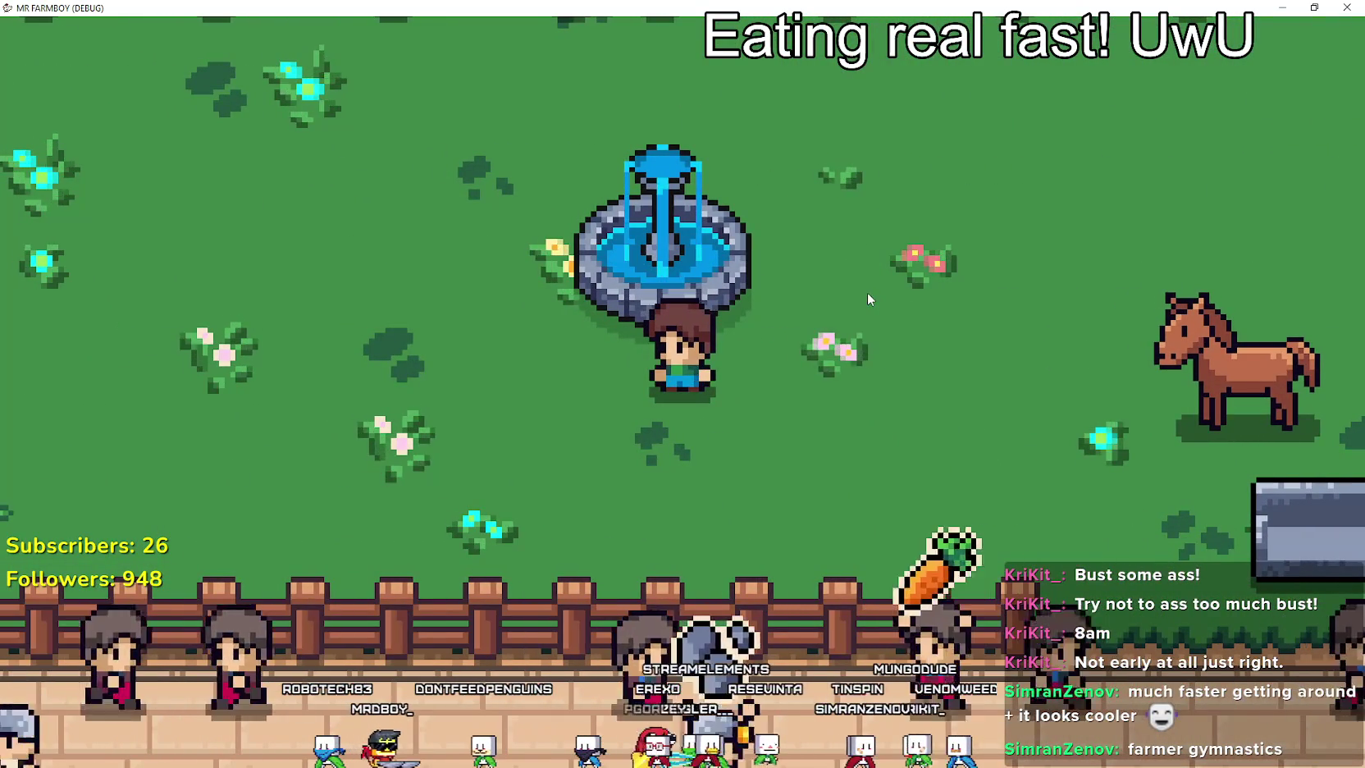
key("d")
key("e")
Ride up-left toward the building door and fountain, then dismount there.
key("w")
key("a")
key("a")
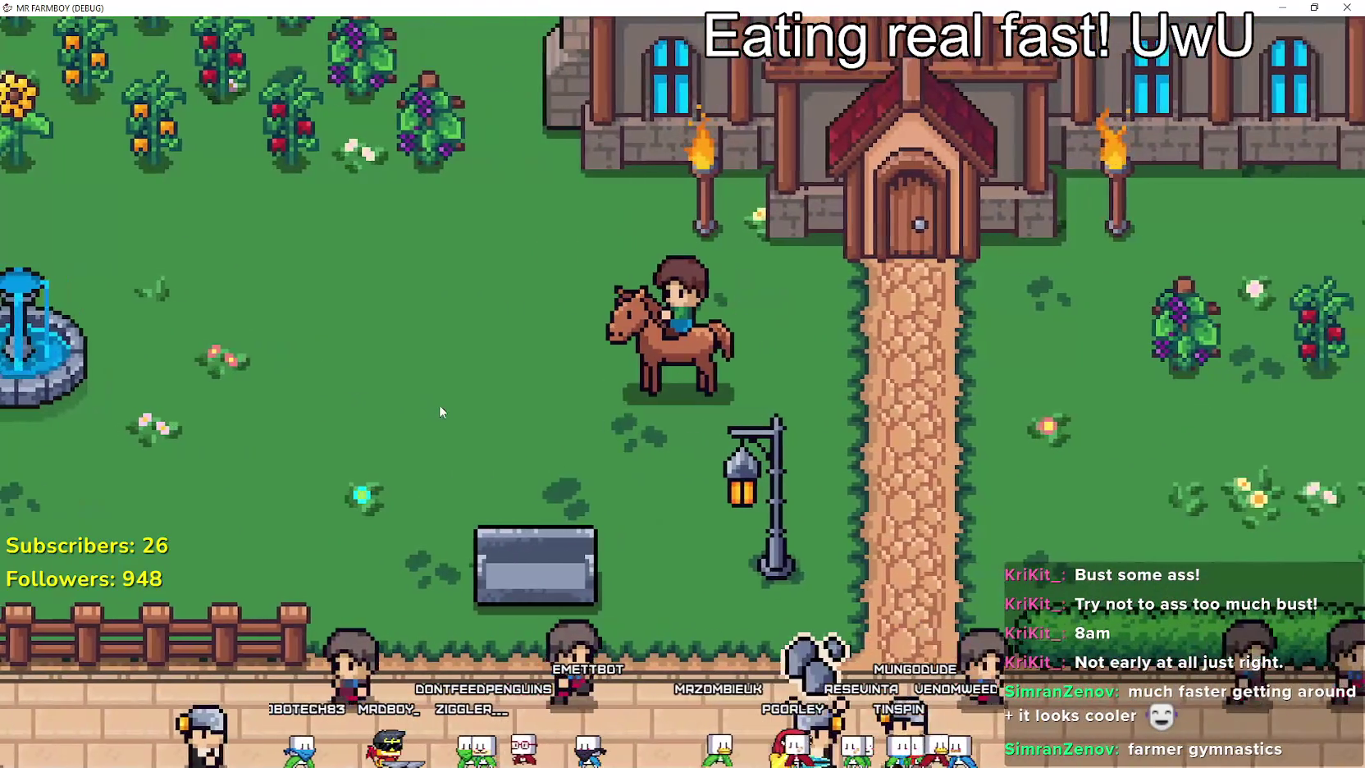
key("d")
key("w")
key("a")
key("d")
key("a")
key("d")
key("d")
key("a")
key("e")
key("a")
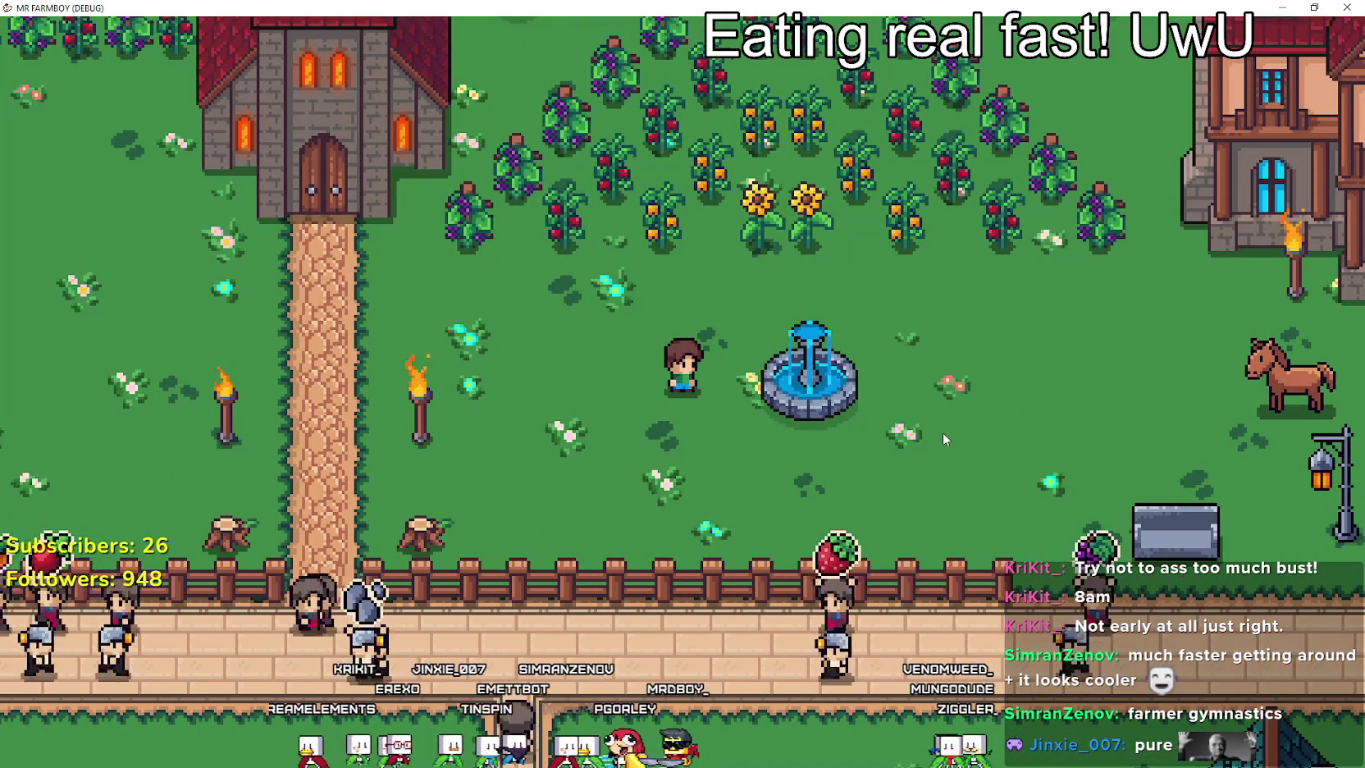
Run past the fountain to mount the horse, dismount behind the bench, then remount.
key("d")
key("e")
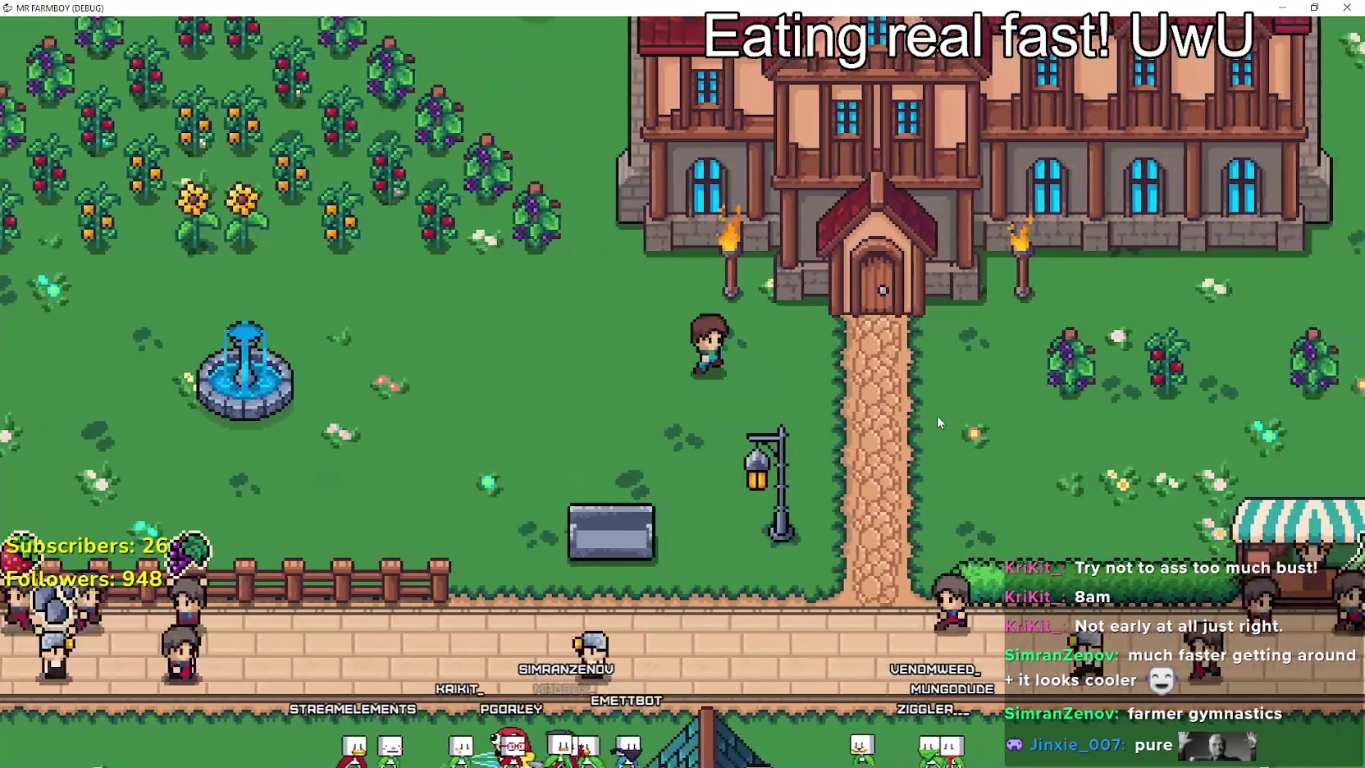
key("a")
key("e")
key("s")
key("s")
key("w")
key("e")
key("a")
Ride past the church to the fence, then on toward the river and benches, dismounting at each.
key("w")
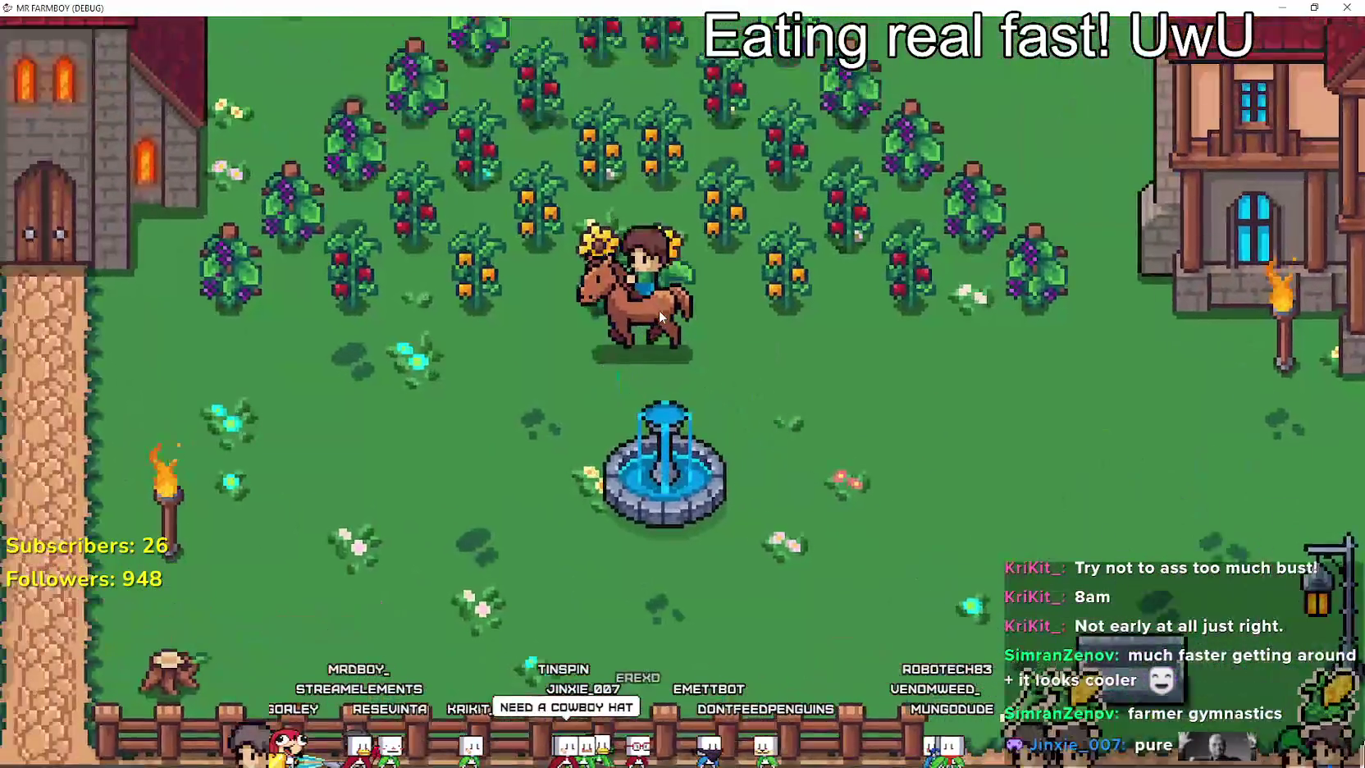
key("a")
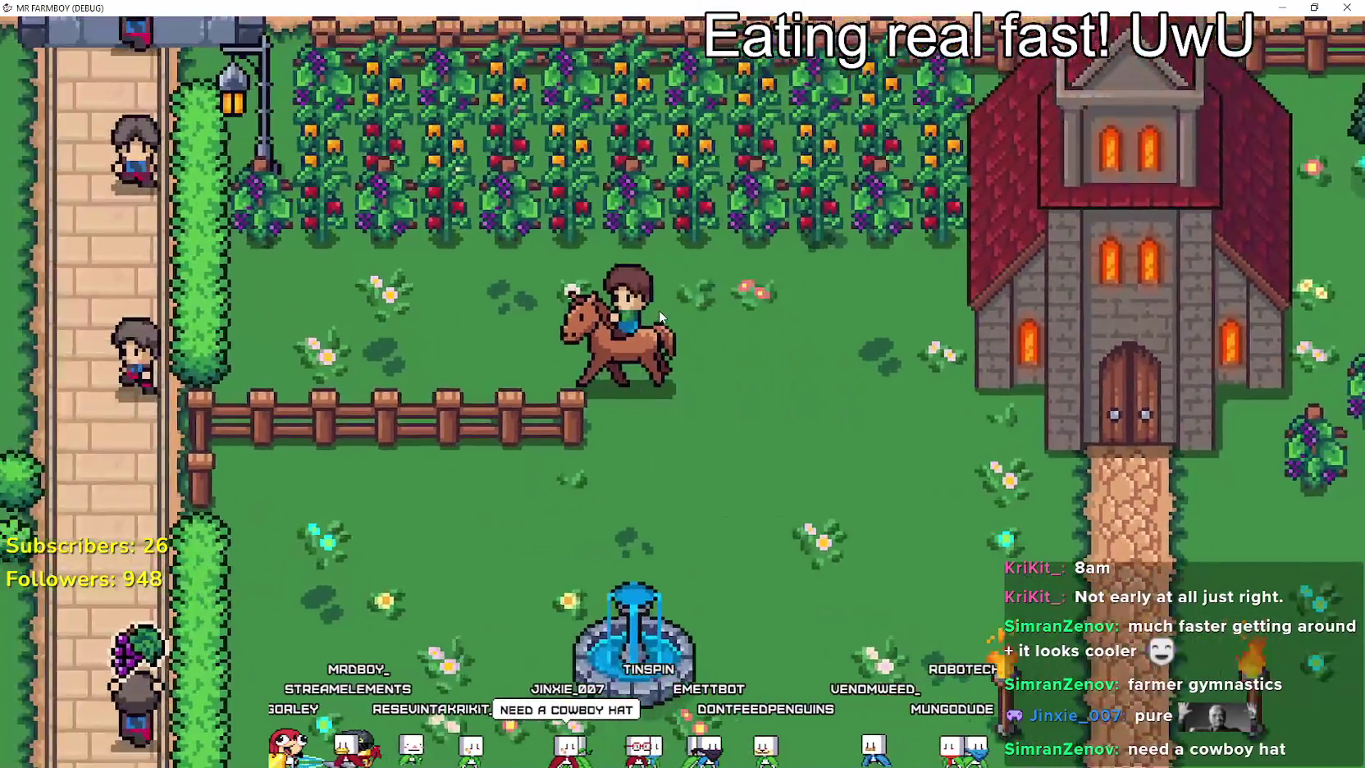
key("e")
key("e")
key("s")
key("a")
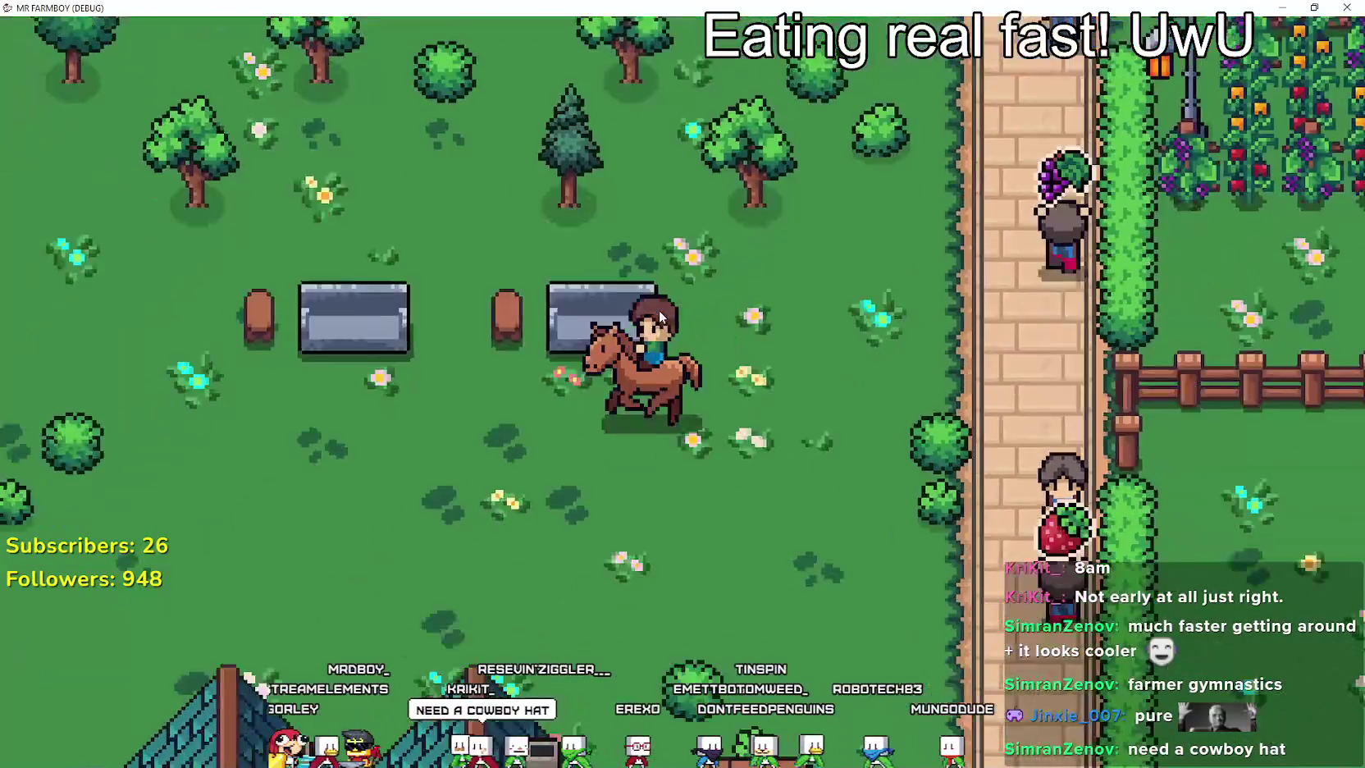
key("w")
key("d")
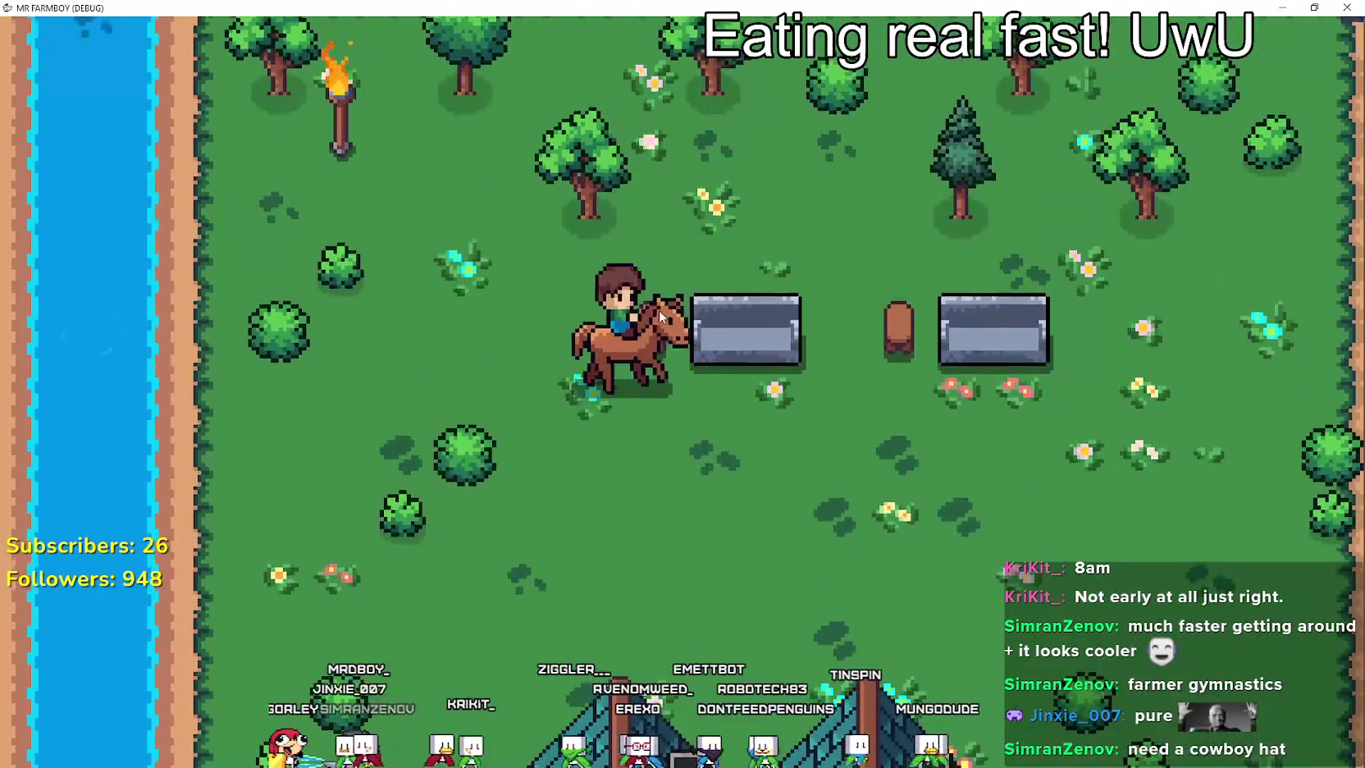
key("e")
Remount and ride across the brick path, dismounting and remounting along the way.
key("e")
key("d")
key("w")
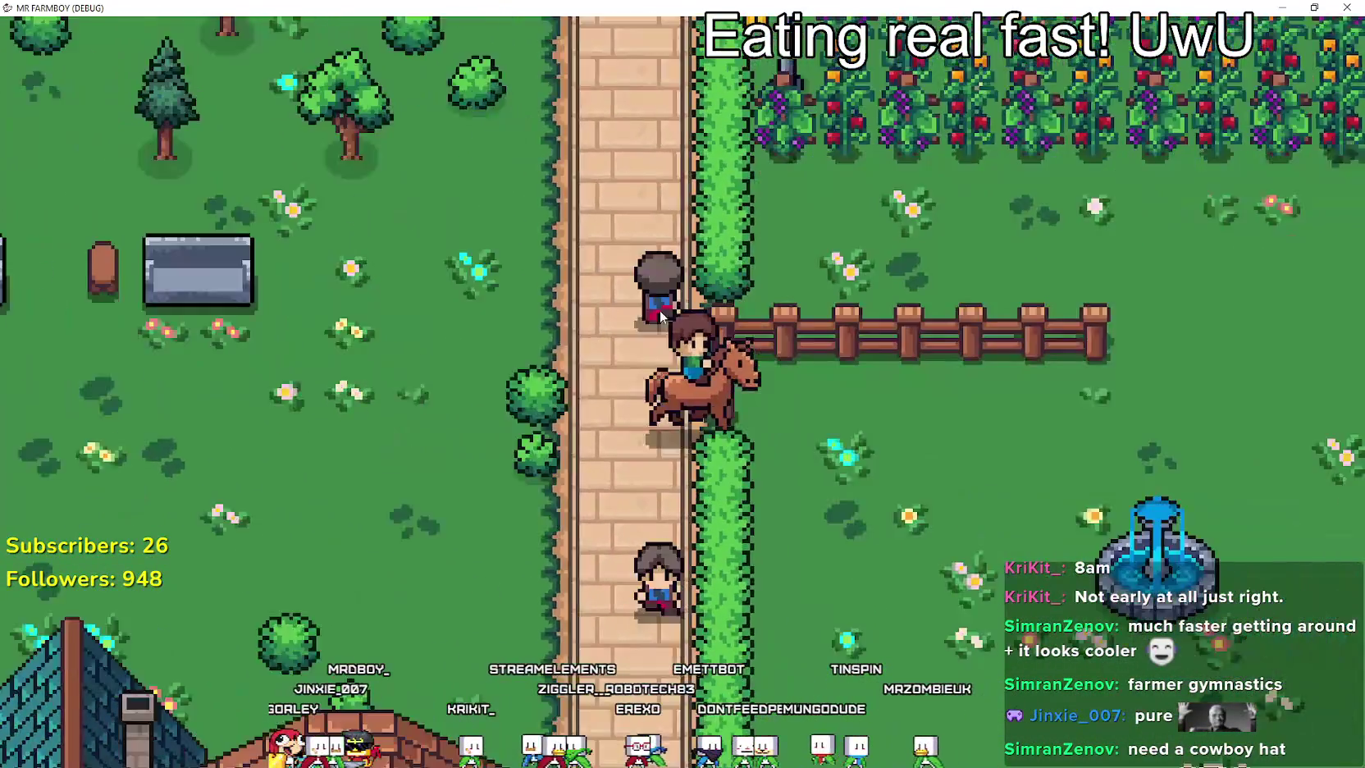
key("d")
key("e")
key("w")
key("e")
key("d")
key("s")
Ride down past the church toward the market stalls, ending on horseback.
key("e")
key("e")
key("d")
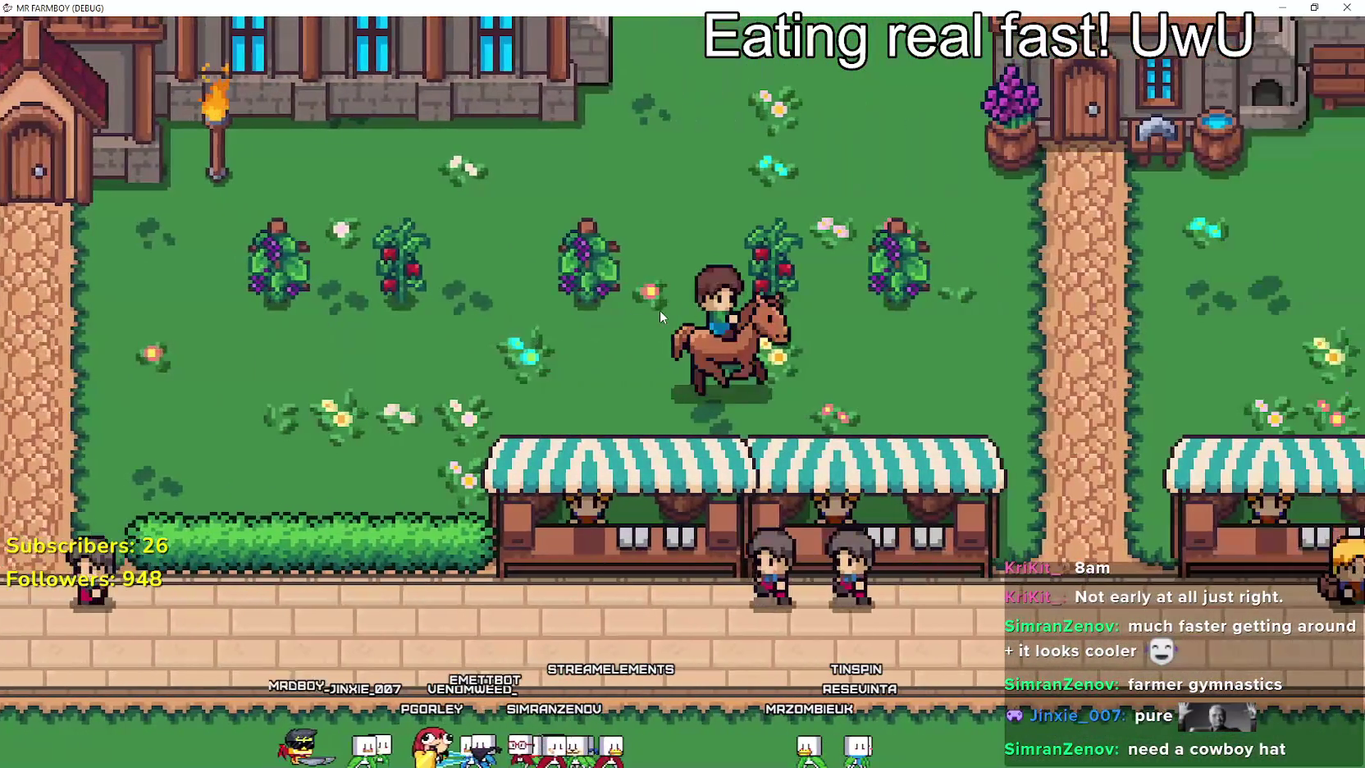
key("s")
key("a")
key("a")
key("e")
key("e")
key("s")
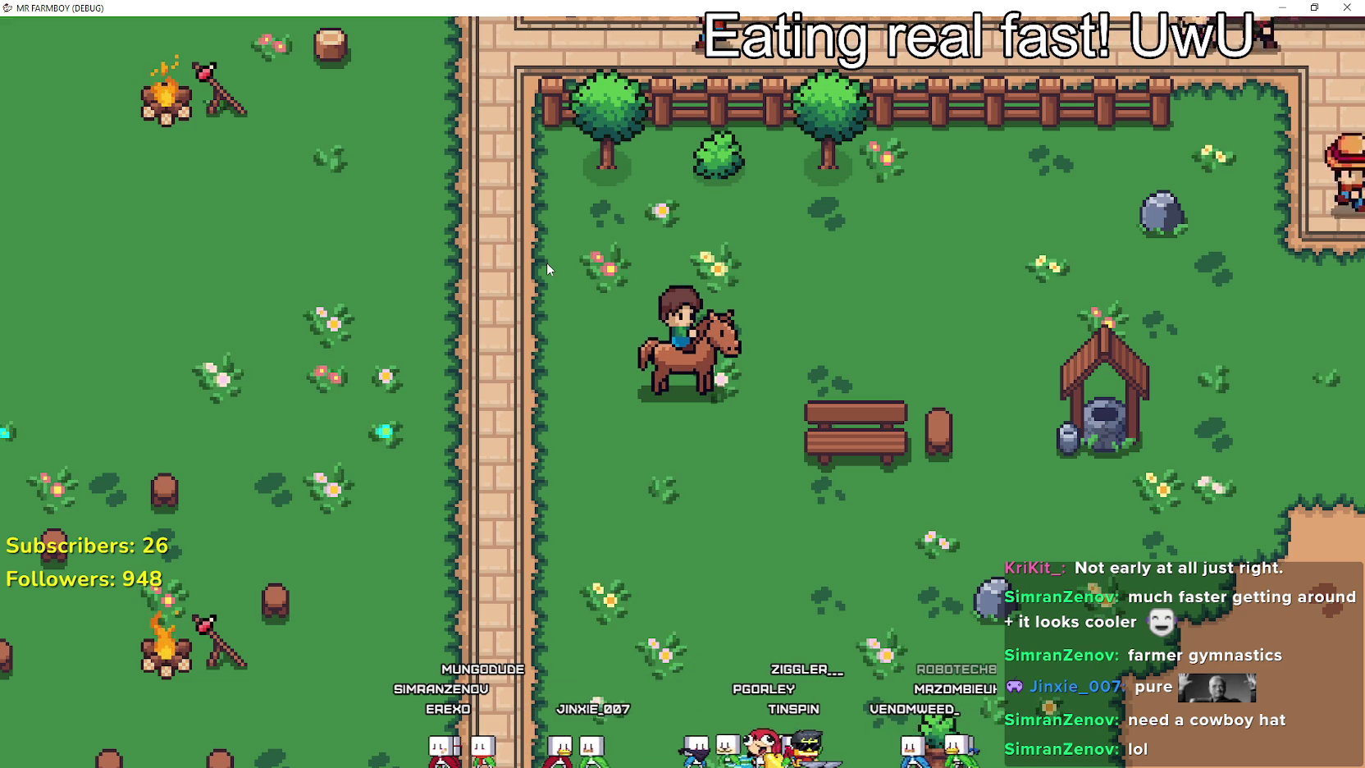
Ride east through town past the well, into the farm field and back into town.
scroll(386, 197, "down", 2)
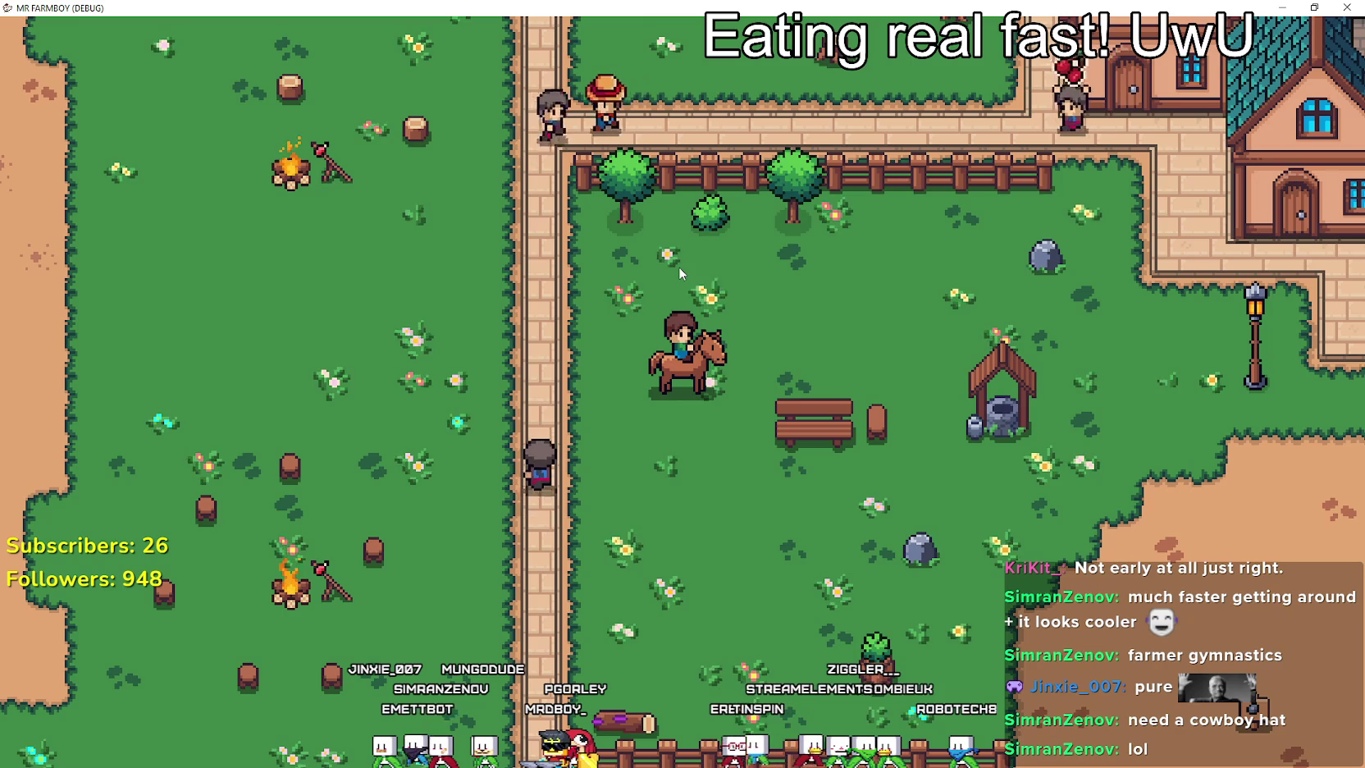
key("d")
key("d")
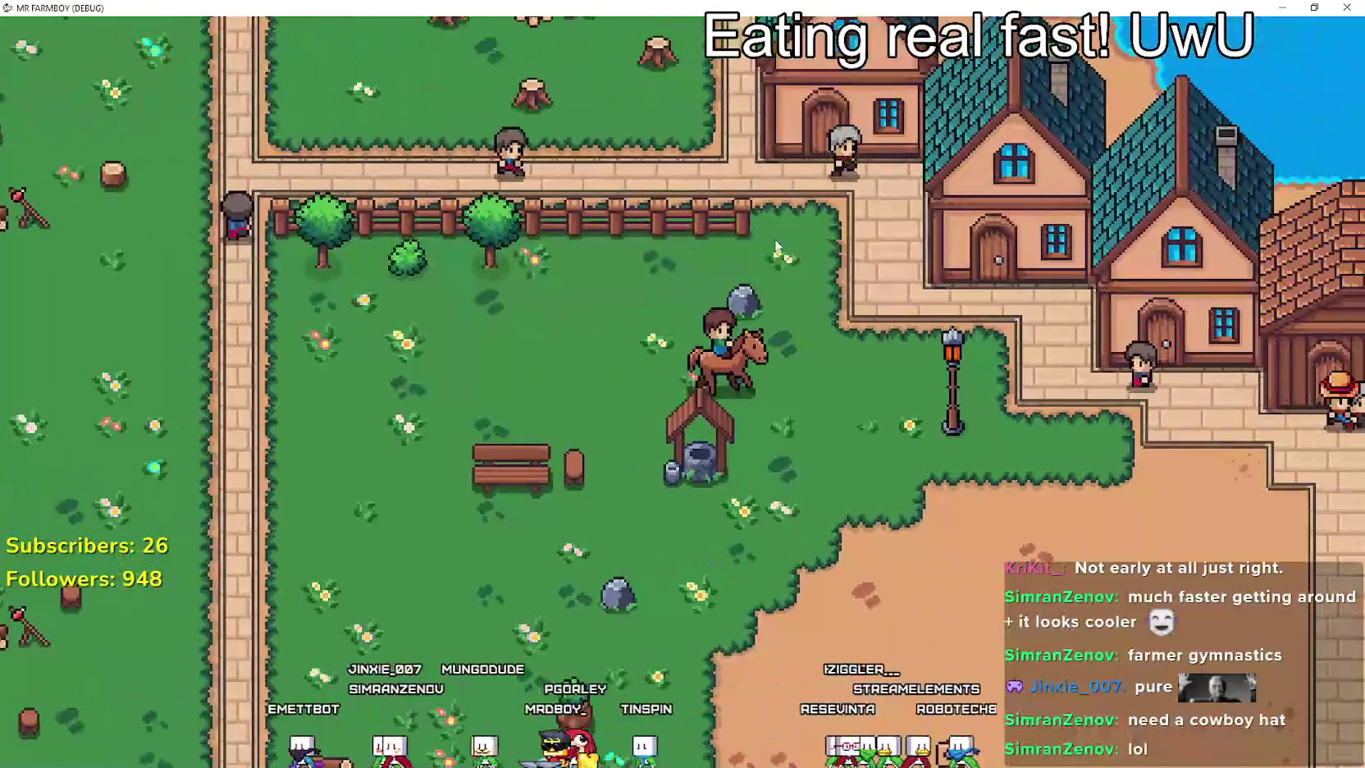
key("d")
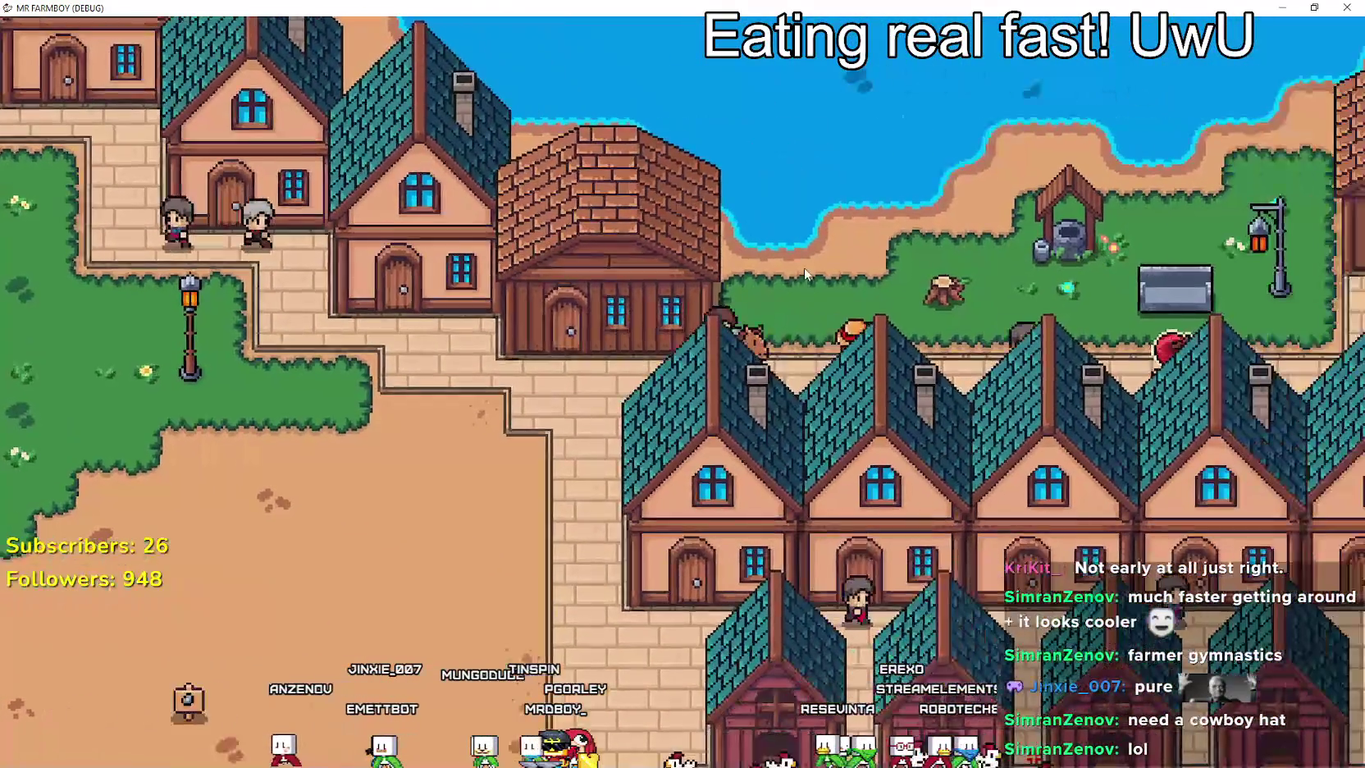
key("d")
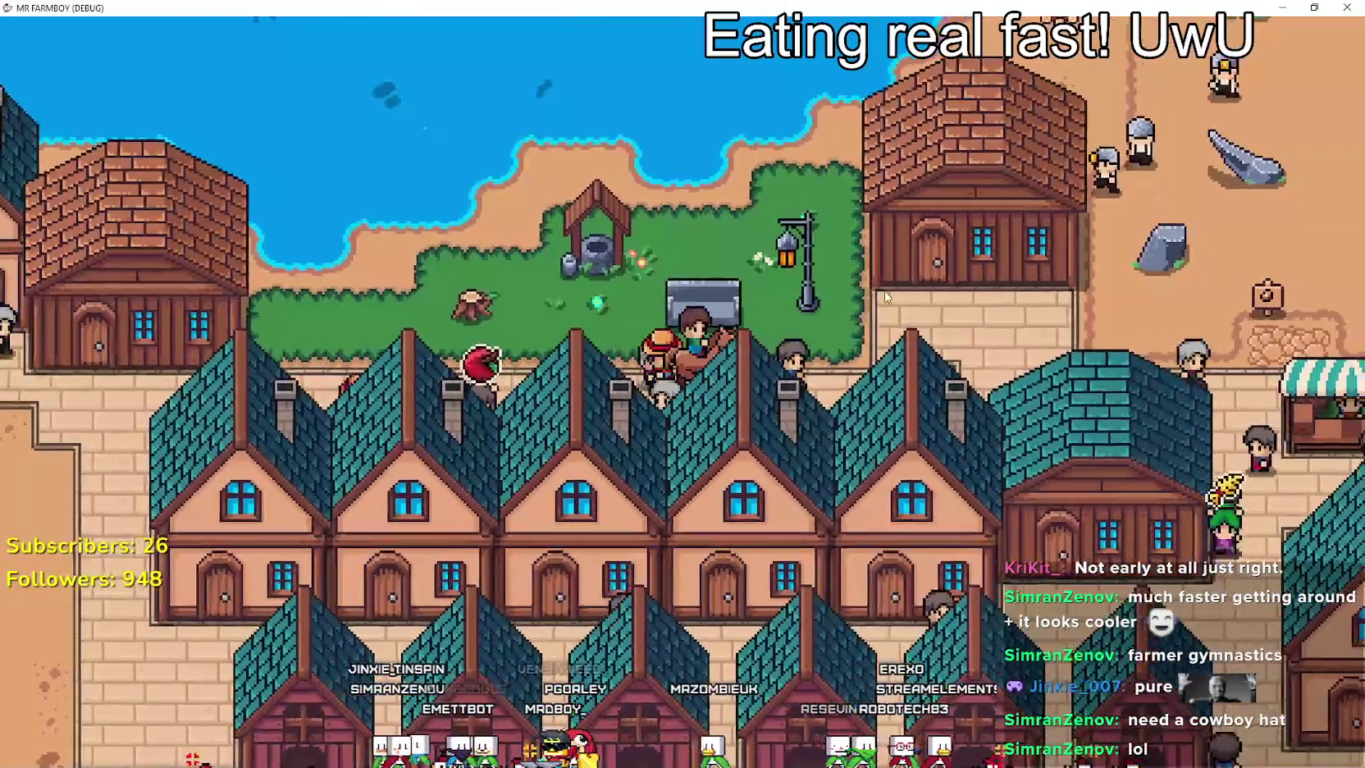
key("w")
key("d")
key("w")
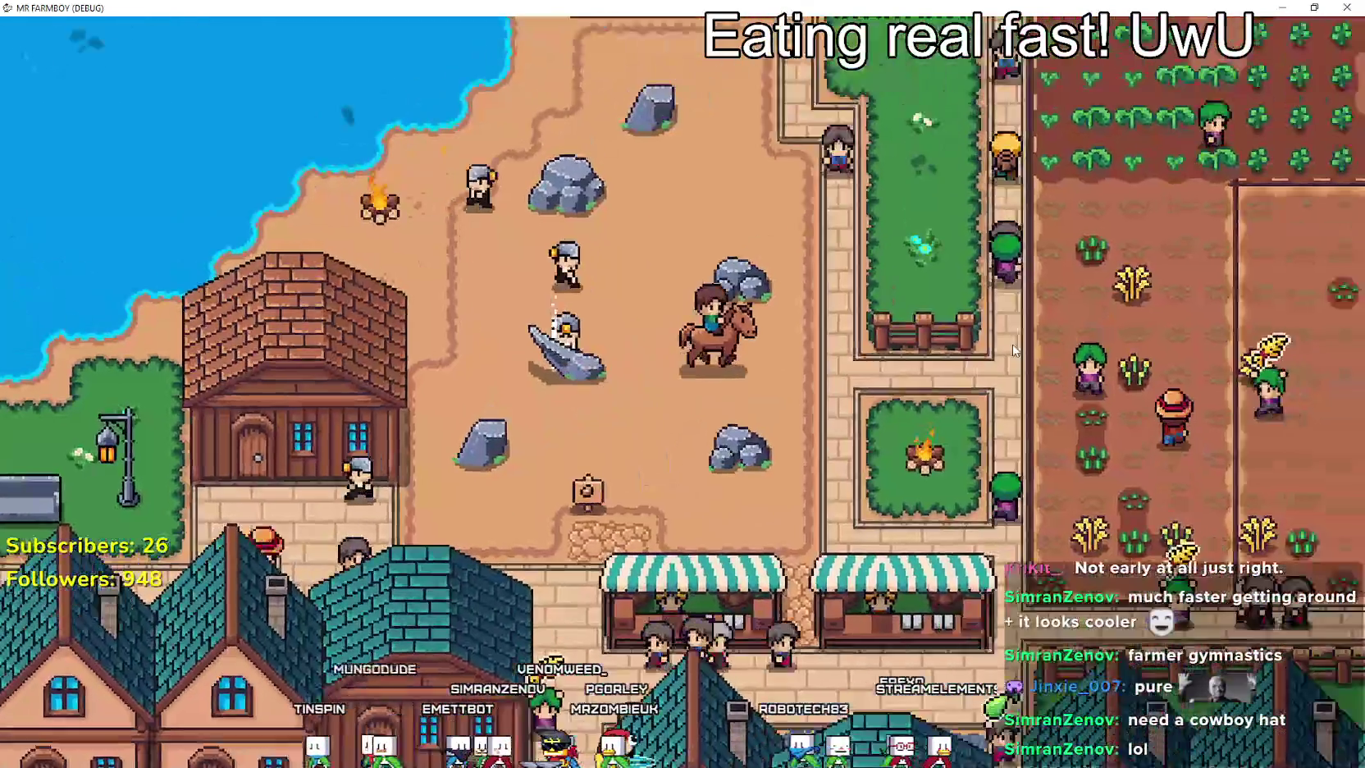
key("d")
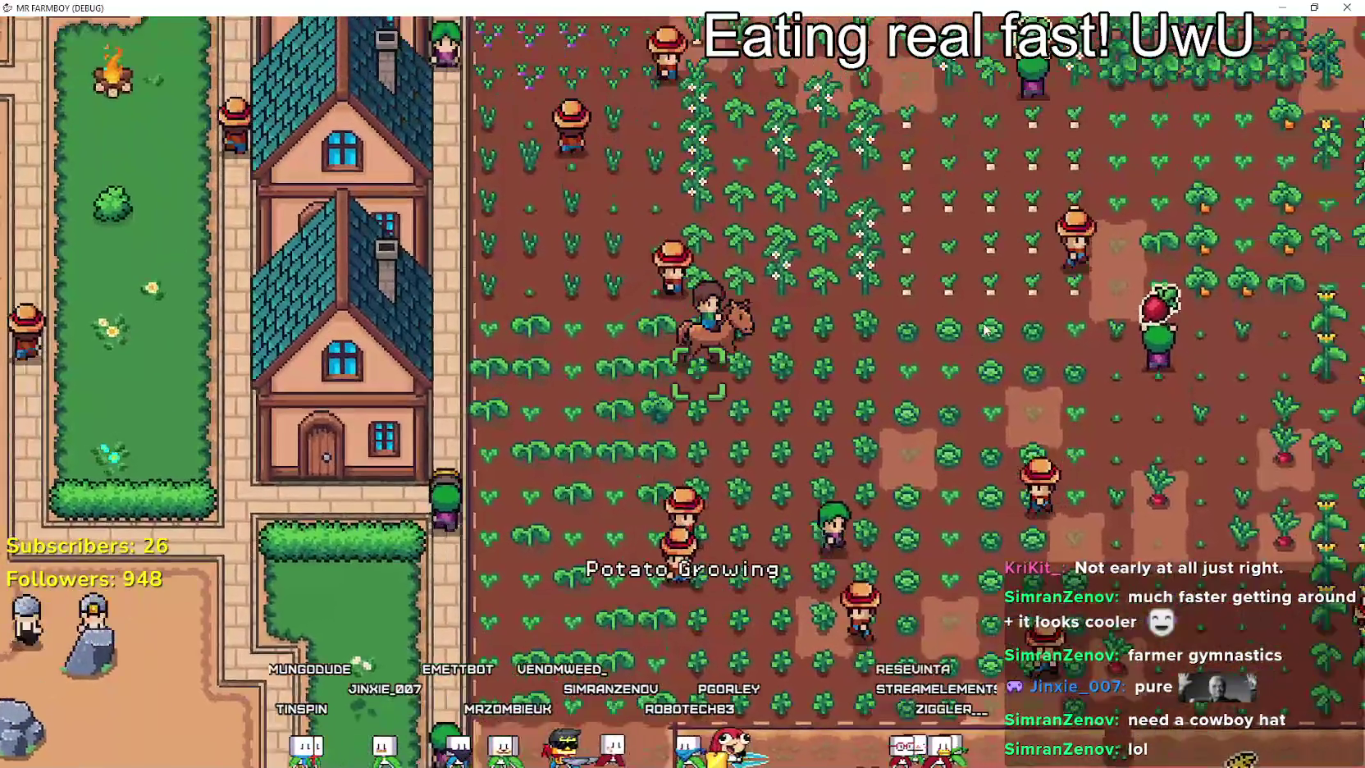
key("d")
key("w")
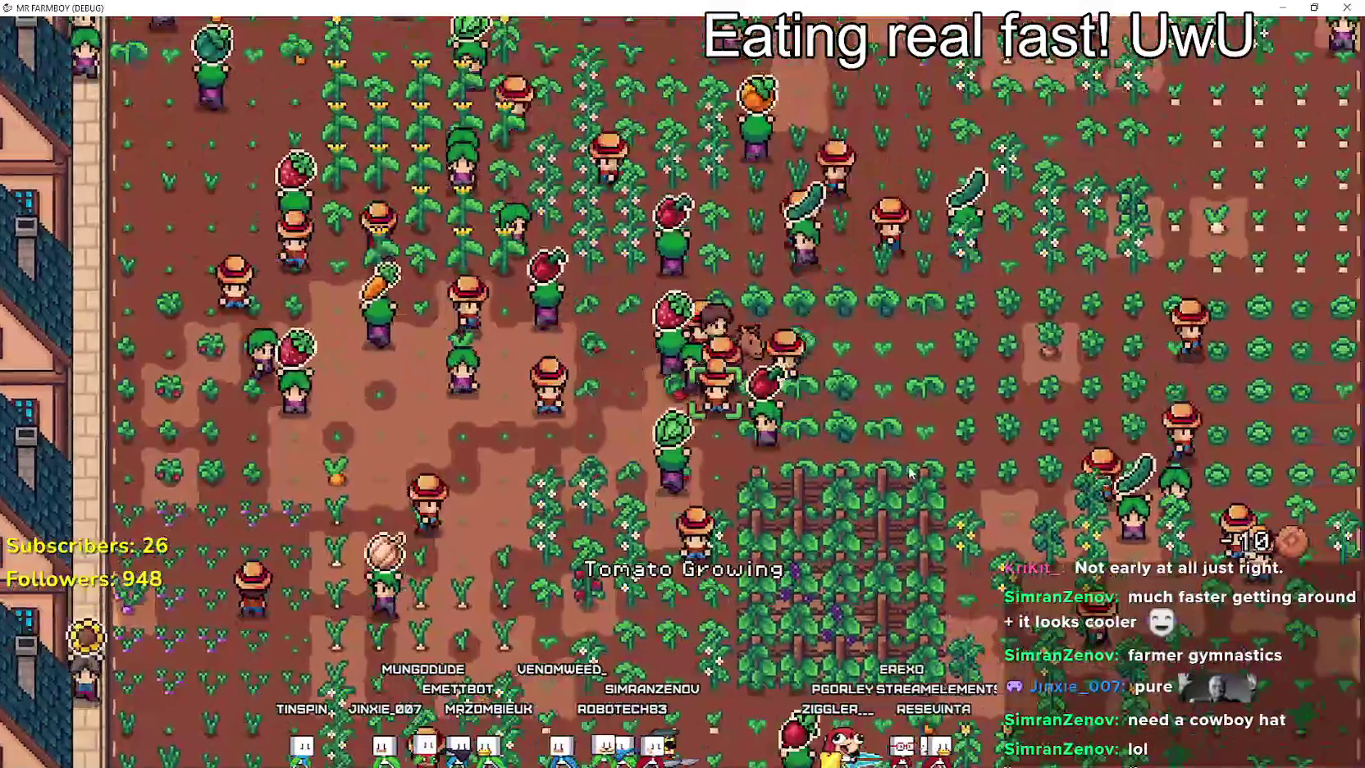
key("d")
key("w")
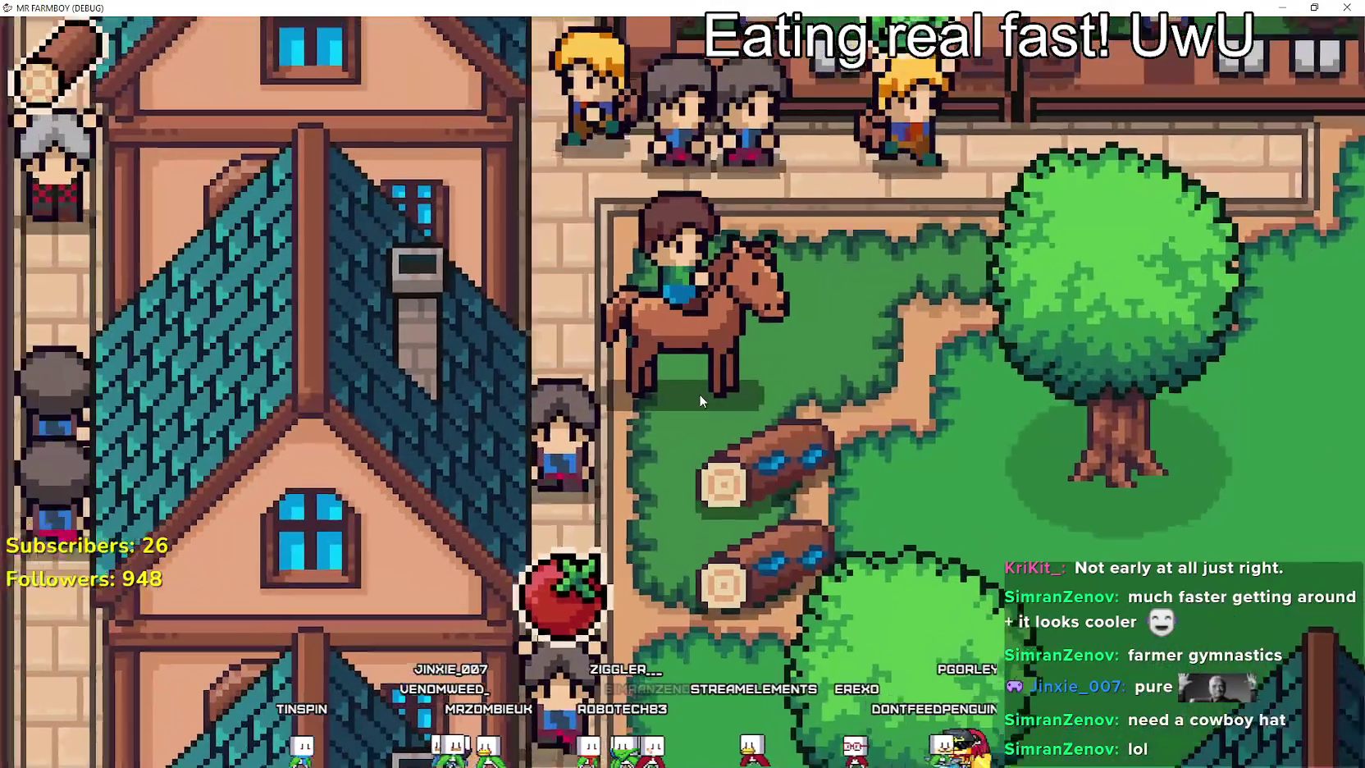
Ride around the market stalls and barrel area, then south past the houses into the garden.
key("w")
key("a")
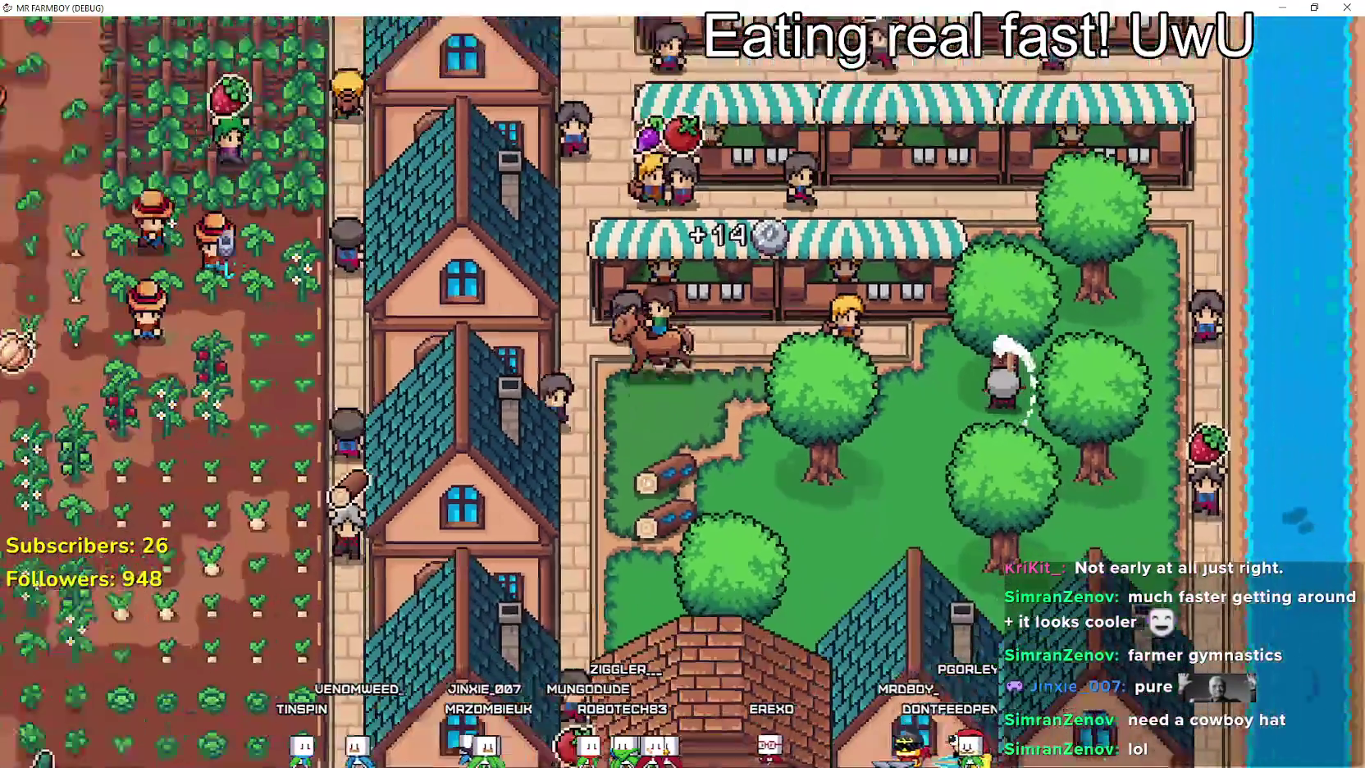
key("w")
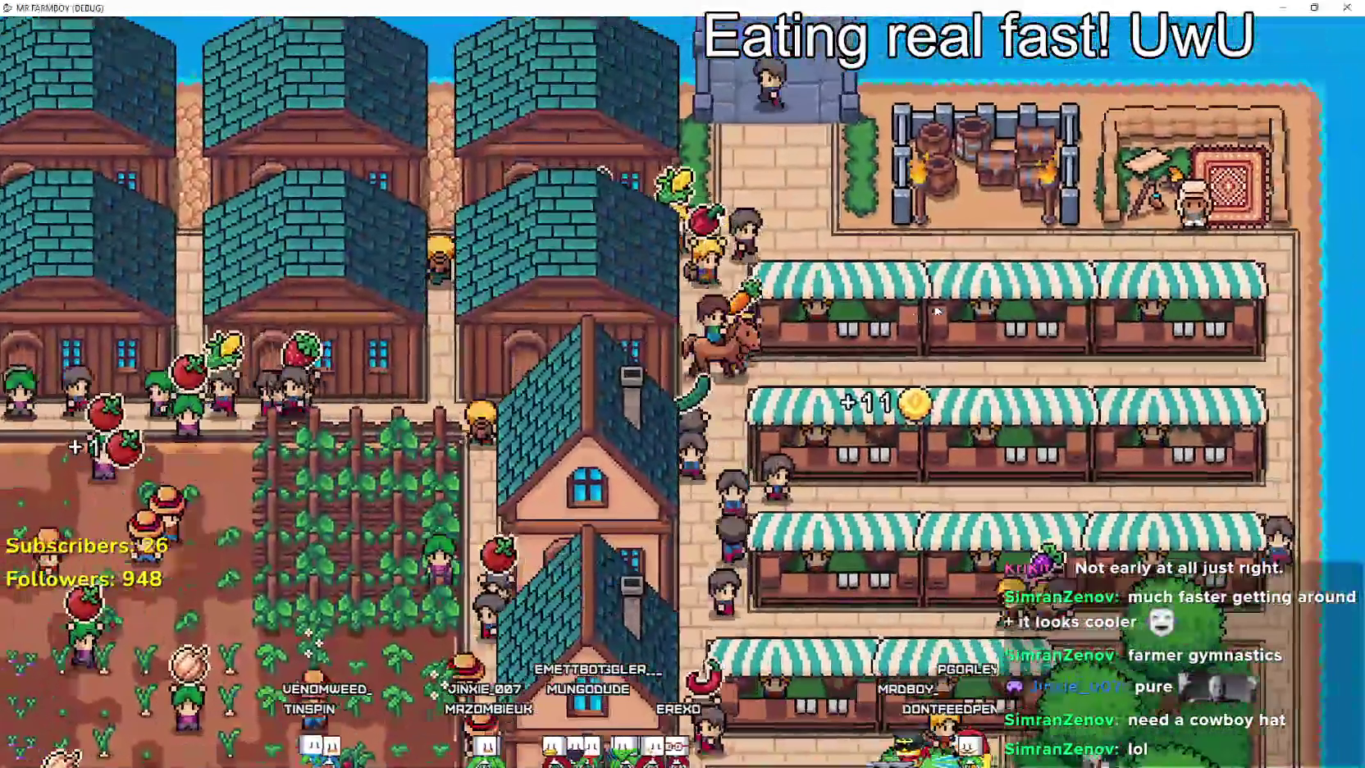
key("w")
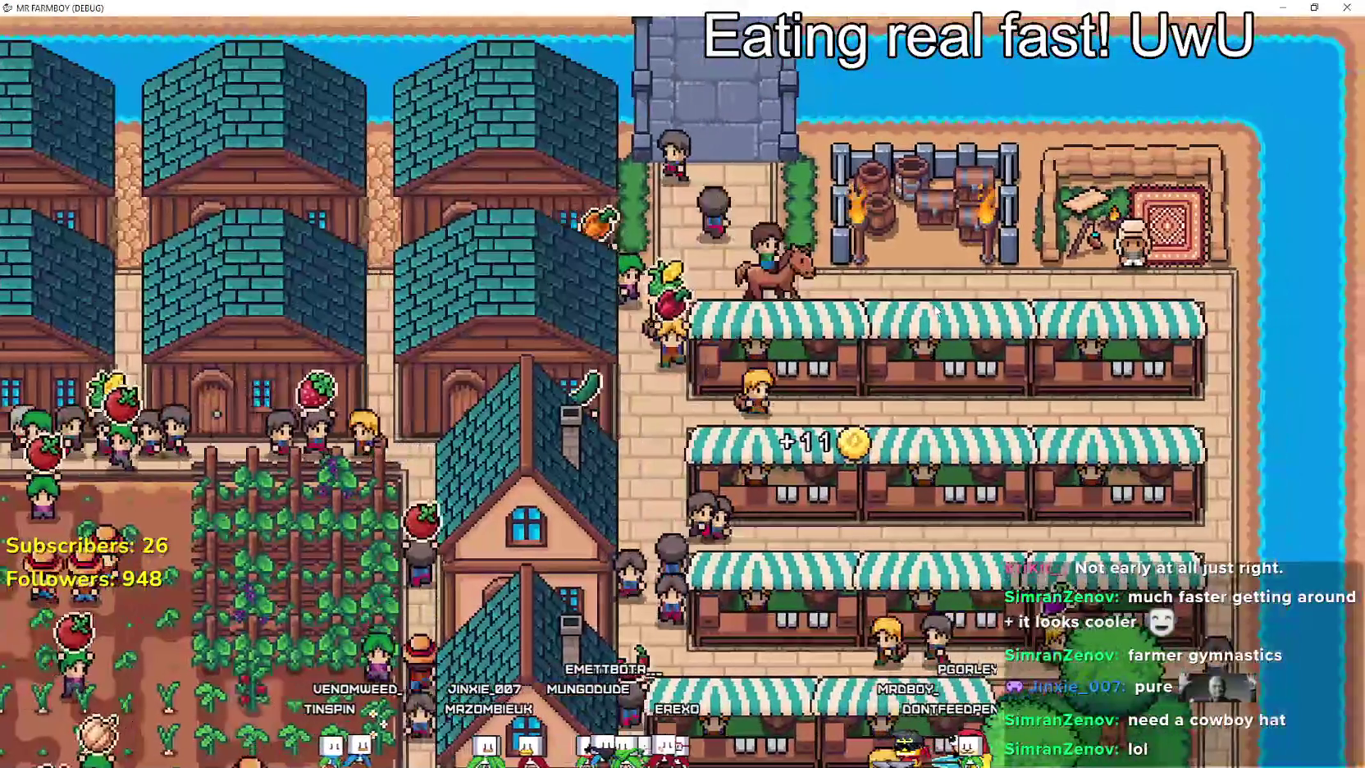
key("d")
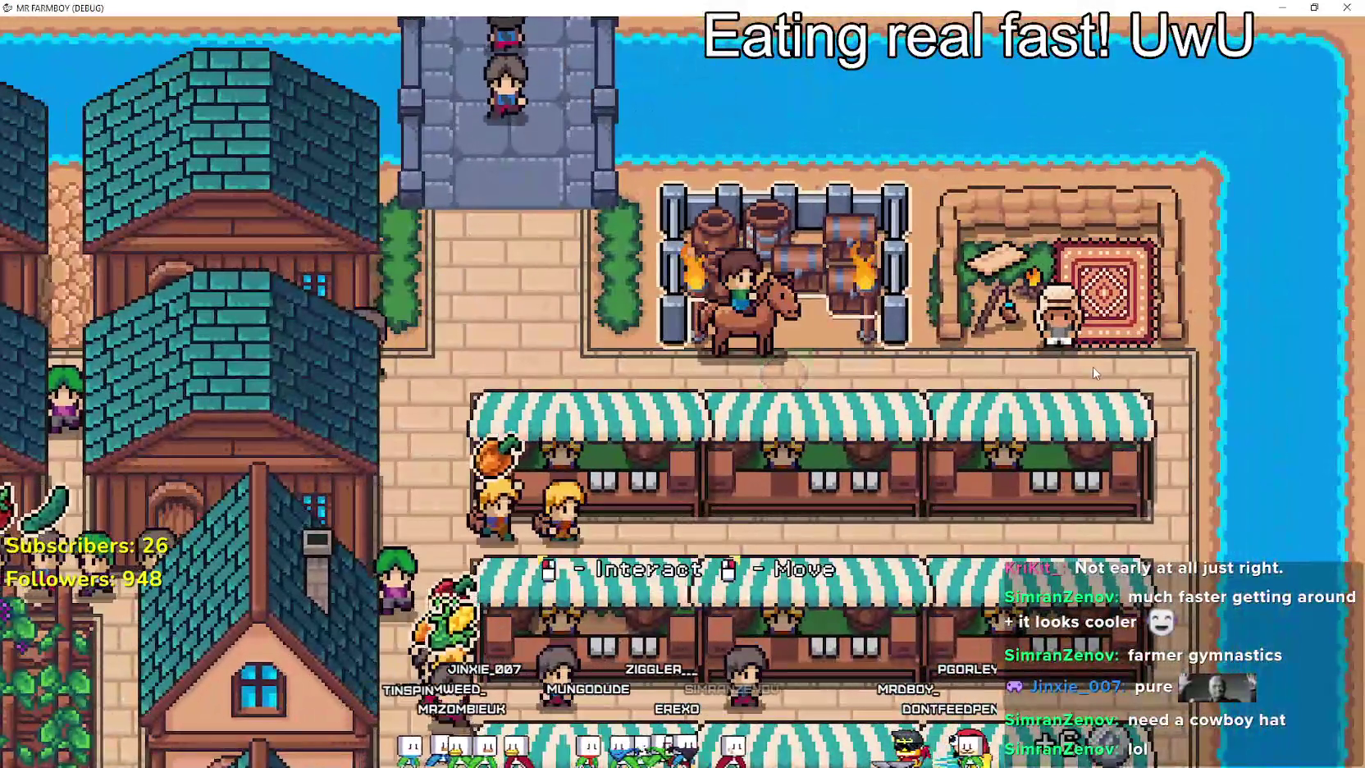
key("a")
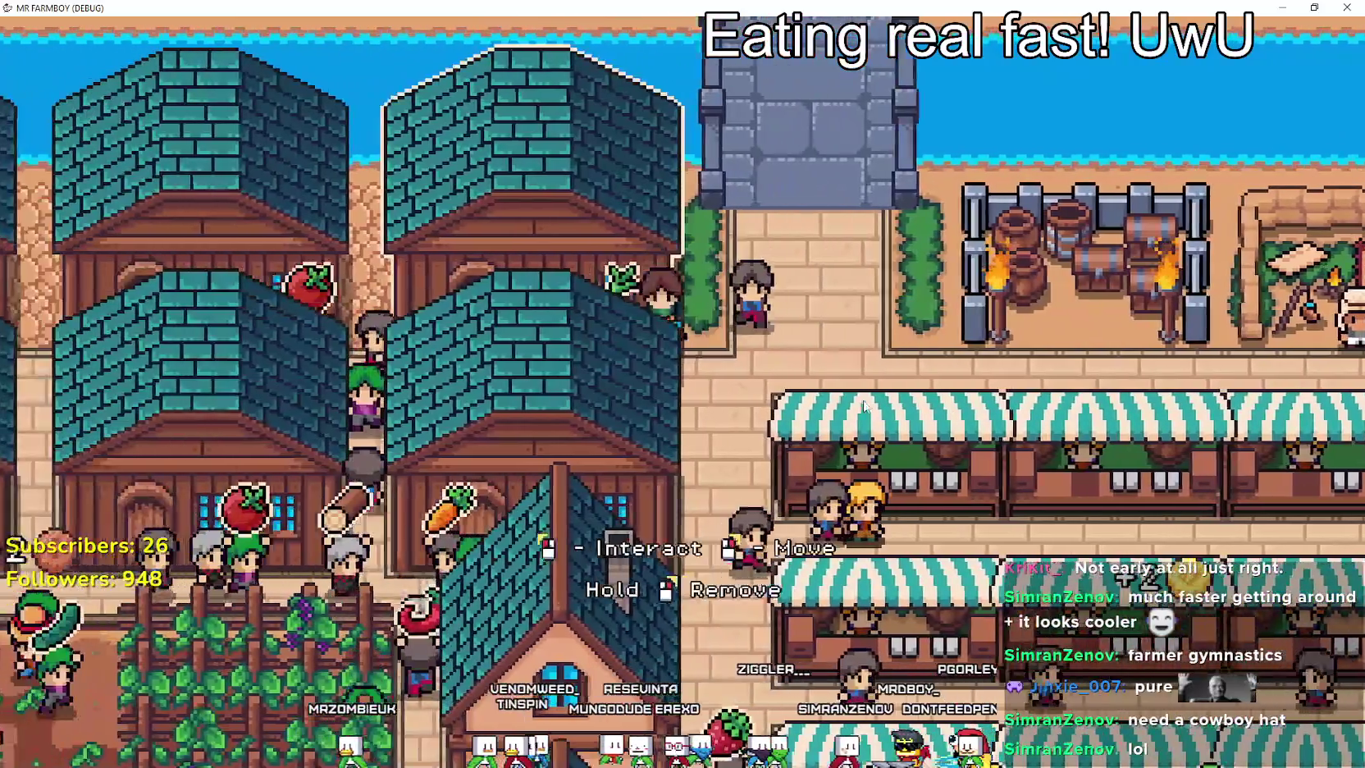
key("s")
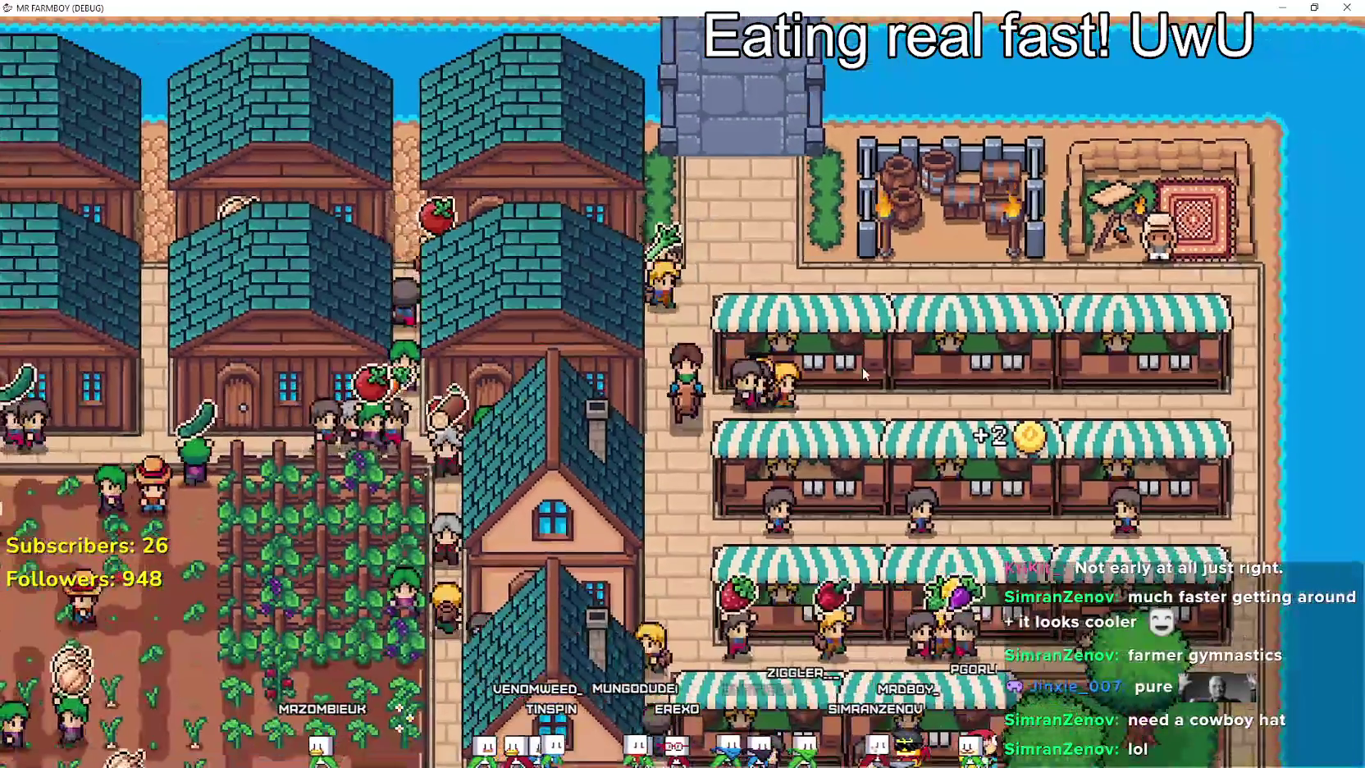
key("s")
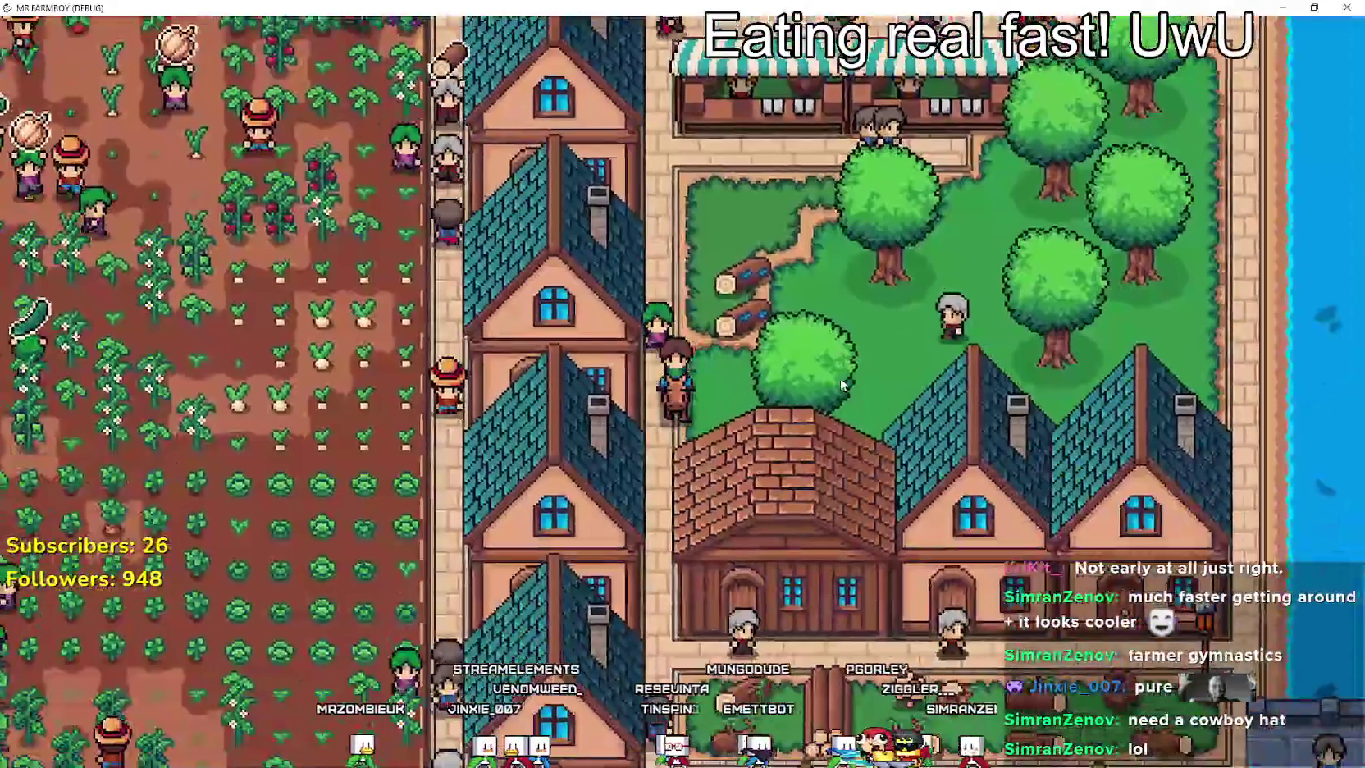
key("s")
key("d")
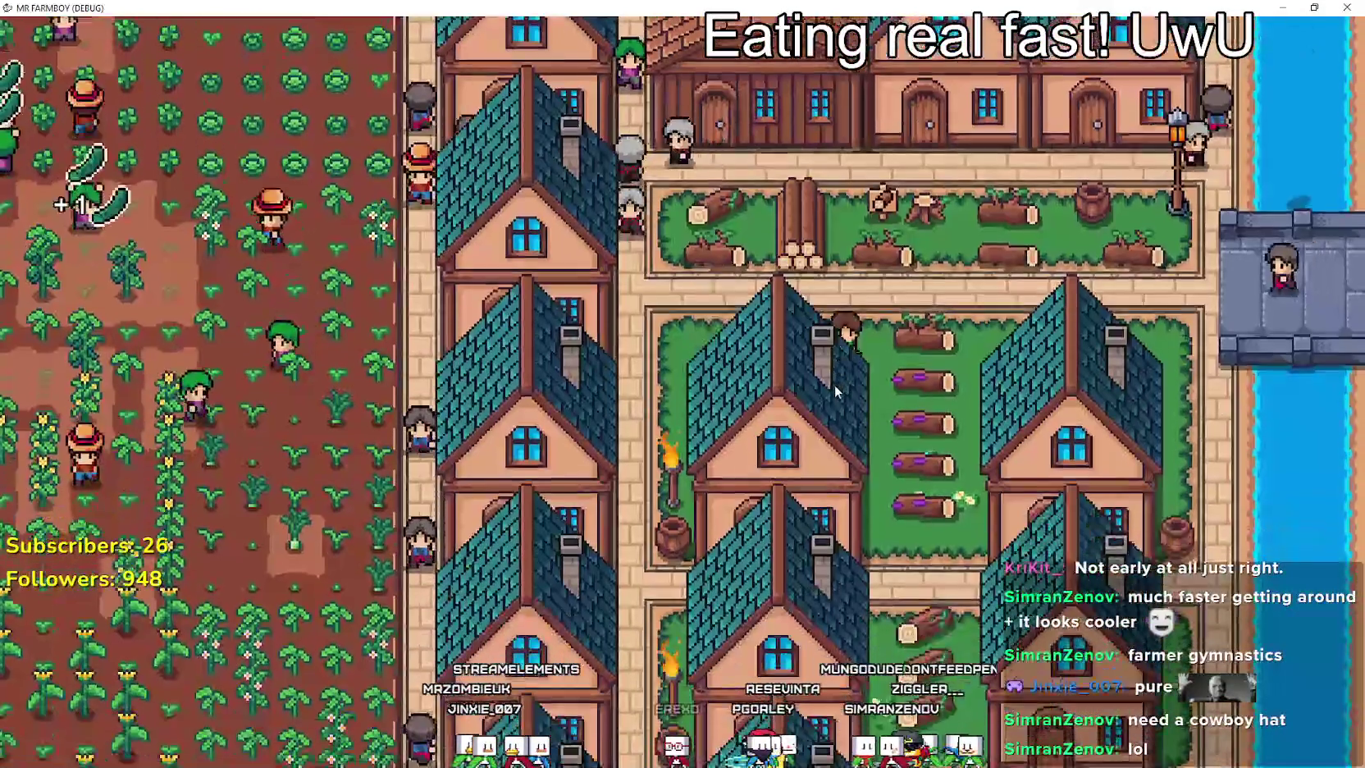
Ride past the wheat fields and orchard into the crop field, then open the Advancements tree with Tab.
key("s")
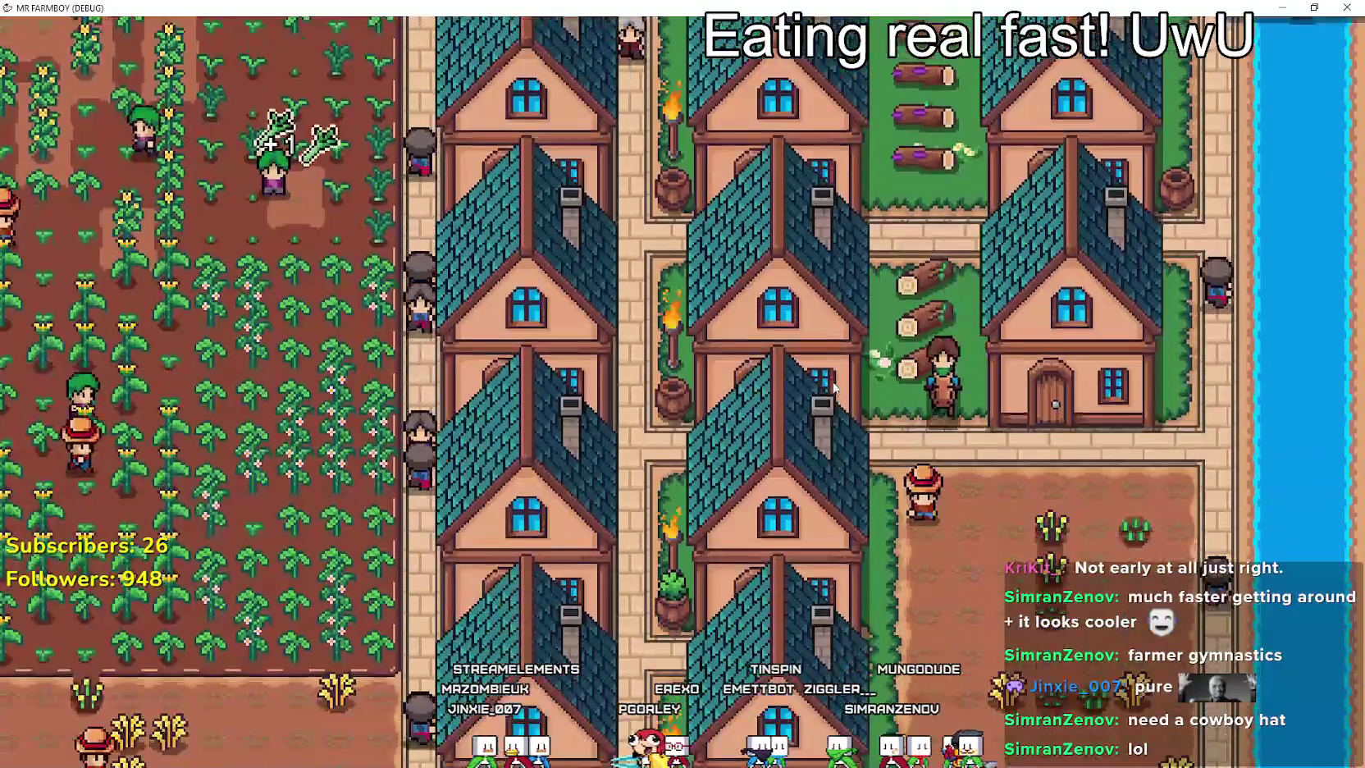
key("d")
key("s")
key("a")
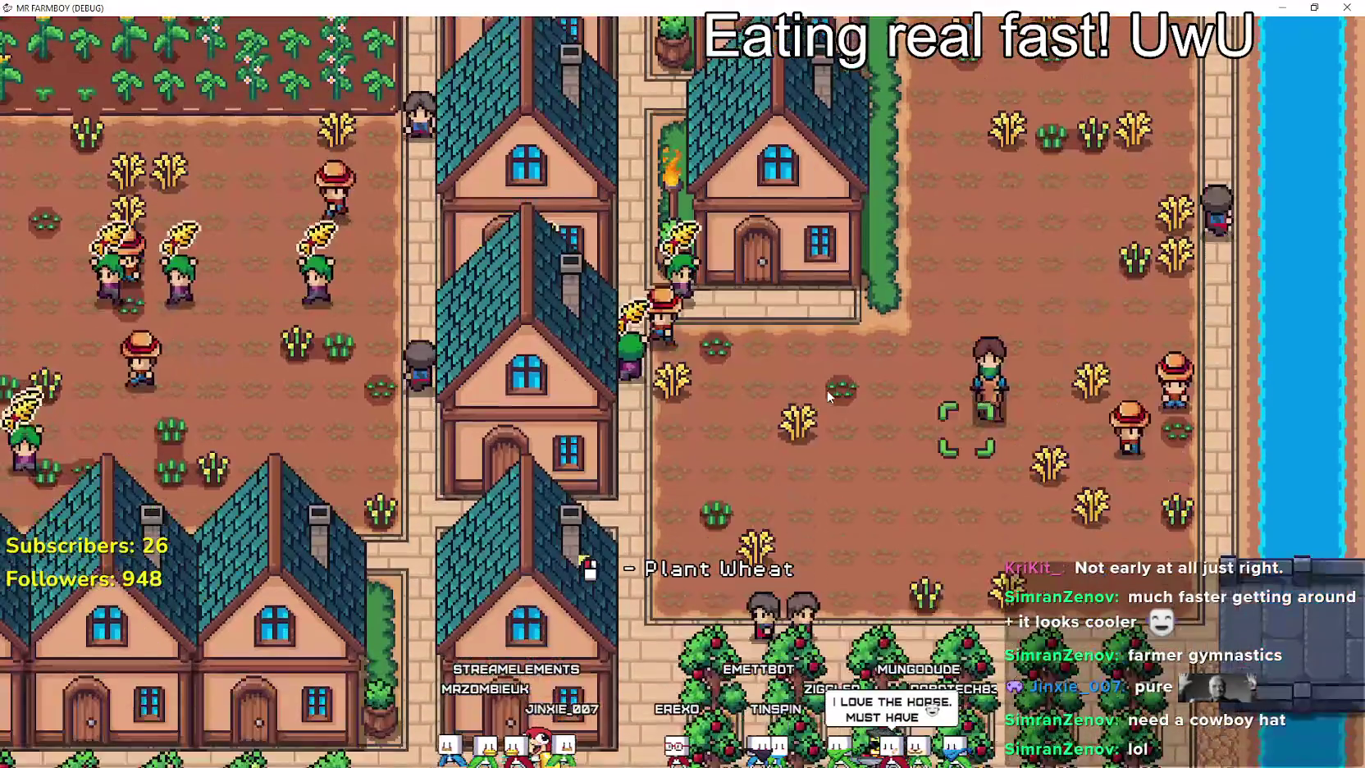
key("s")
key("a")
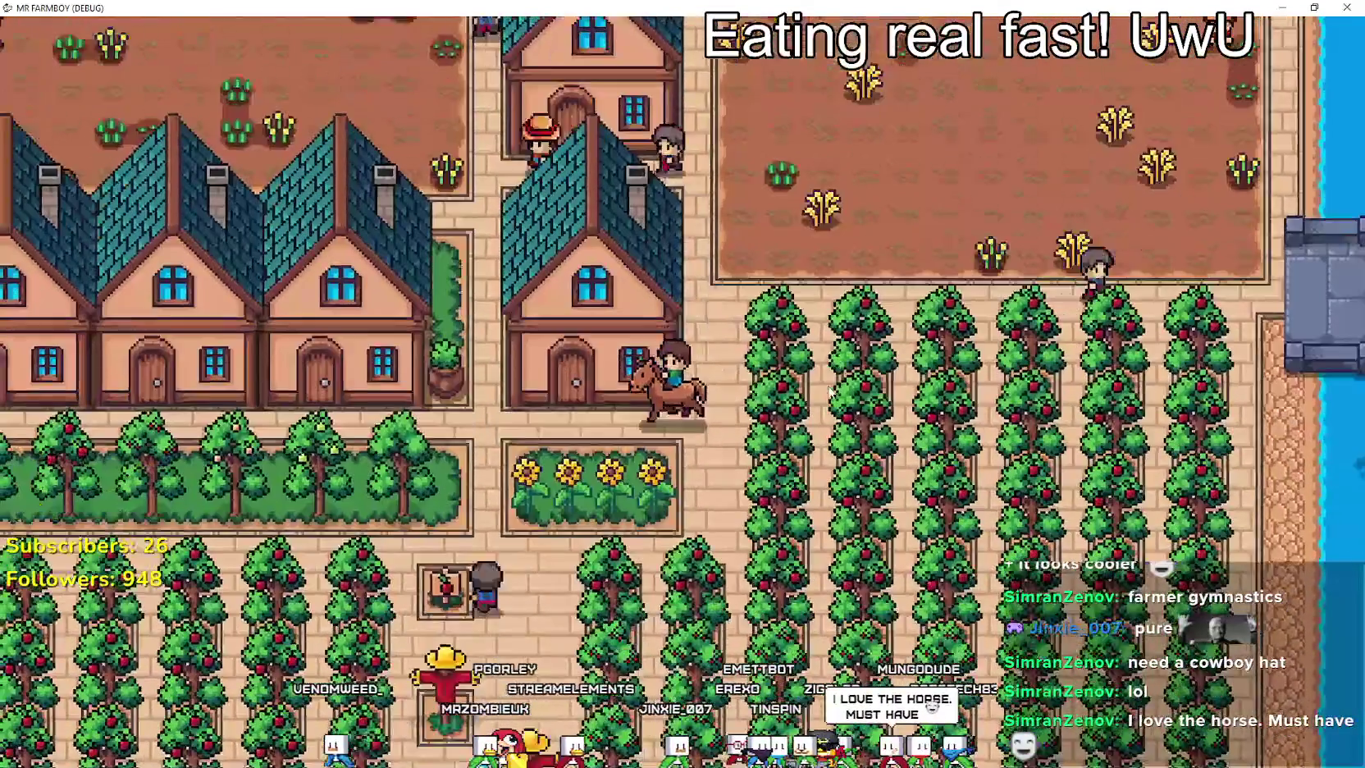
key("w")
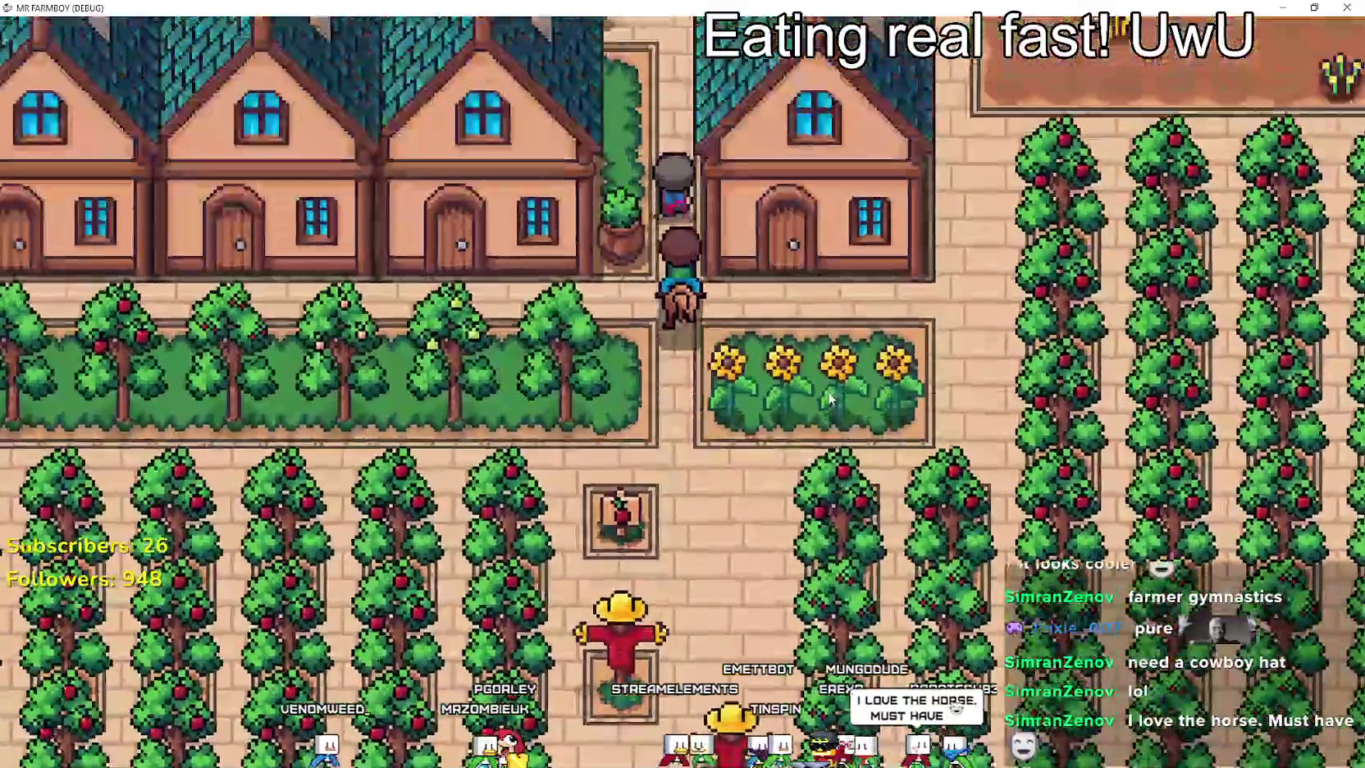
key("a")
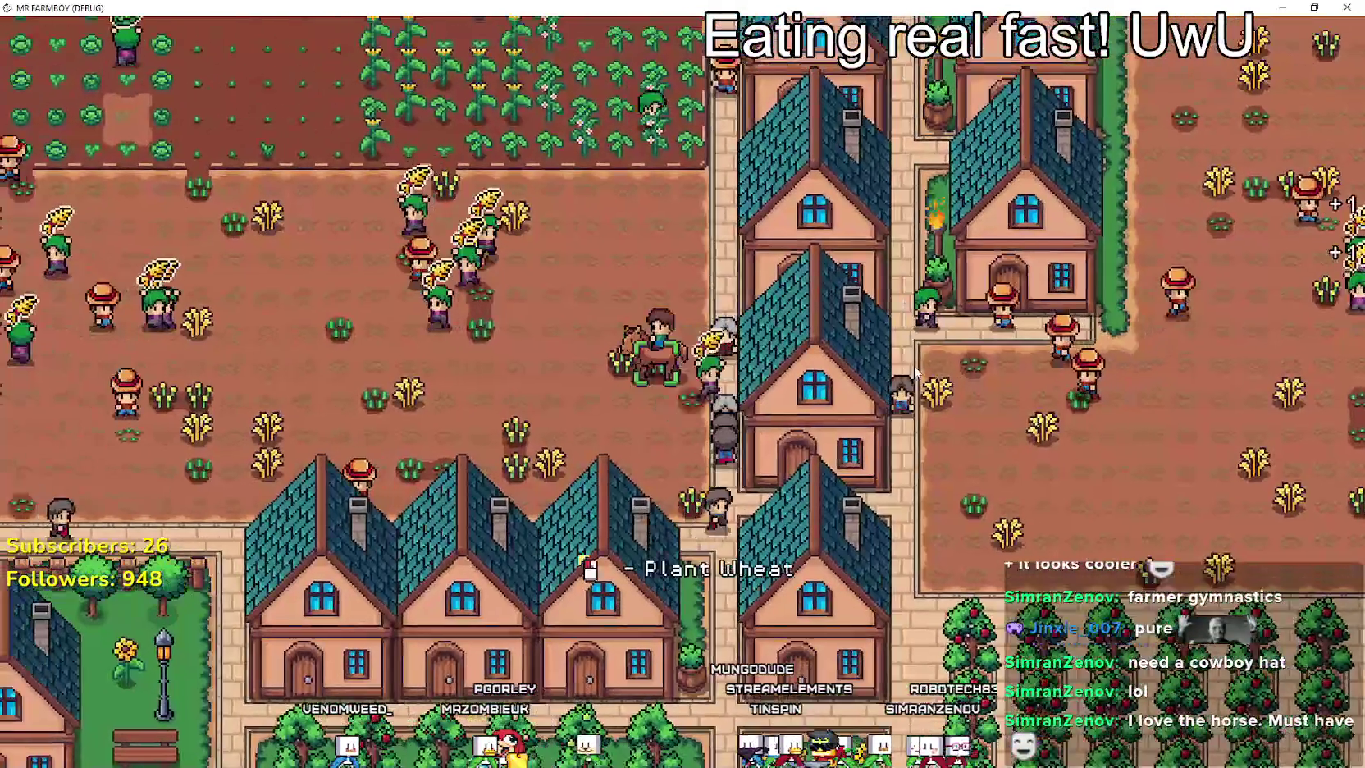
key("w")
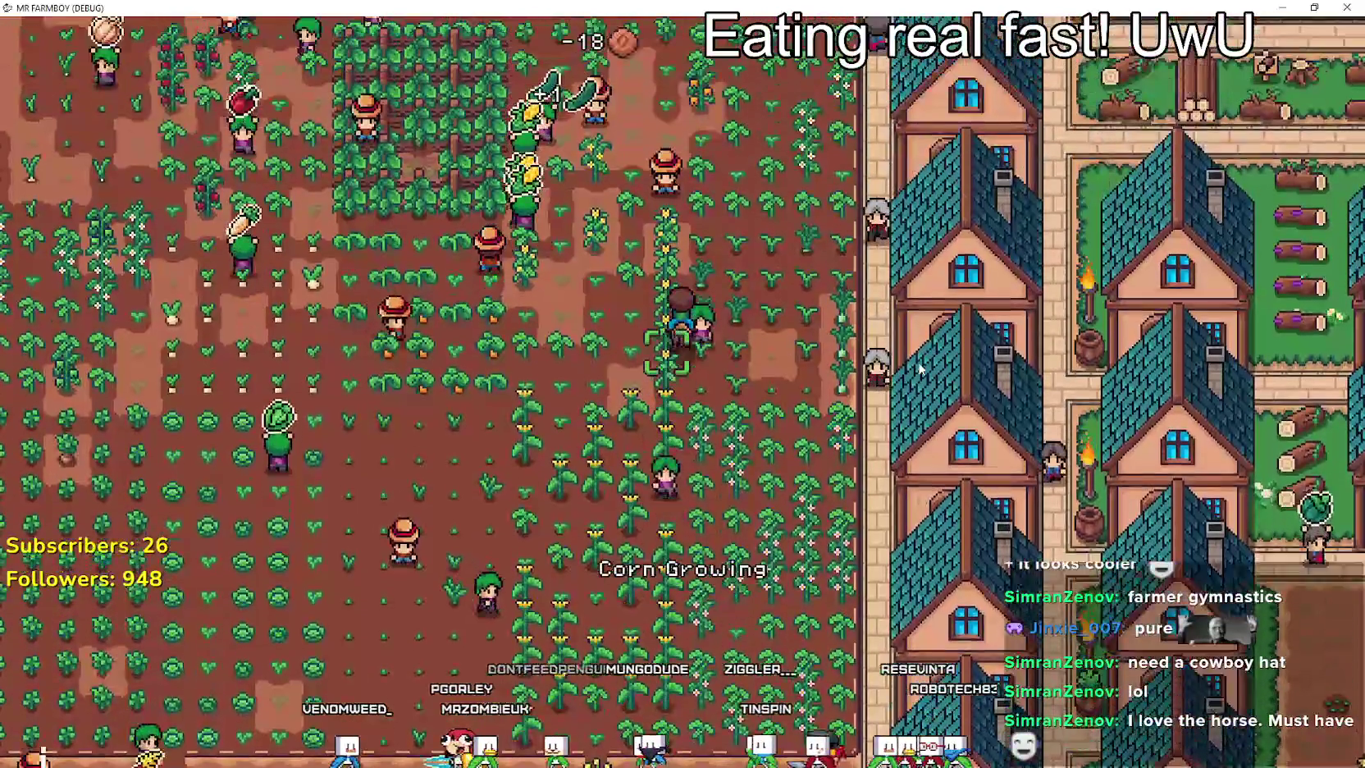
key("a")
key("d")
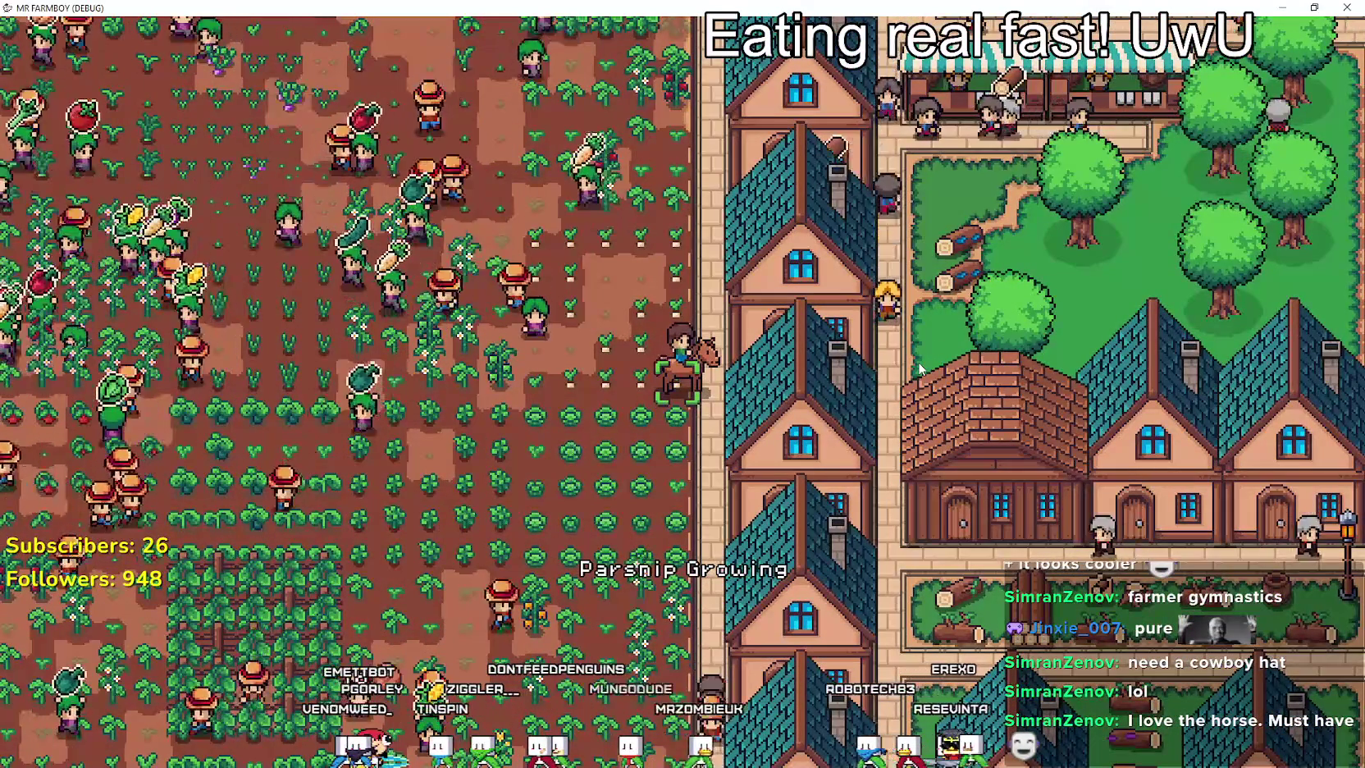
key("d")
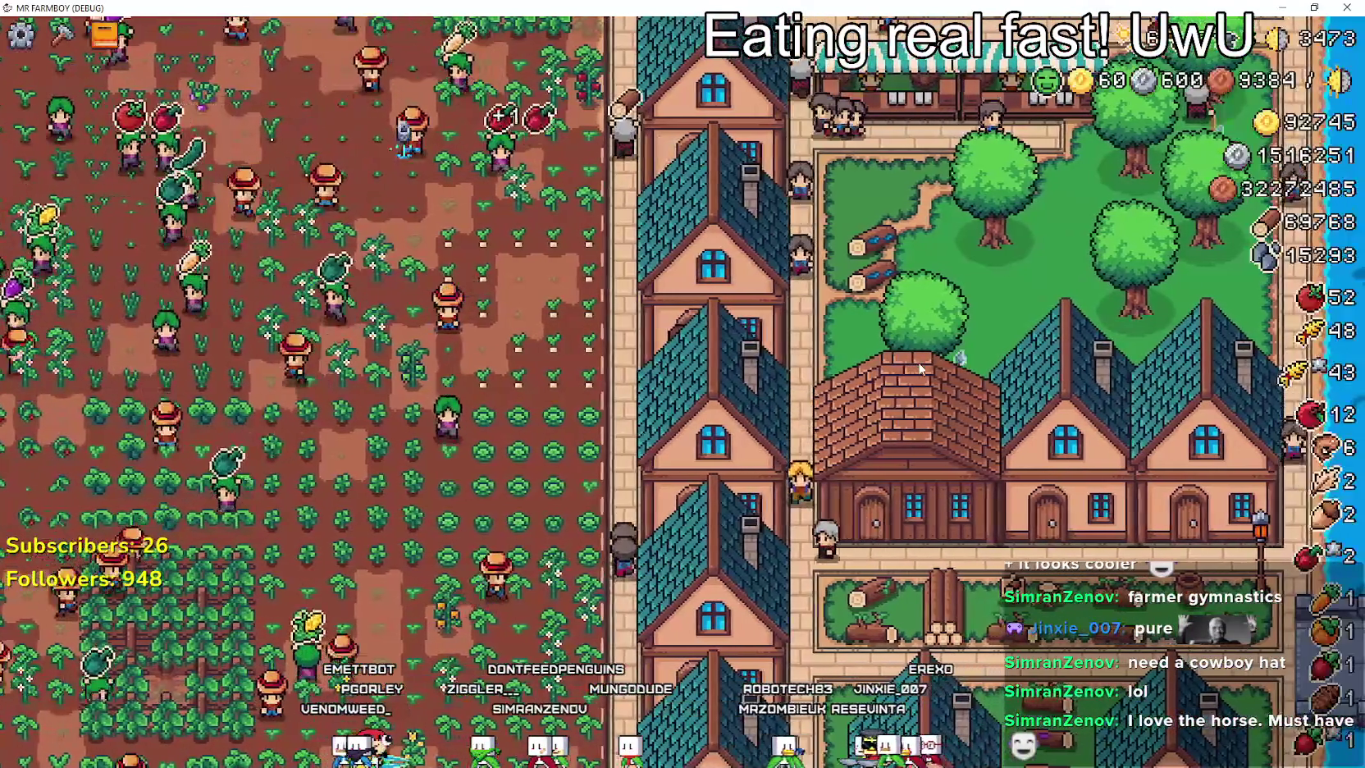
key("Tab")
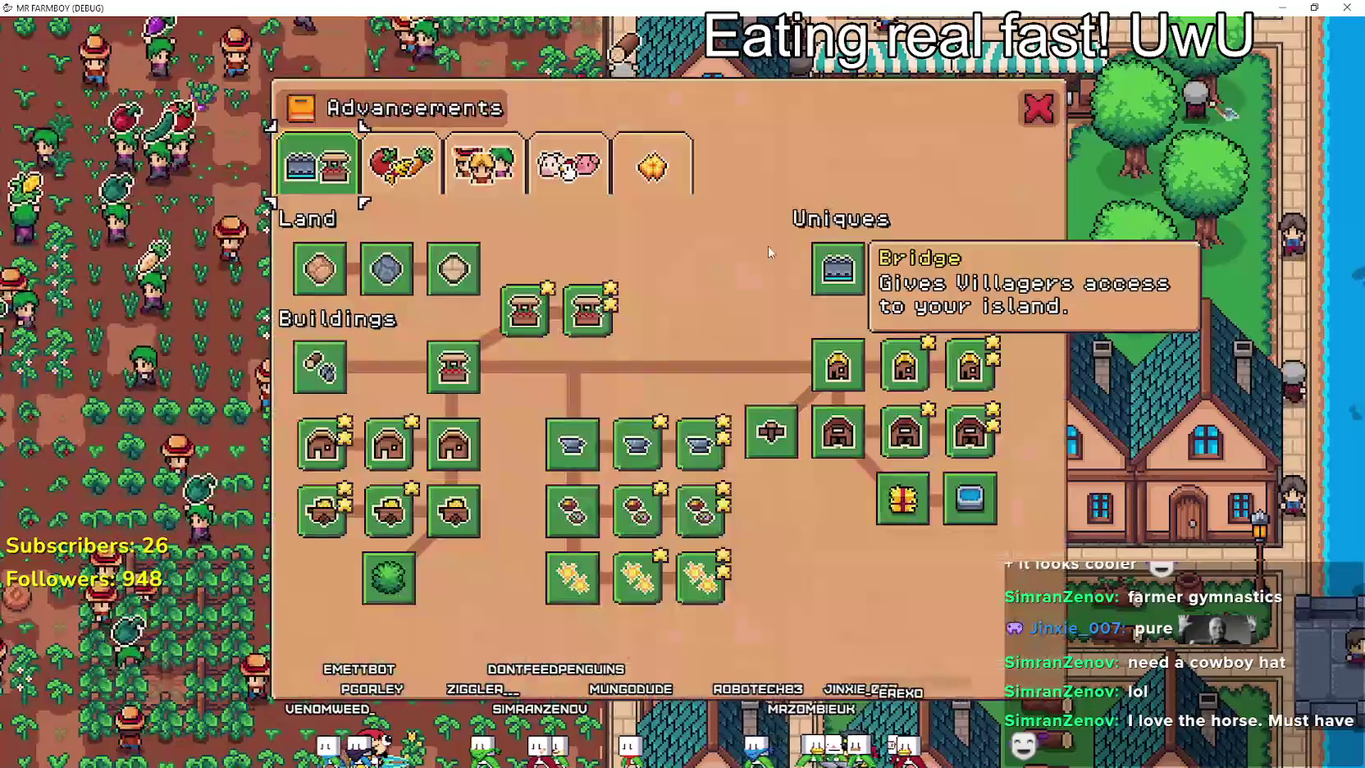
left_click(417, 187)
left_click(326, 174)
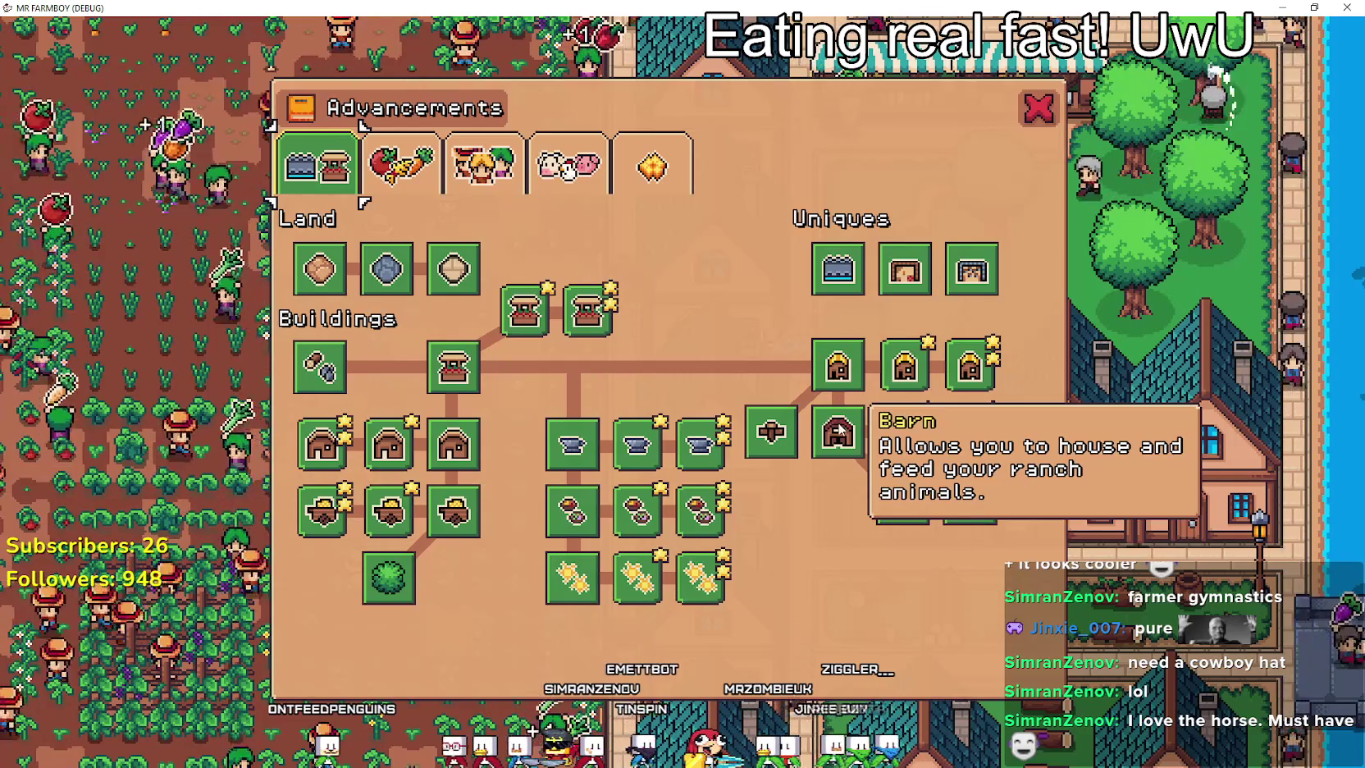
mouse_move(568, 445)
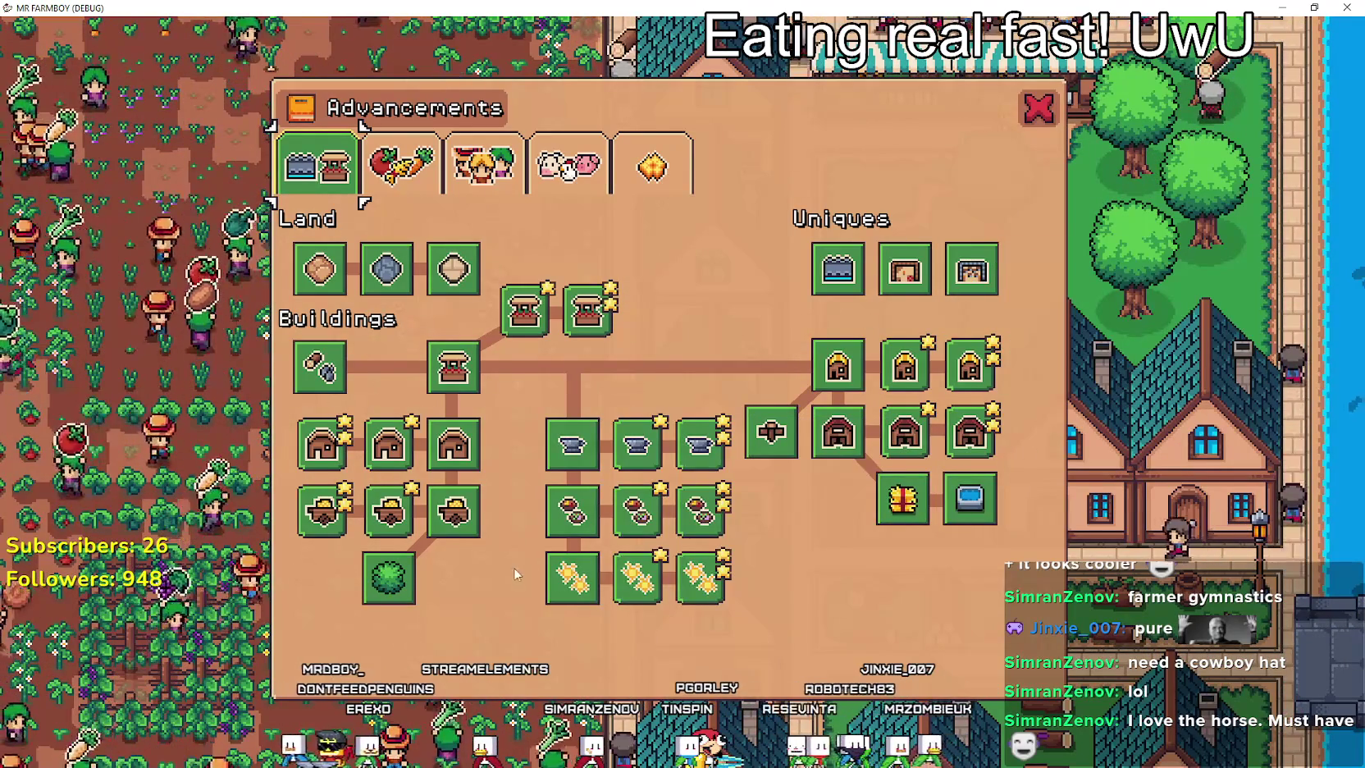
mouse_move(959, 276)
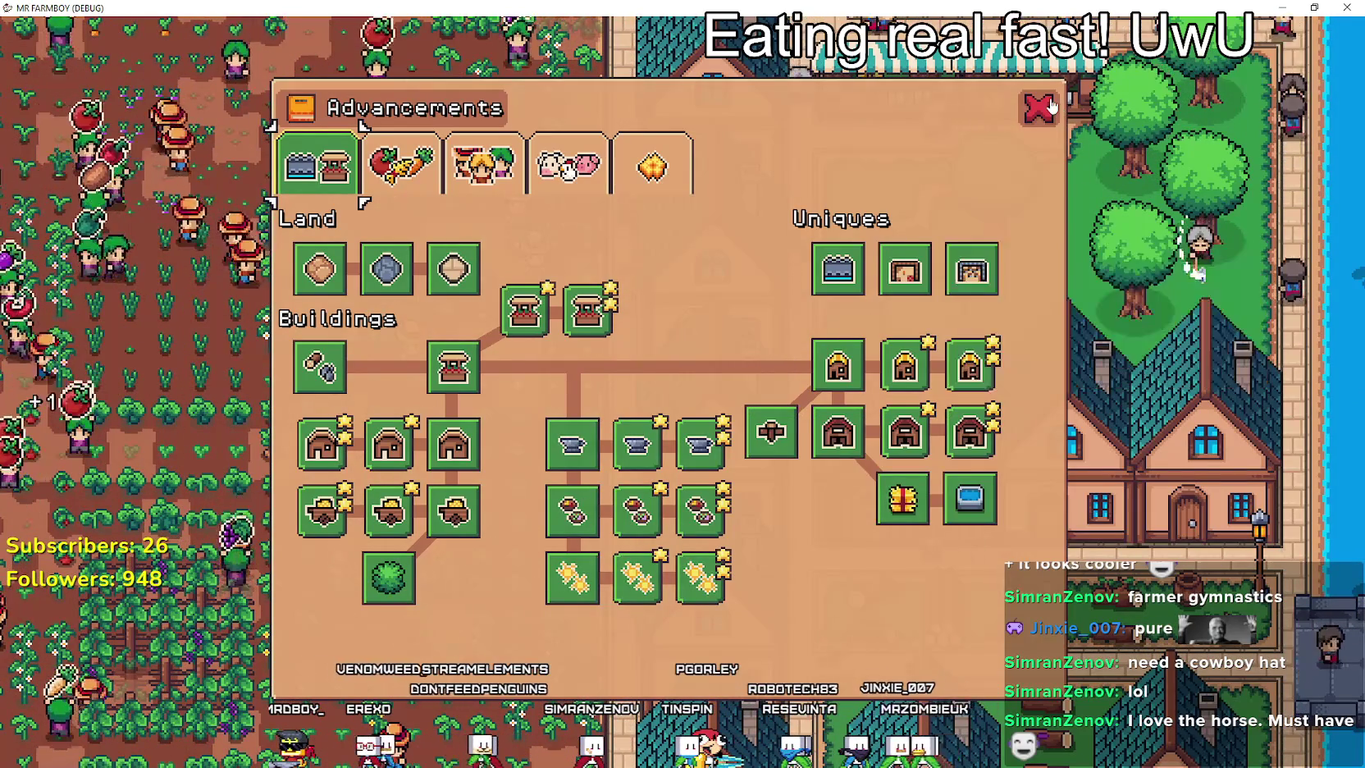
key("Escape")
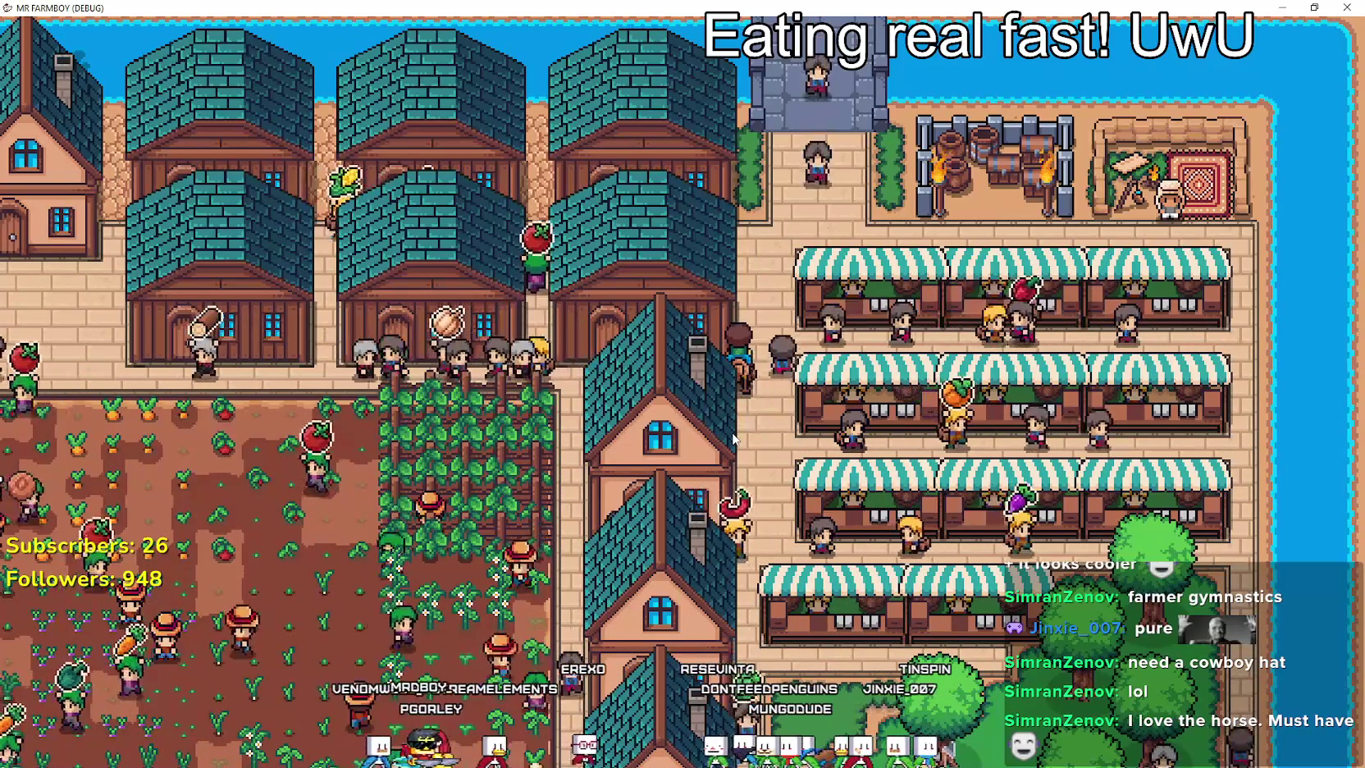
Zoom out over the whole town and its big crop field, then pause to show the Stats panel.
scroll(733, 441, "down", 5)
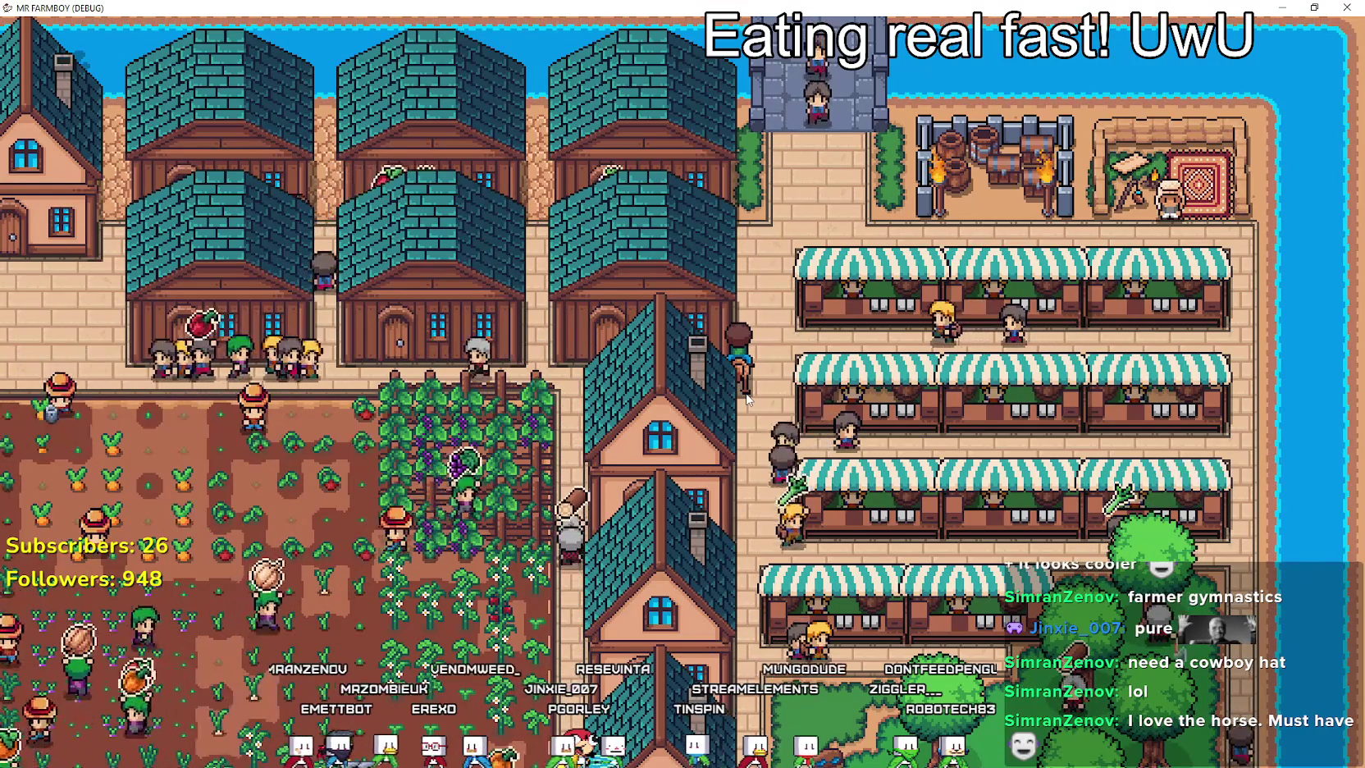
scroll(821, 253, "down", 3)
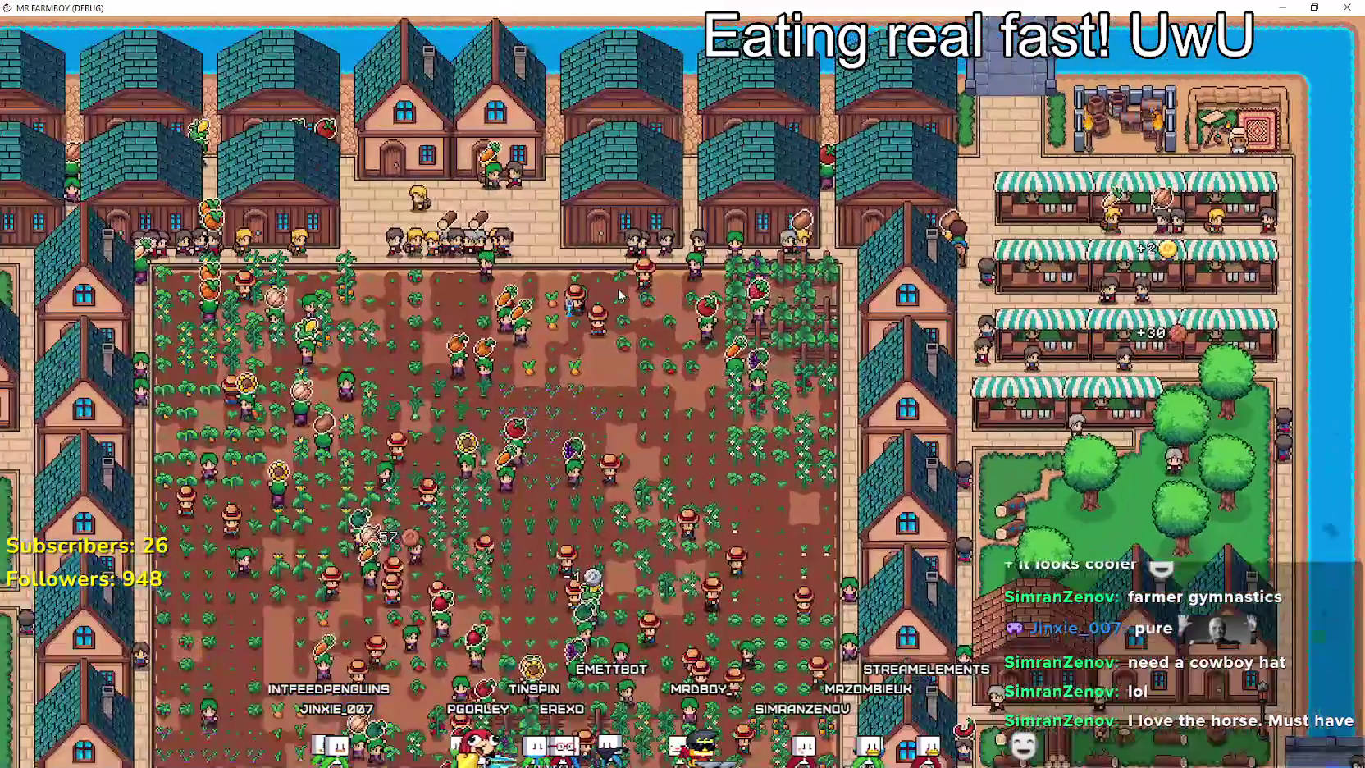
key("Escape")
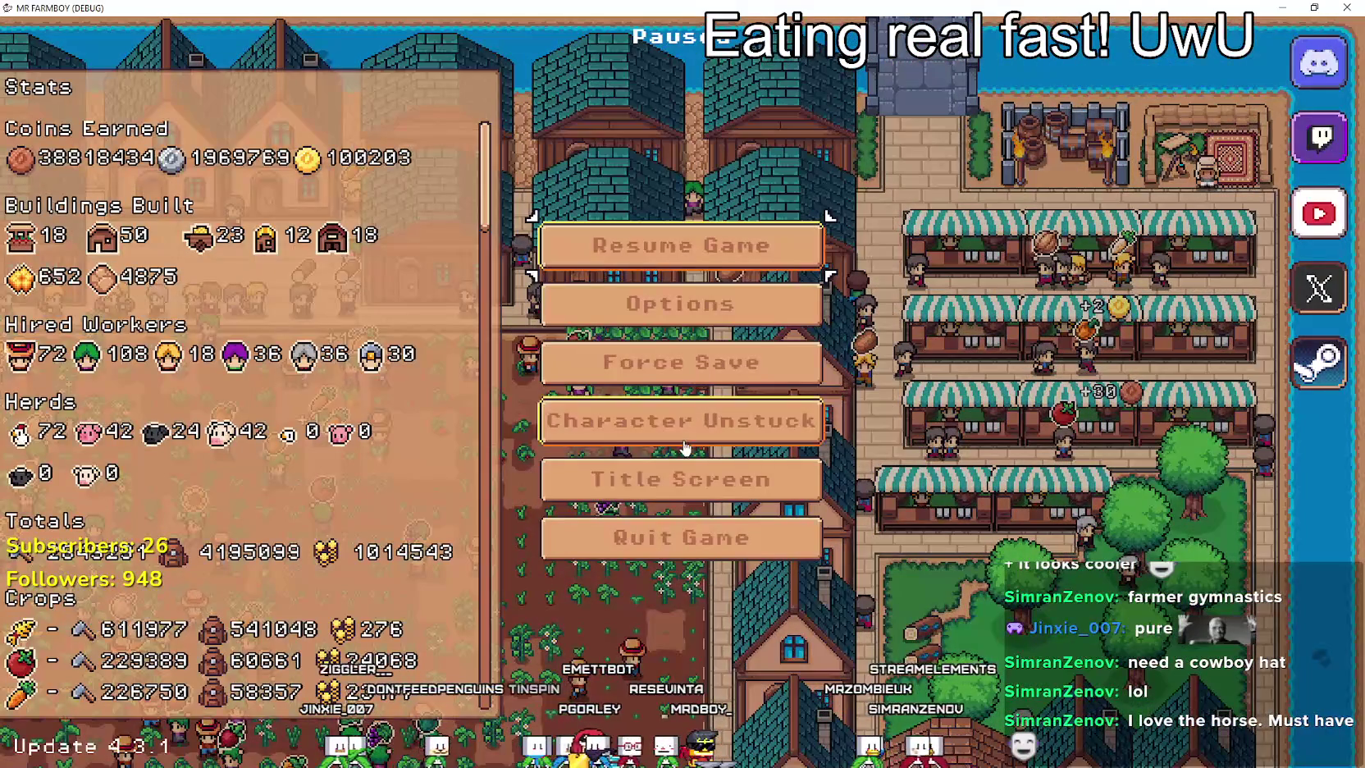
Return to the title screen from the pause menu and browse the save list.
key("Down")
key("Return")
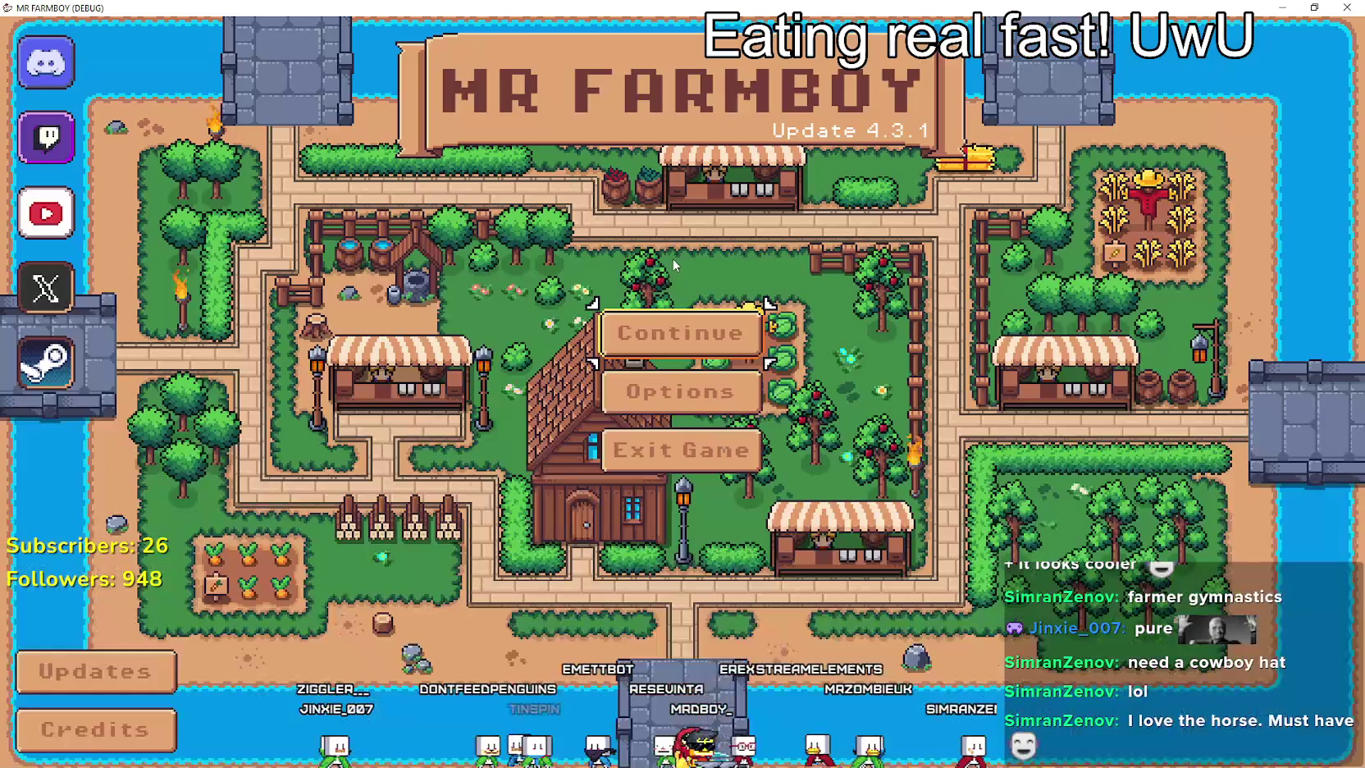
key("Return")
scroll(697, 492, "down", 3)
scroll(710, 543, "up", 1)
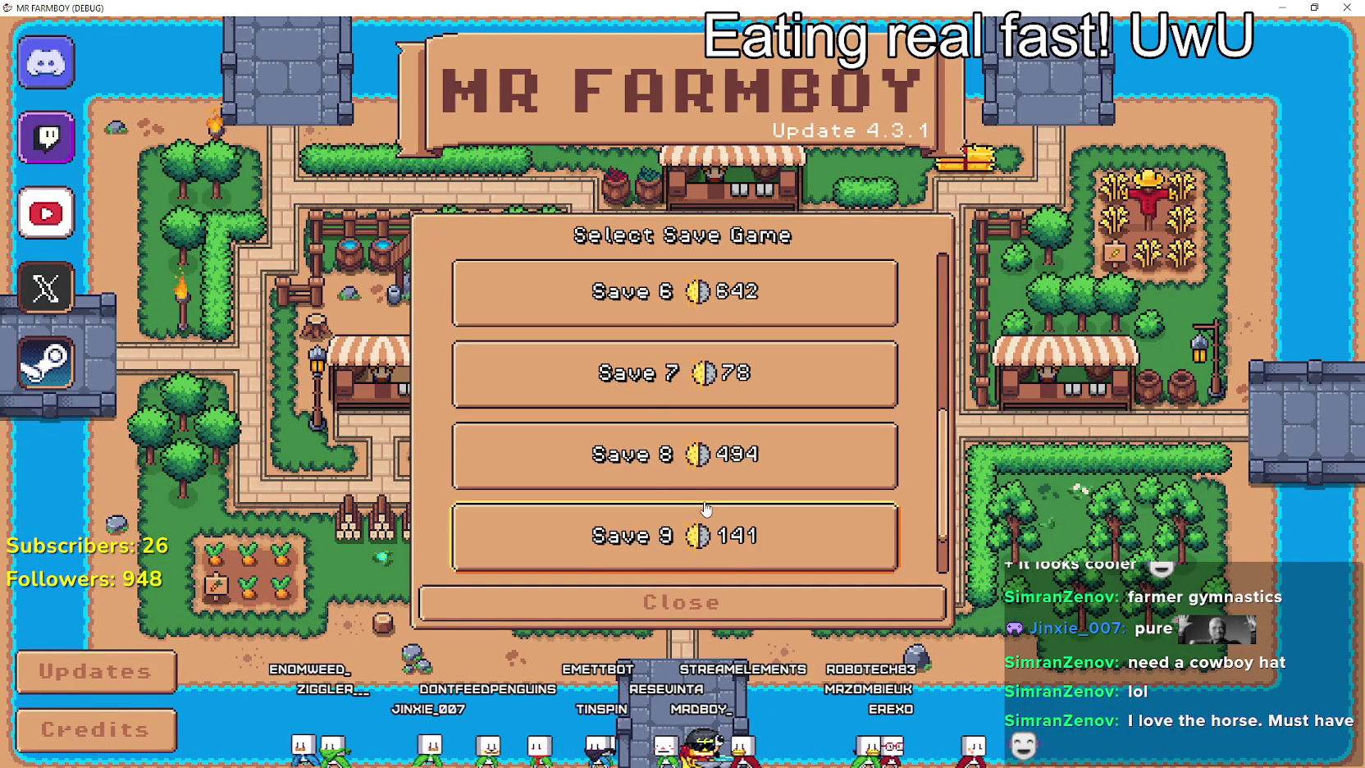
scroll(707, 509, "up", 1)
scroll(704, 472, "up", 2)
scroll(703, 467, "up", 2)
scroll(701, 466, "down", 4)
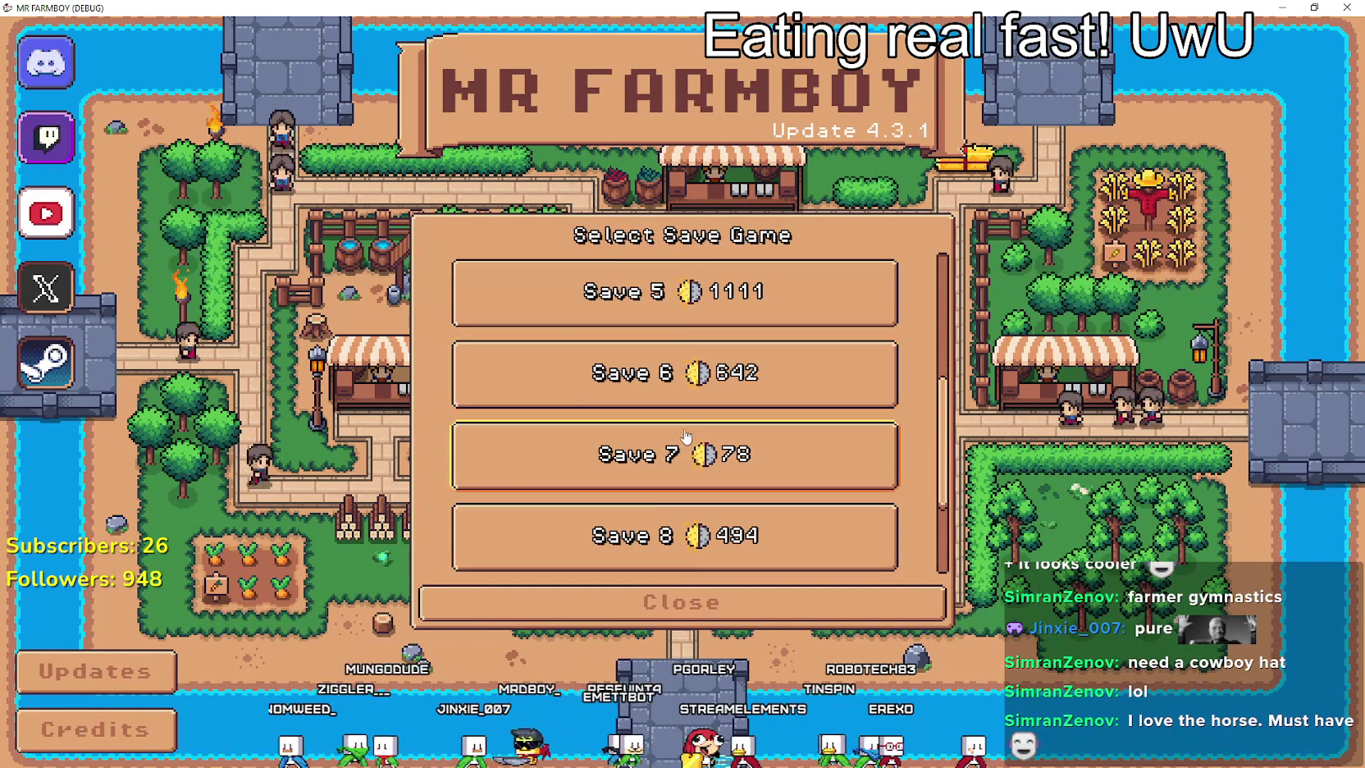
Select Save 6 and delete it, confirming the deletion.
left_click(709, 386)
left_click(685, 392)
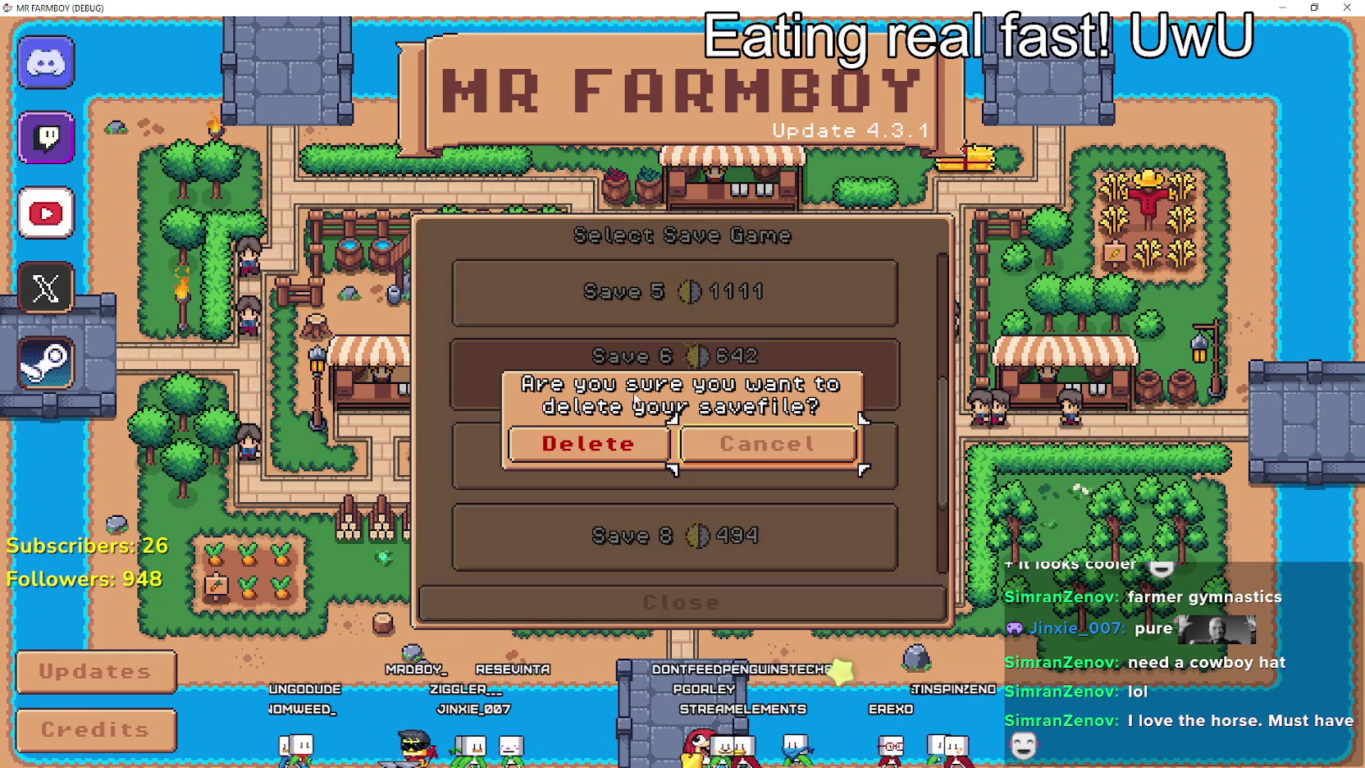
left_click(624, 443)
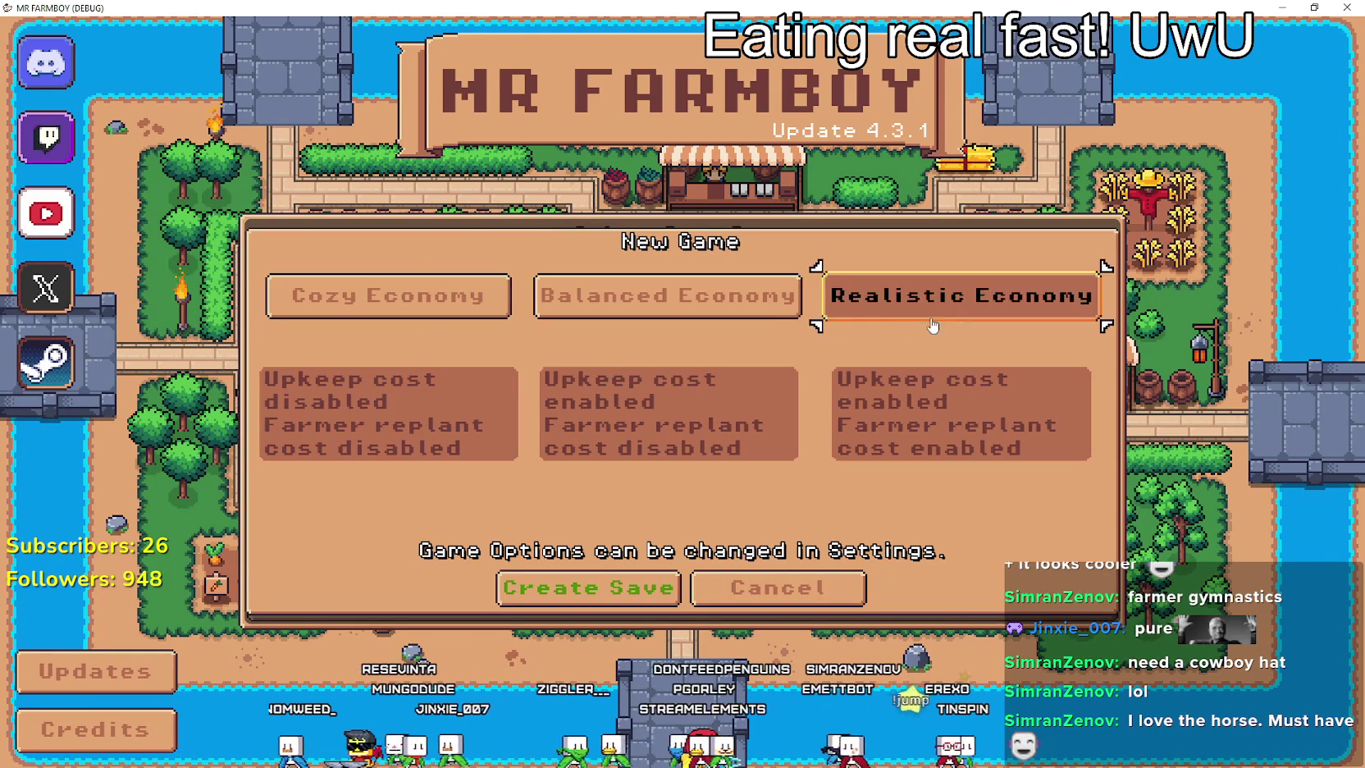
Create a Realistic Economy save, dismiss the King's letter, zoom out, and quit with Alt+F4.
left_click(616, 588)
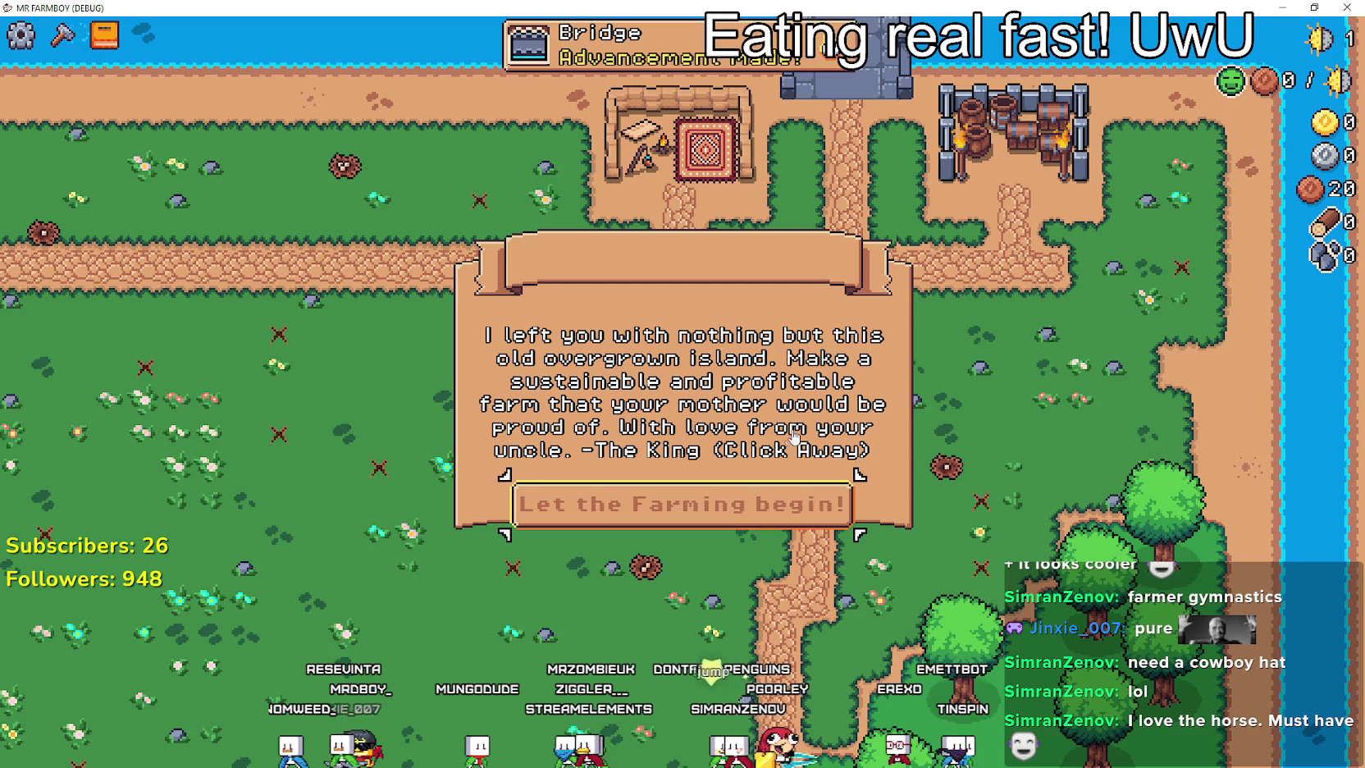
left_click(771, 527)
scroll(763, 484, "down", 6)
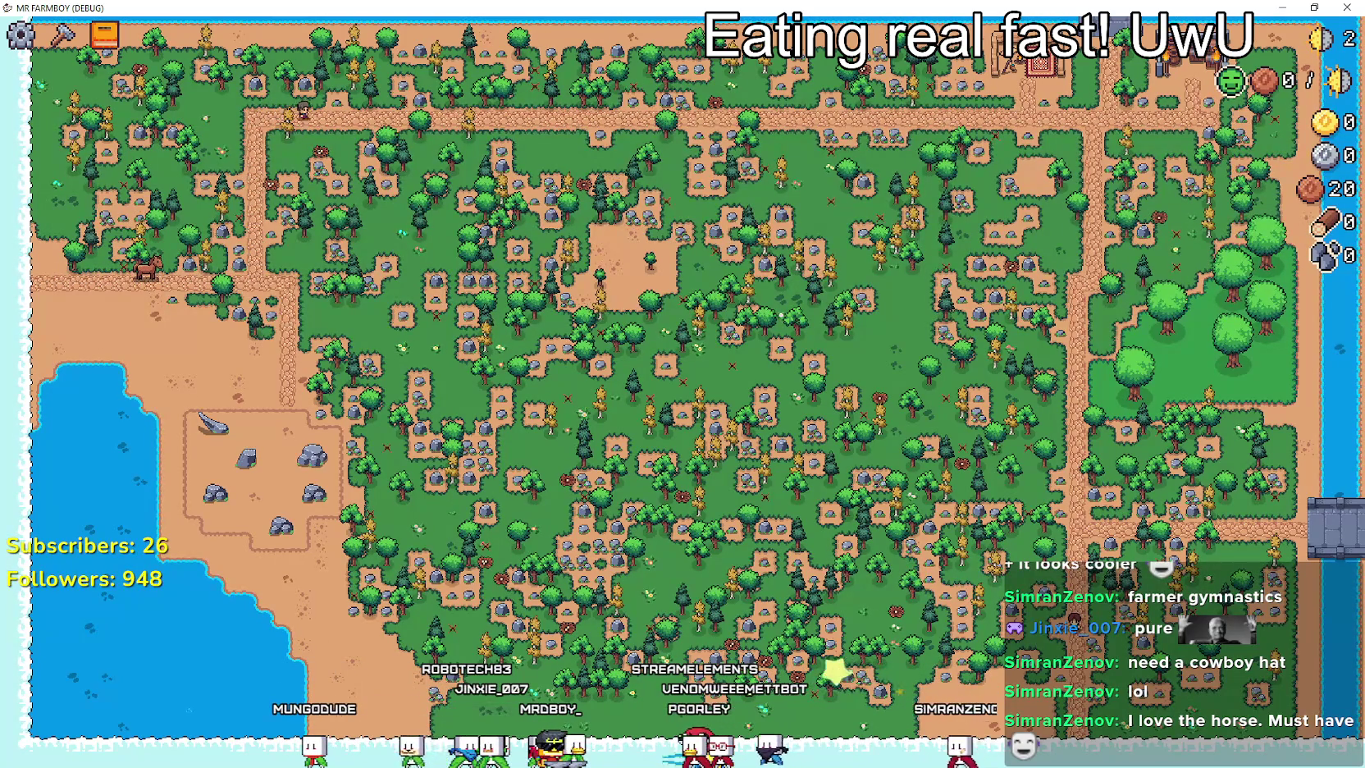
key("alt+F4")
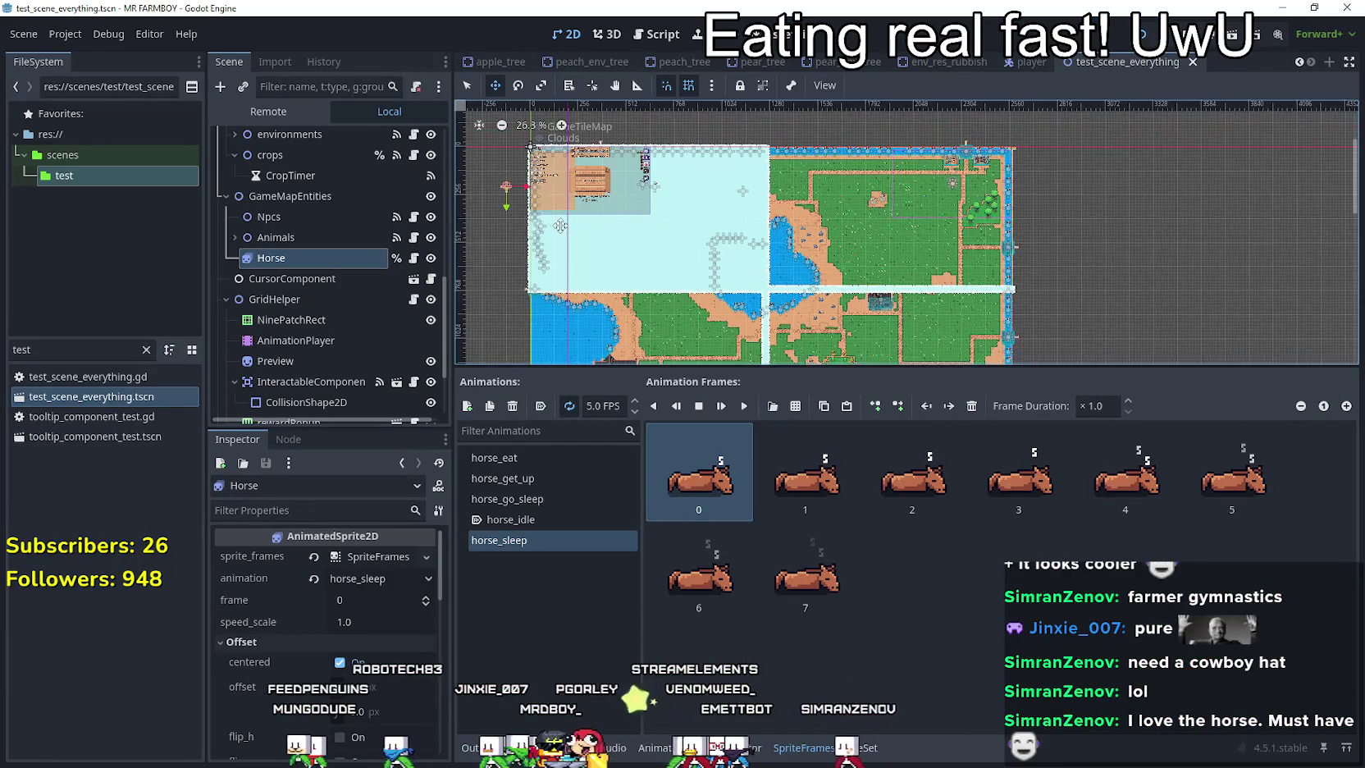
scroll(558, 226, "down", 6)
scroll(534, 220, "up", 5)
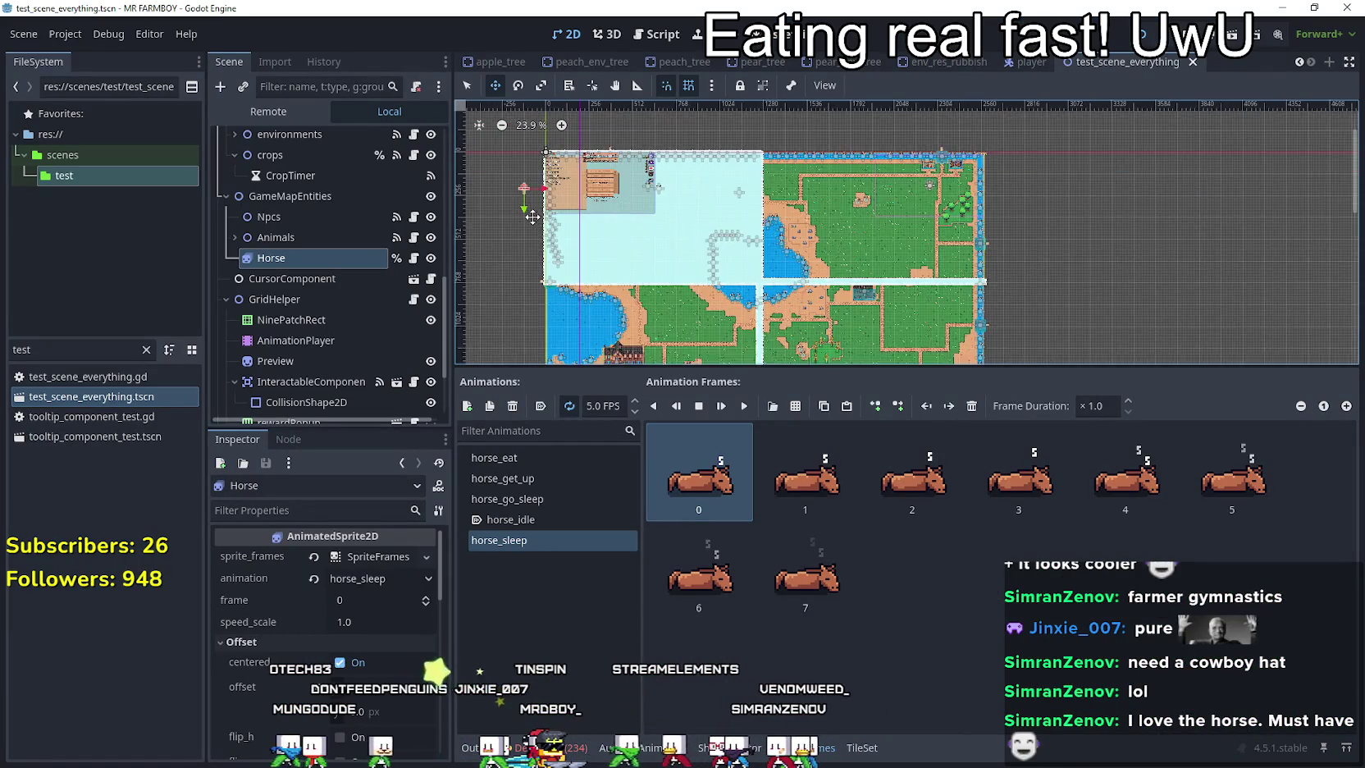
scroll(534, 205, "up", 4)
scroll(534, 187, "down", 2)
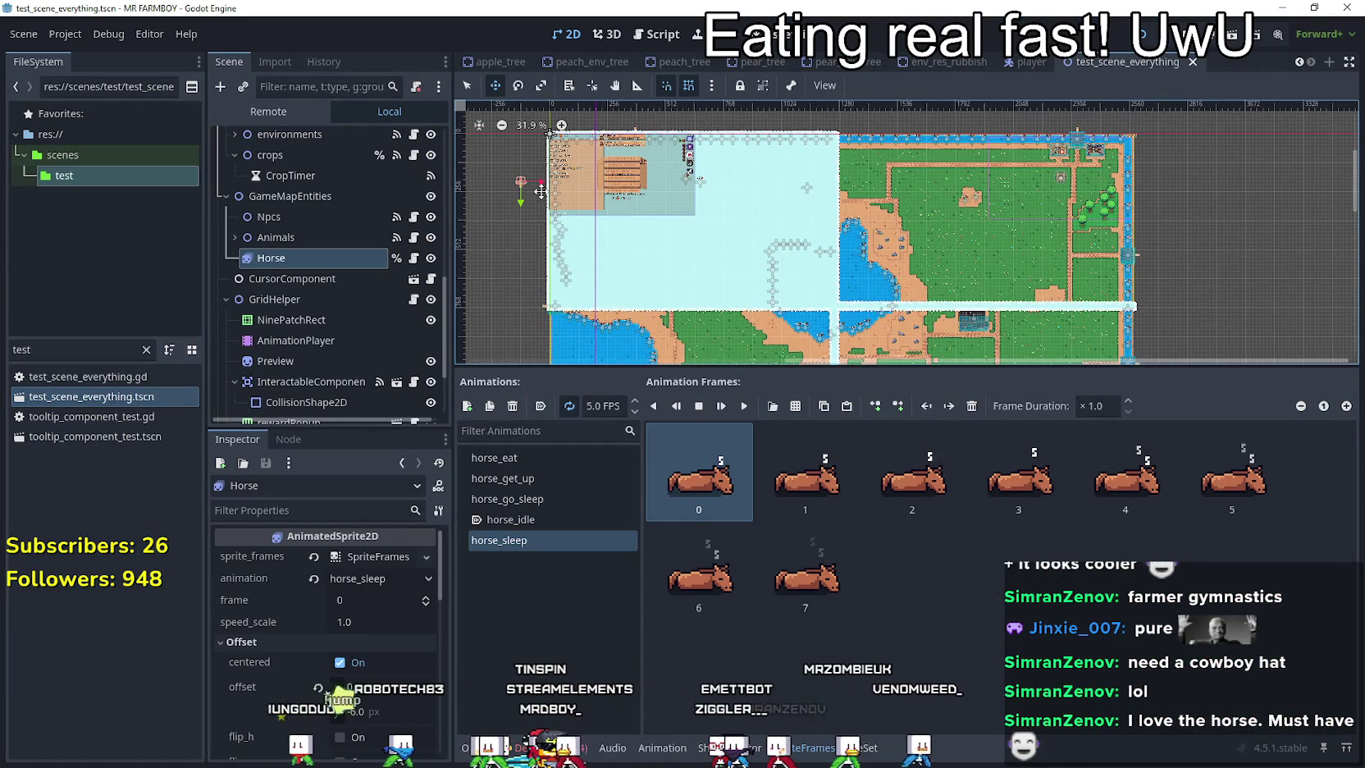
scroll(535, 186, "up", 2)
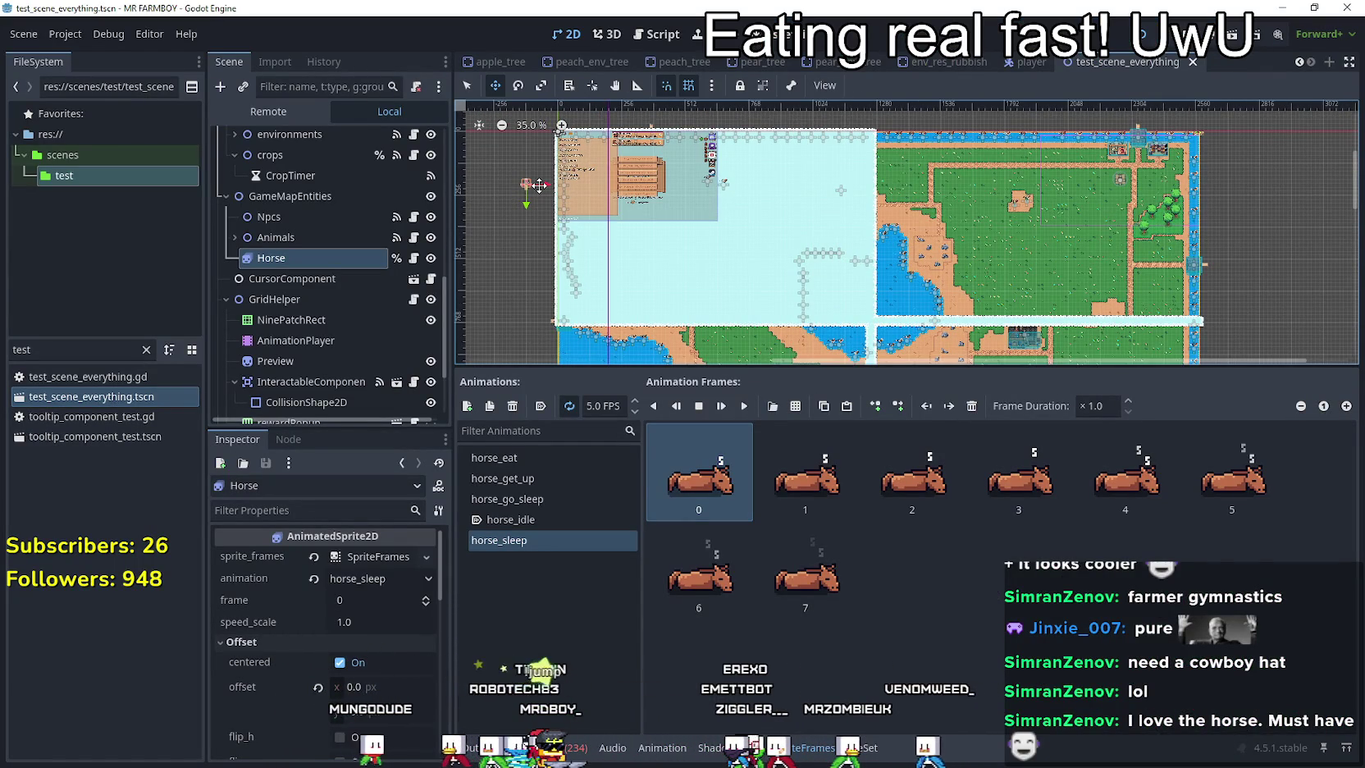